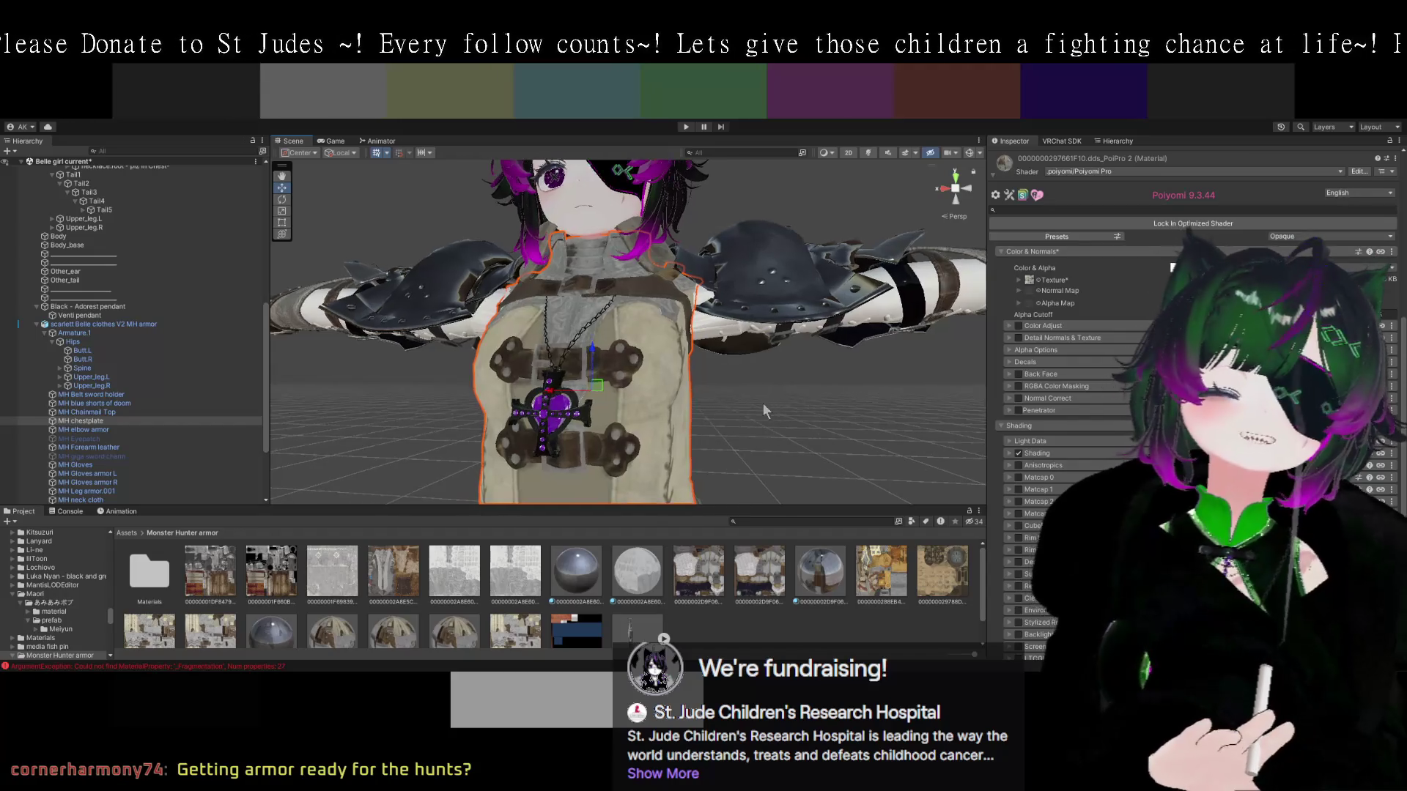
Orbit from the chest armor round to the armored arm, then expand the Poiyomi material's main Texture foldout.
mouse_move(759, 399)
mouse_down()
mouse_move(731, 381)
mouse_move(824, 402)
mouse_move(765, 381)
mouse_move(827, 381)
mouse_move(779, 367)
mouse_move(792, 386)
mouse_up()
scroll(798, 396, up, 2)
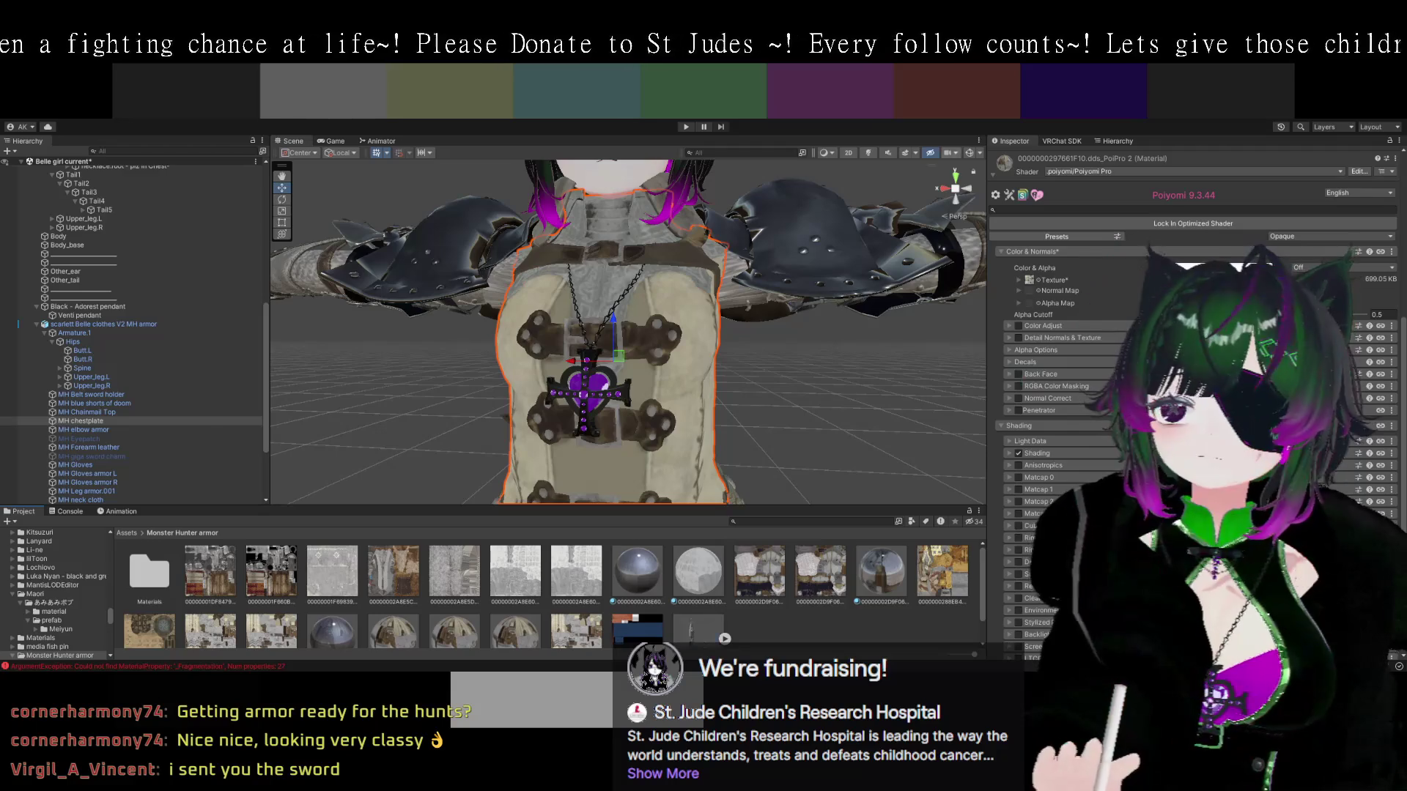
mouse_move(704, 425)
mouse_down()
mouse_move(869, 425)
mouse_move(857, 393)
mouse_move(780, 420)
mouse_move(771, 392)
mouse_move(799, 416)
mouse_move(658, 429)
mouse_move(721, 455)
mouse_move(671, 410)
mouse_move(750, 448)
mouse_move(746, 429)
mouse_move(662, 437)
mouse_move(697, 387)
mouse_move(687, 446)
mouse_move(821, 366)
mouse_up()
click(1030, 283)
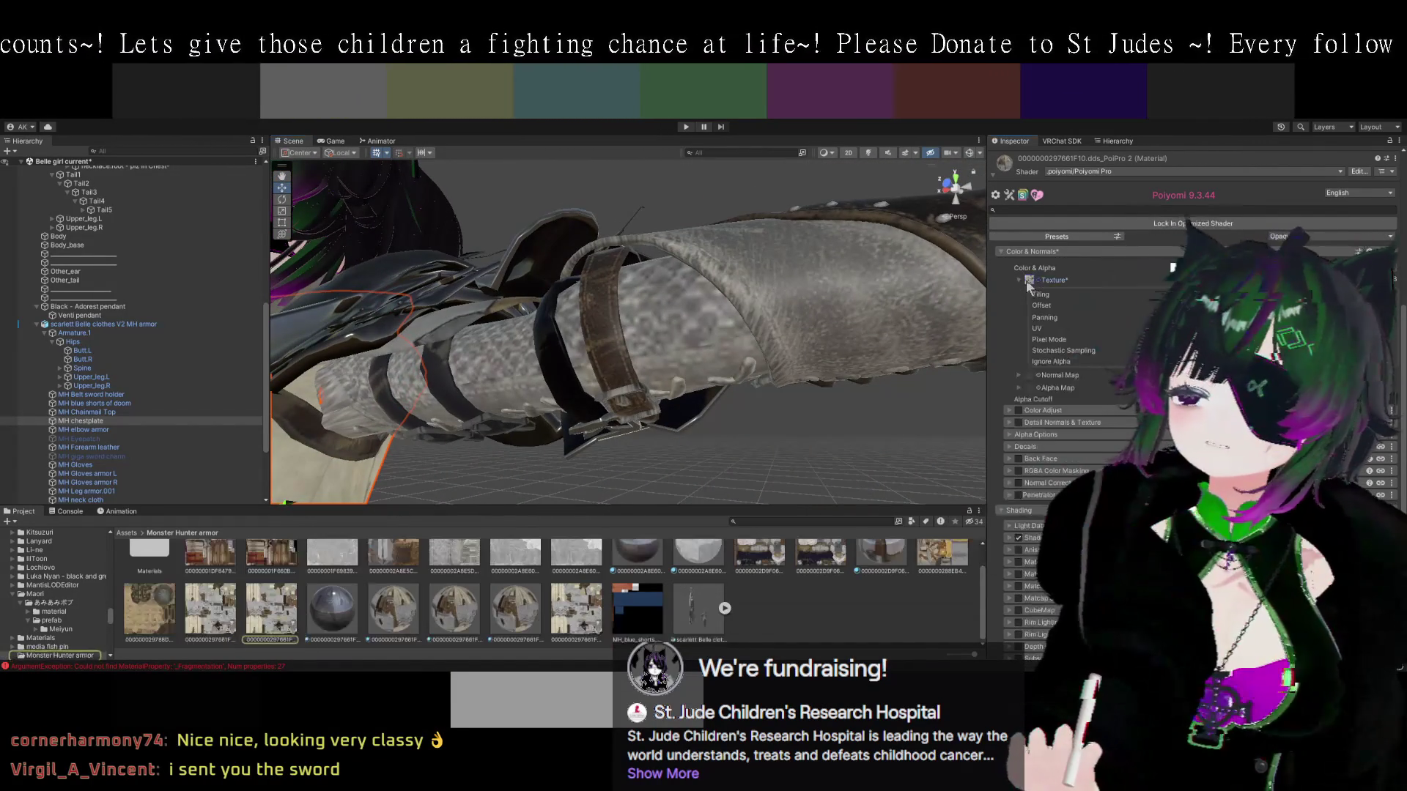
Select MH Chainmail Top on the armored arm and deactivate it to expose the armor beneath.
drag(737, 344, 899, 337)
click(899, 337)
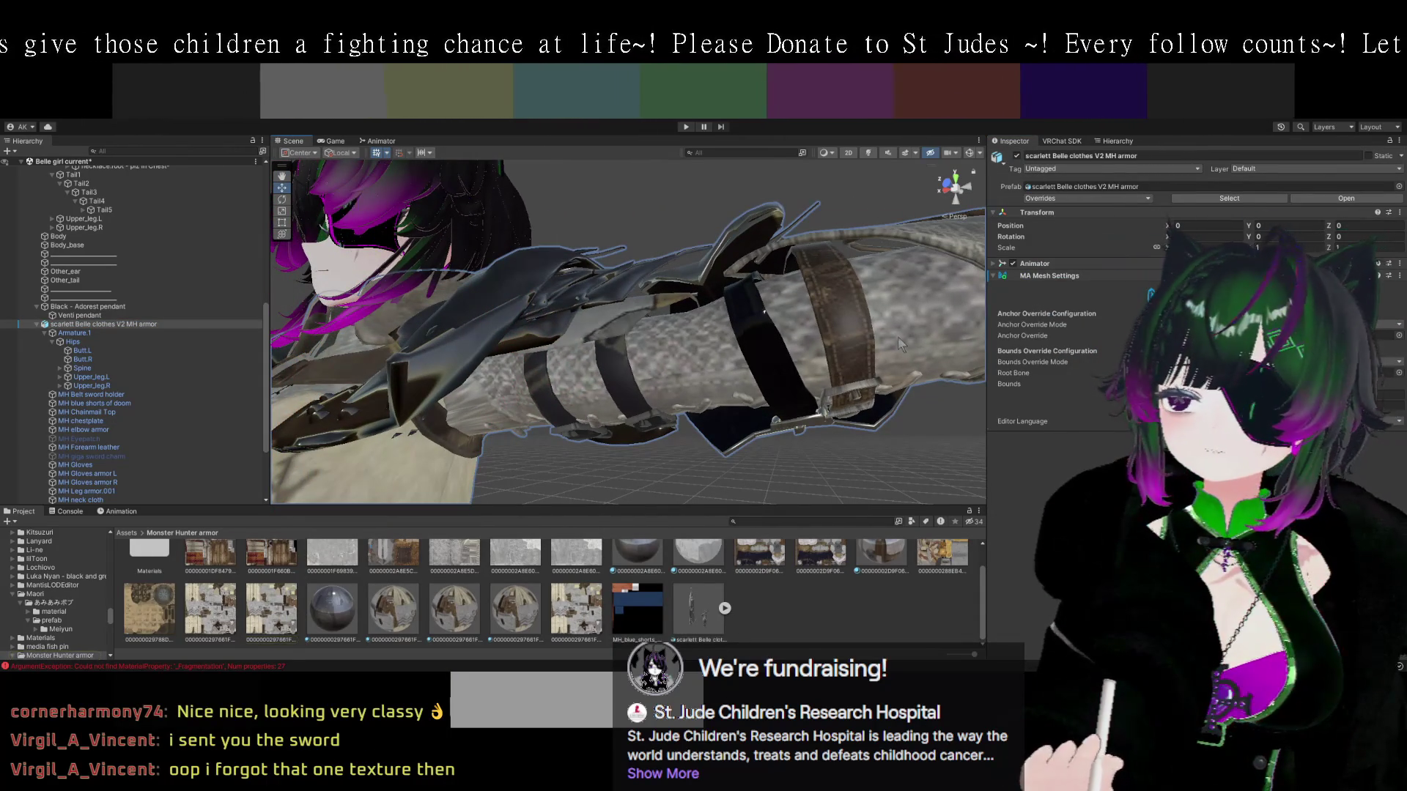
click(898, 338)
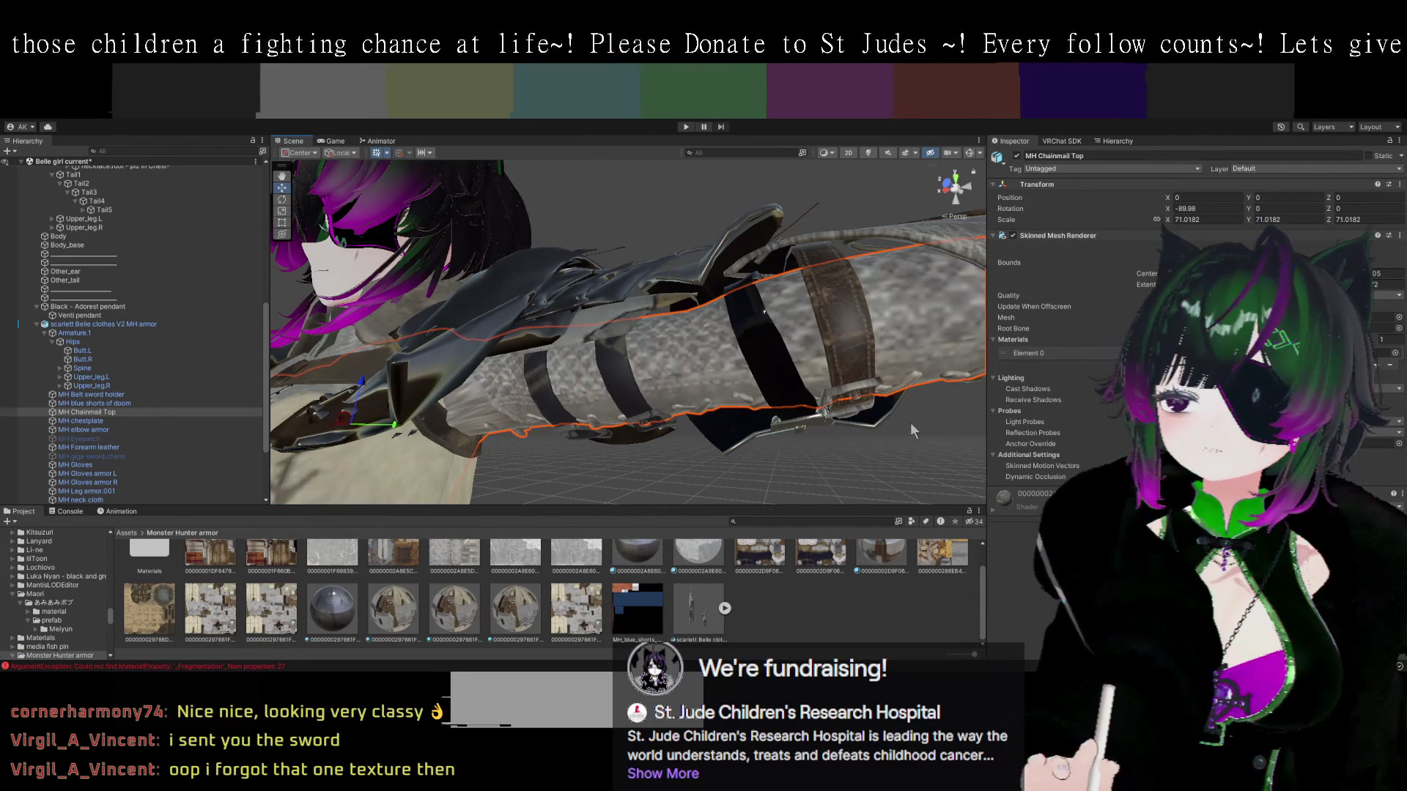
drag(912, 425, 899, 413)
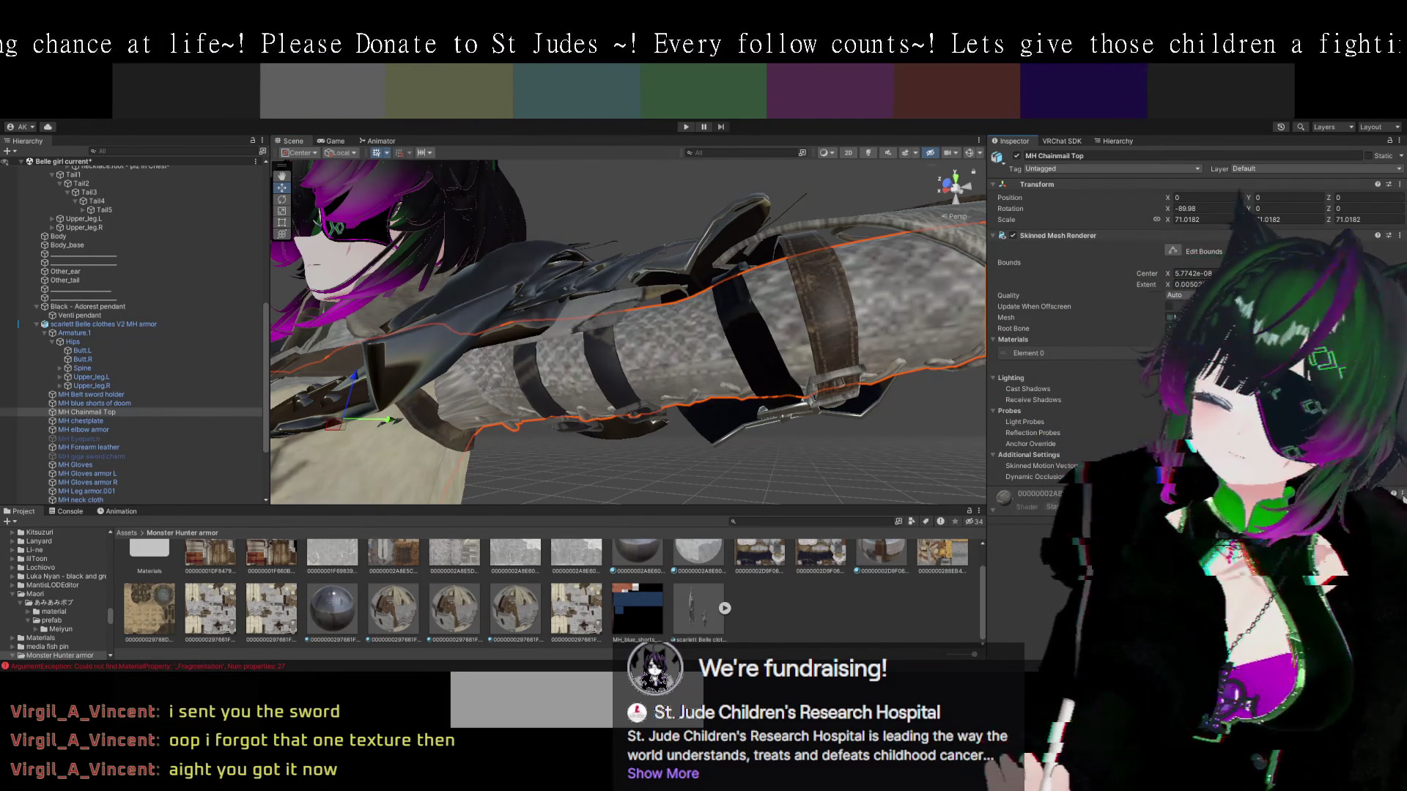
mouse_move(830, 504)
mouse_down()
mouse_move(921, 486)
mouse_move(882, 464)
mouse_move(743, 443)
mouse_move(847, 314)
mouse_move(806, 425)
mouse_move(839, 420)
mouse_move(699, 392)
mouse_move(682, 423)
mouse_up()
scroll(680, 416, up, 4)
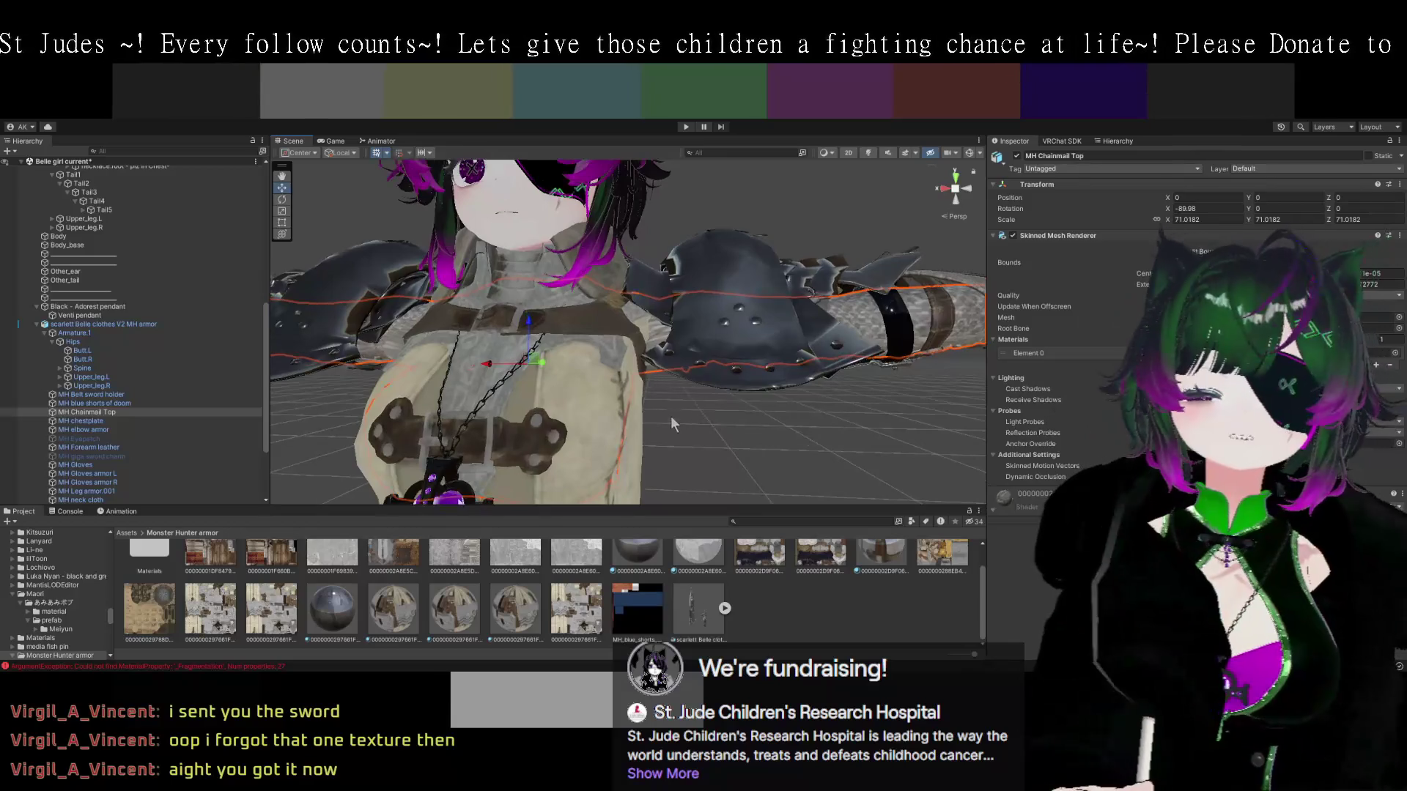
click(1017, 157)
mouse_move(838, 329)
mouse_down()
mouse_move(849, 362)
mouse_move(608, 354)
mouse_move(825, 367)
mouse_move(662, 299)
mouse_up()
click(662, 299)
Select MH chestplate and toggle it off and on repeatedly to compare the torso beneath.
click(662, 288)
click(663, 288)
click(664, 287)
click(665, 286)
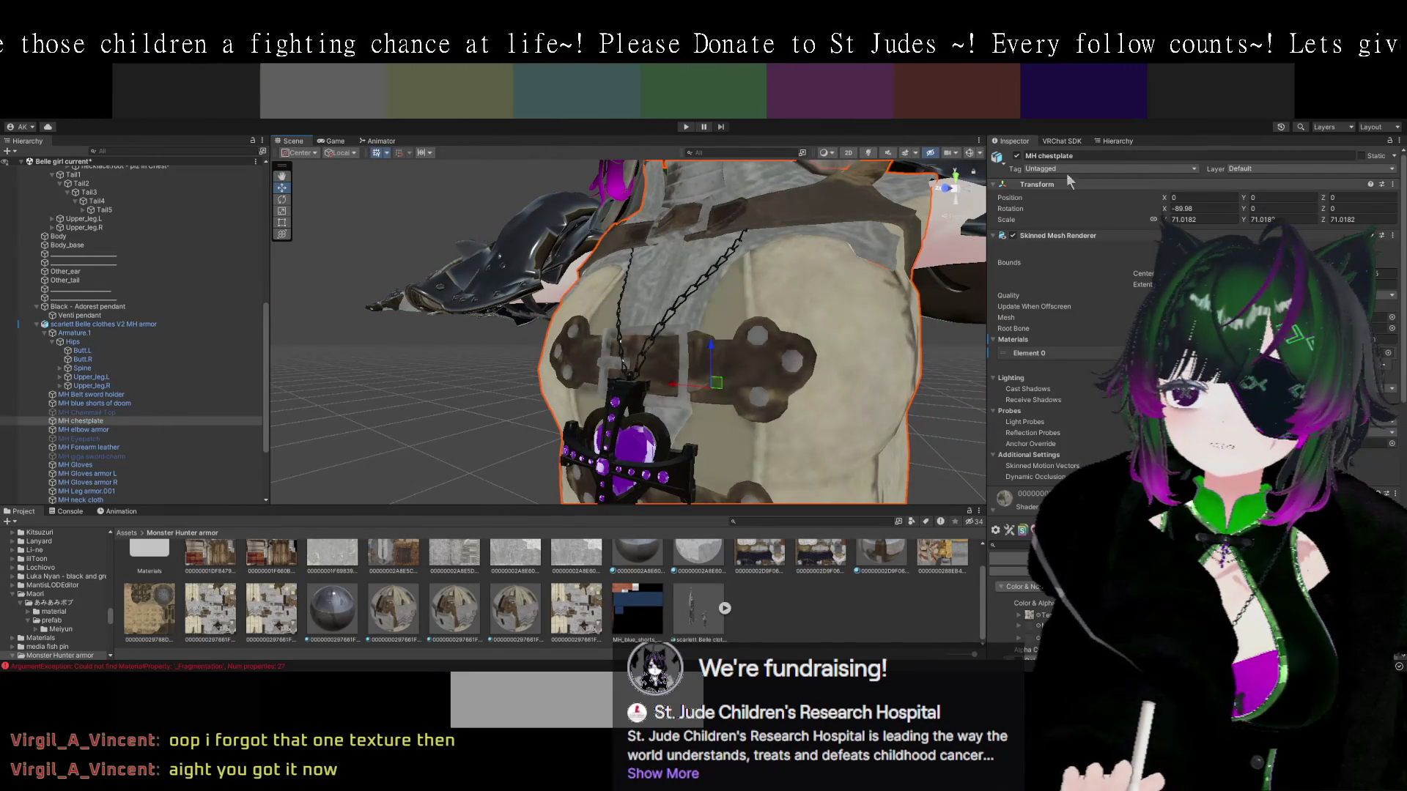
click(1017, 155)
click(1017, 155)
click(1017, 155)
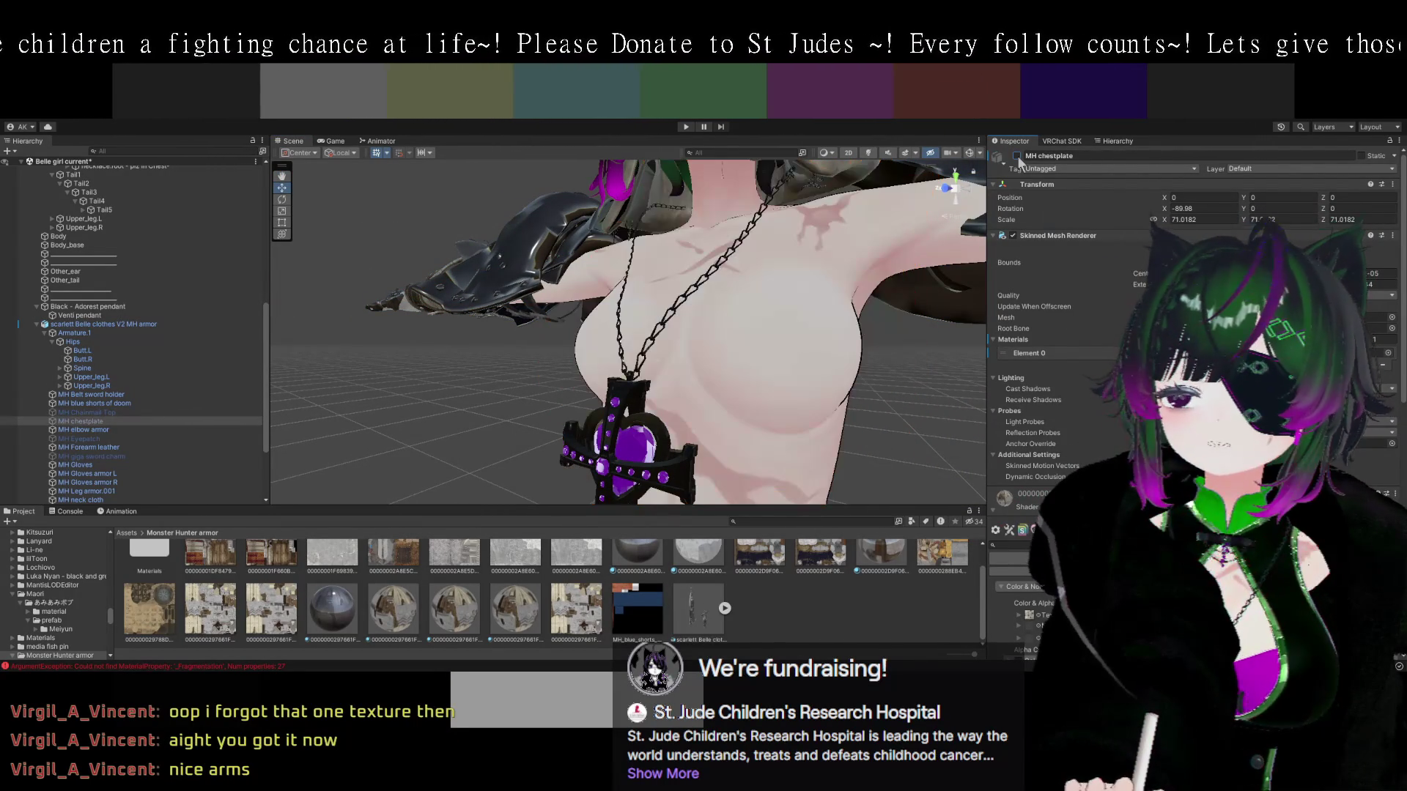
click(1017, 155)
mouse_move(806, 322)
mouse_down()
mouse_move(775, 360)
mouse_move(657, 358)
mouse_move(811, 379)
mouse_move(733, 352)
mouse_move(880, 323)
mouse_up()
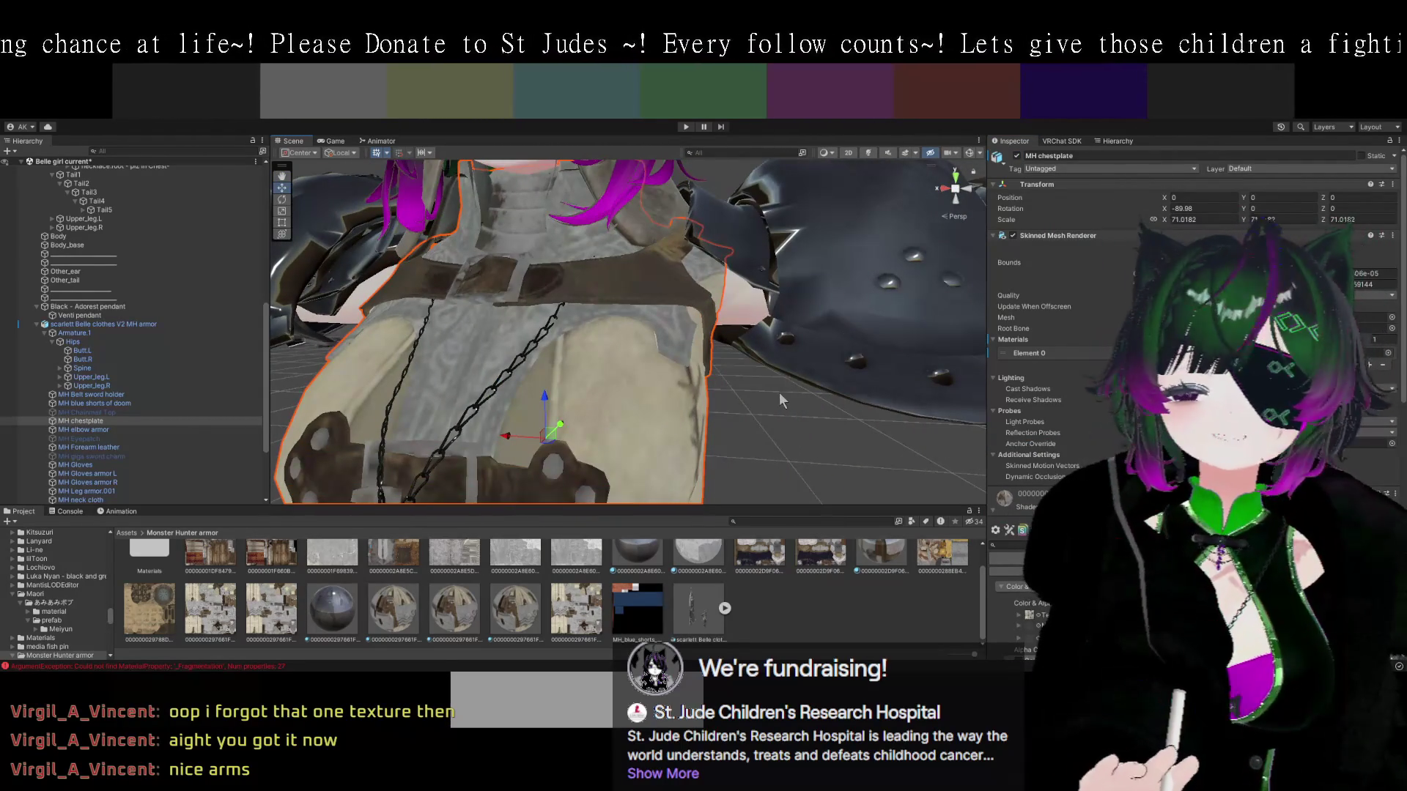
key(alt+shift+a)
key(alt+shift+a)
key(alt+shift+a)
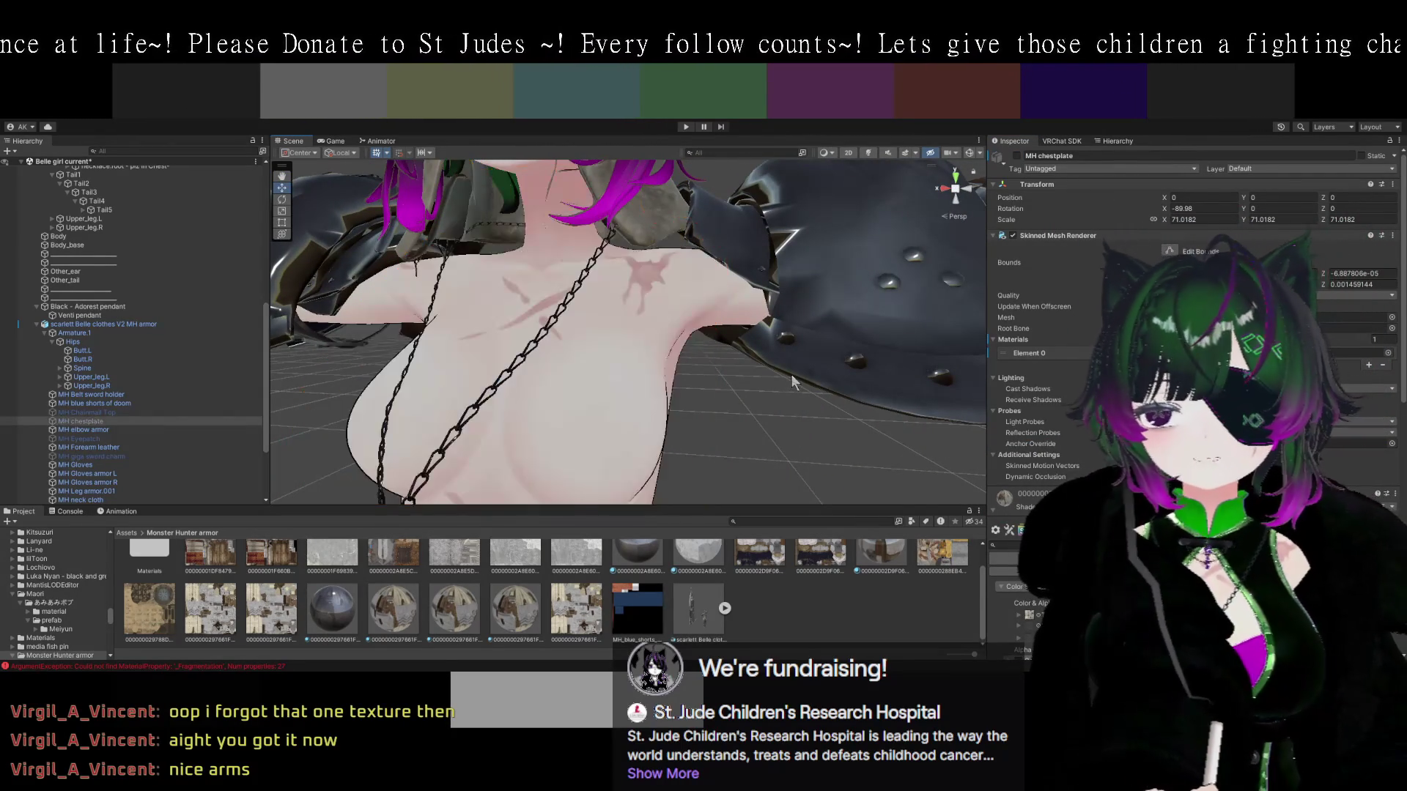
key(alt+shift+a)
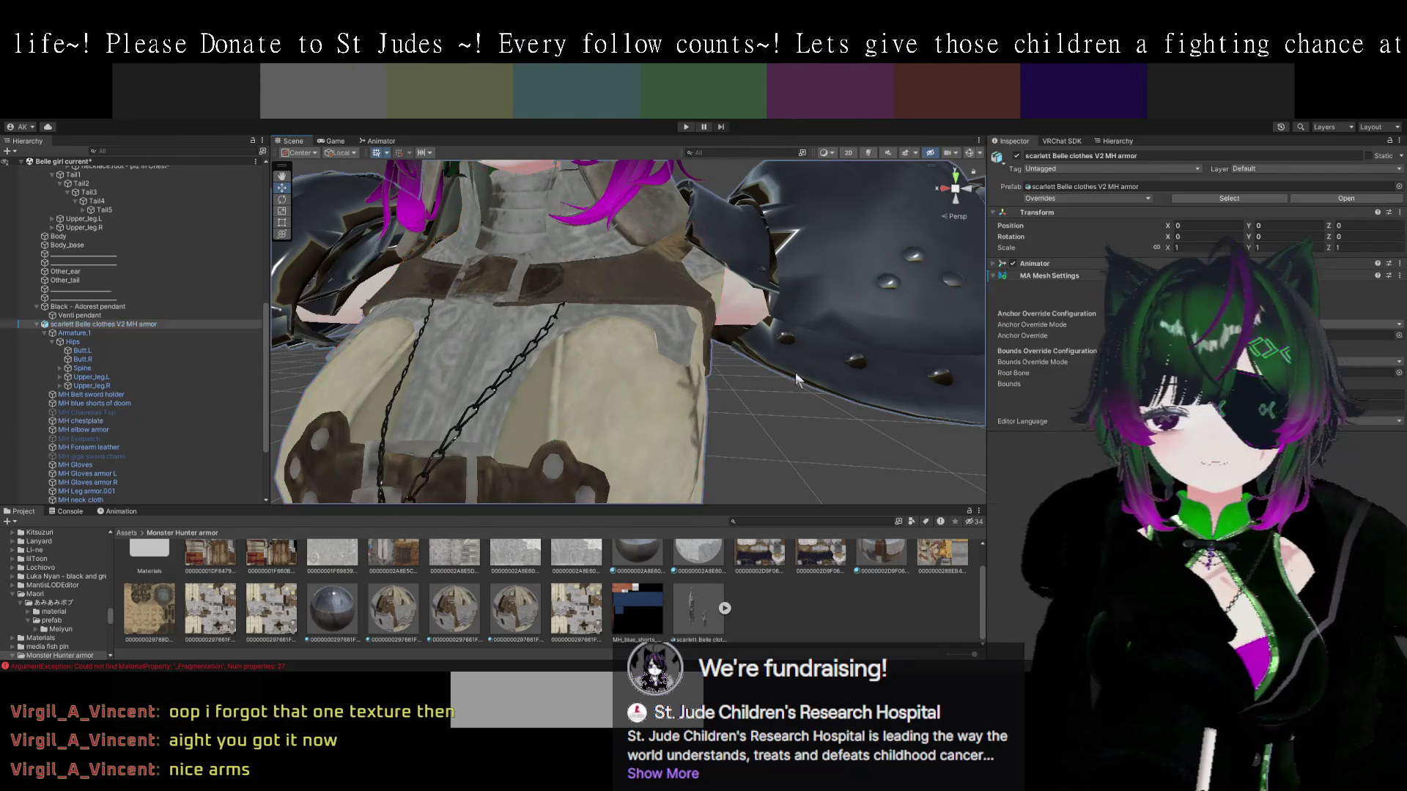
Reactivate MH Chainmail Top with Alt+Shift+A and orbit around the chainmail at the chest.
key(Up)
key(alt+shift+a)
drag(782, 394, 741, 334)
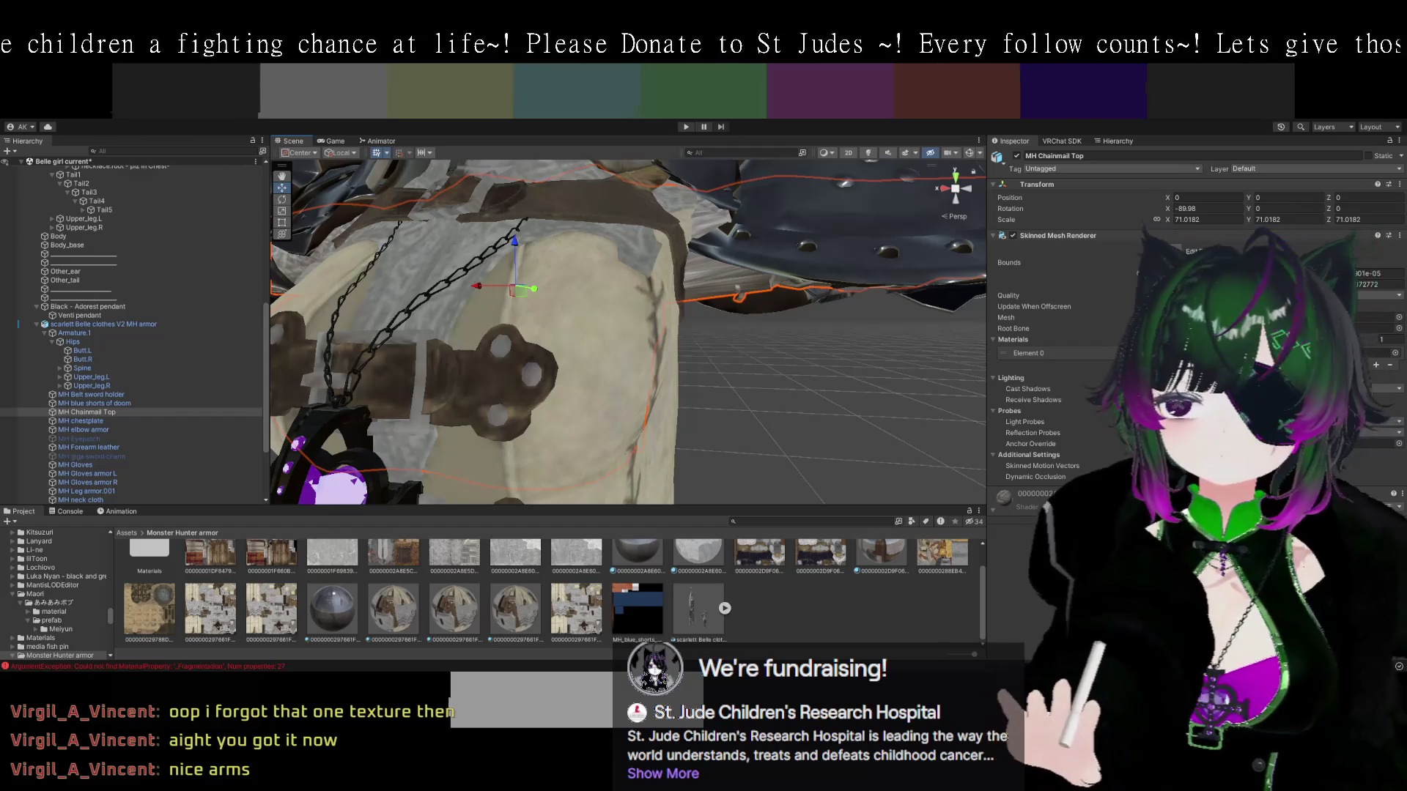
Drag 00000002A8E5DA20.dds_PoiPro onto the chainmail, then reselect MH Chainmail Top and scroll to its material.
mouse_move(685, 371)
mouse_down()
mouse_move(860, 447)
mouse_move(689, 372)
mouse_up()
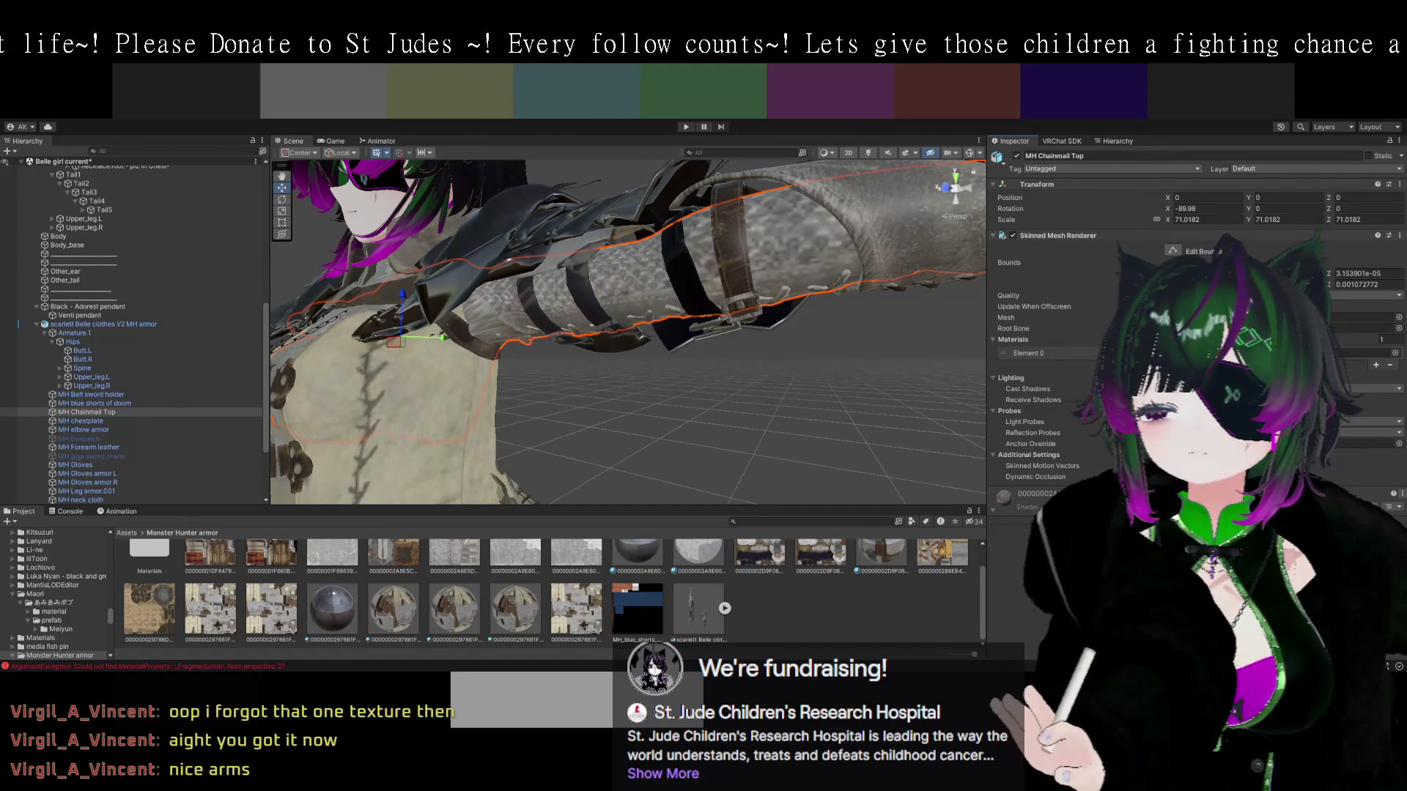
click(518, 582)
mouse_move(518, 581)
mouse_down()
mouse_move(696, 381)
mouse_move(785, 252)
mouse_move(802, 253)
mouse_up()
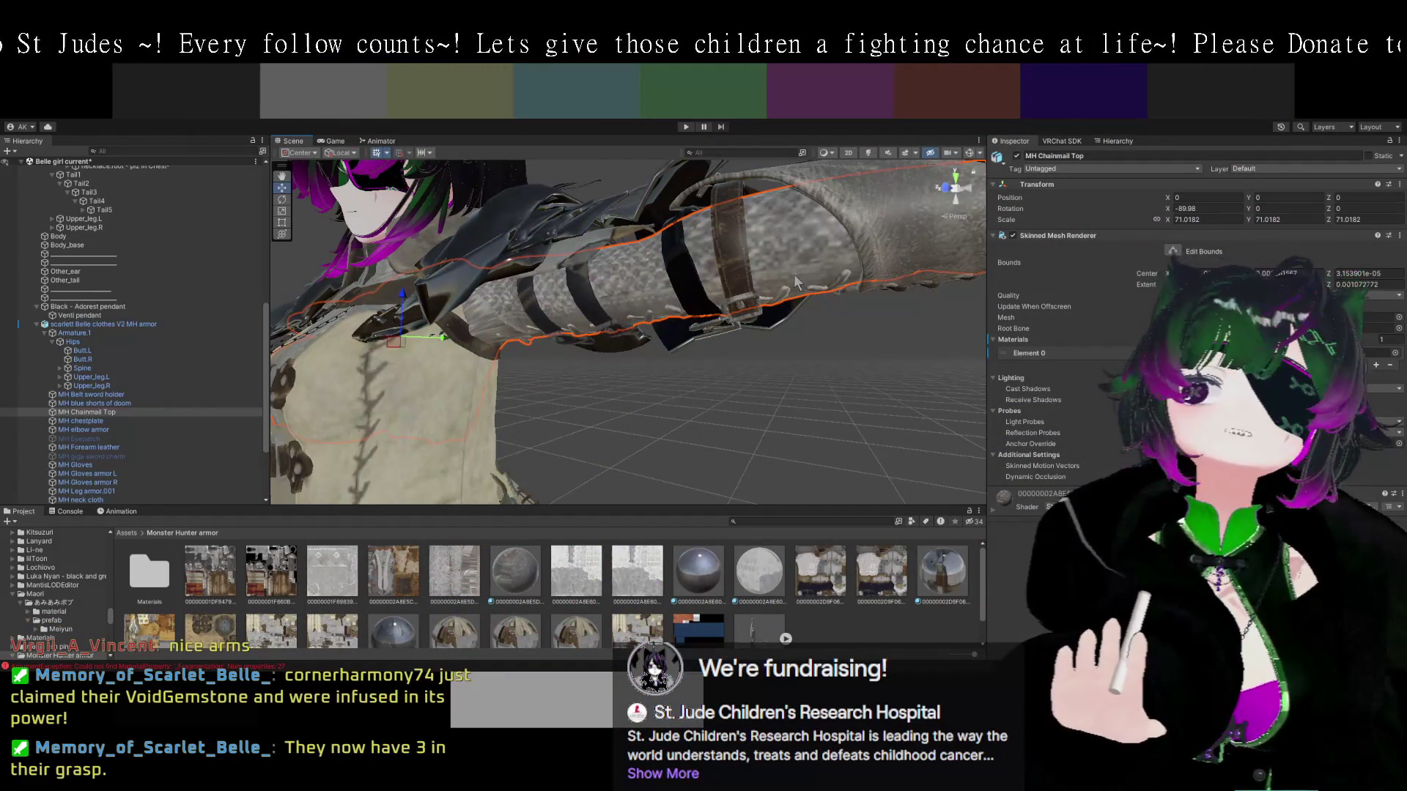
click(778, 255)
click(776, 250)
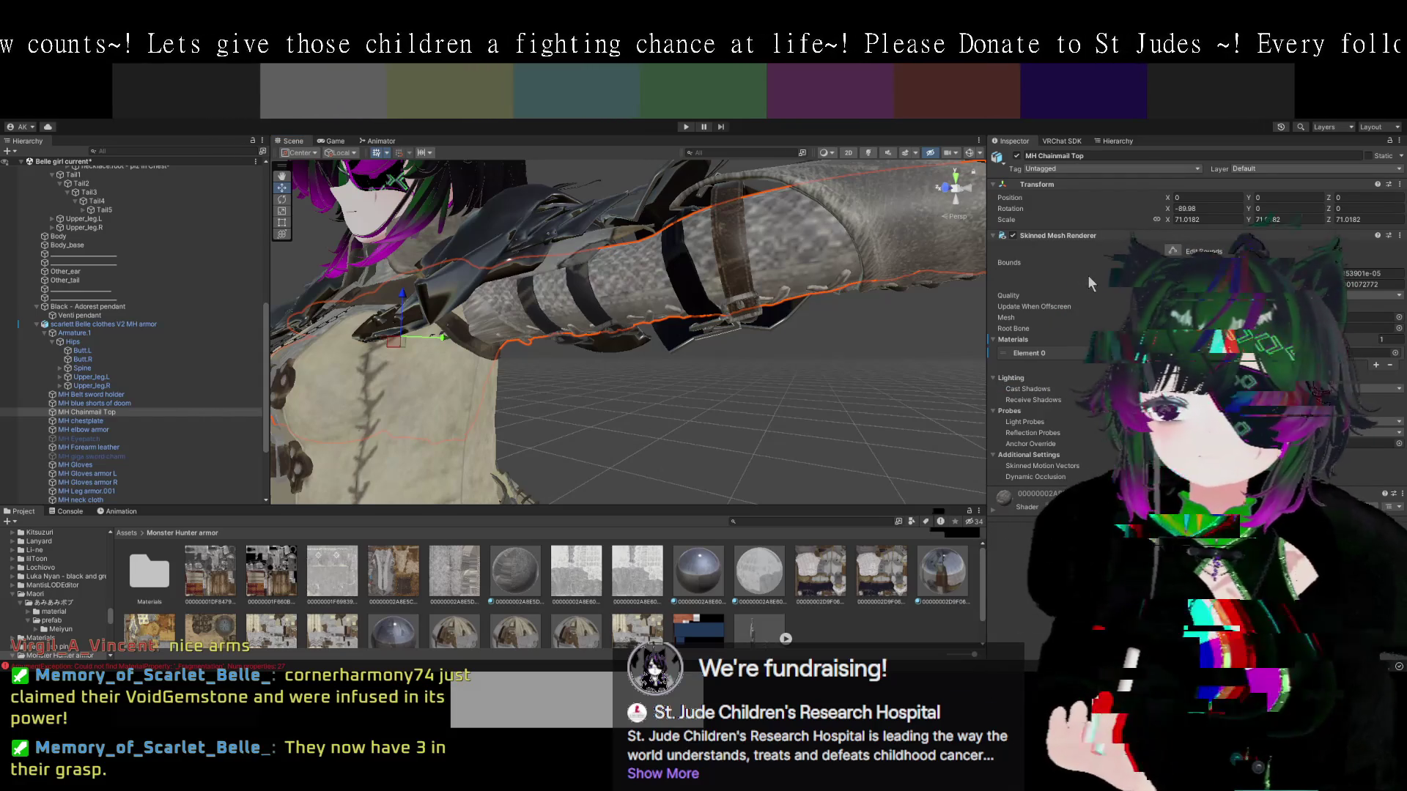
mouse_move(821, 396)
mouse_down()
mouse_move(833, 396)
mouse_move(798, 410)
mouse_move(696, 407)
mouse_up()
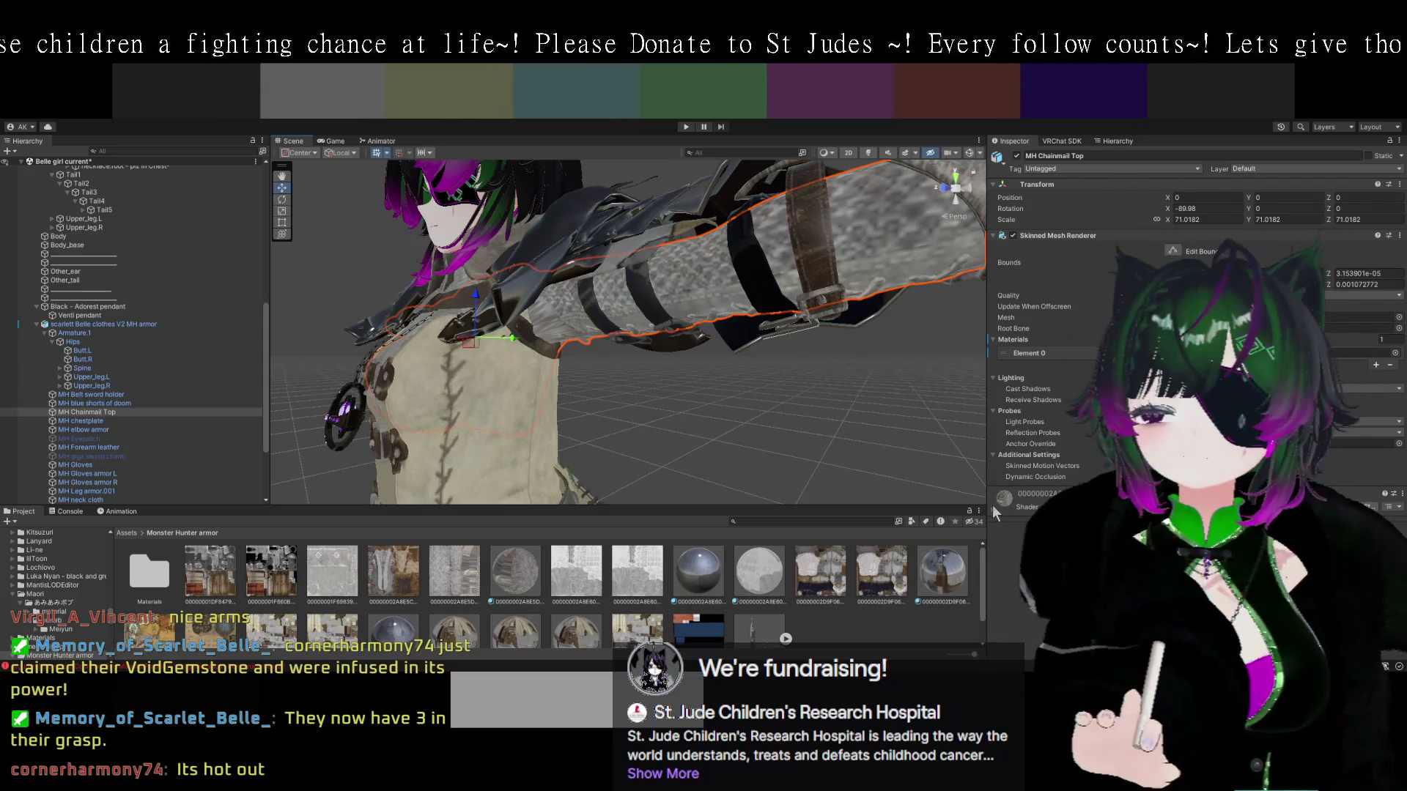
scroll(997, 513, down, 3)
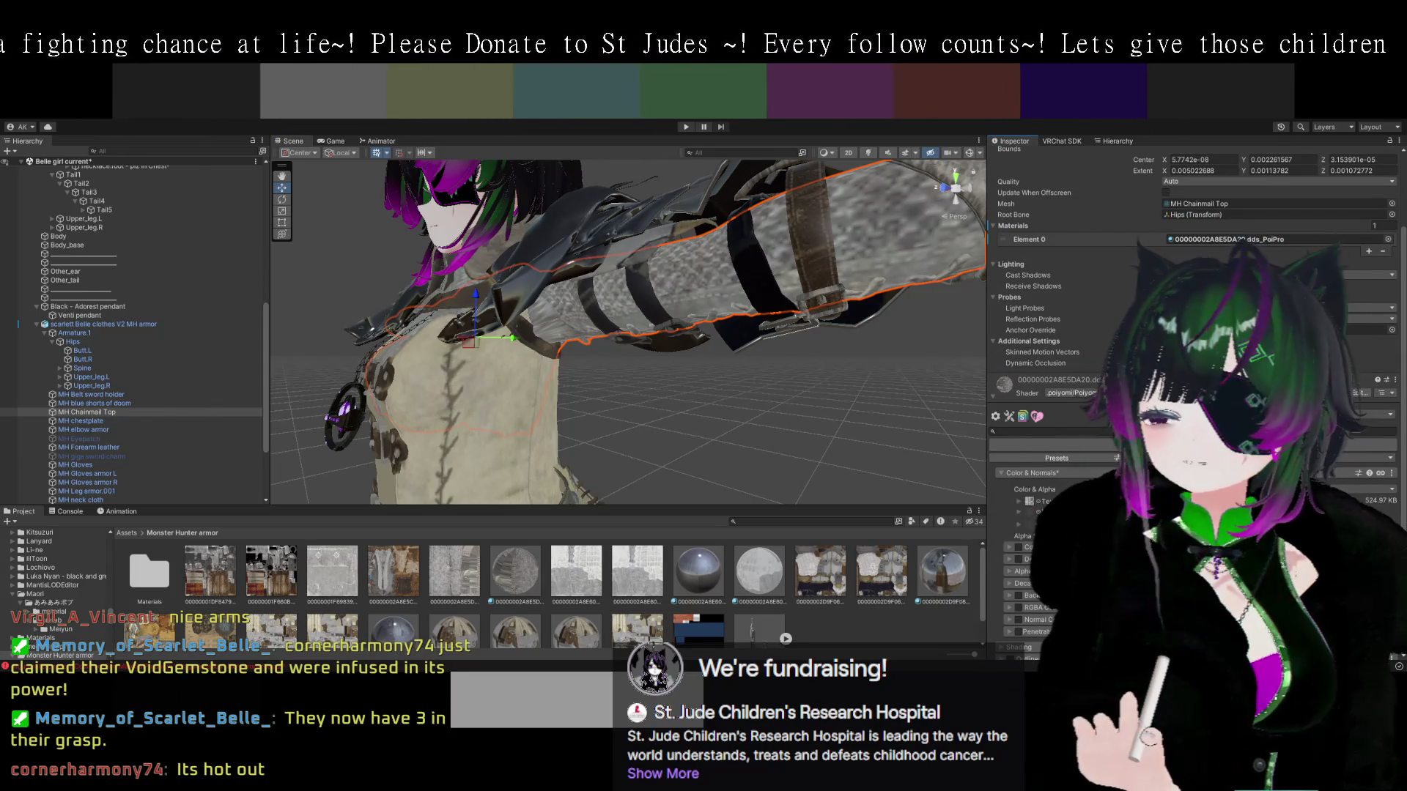
Expand the chainmail material's Texture foldout and open the 00000002A8E5DA20 texture's import settings in the Project window.
click(1032, 500)
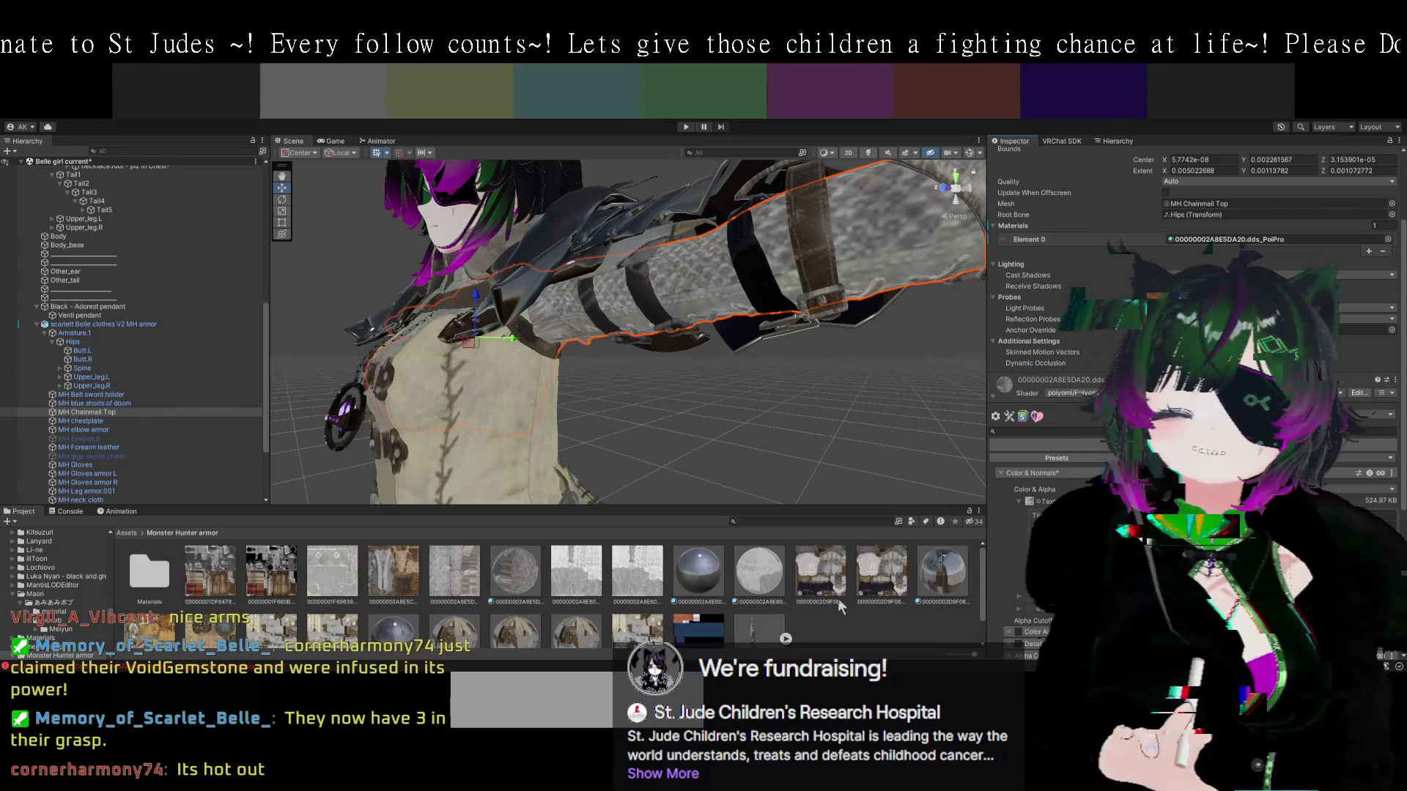
scroll(859, 588, down, 1)
click(1030, 503)
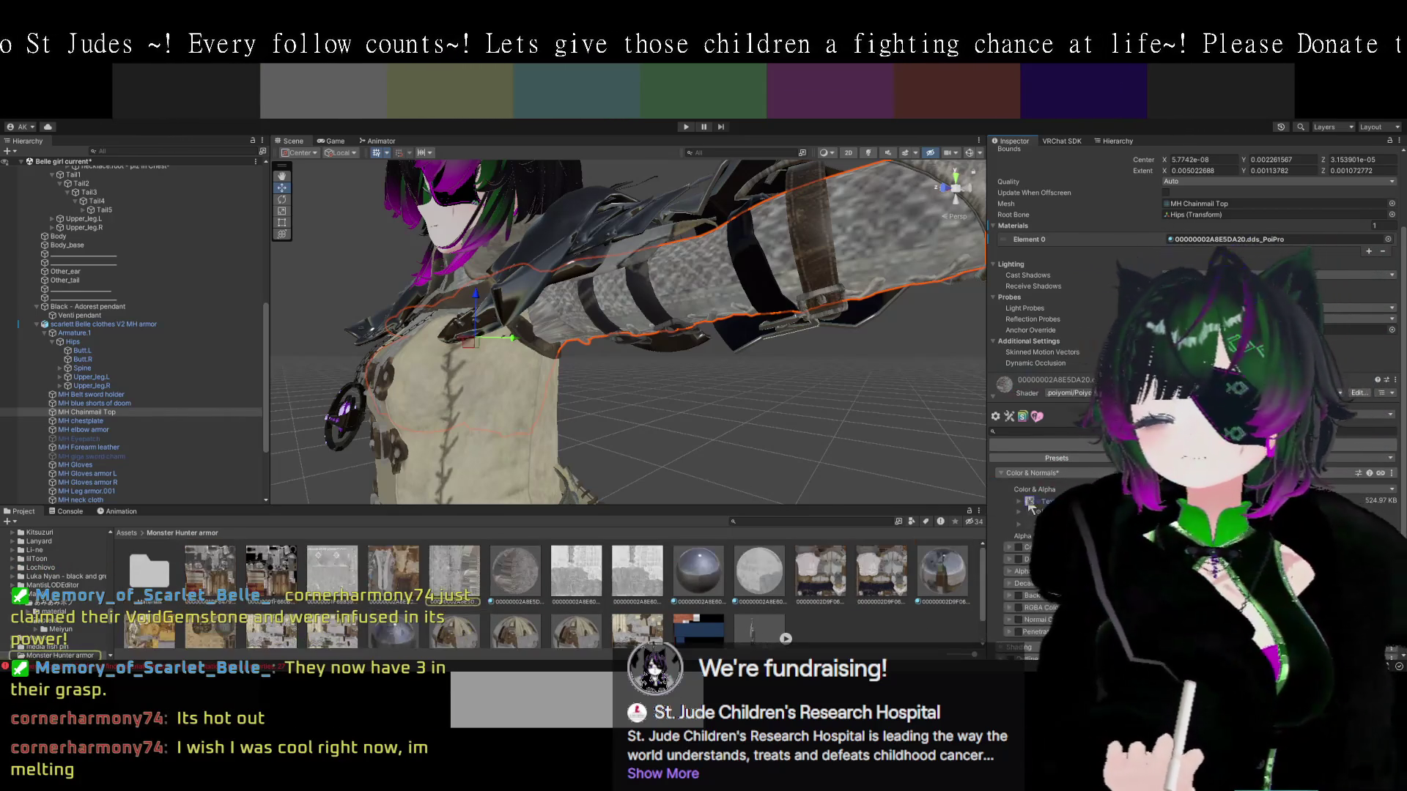
click(455, 575)
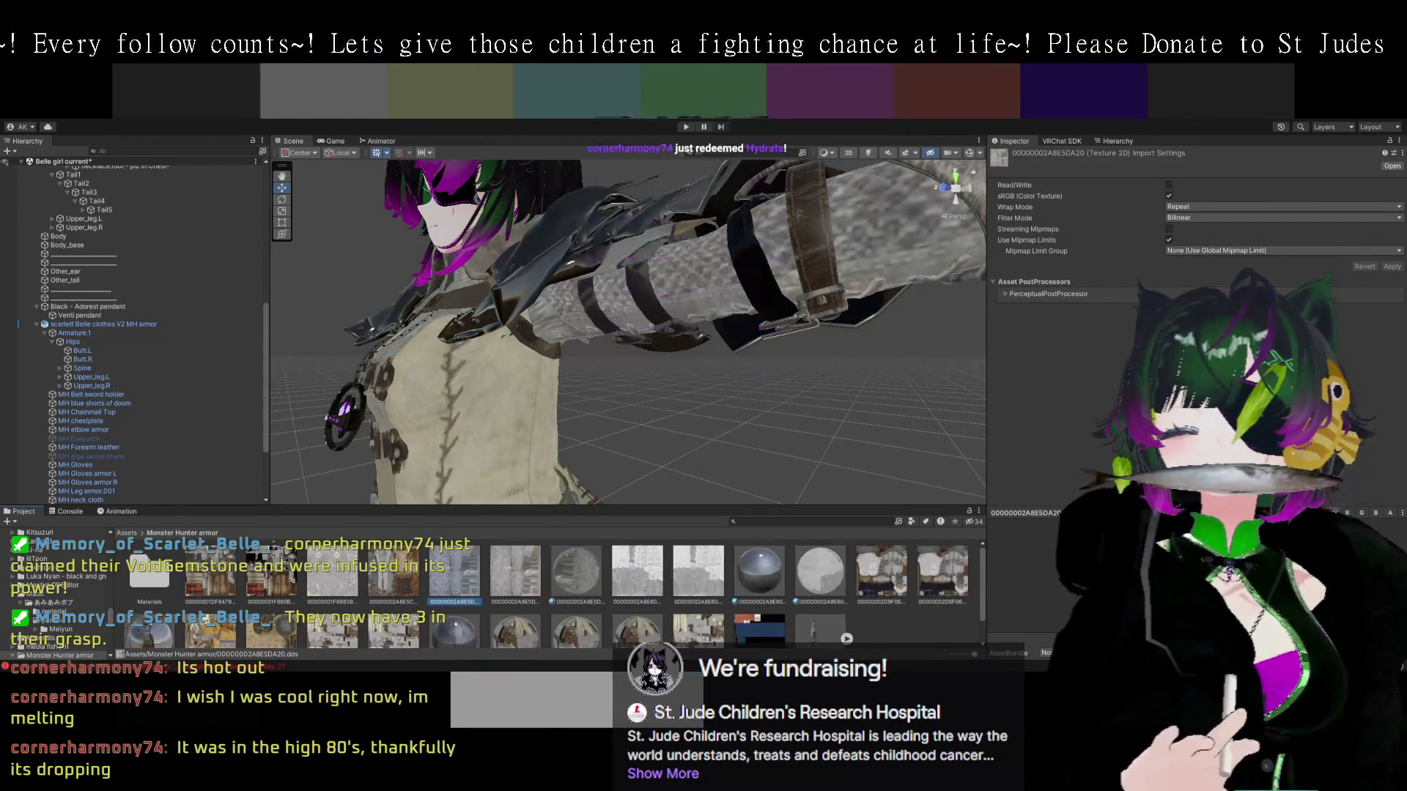
Reselect MH Chainmail Top, expand its Color & Alpha main texture settings, and orbit around the armored avatar.
click(706, 308)
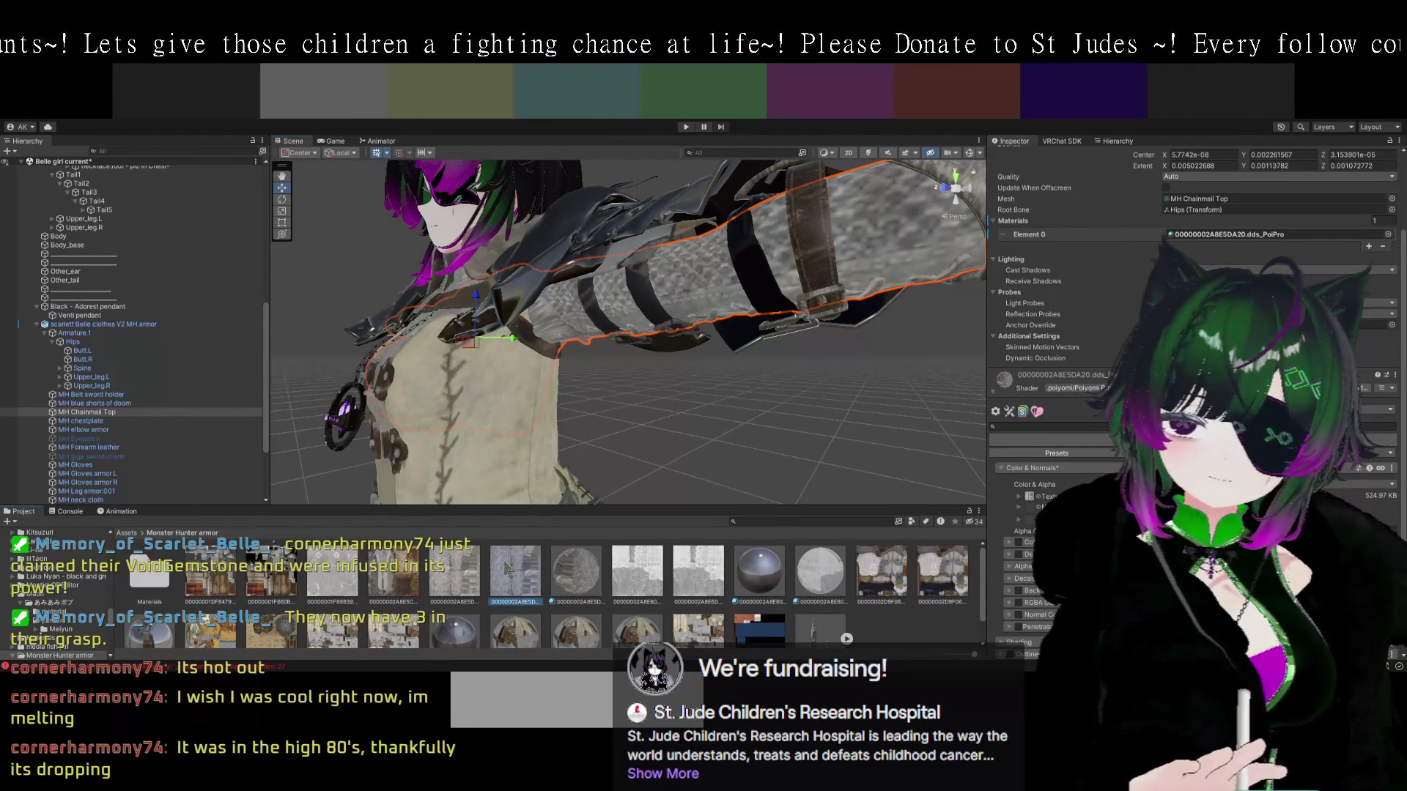
drag(774, 424, 819, 430)
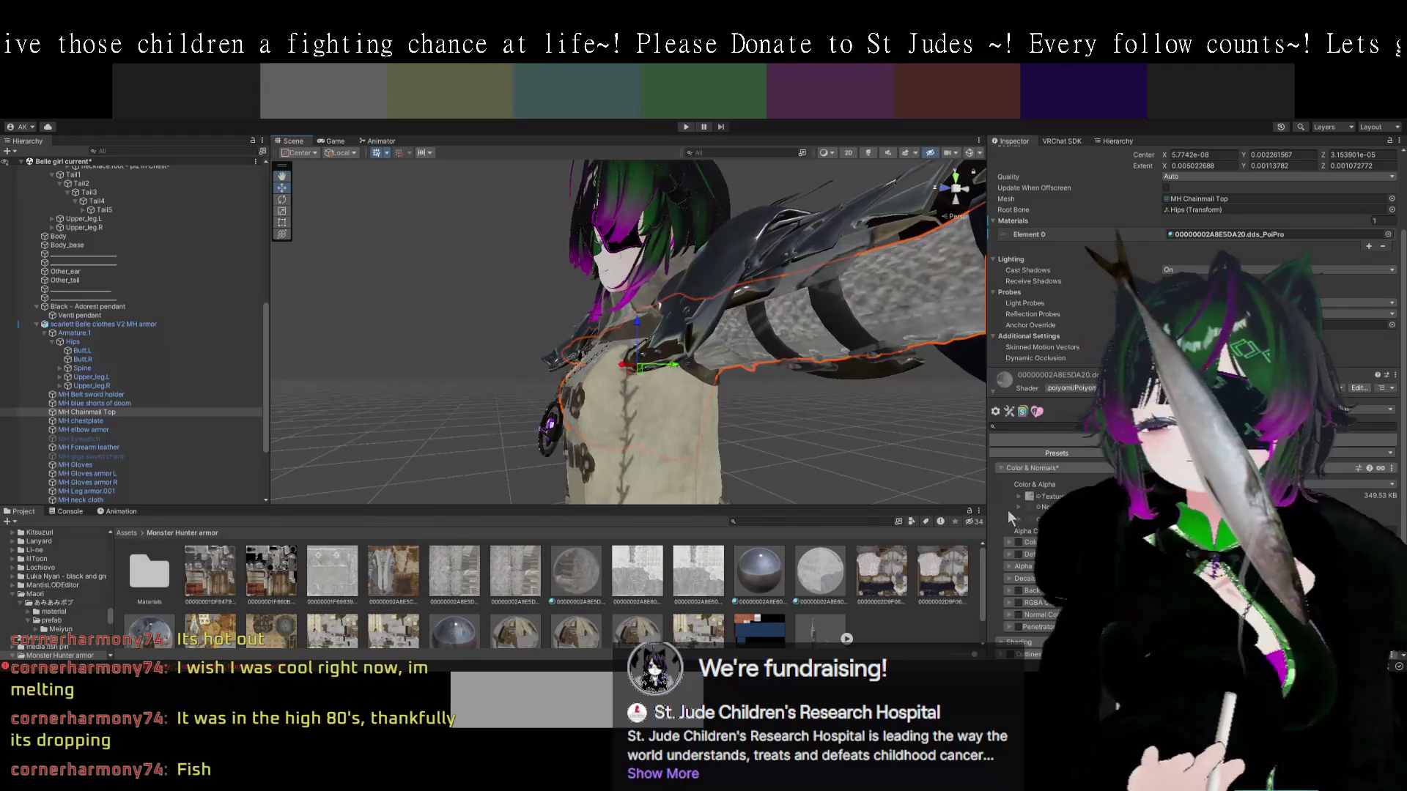
click(1018, 496)
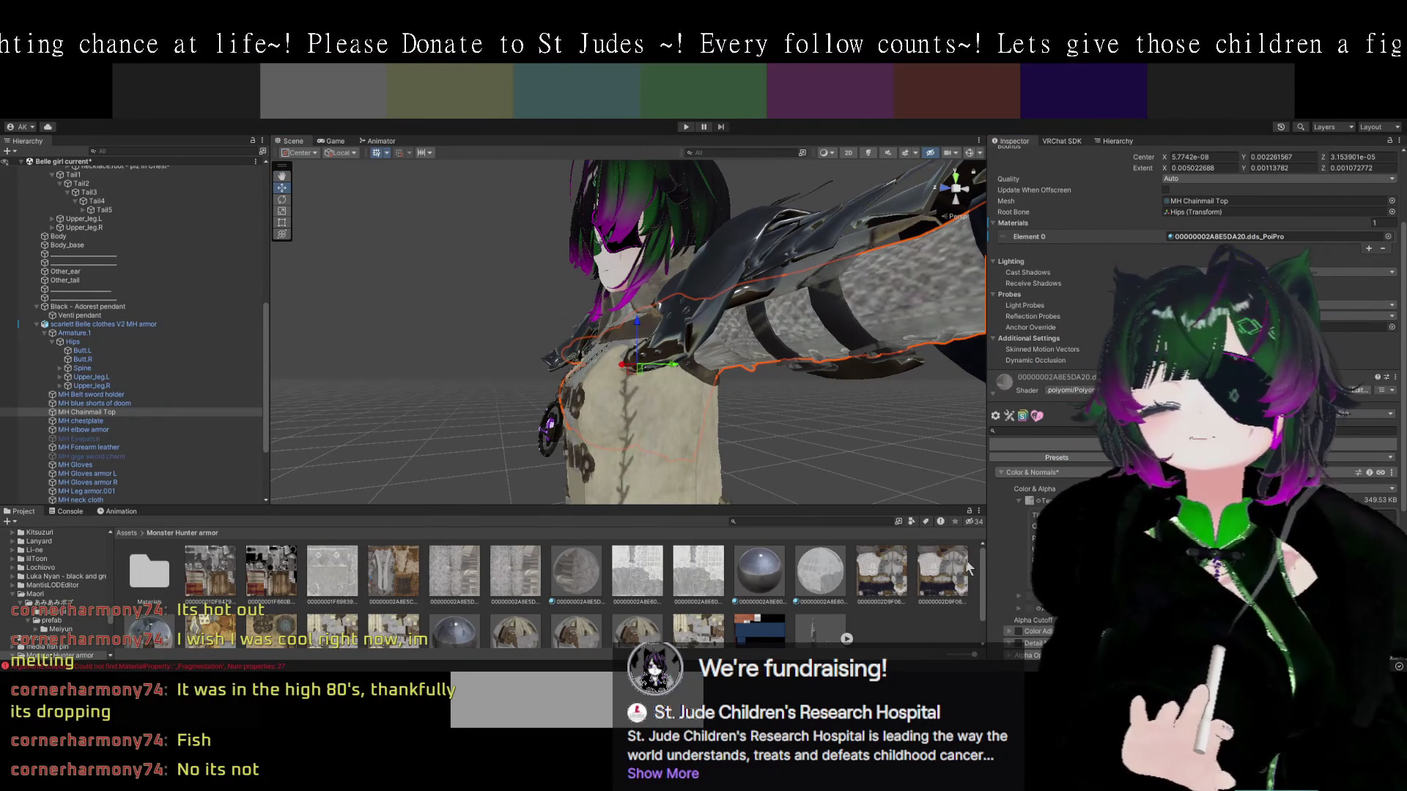
mouse_move(839, 315)
mouse_down()
mouse_move(867, 311)
mouse_move(779, 381)
mouse_move(792, 354)
mouse_up()
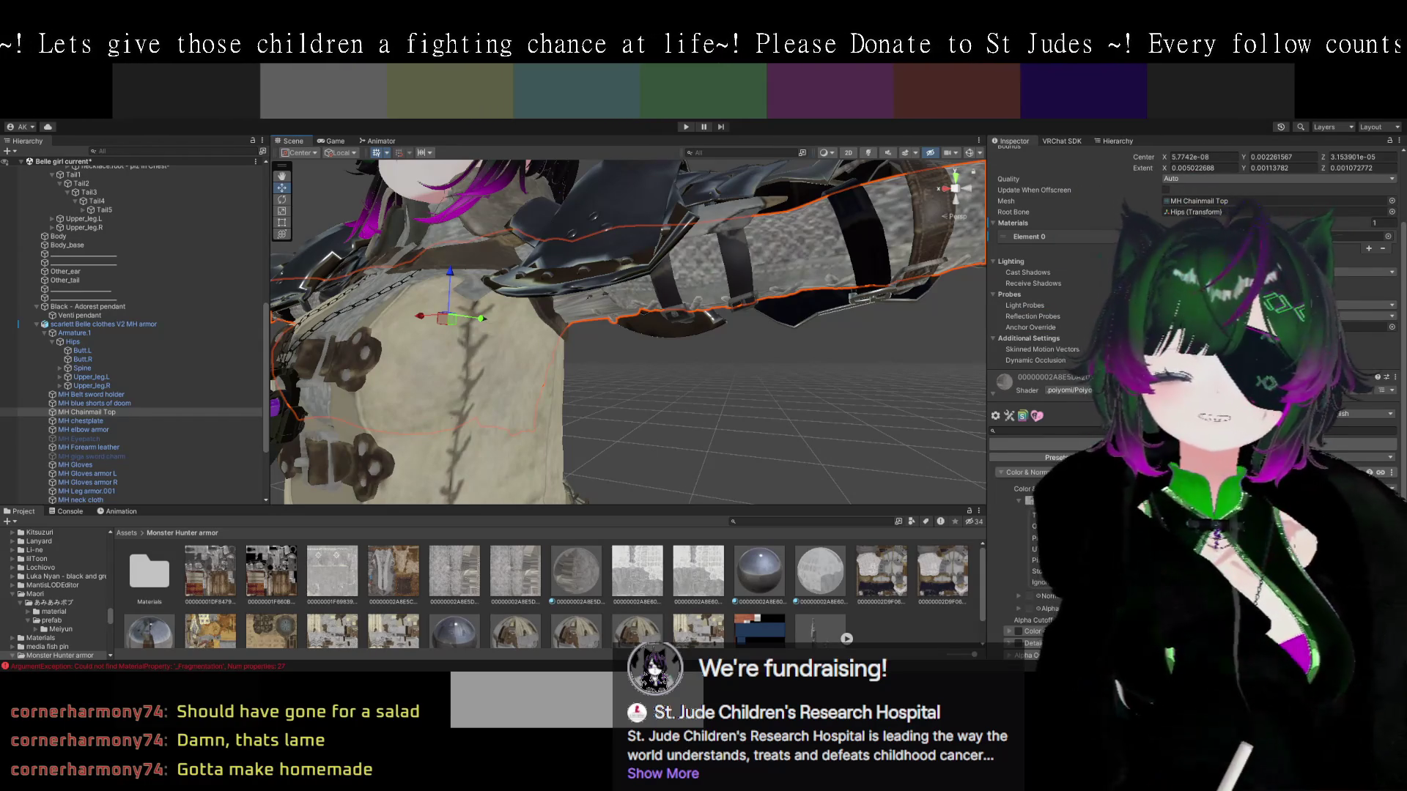
key(f)
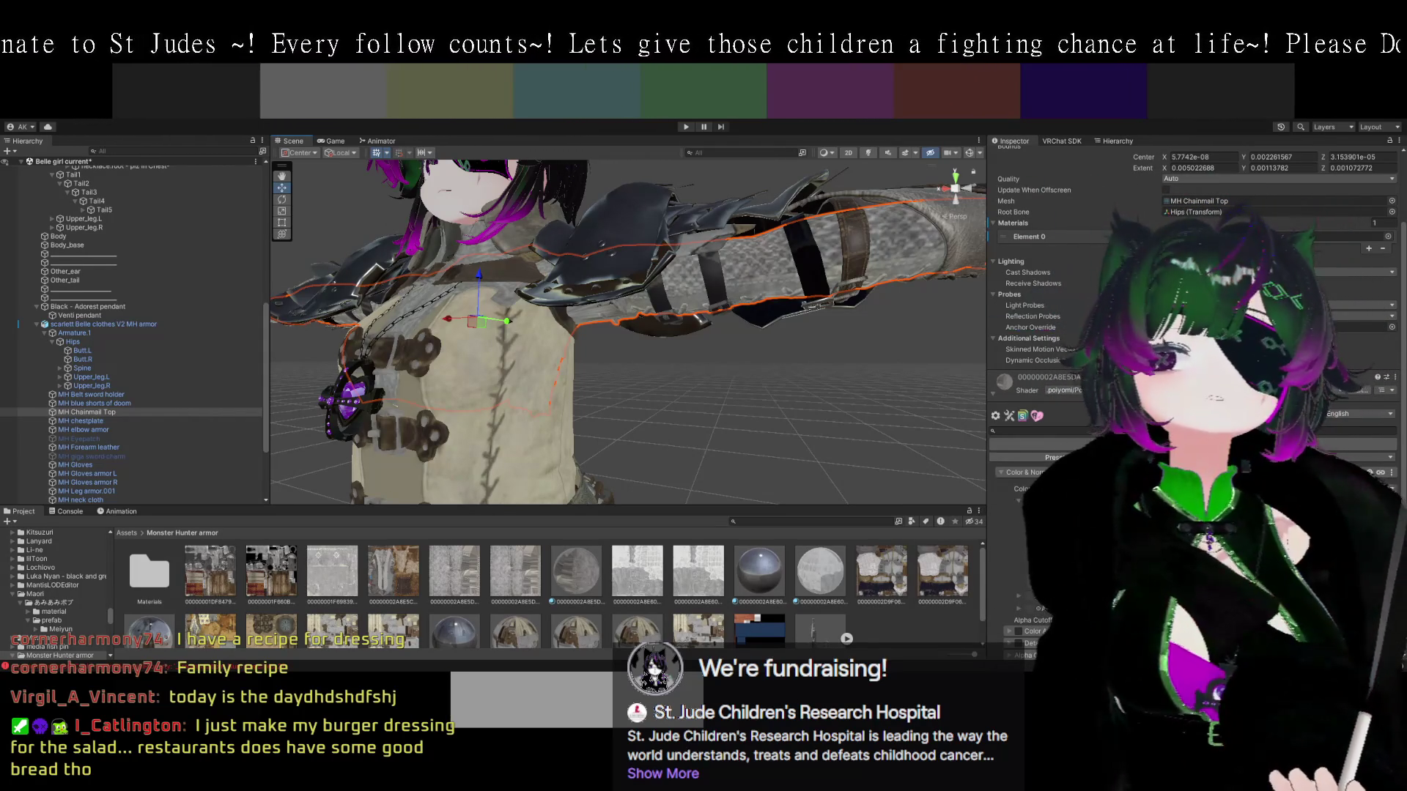
Zoom the Scene view in on the avatar's torso, face and armored arm.
scroll(628, 332, up, 1)
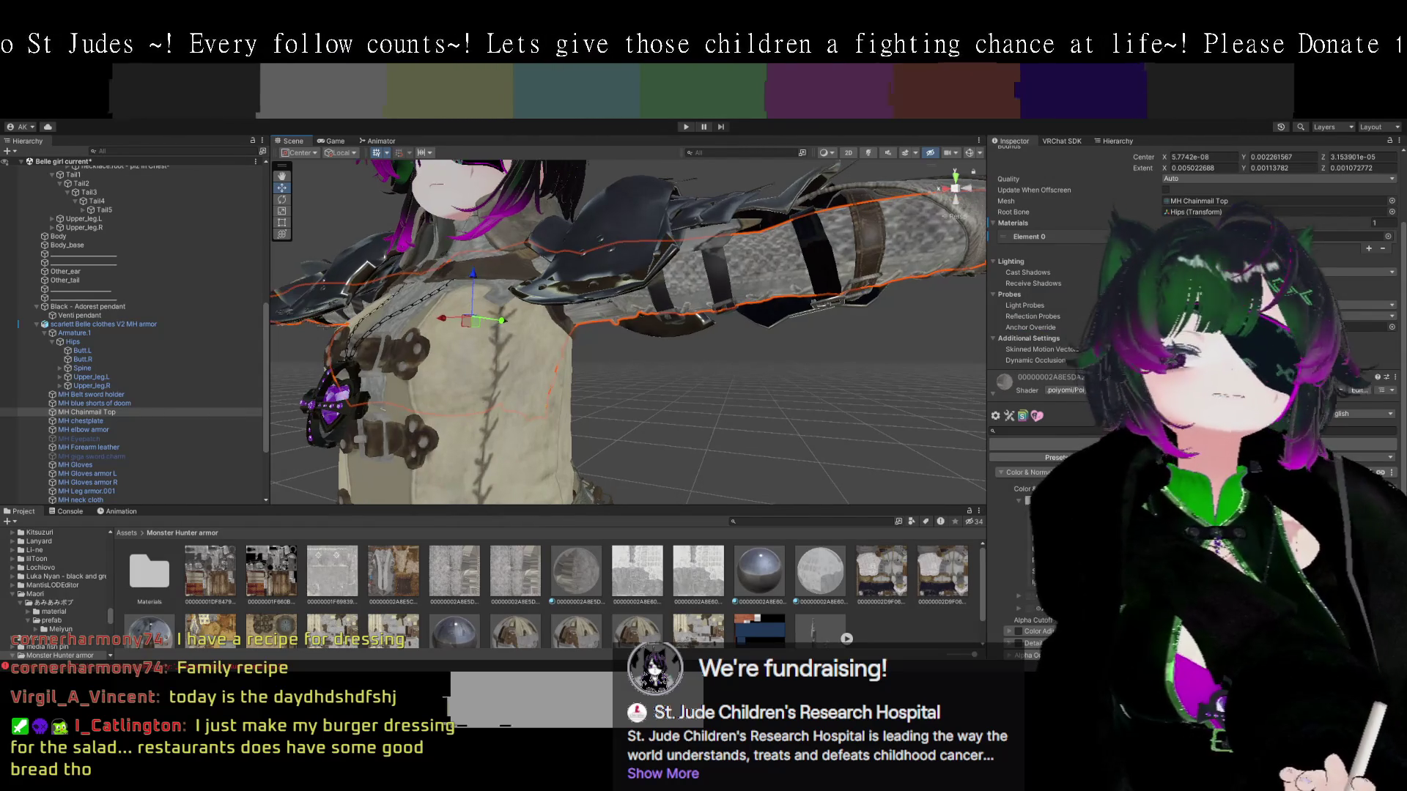
Zoom in on the chest and chainmail sleeve, then turn the view across the armored arm.
scroll(628, 332, up, 1)
scroll(629, 332, down, 1)
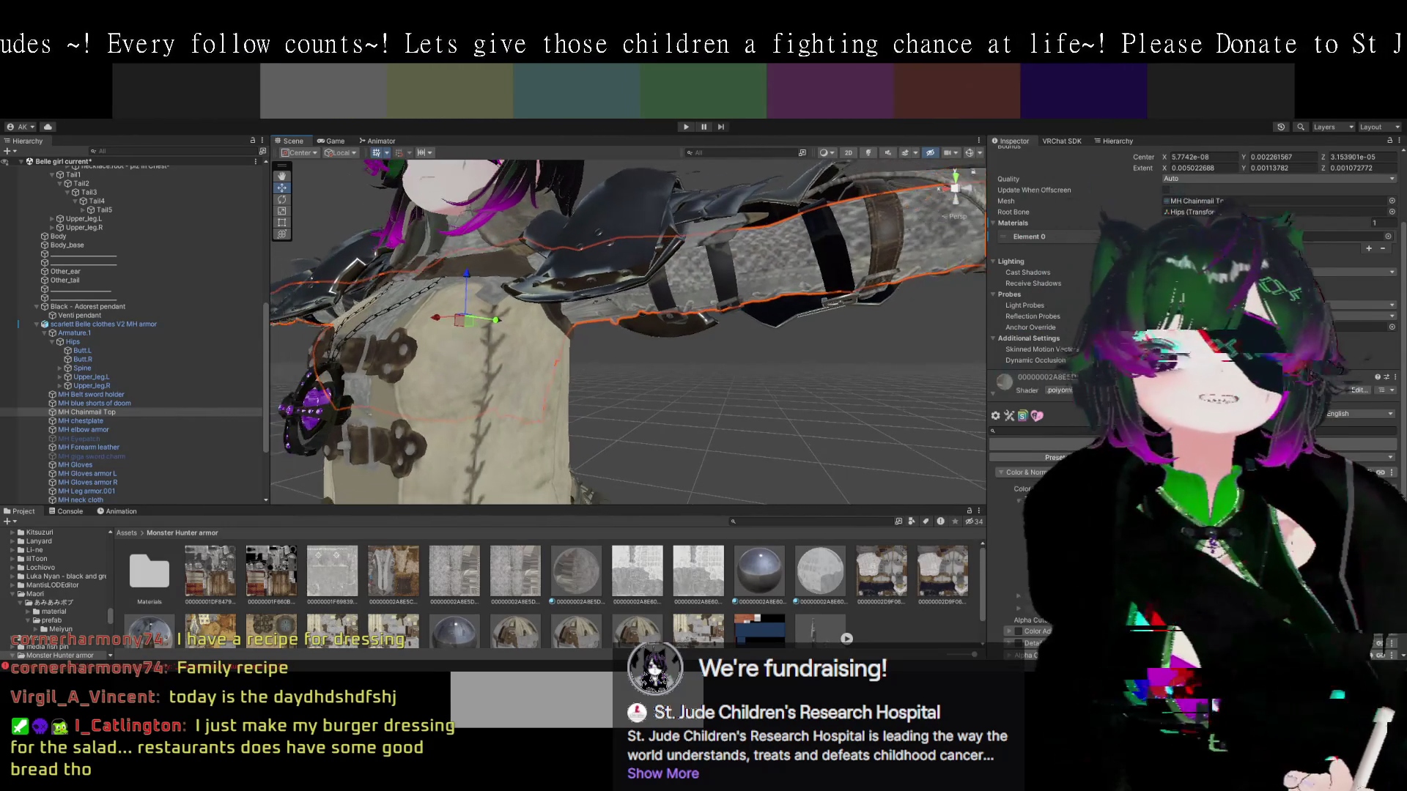
scroll(856, 345, down, 2)
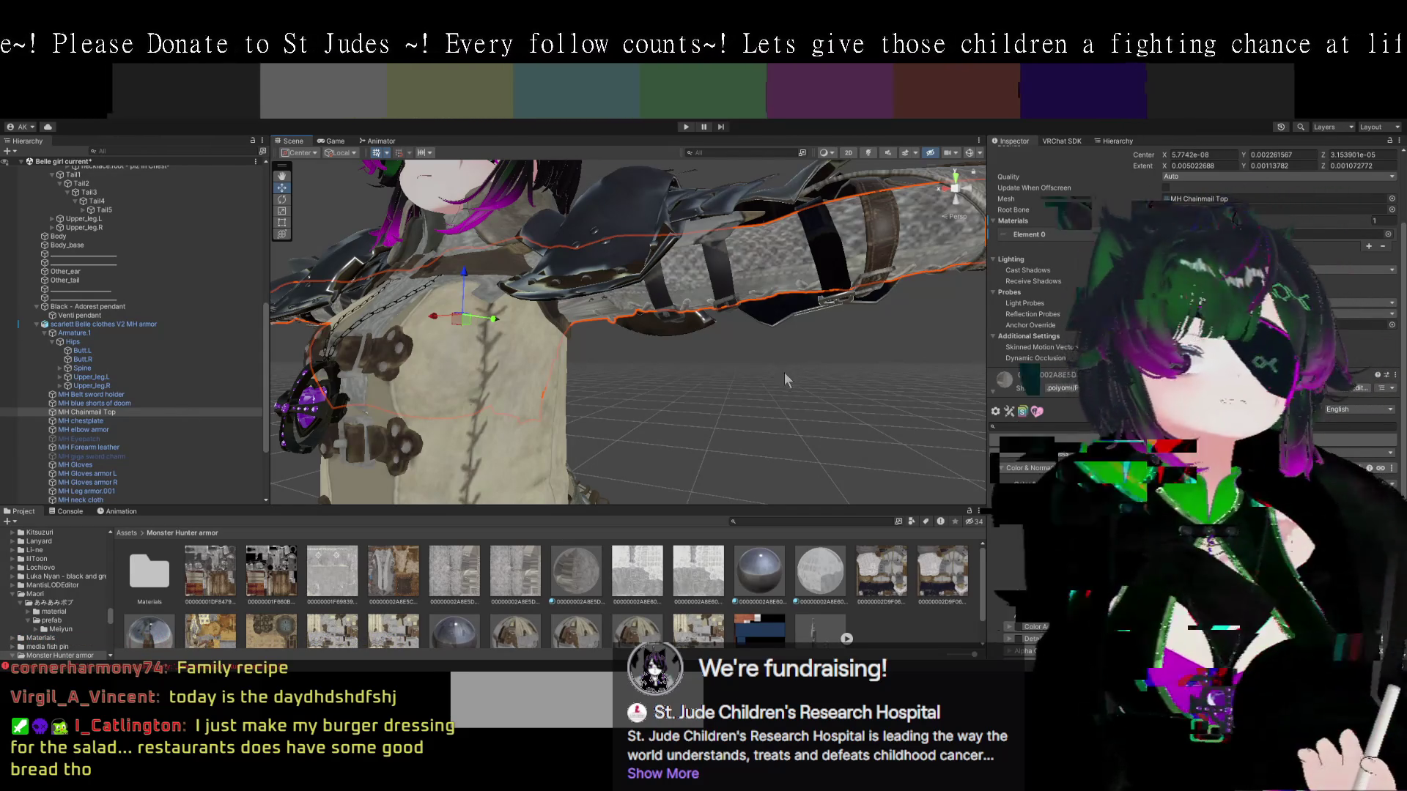
drag(768, 371, 771, 371)
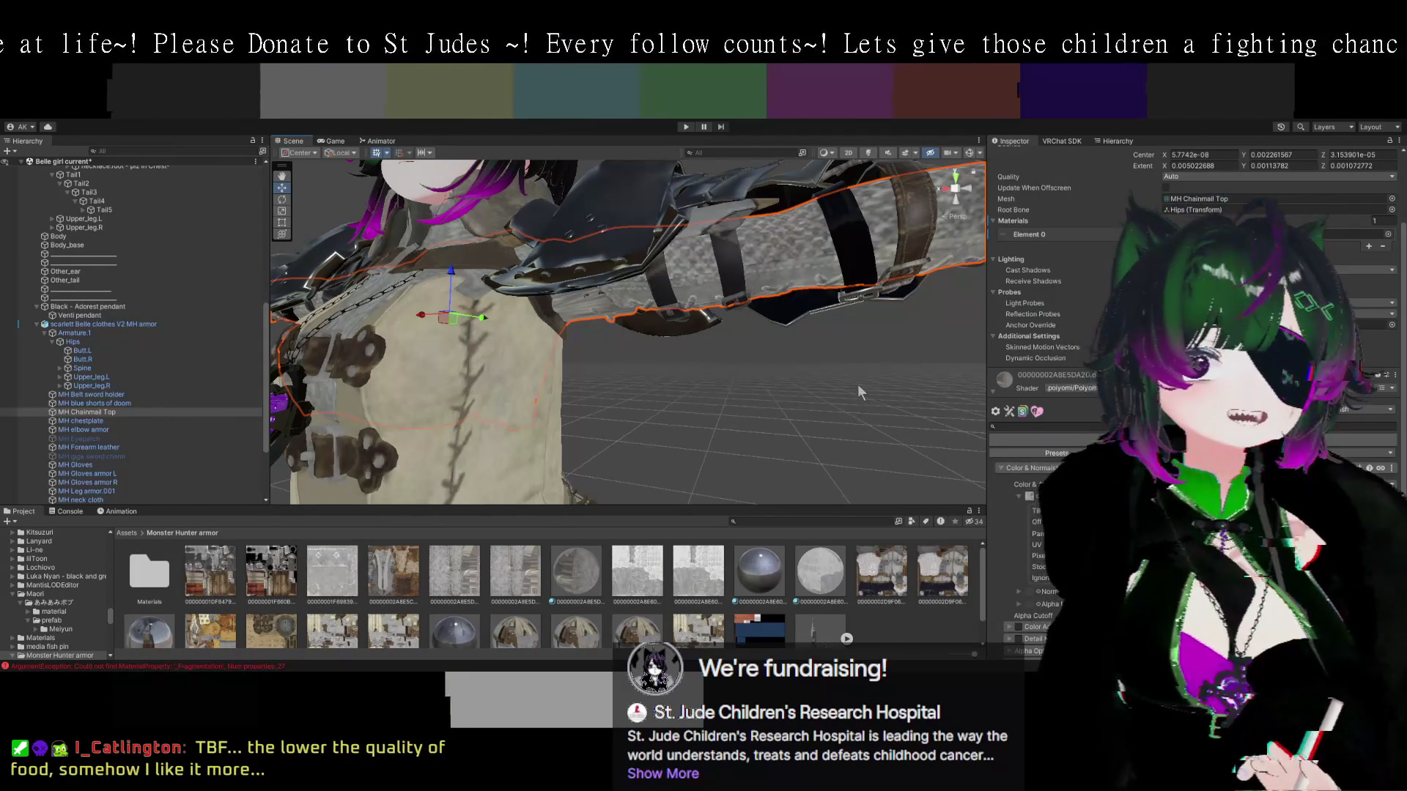
drag(847, 372, 816, 377)
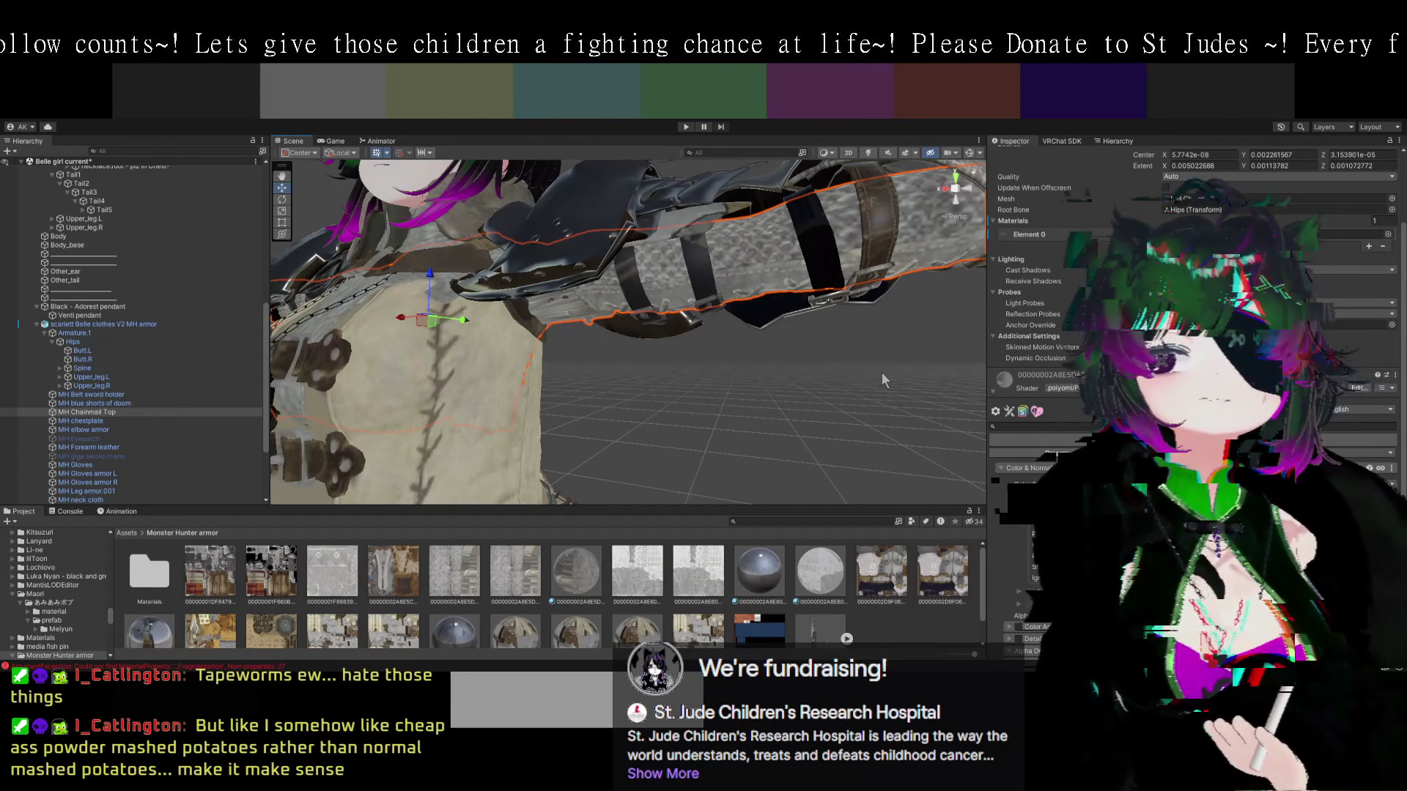
mouse_move(869, 371)
mouse_down()
mouse_move(790, 367)
mouse_move(790, 384)
mouse_move(817, 386)
mouse_up()
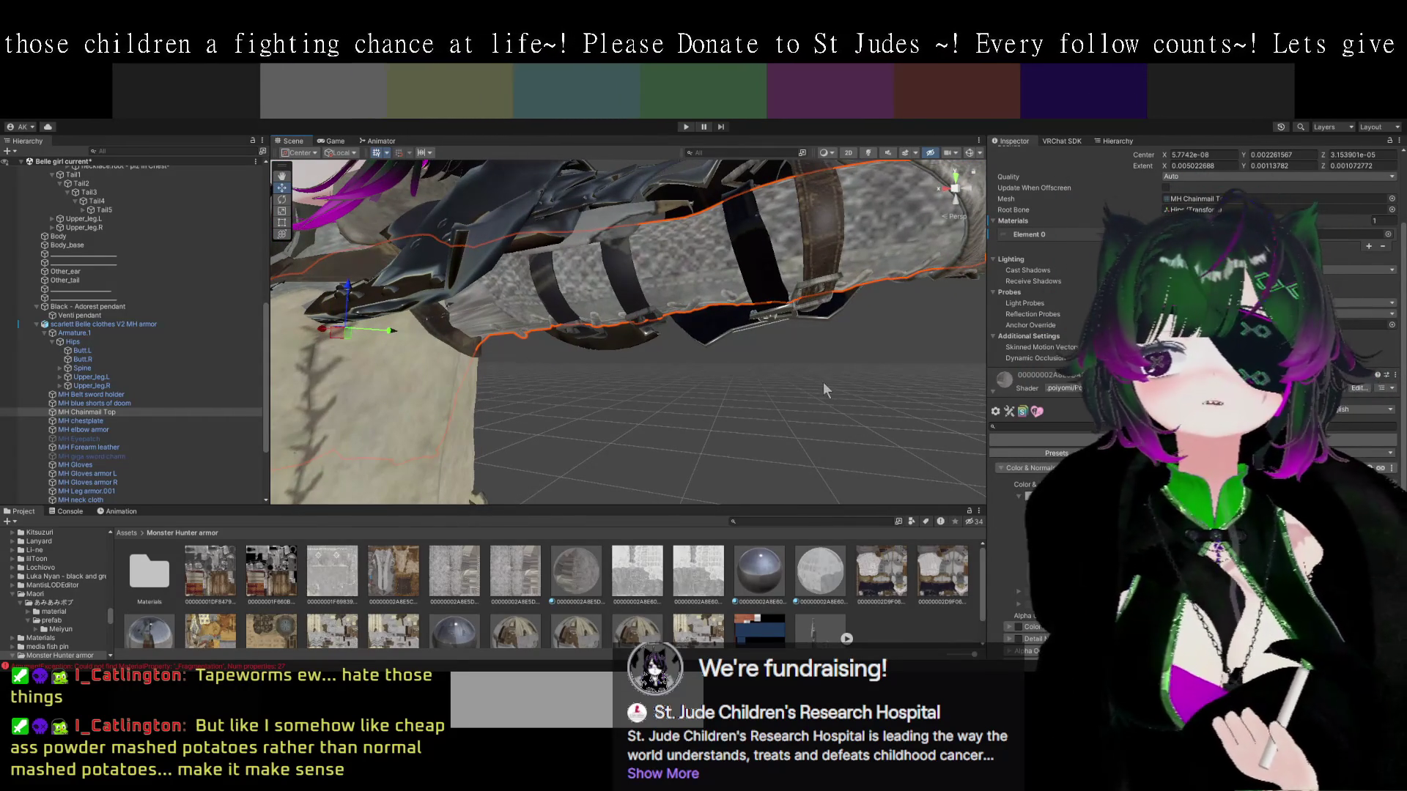
scroll(821, 381, up, 2)
mouse_move(828, 380)
mouse_down()
mouse_move(807, 385)
mouse_move(859, 387)
mouse_move(848, 368)
mouse_up()
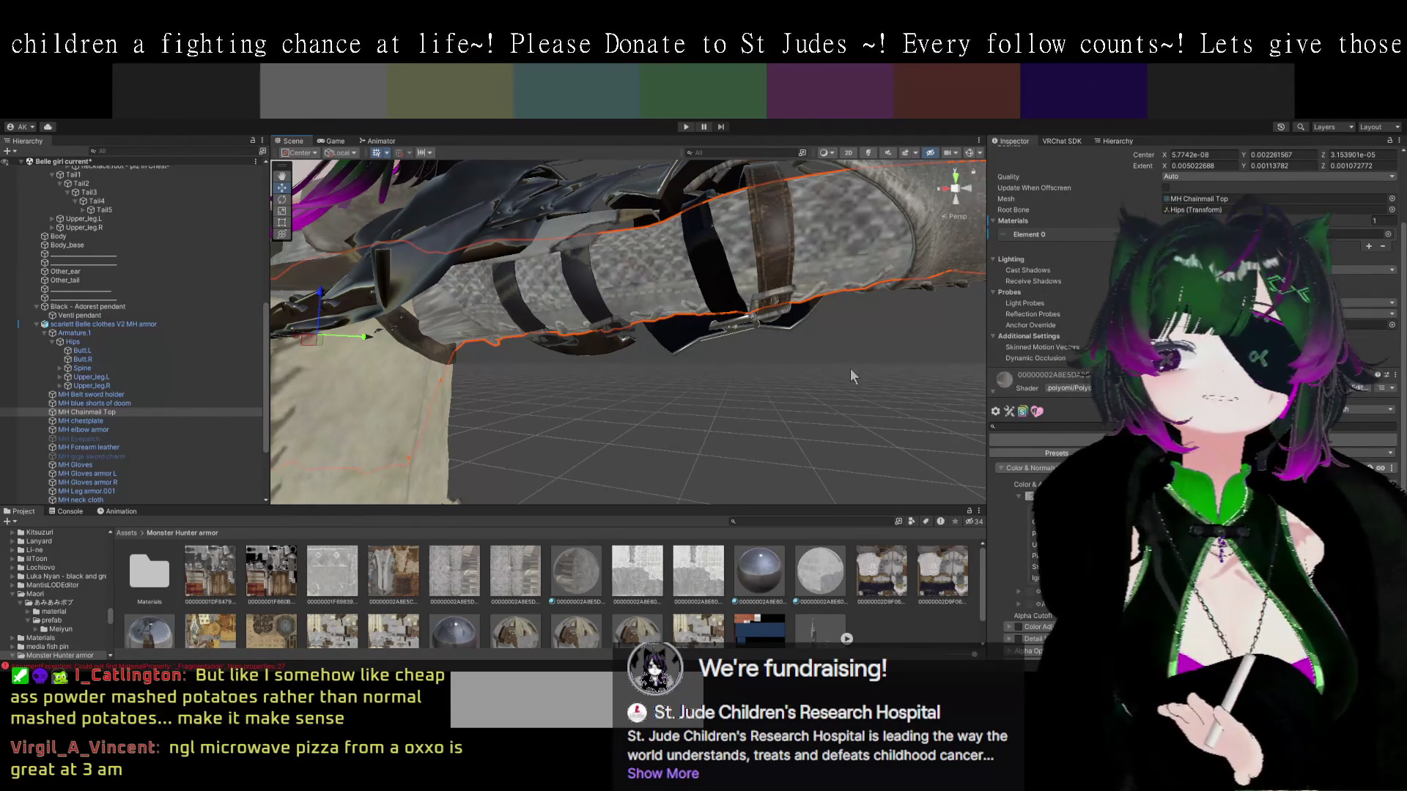
drag(846, 371, 856, 387)
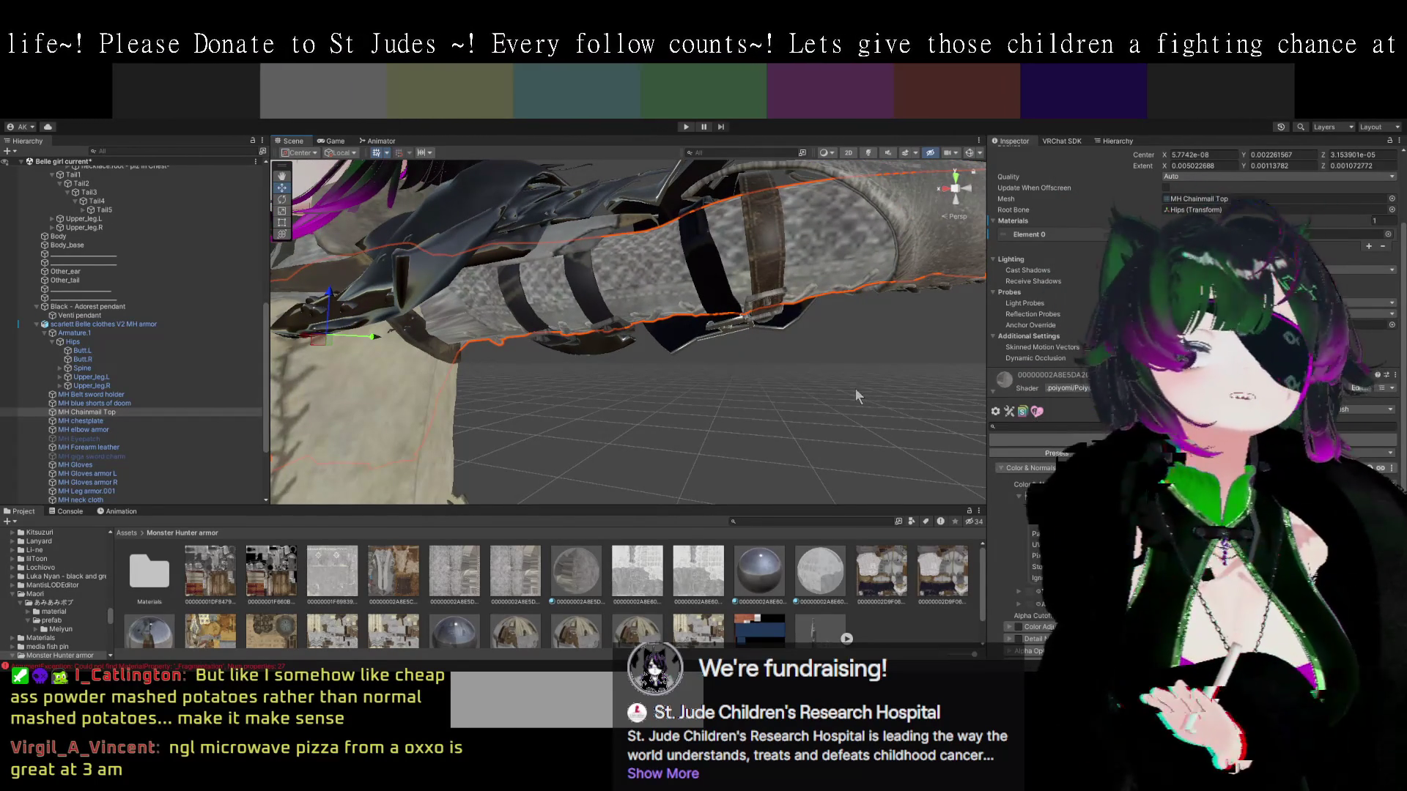
scroll(852, 392, up, 2)
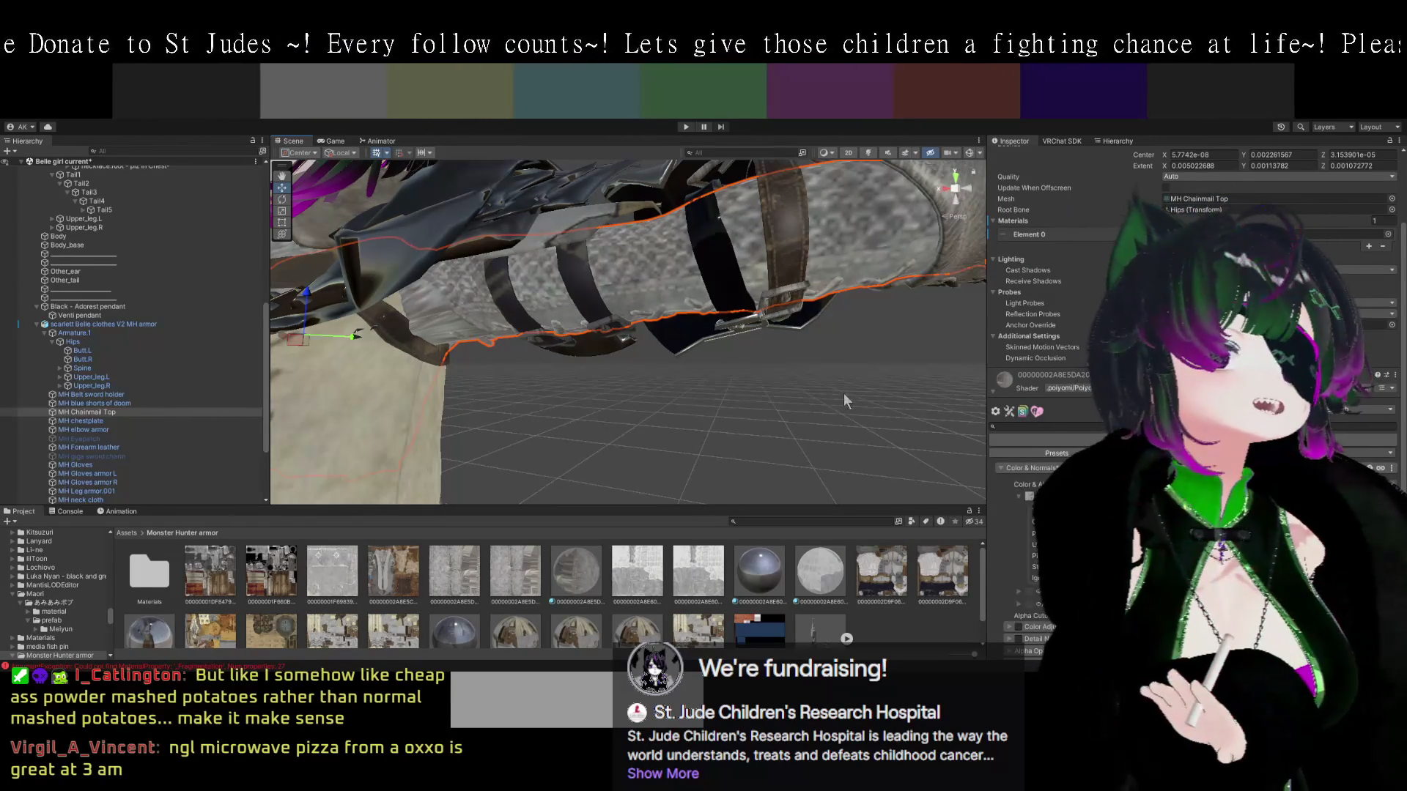
drag(847, 383, 815, 381)
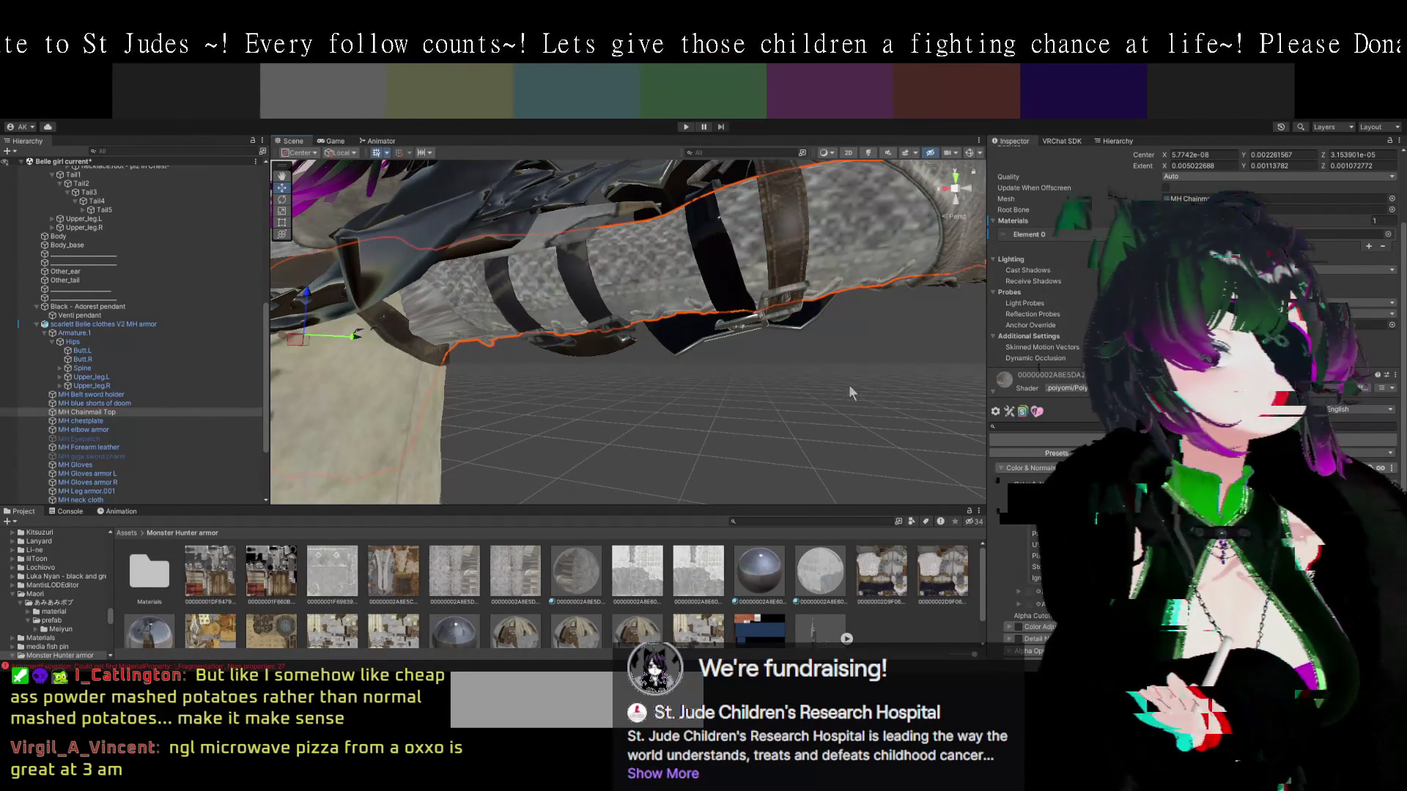
click(800, 265)
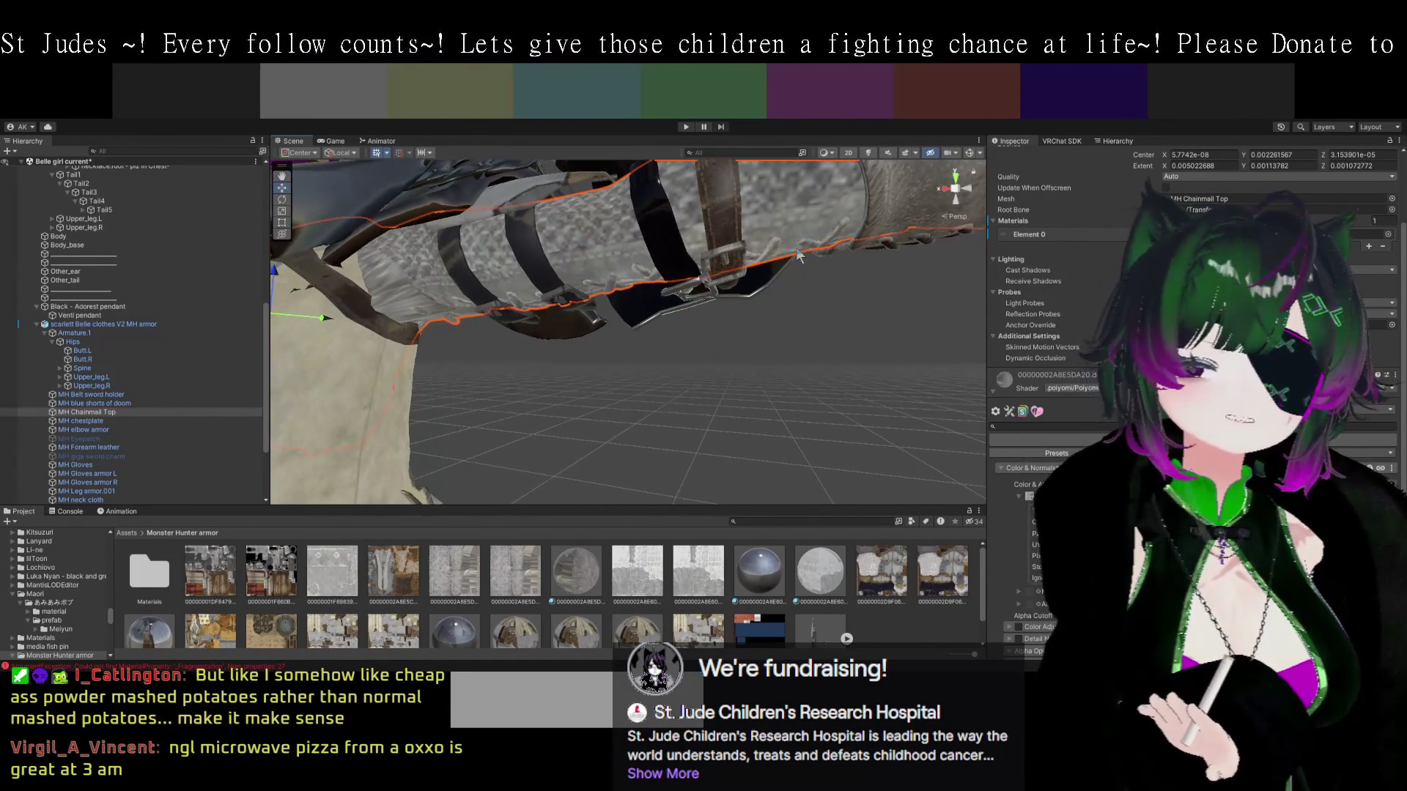
Frame the forearm armor with F, then select MH Chainmail Top and scroll to its Poiyomi material.
click(782, 236)
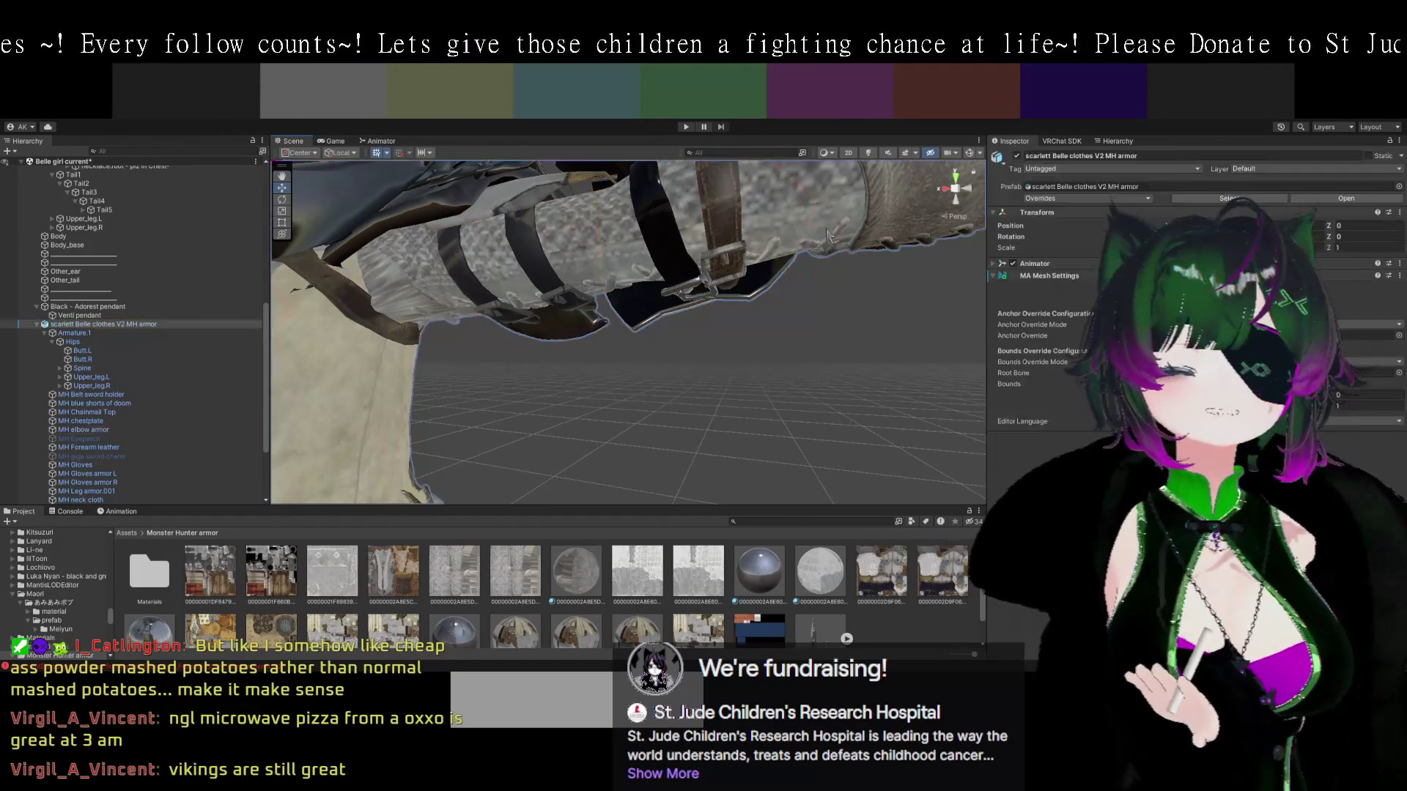
mouse_move(873, 358)
mouse_down()
mouse_move(817, 423)
mouse_move(834, 410)
mouse_move(659, 366)
mouse_up()
click(541, 340)
key(f)
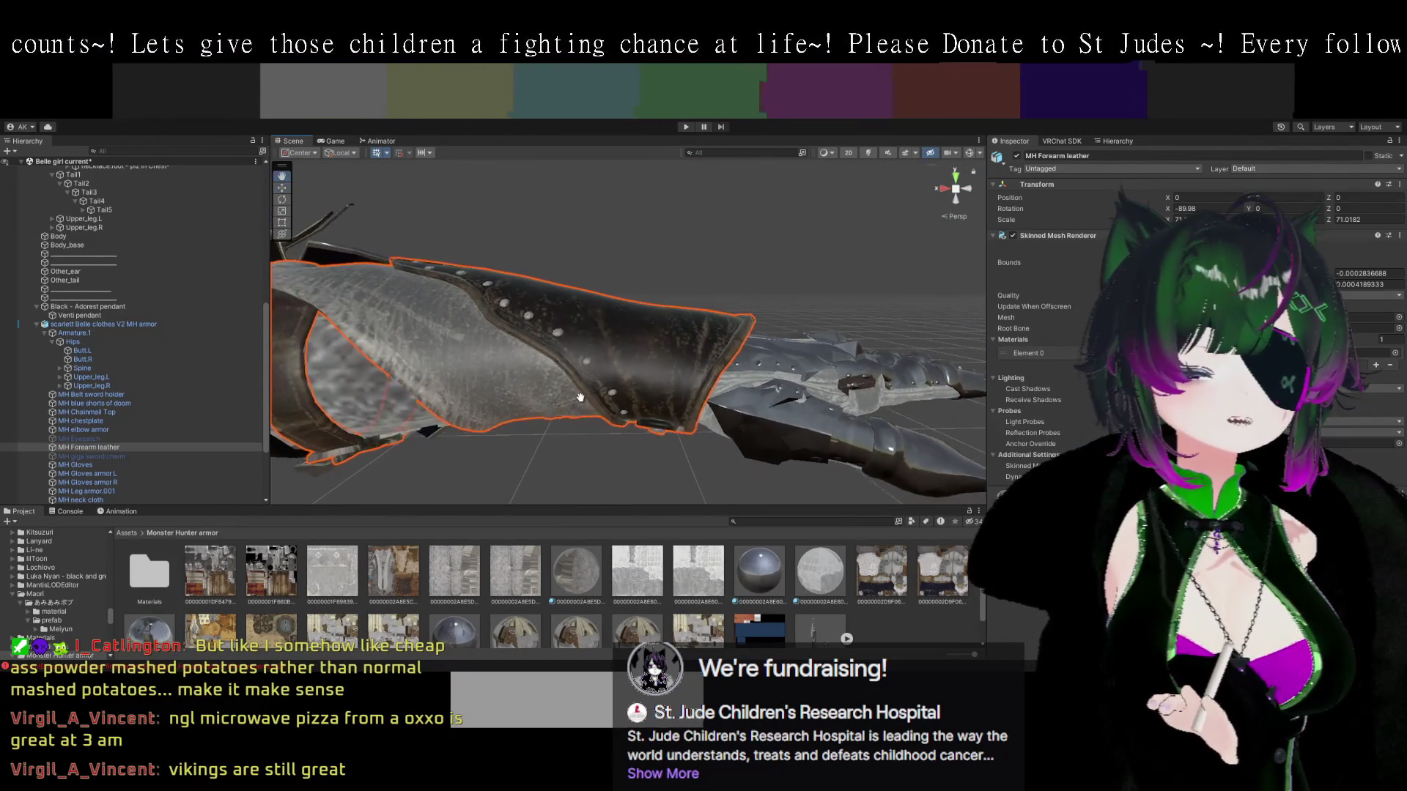
click(621, 302)
click(621, 306)
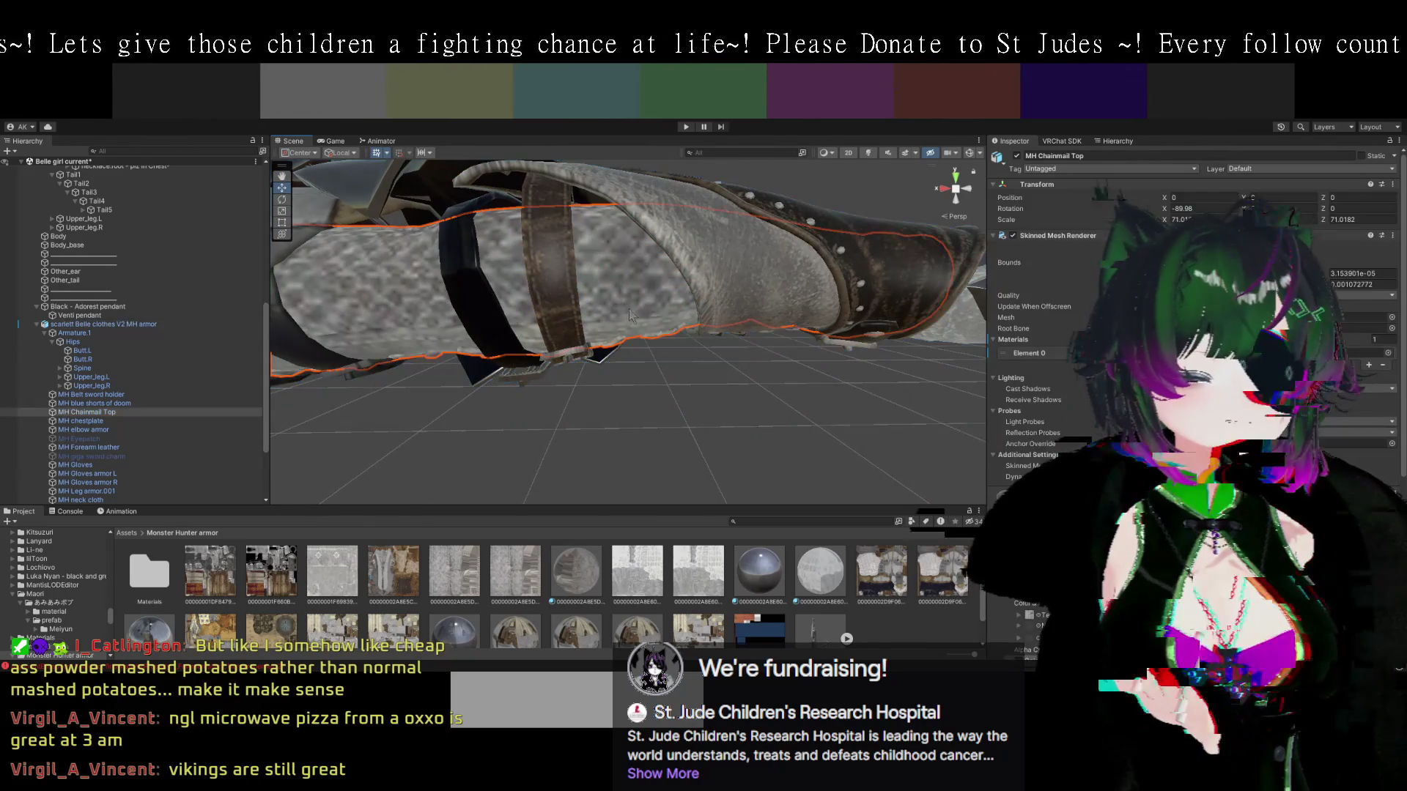
scroll(1039, 463, down, 8)
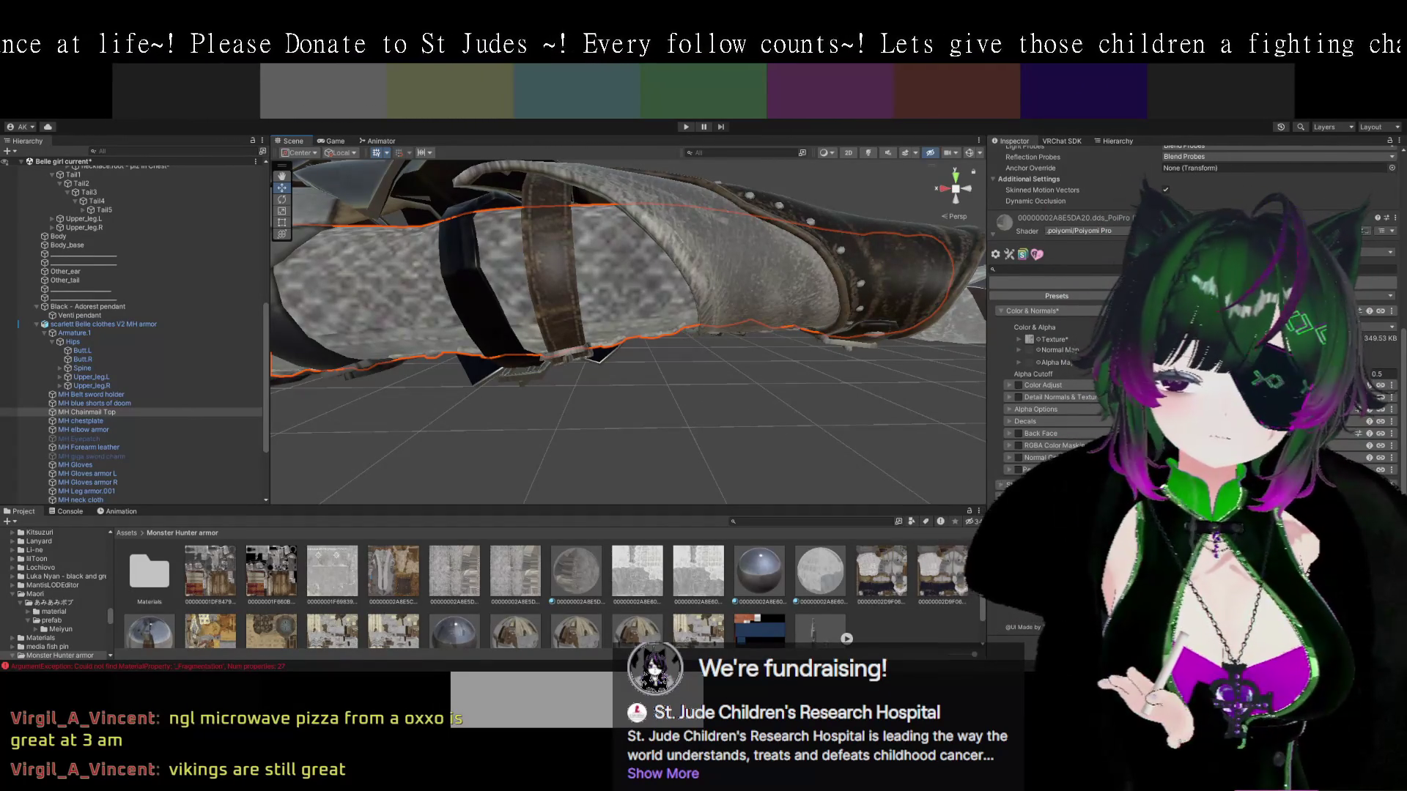
scroll(1055, 330, down, 5)
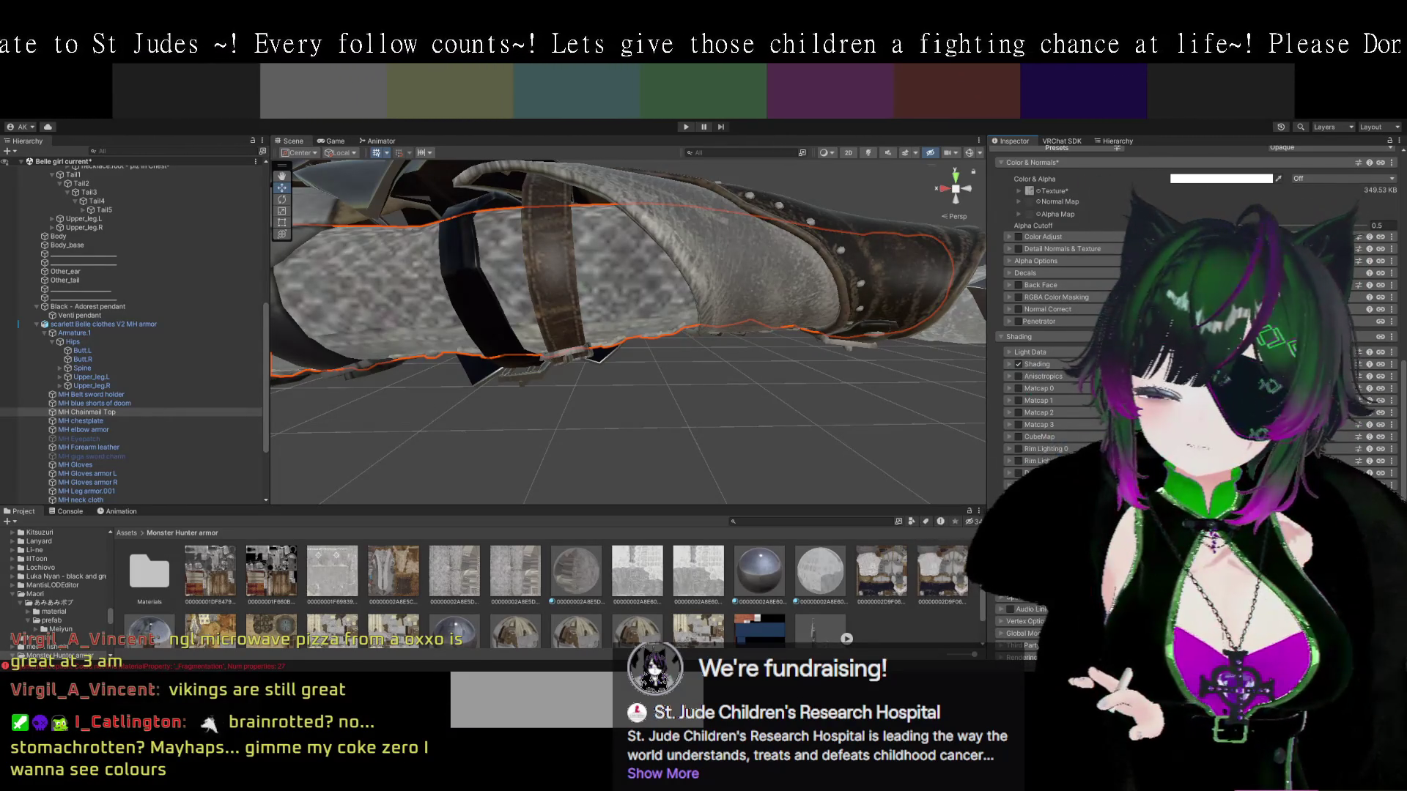
mouse_move(763, 387)
mouse_down()
mouse_move(865, 400)
mouse_move(859, 422)
mouse_move(788, 387)
mouse_move(801, 392)
mouse_move(716, 379)
mouse_move(725, 395)
mouse_up()
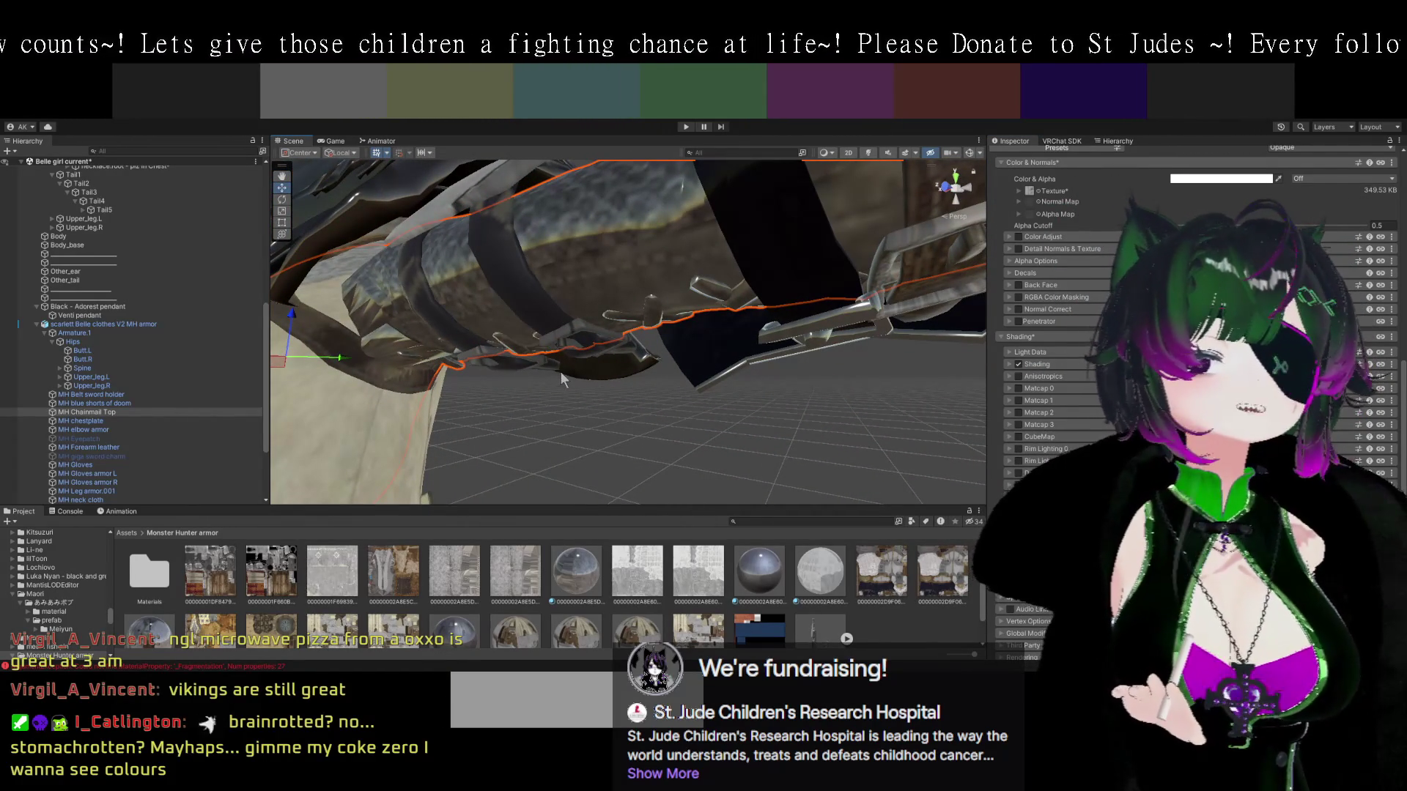
drag(544, 376, 661, 381)
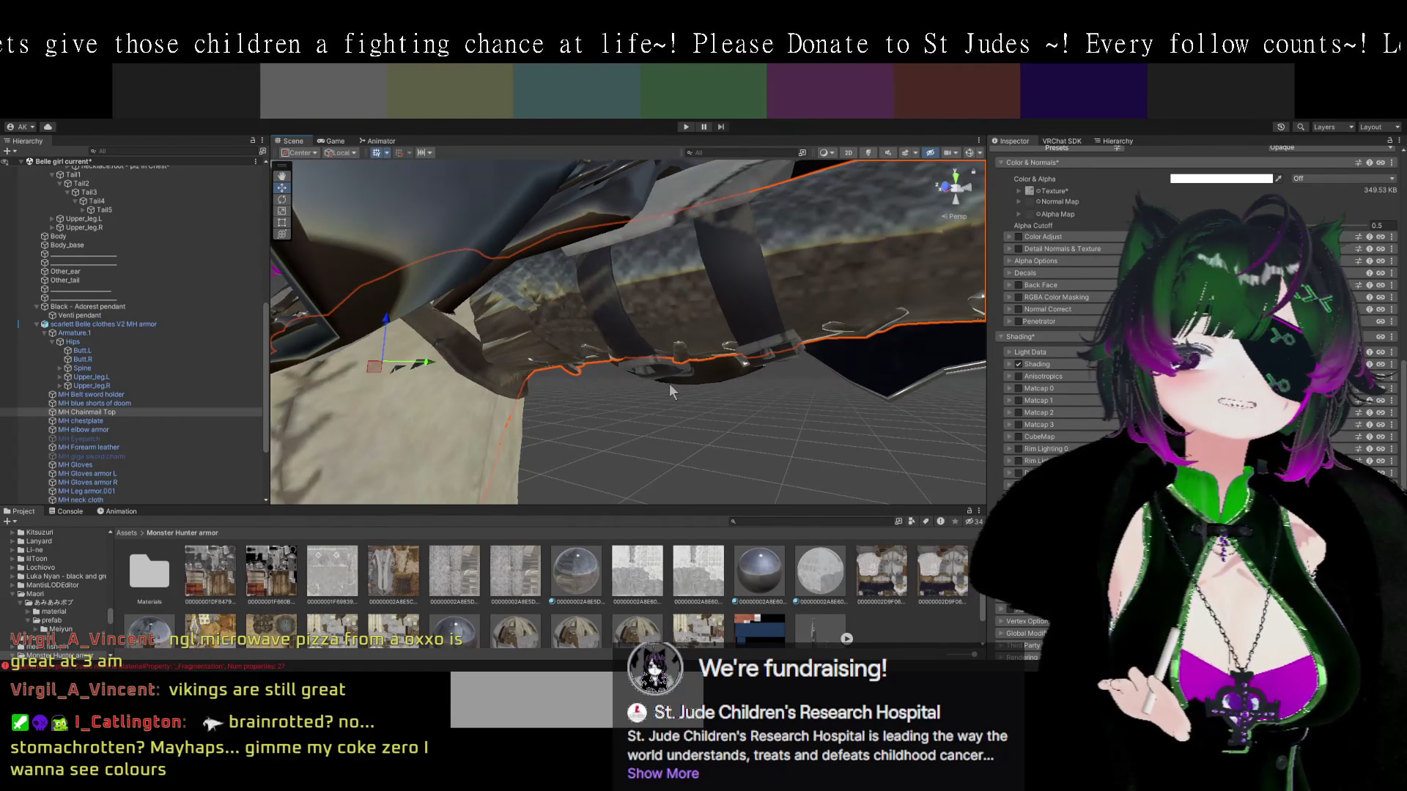
drag(675, 404, 640, 390)
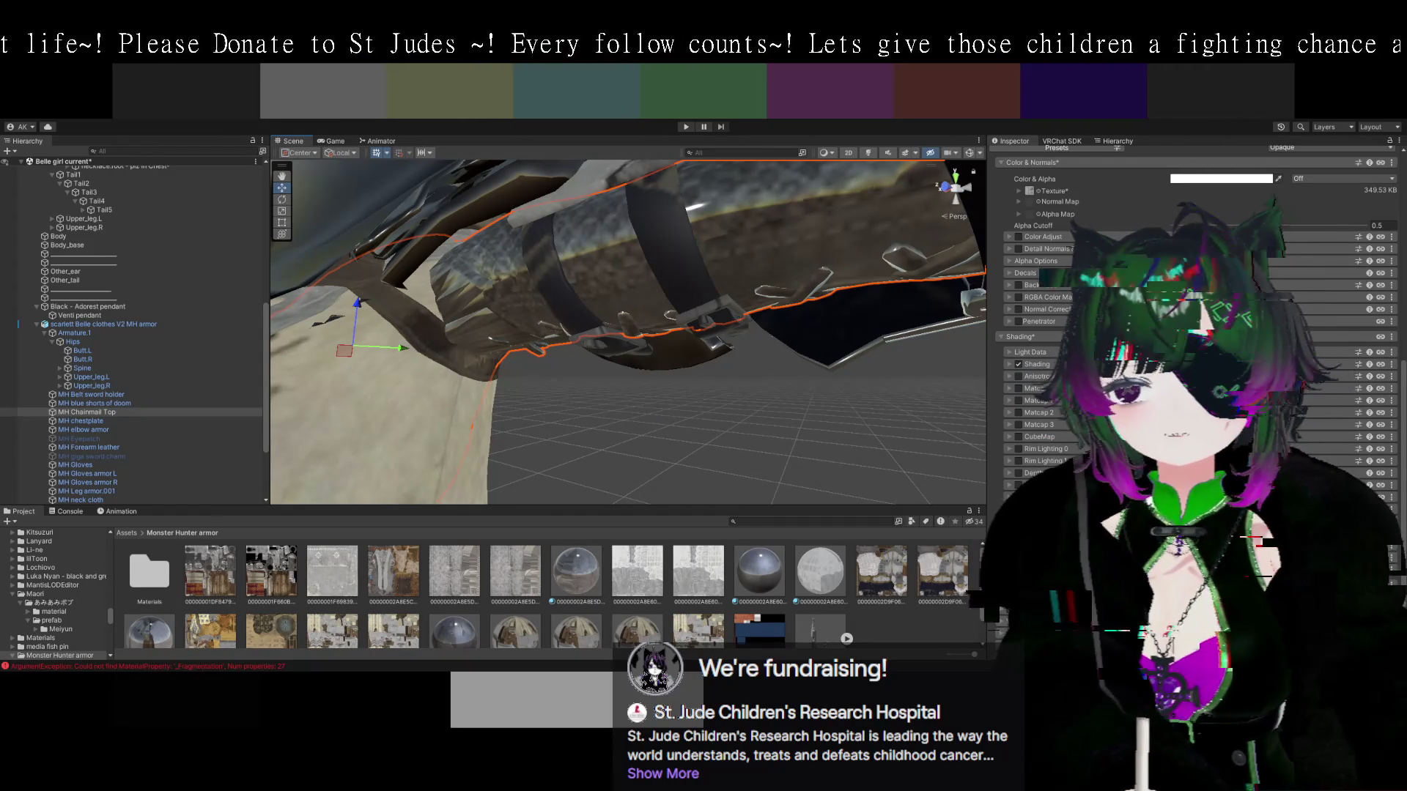
Zoom in on the strapped forearm armor with the chainmail's Poiyomi material settings shown.
scroll(855, 317, up, 5)
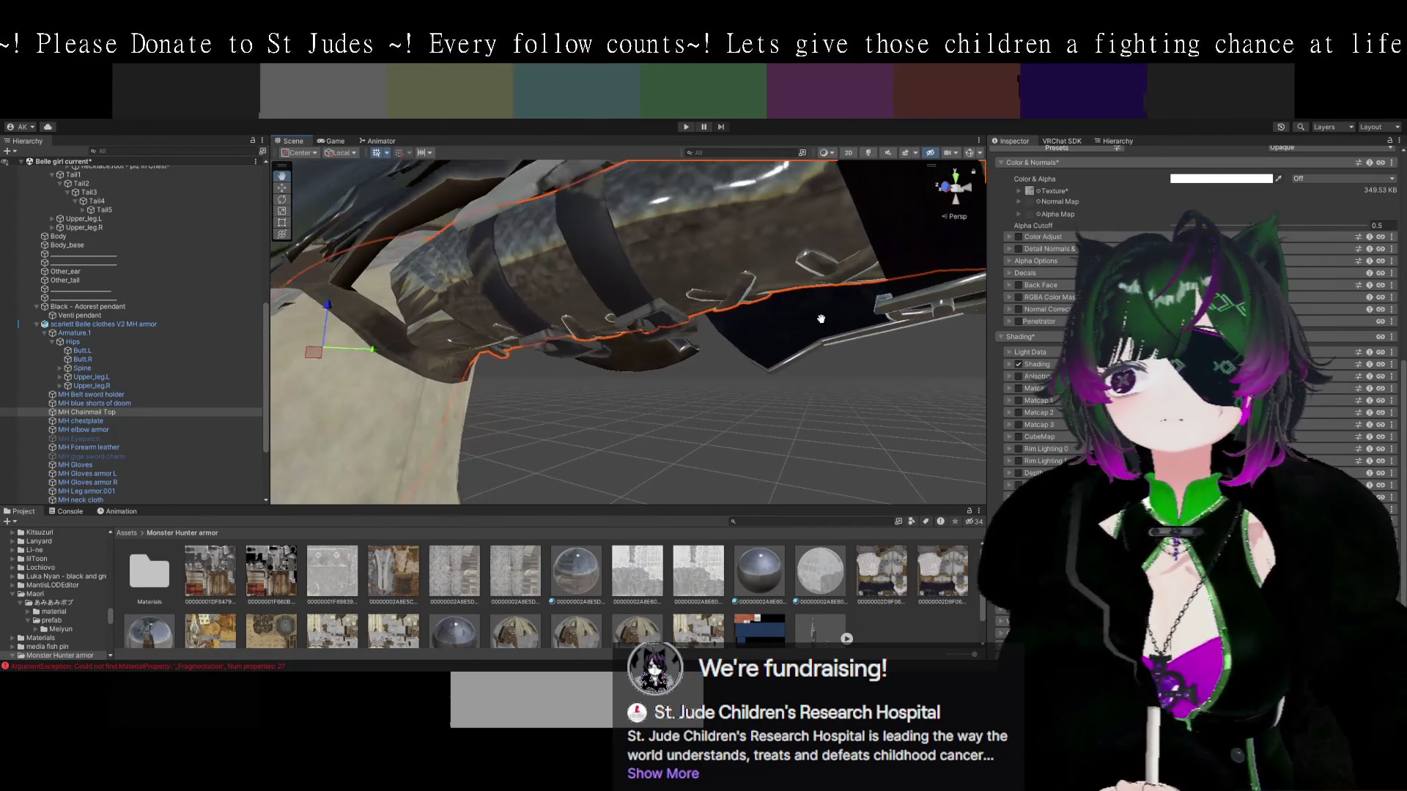
Select MH Chainmail Top via Body_base and scroll the Inspector to its Poiyomi material settings.
mouse_move(748, 359)
mouse_down()
mouse_move(800, 347)
mouse_move(779, 368)
mouse_up()
click(811, 327)
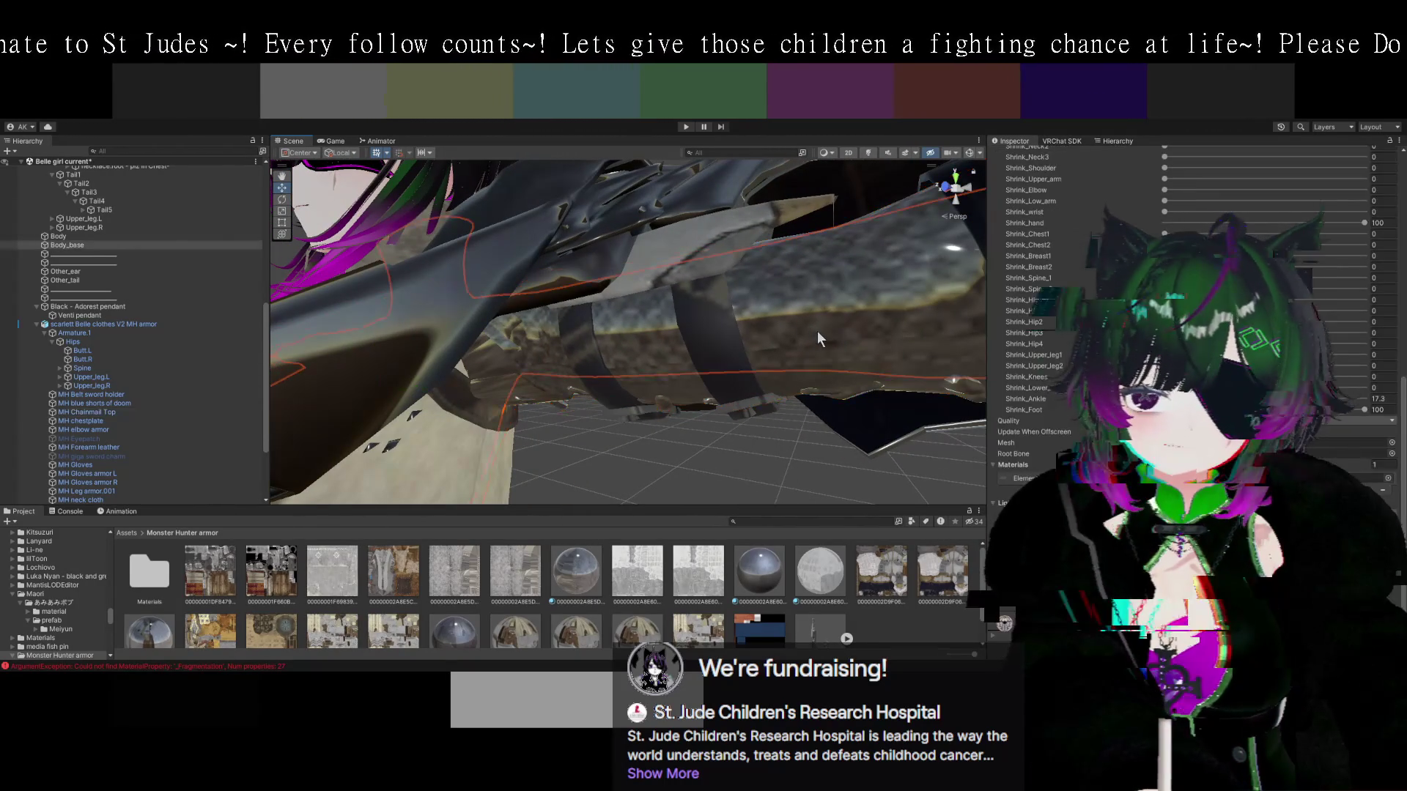
click(821, 334)
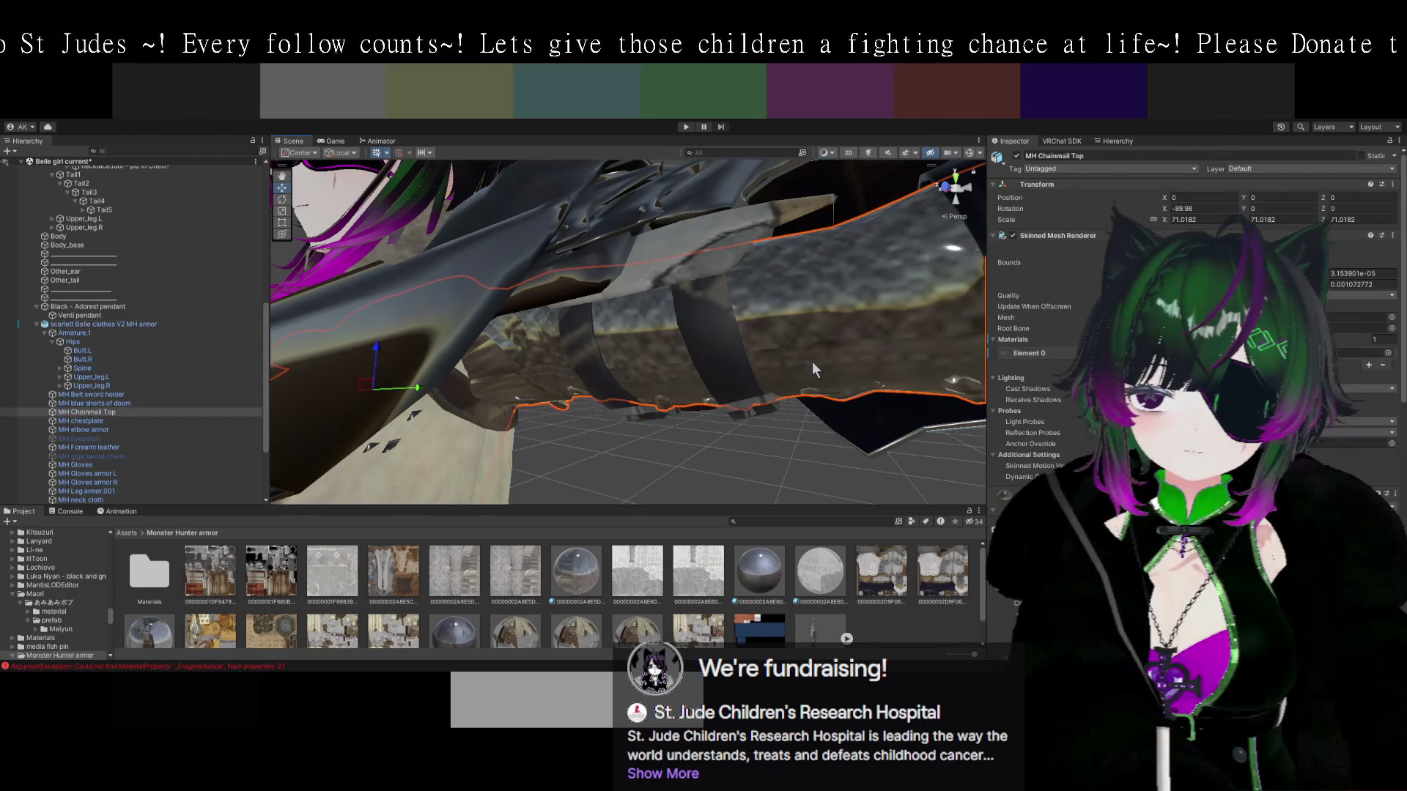
drag(812, 361, 858, 351)
scroll(1195, 330, down, 5)
scroll(1195, 329, down, 5)
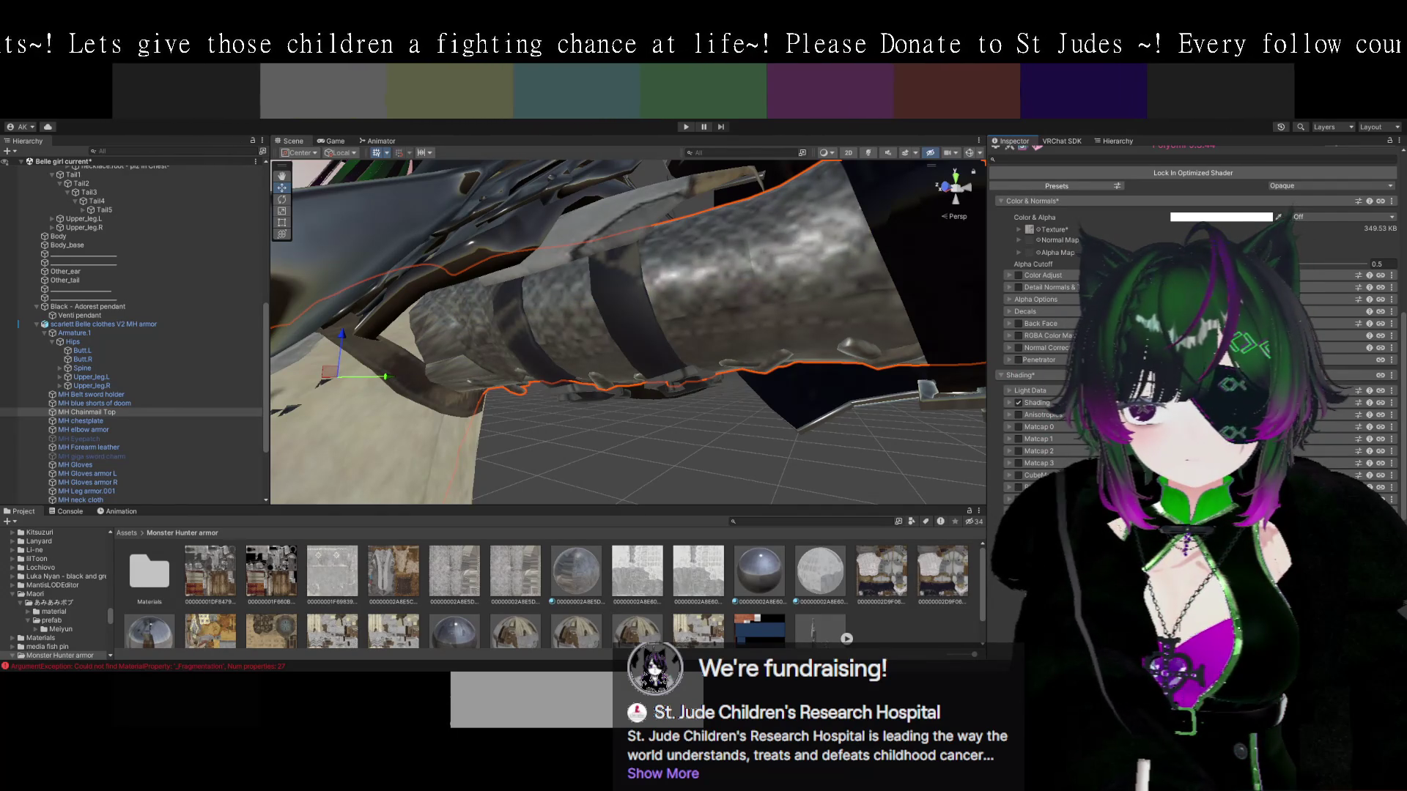
mouse_move(773, 376)
mouse_down()
mouse_move(842, 420)
mouse_move(855, 401)
mouse_move(798, 436)
mouse_move(799, 397)
mouse_move(869, 442)
mouse_move(807, 393)
mouse_up()
Review the MH elbow armor's shader settings, then select the MH shoulder plates.
click(767, 362)
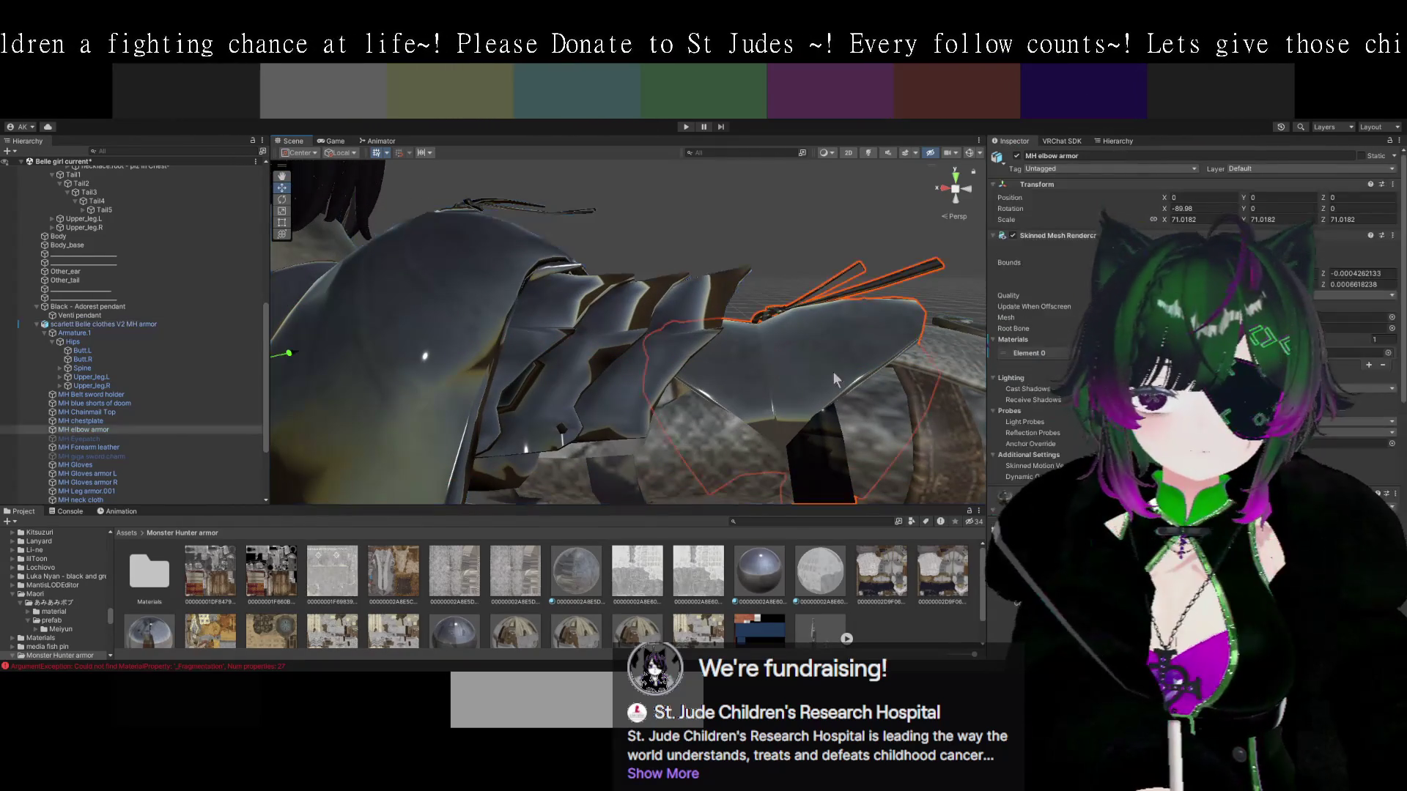
scroll(1195, 322, down, 10)
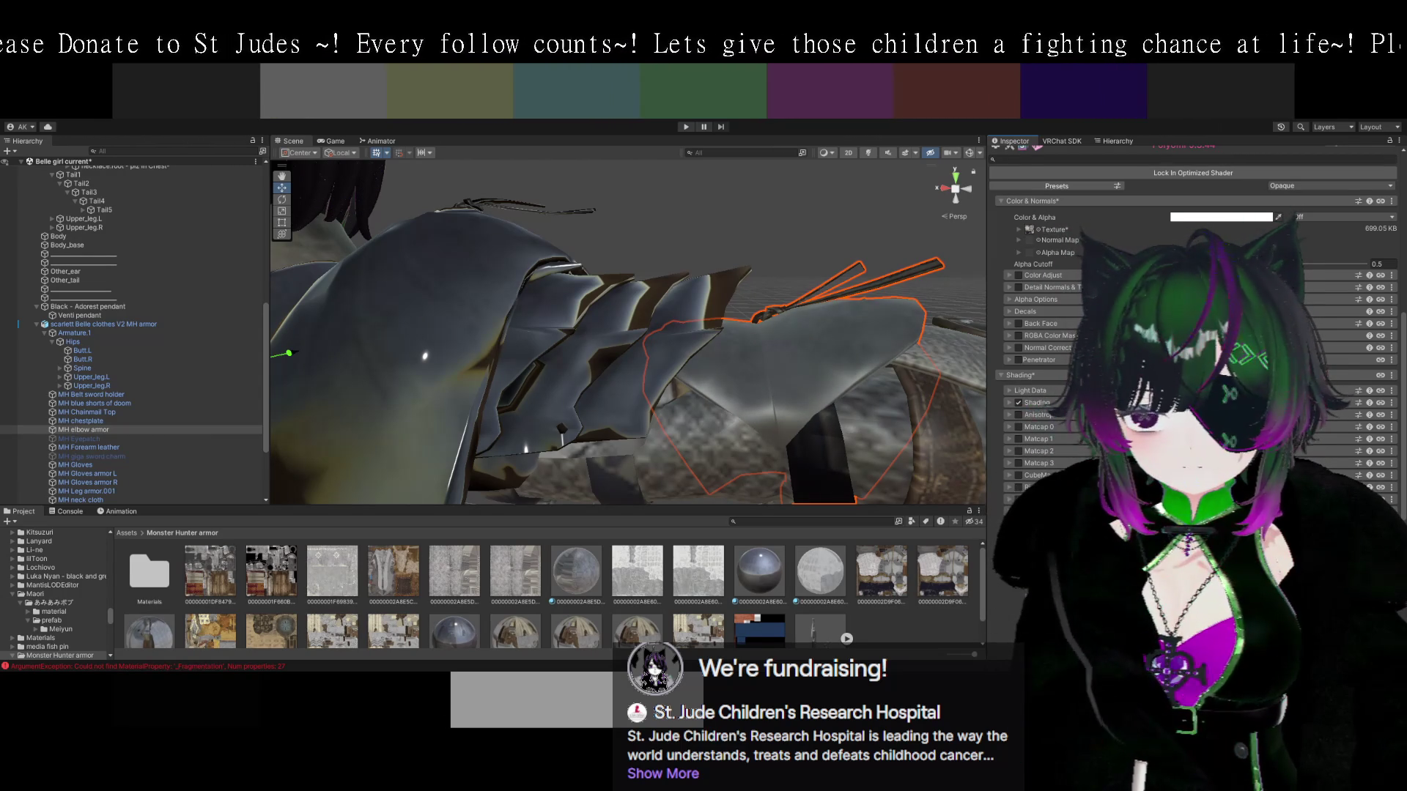
drag(778, 384, 710, 358)
click(710, 358)
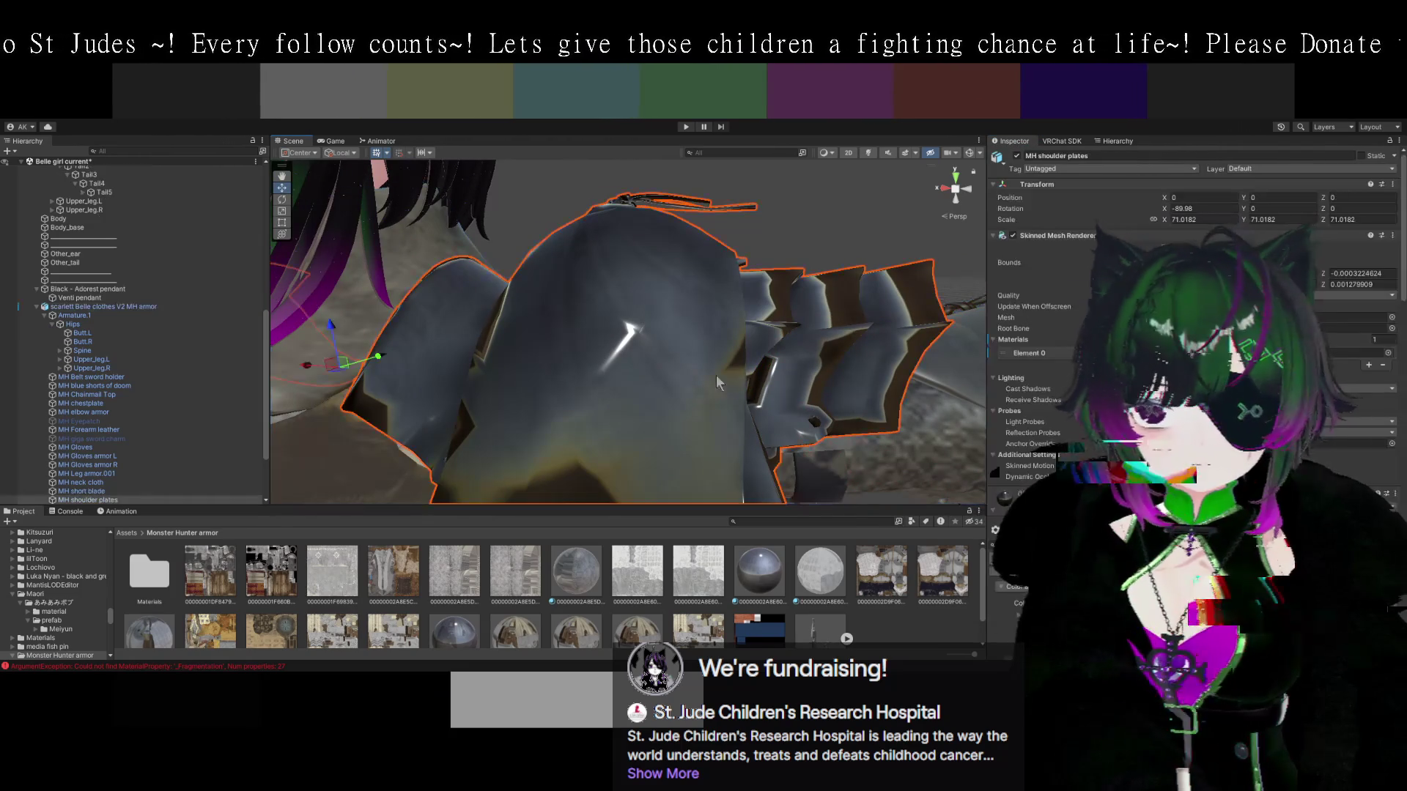
Scroll through the shoulder plates' Poiyomi shader and collapse the Matcap 0 foldout.
scroll(1195, 329, down, 10)
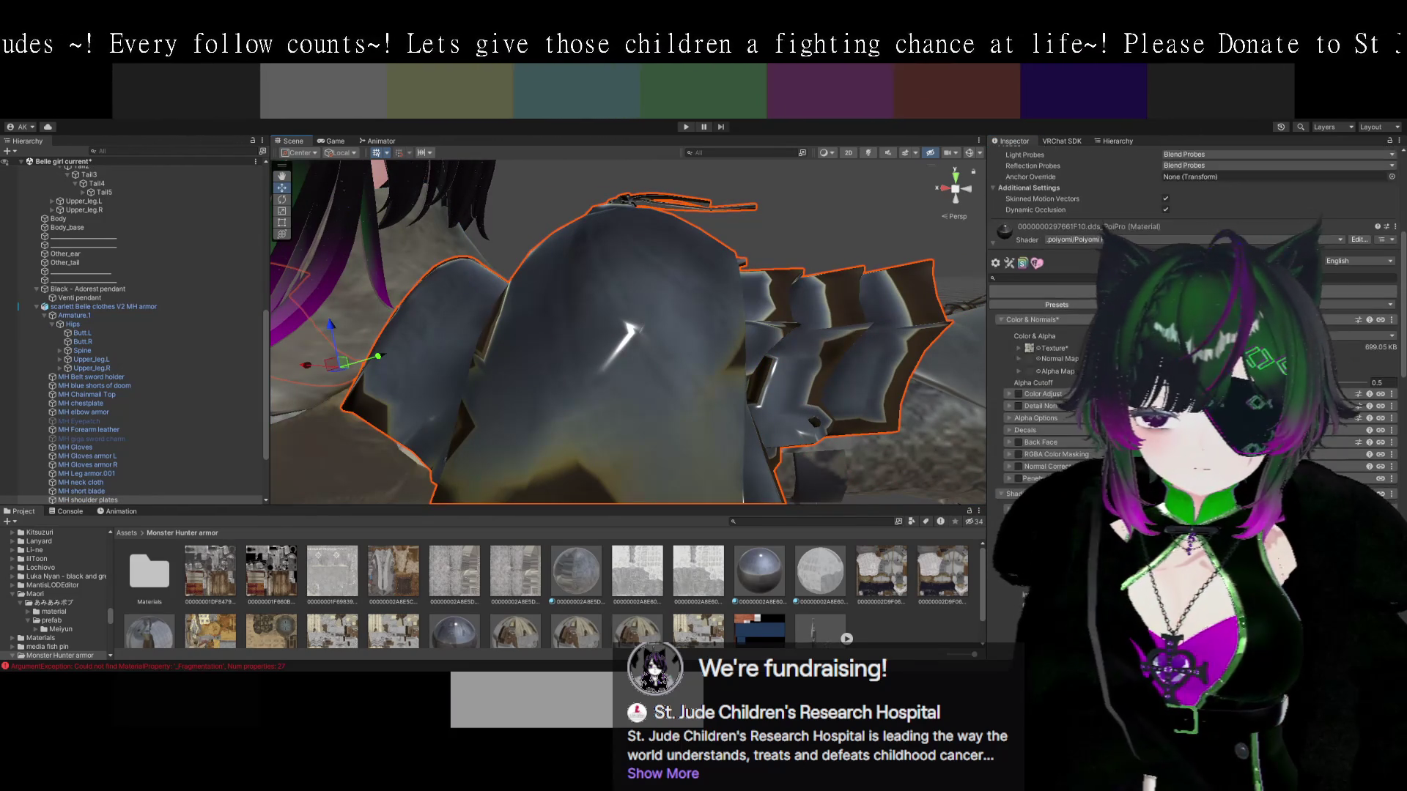
scroll(1195, 330, down, 2)
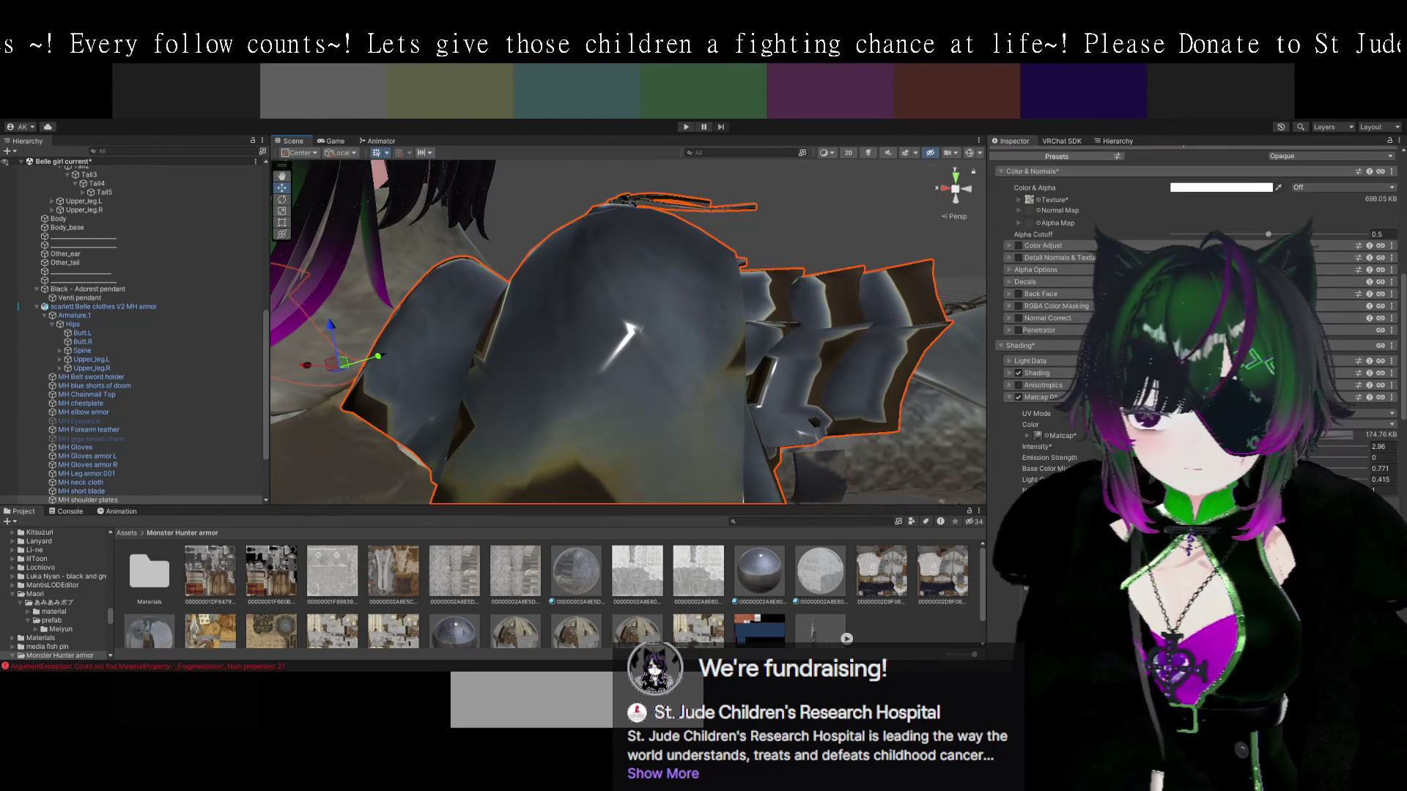
click(1006, 396)
Look over the armored arm and select the MH Gloves armor L piece.
drag(799, 345, 833, 357)
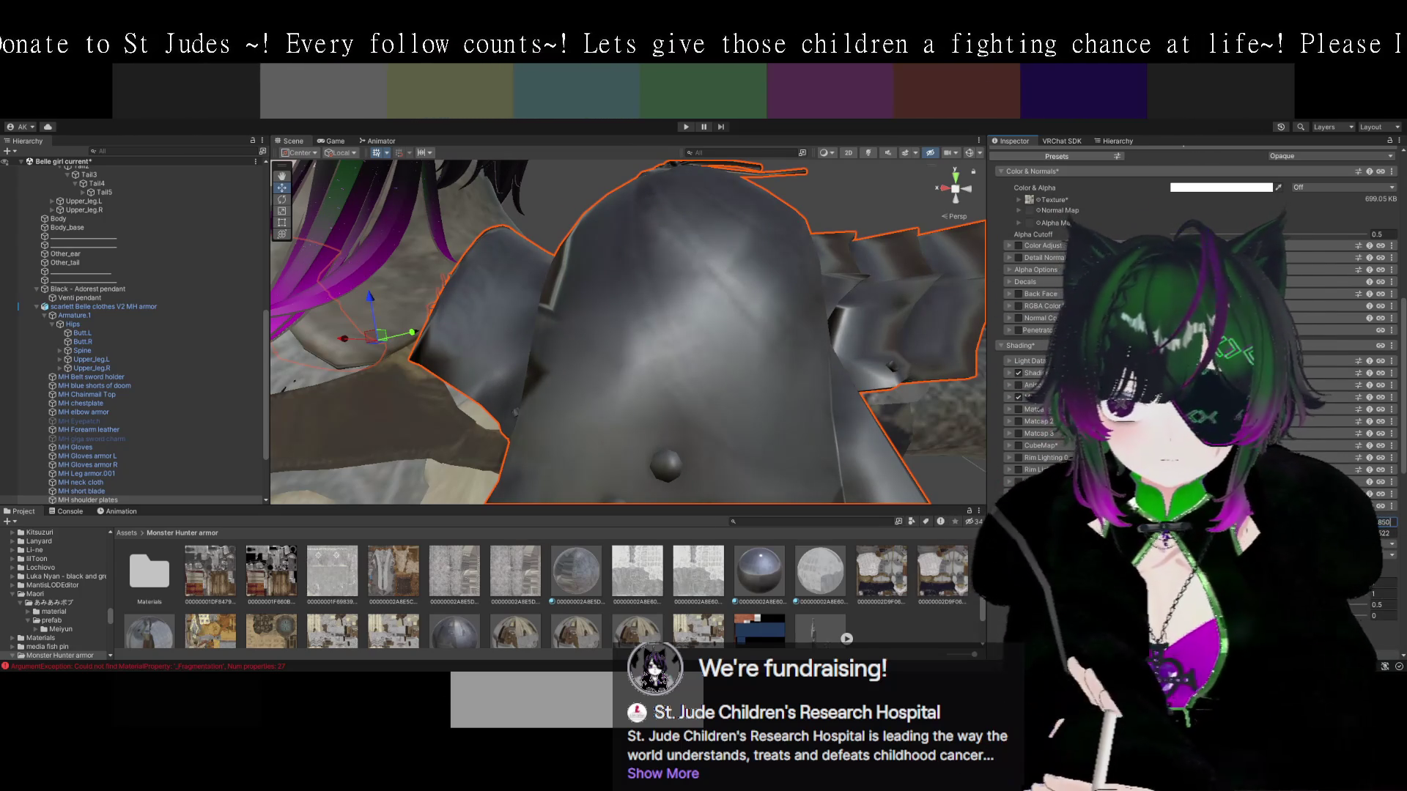
scroll(865, 404, down, 5)
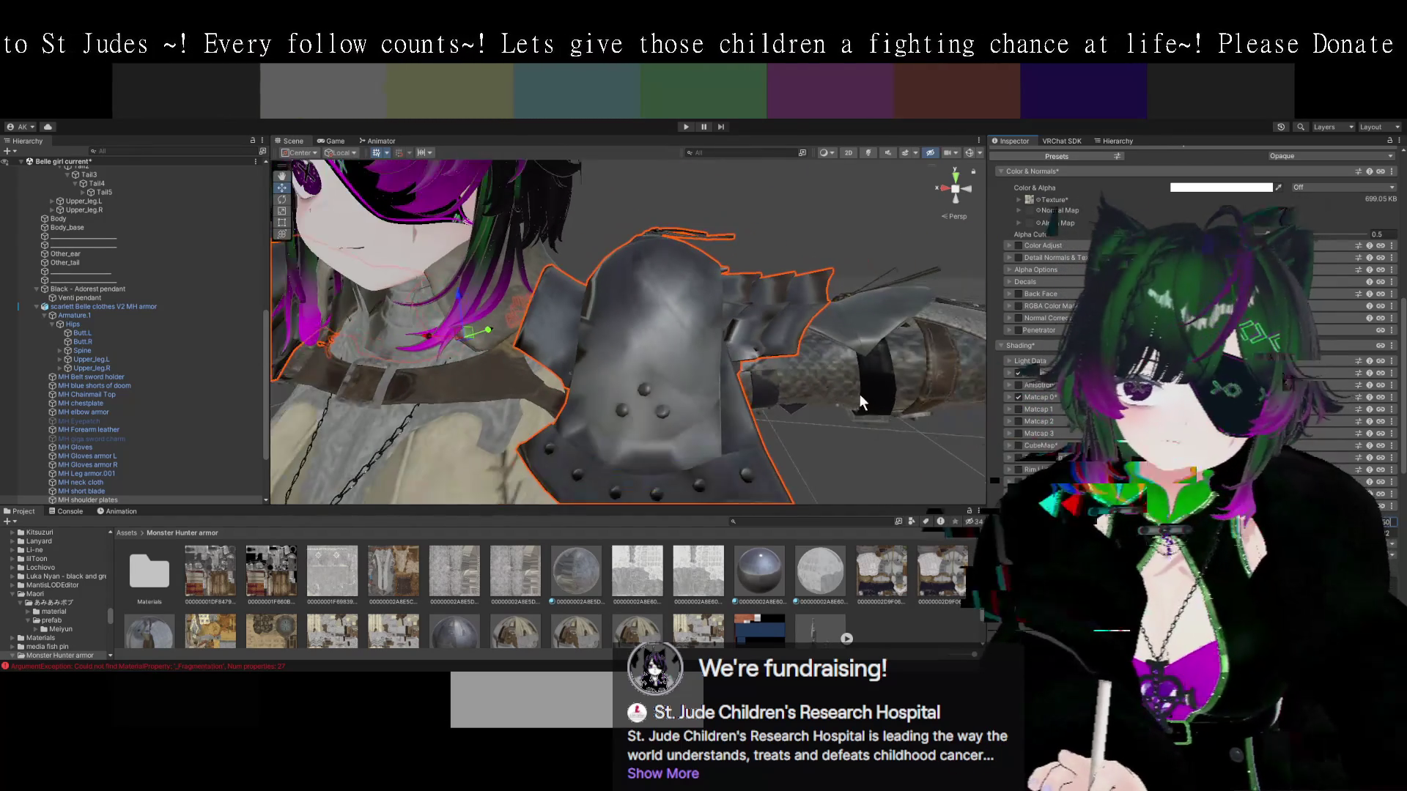
mouse_move(838, 378)
mouse_down()
mouse_move(760, 358)
mouse_move(813, 399)
mouse_move(635, 403)
mouse_move(825, 400)
mouse_move(806, 395)
mouse_up()
click(635, 403)
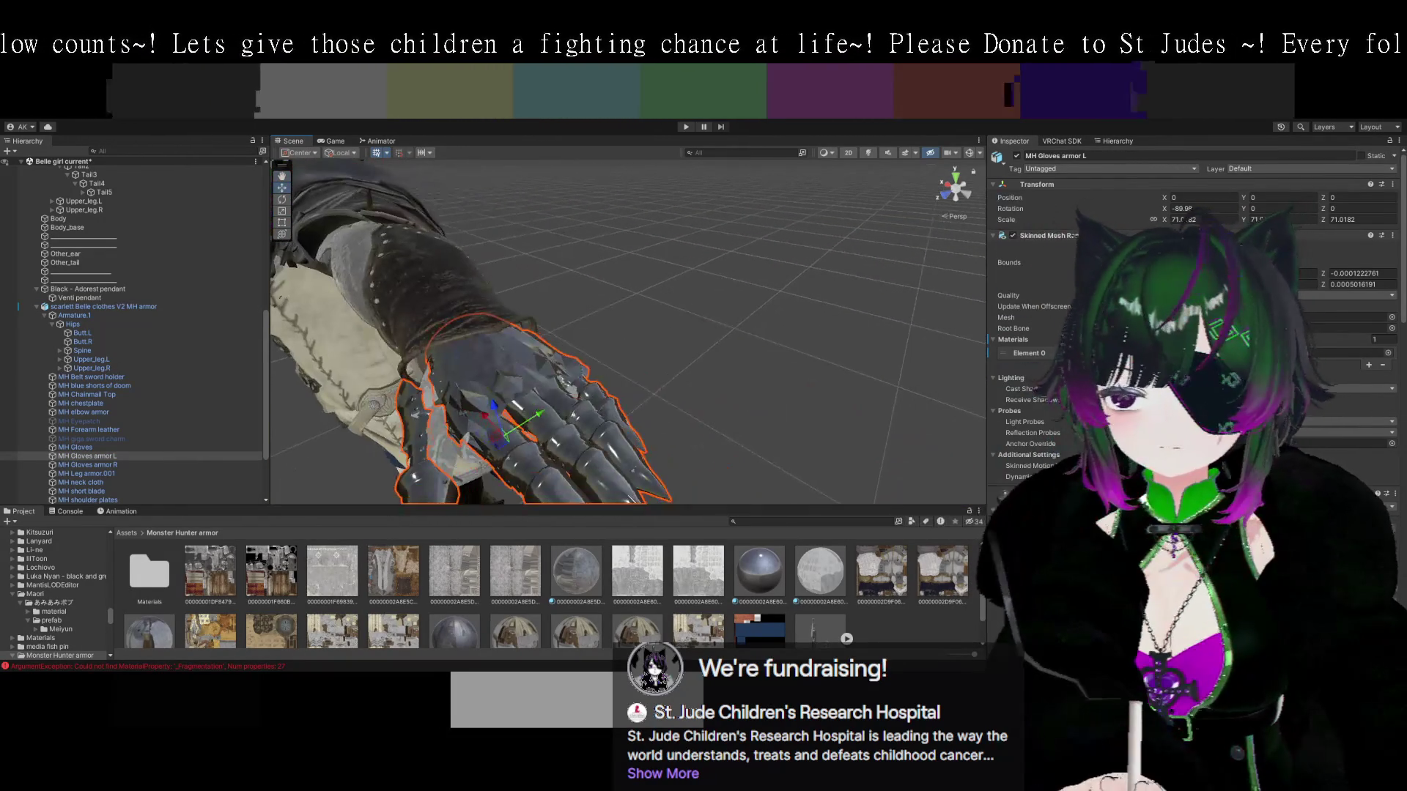
Set the MH Gloves armor L Reflections Smoothness from 0.811 to 0.60, then deselect.
scroll(1195, 315, down, 10)
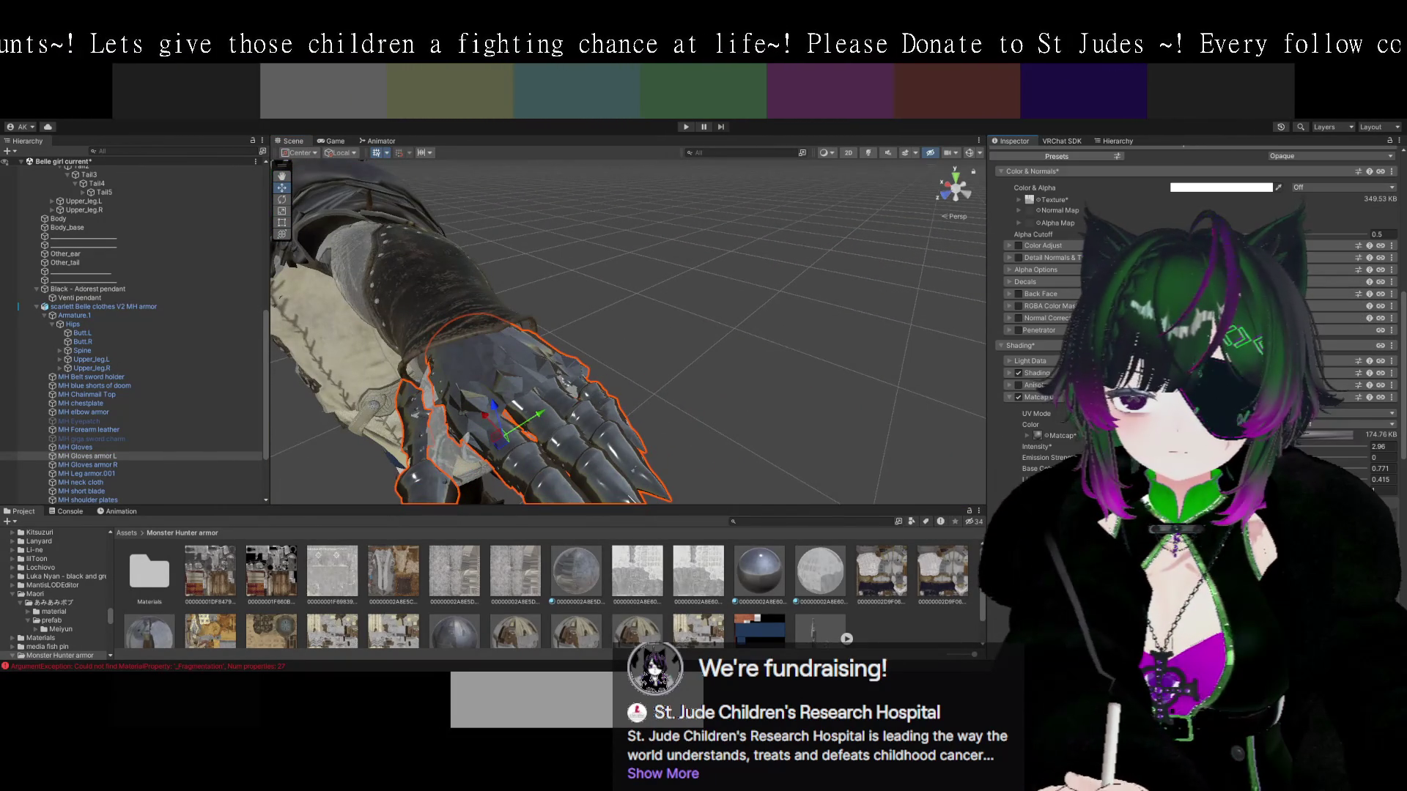
scroll(1194, 315, down, 10)
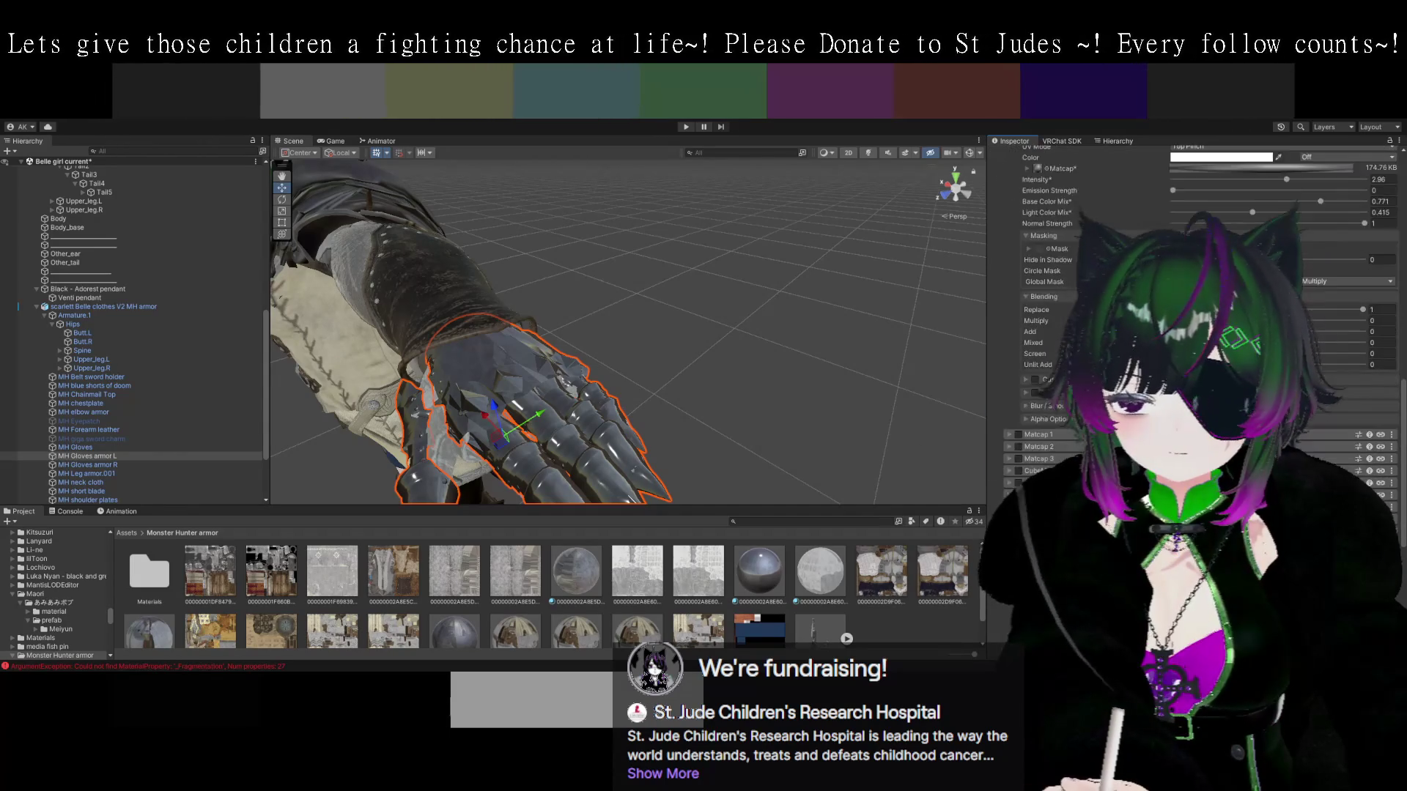
scroll(1194, 315, down, 2)
click(1328, 441)
drag(1327, 440, 1287, 440)
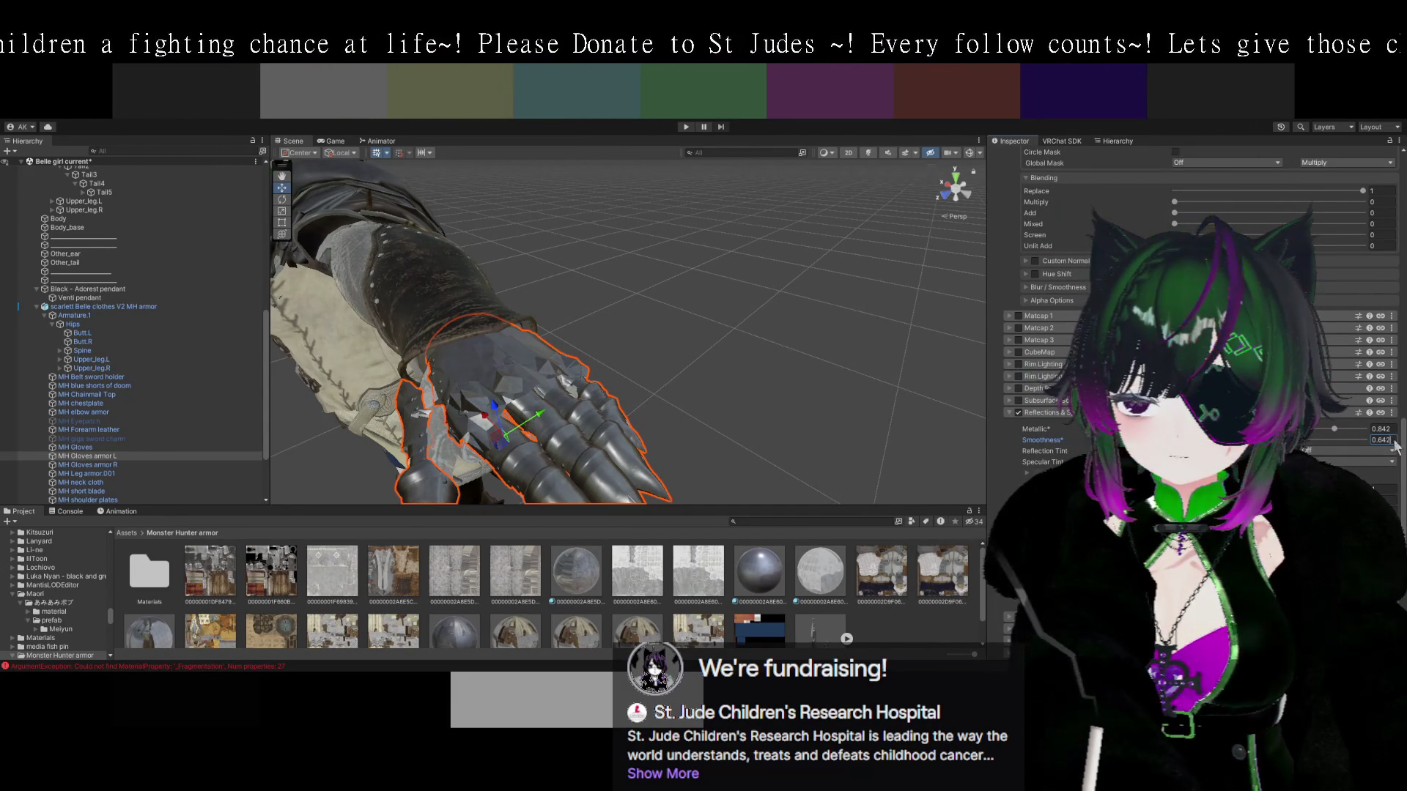
key(BackSpace)
key(BackSpace)
key(BackSpace)
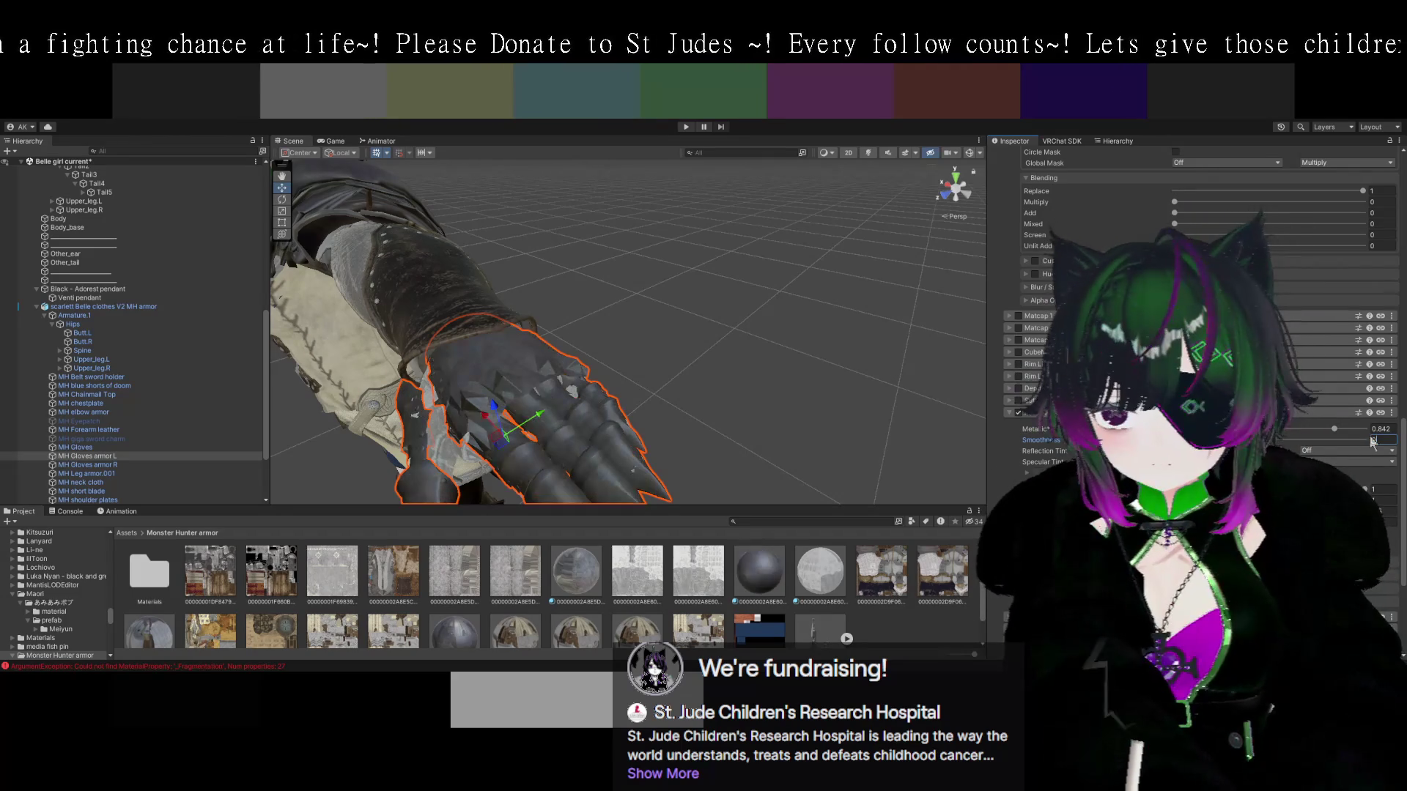
text(0.61001)
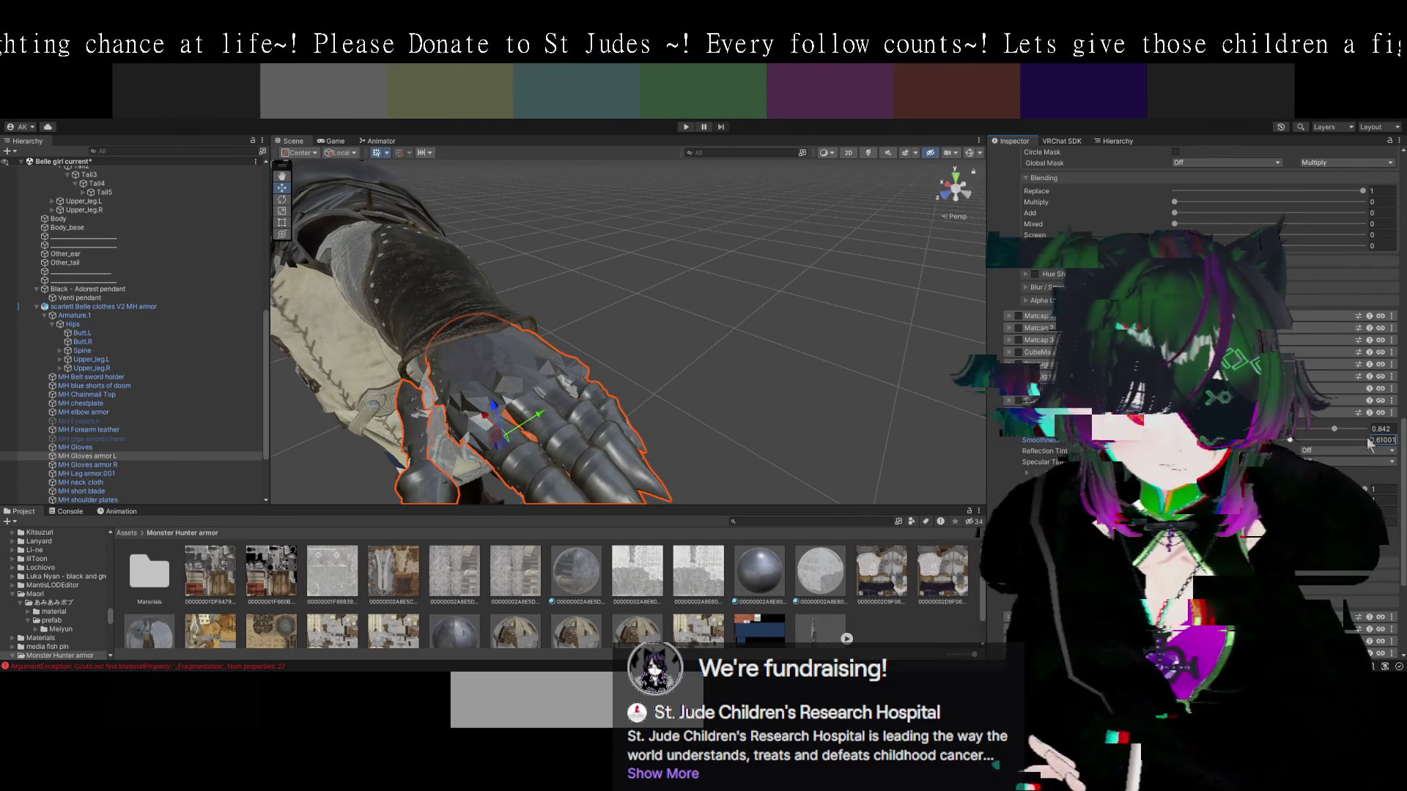
key(BackSpace)
key(BackSpace)
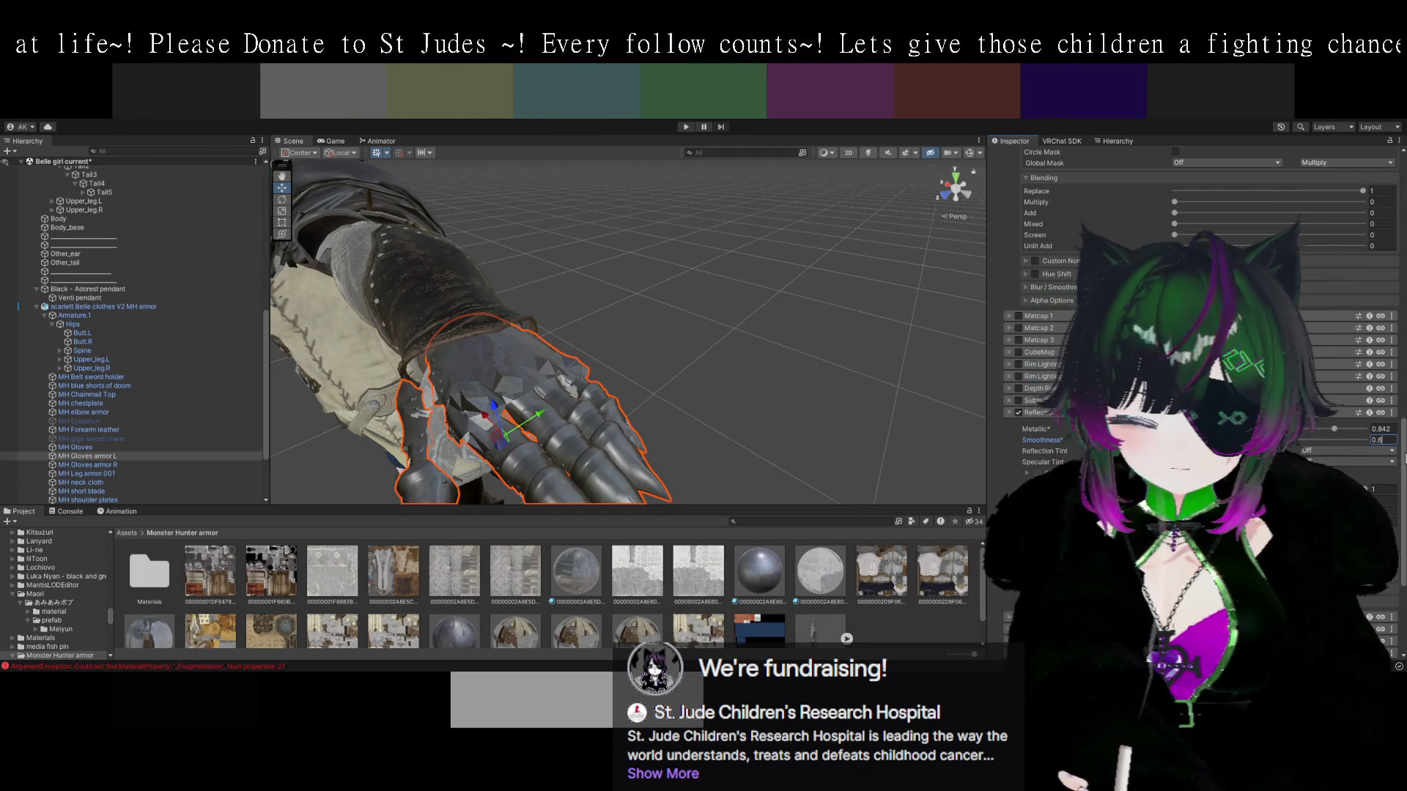
text(0)
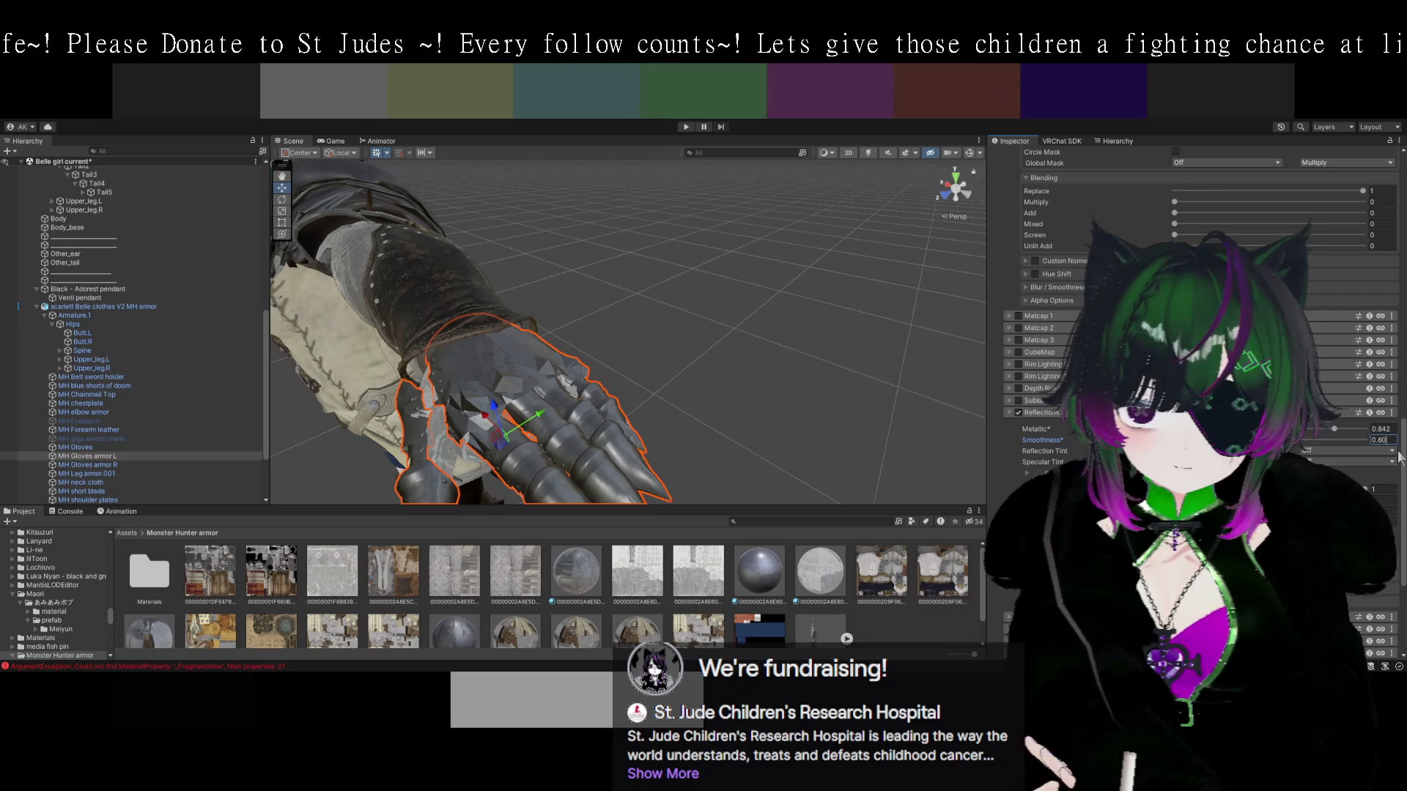
click(689, 409)
drag(698, 416, 808, 398)
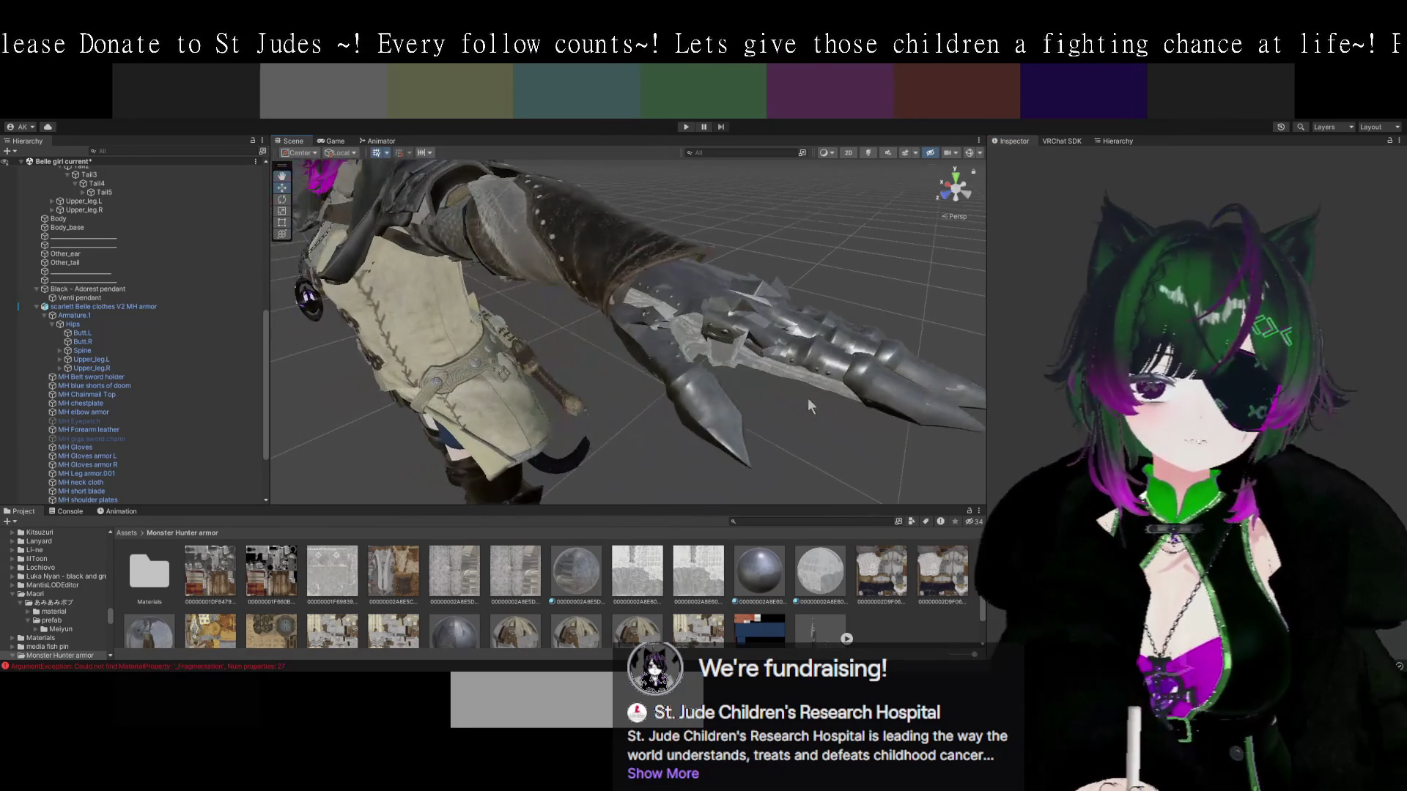
Reselect the MH Gloves armor L gauntlet, review its Poiyomi sections, and frame the arm armor closely.
scroll(809, 418, up, 5)
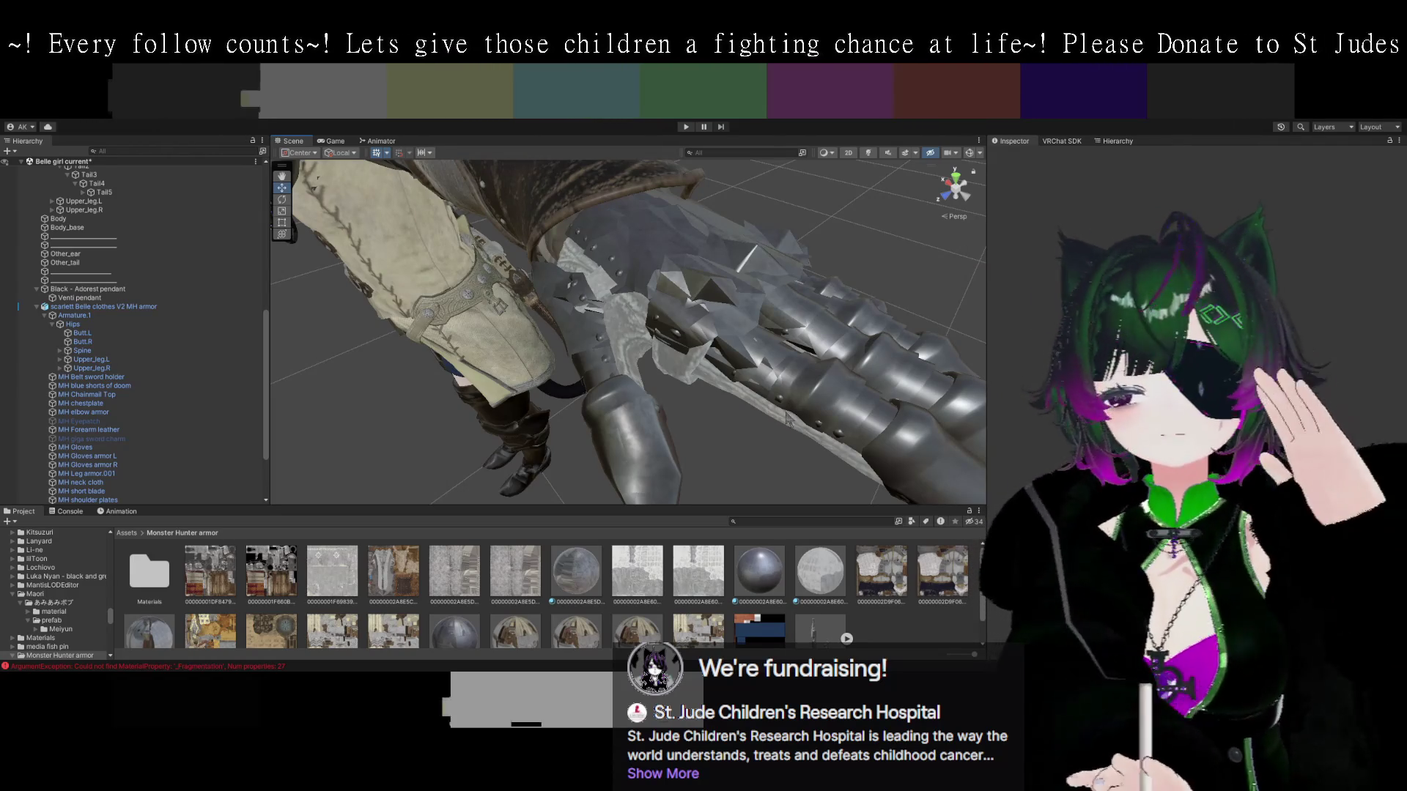
mouse_move(806, 398)
mouse_down()
mouse_move(848, 412)
mouse_move(769, 366)
mouse_move(773, 390)
mouse_up()
mouse_move(688, 361)
mouse_down()
mouse_move(730, 363)
mouse_move(657, 349)
mouse_move(815, 377)
mouse_move(669, 357)
mouse_move(569, 310)
mouse_move(875, 360)
mouse_up()
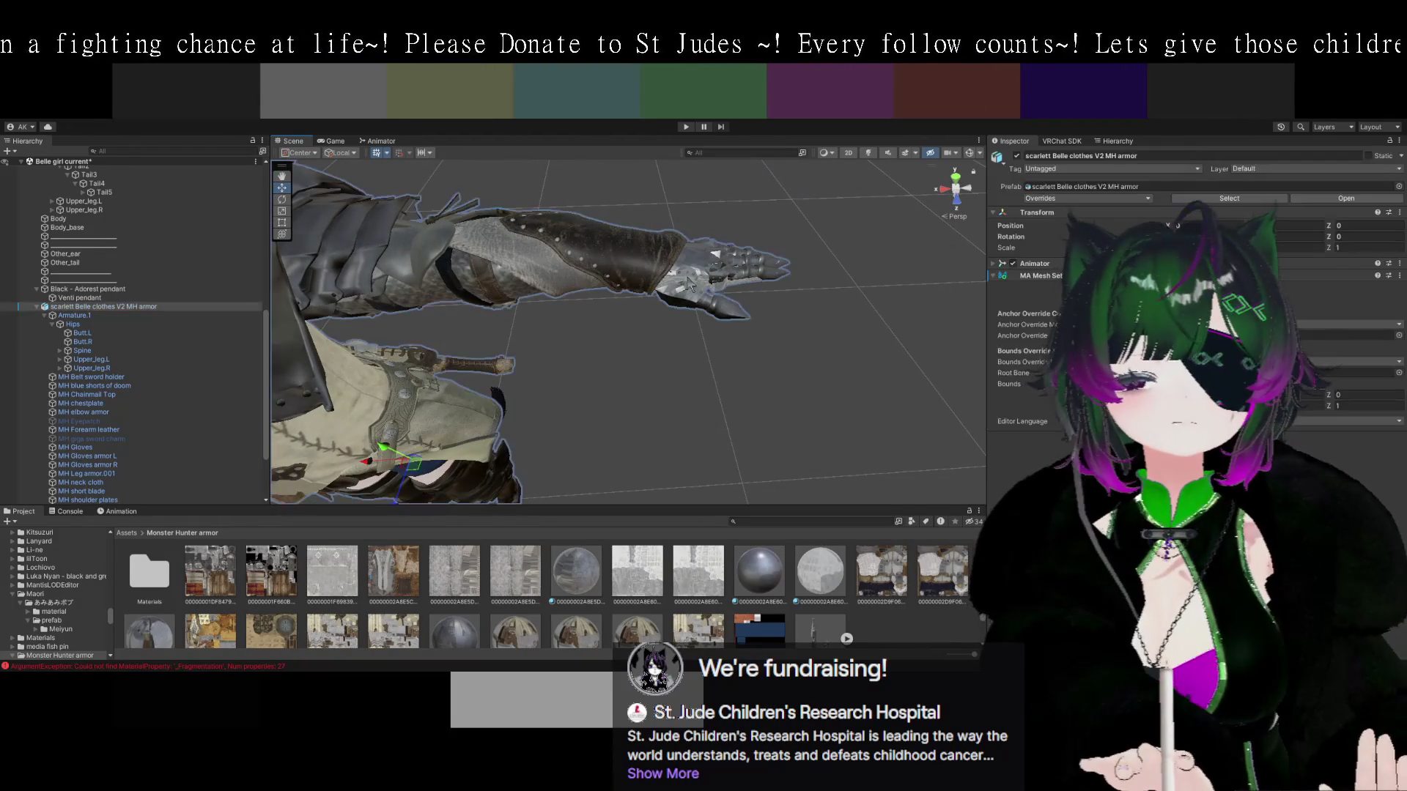
click(683, 287)
scroll(1194, 352, down, 10)
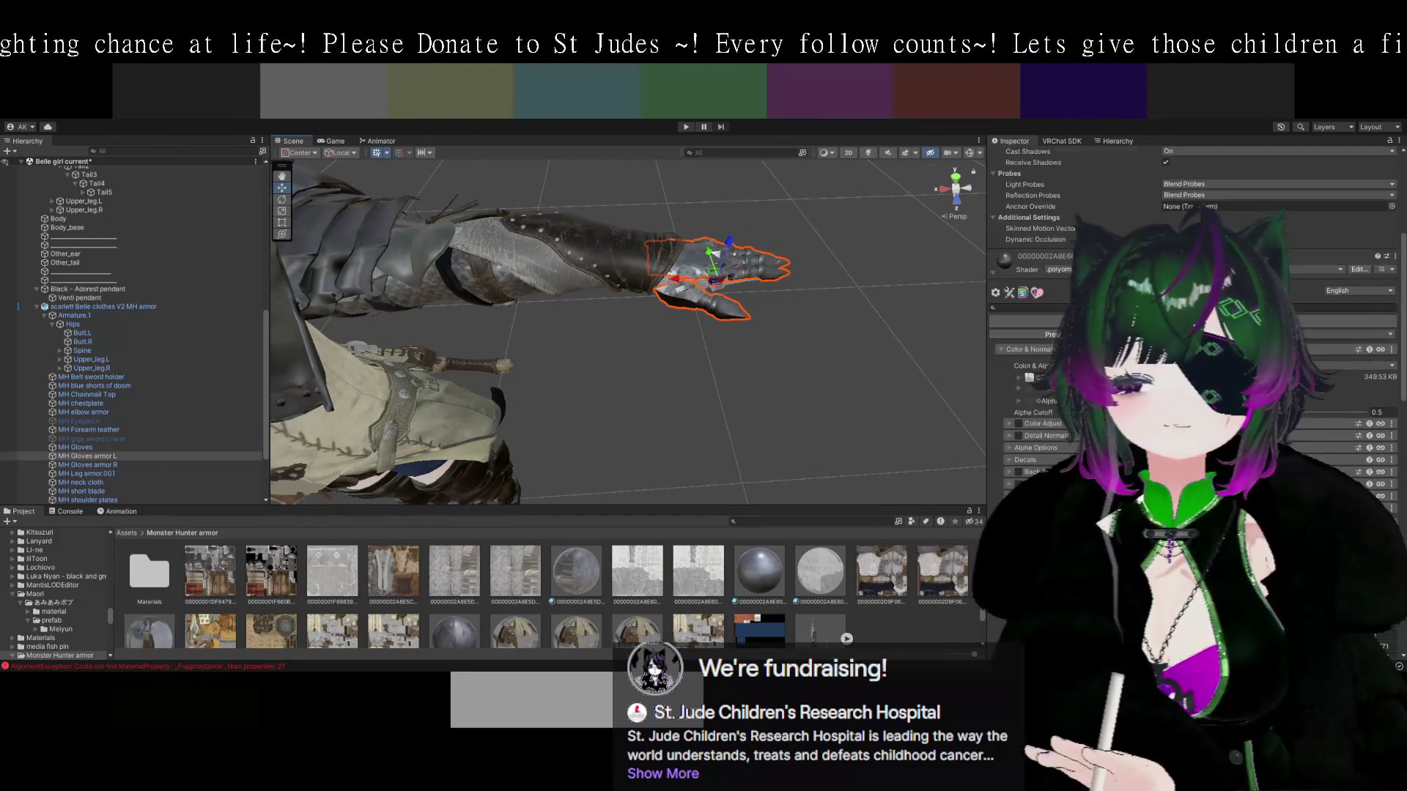
scroll(1194, 352, down, 8)
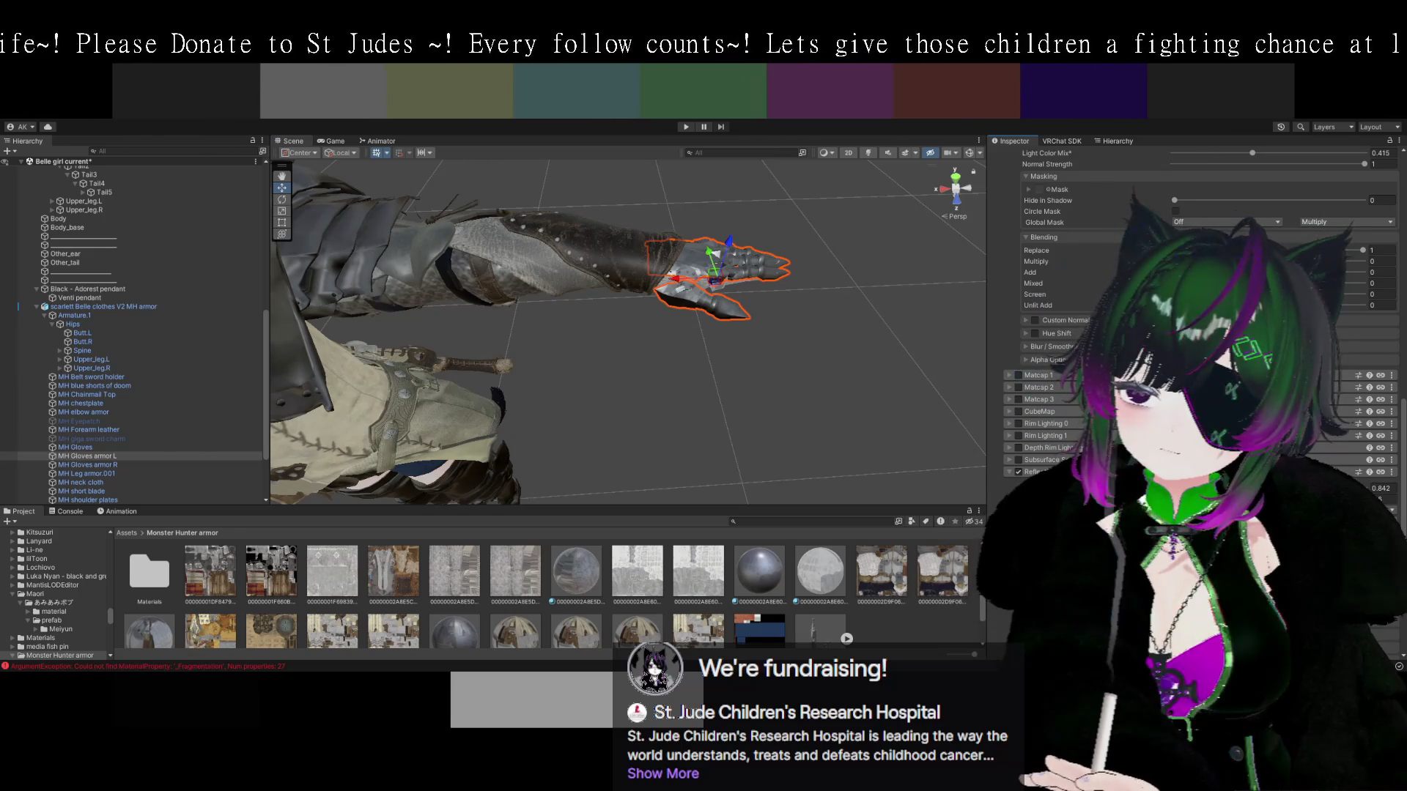
mouse_move(916, 485)
mouse_down()
mouse_move(824, 350)
mouse_move(836, 357)
mouse_up()
Select the right gauntlet, inspect its material up close, then turn toward the clothed torso.
click(543, 308)
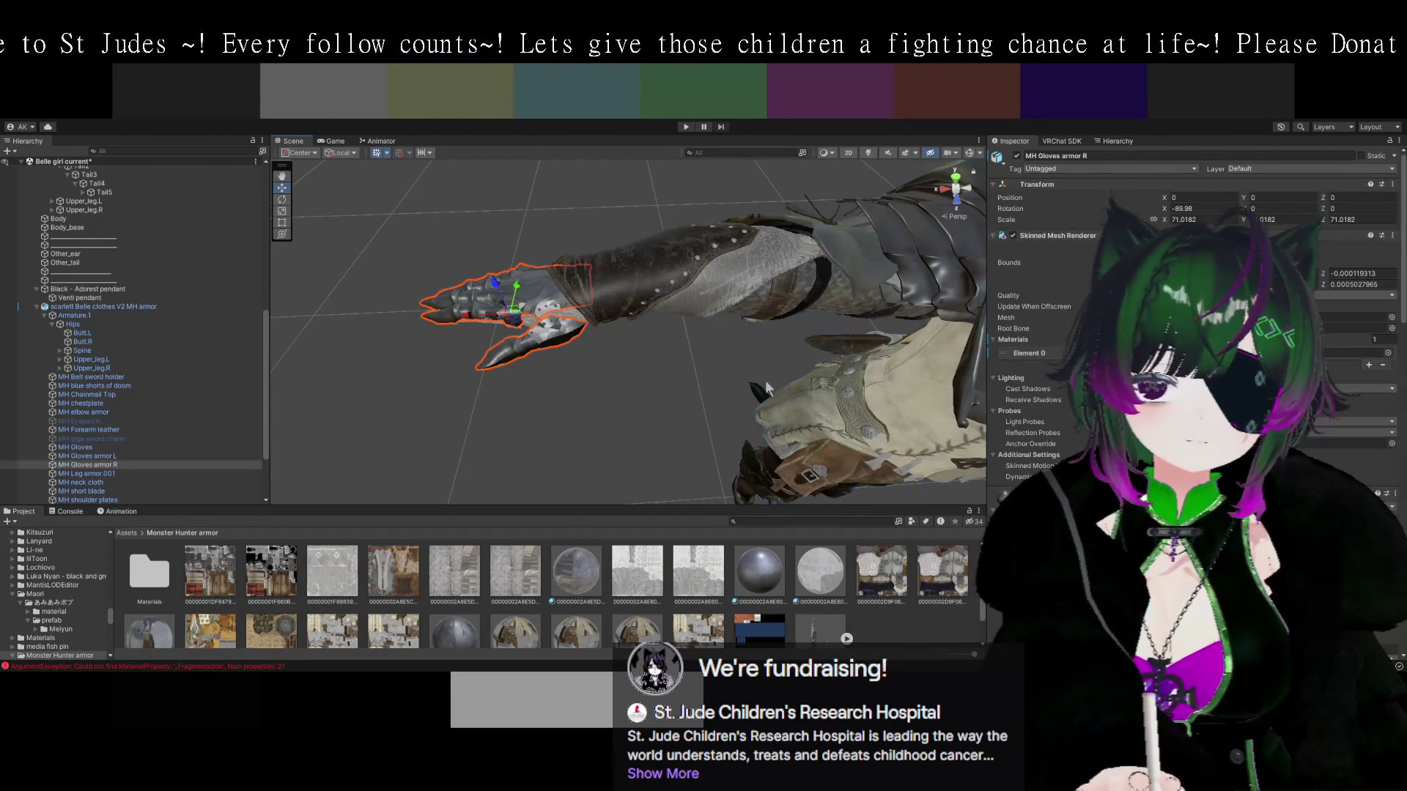
scroll(1055, 366, down, 5)
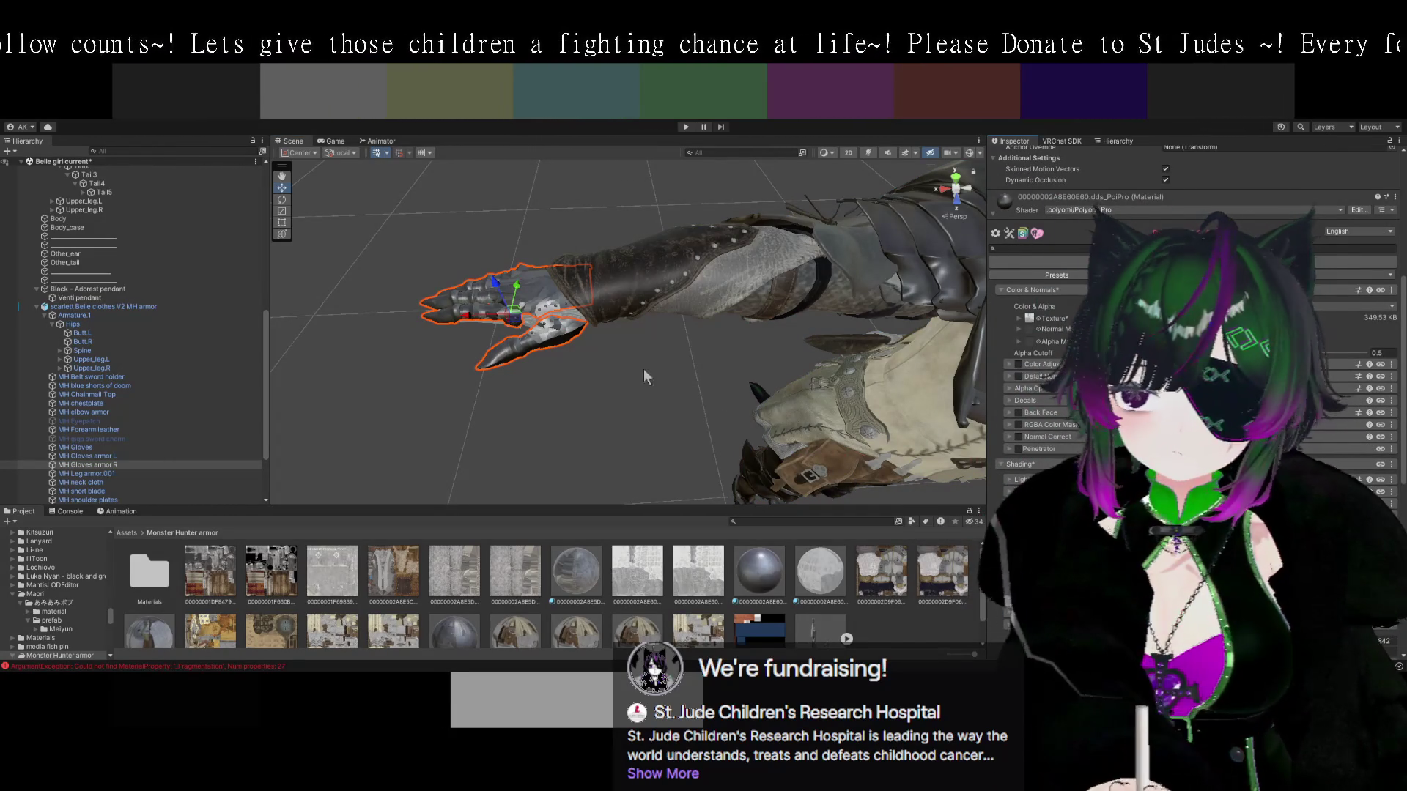
scroll(643, 368, up, 4)
mouse_move(684, 400)
mouse_down()
mouse_move(741, 399)
mouse_move(763, 420)
mouse_move(791, 405)
mouse_up()
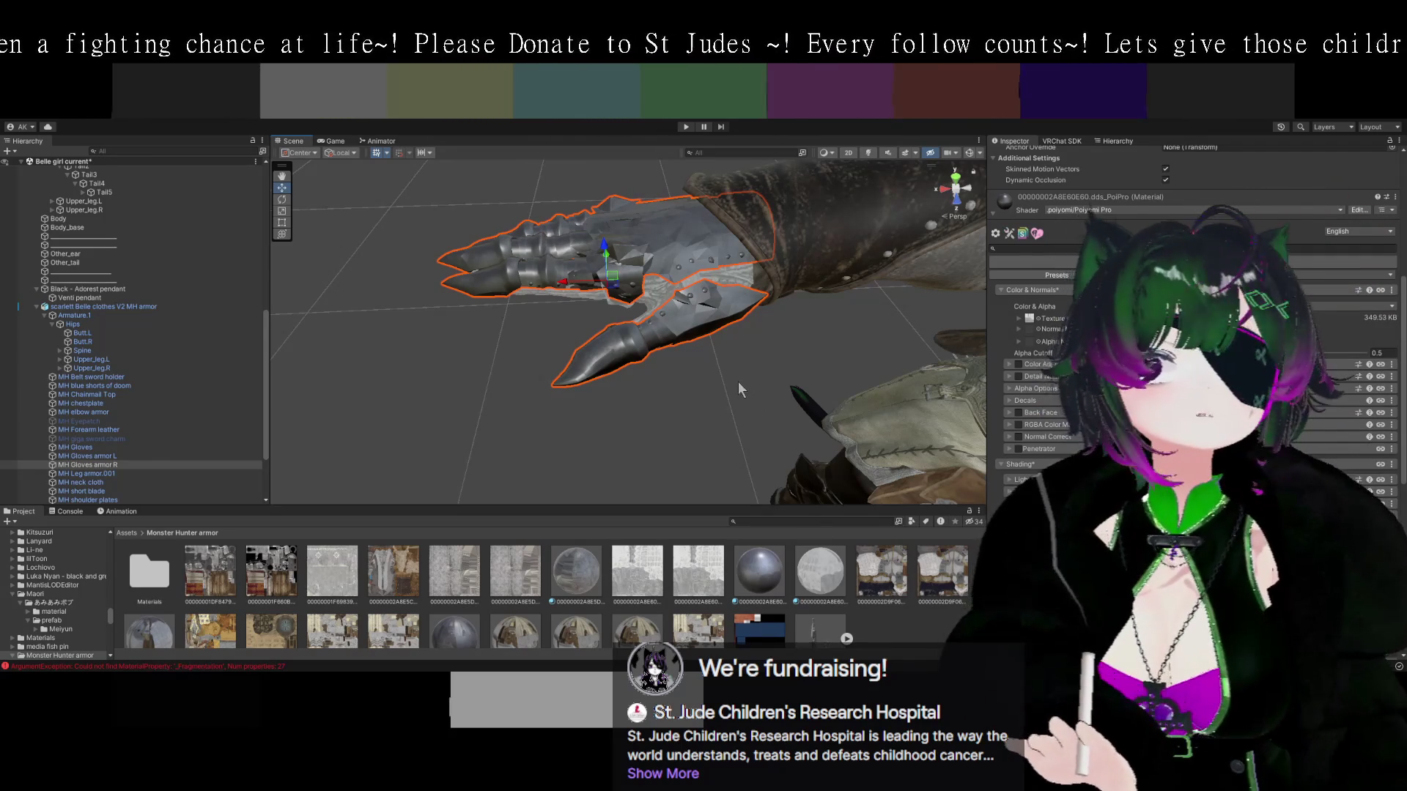
mouse_move(758, 378)
mouse_down()
mouse_move(746, 350)
mouse_move(680, 341)
mouse_move(733, 293)
mouse_move(685, 321)
mouse_move(735, 332)
mouse_move(735, 293)
mouse_move(732, 349)
mouse_move(770, 323)
mouse_move(707, 323)
mouse_move(820, 328)
mouse_move(854, 347)
mouse_move(822, 339)
mouse_move(794, 377)
mouse_move(864, 364)
mouse_move(737, 297)
mouse_move(753, 292)
mouse_move(732, 353)
mouse_move(634, 357)
mouse_move(667, 372)
mouse_move(677, 323)
mouse_move(621, 363)
mouse_move(524, 340)
mouse_move(508, 356)
mouse_move(642, 309)
mouse_move(738, 368)
mouse_move(782, 287)
mouse_move(660, 290)
mouse_move(596, 262)
mouse_up()
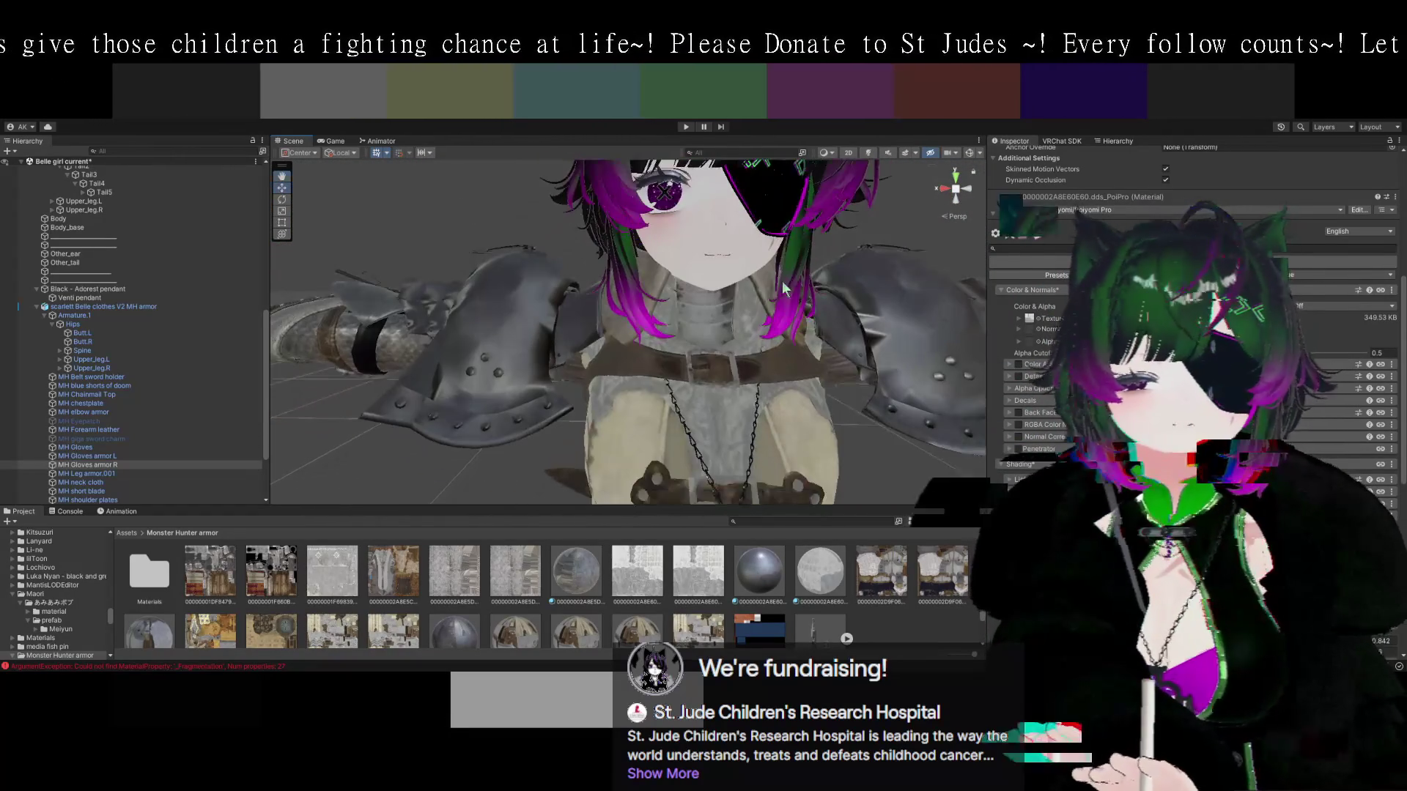
Toggle the MH neck cloth's active state off and back on, viewing it from several angles.
click(766, 289)
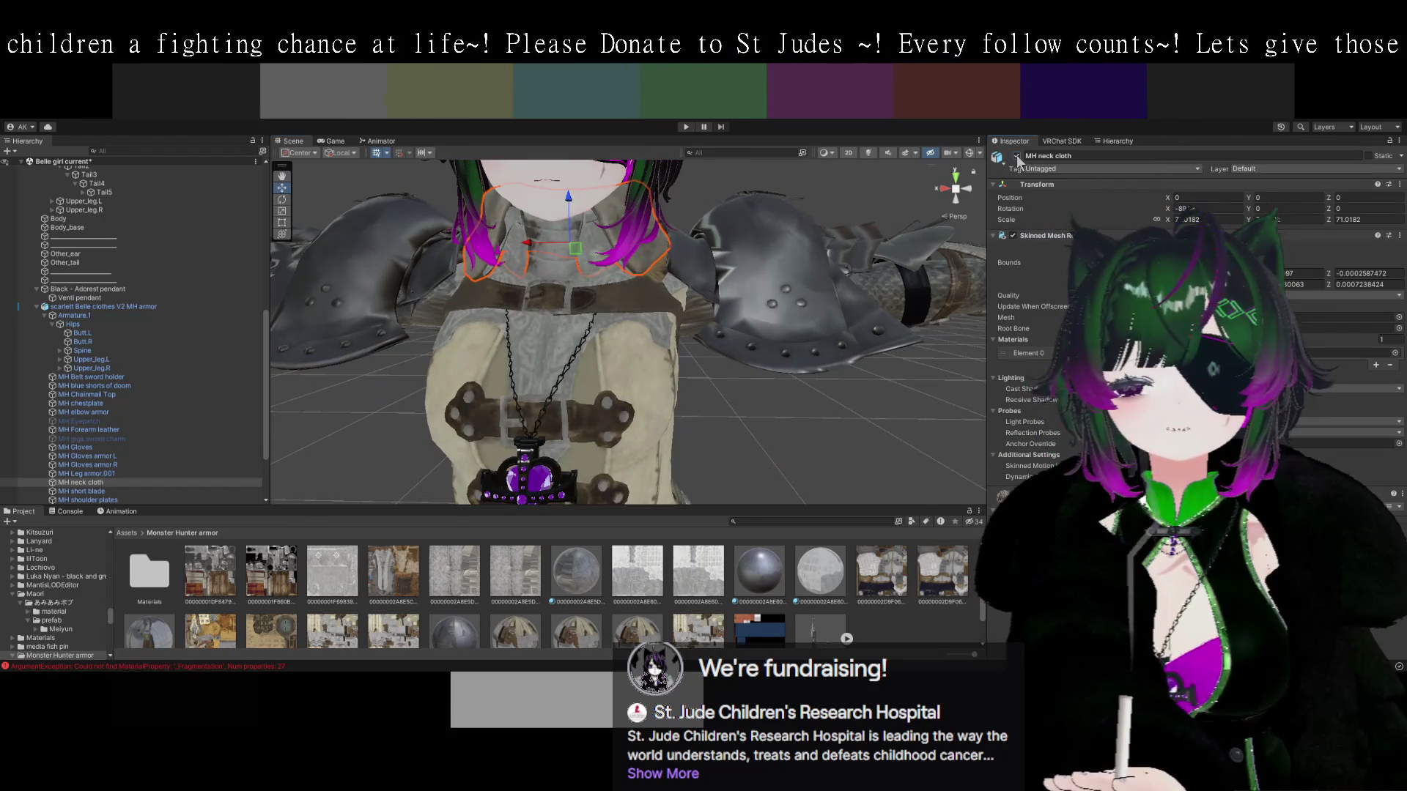
click(1017, 157)
click(1017, 156)
click(1017, 156)
mouse_move(880, 257)
mouse_down()
mouse_move(631, 292)
mouse_move(958, 365)
mouse_move(660, 371)
mouse_move(863, 332)
mouse_move(847, 376)
mouse_move(754, 334)
mouse_move(751, 382)
mouse_move(836, 362)
mouse_move(615, 340)
mouse_move(751, 314)
mouse_up()
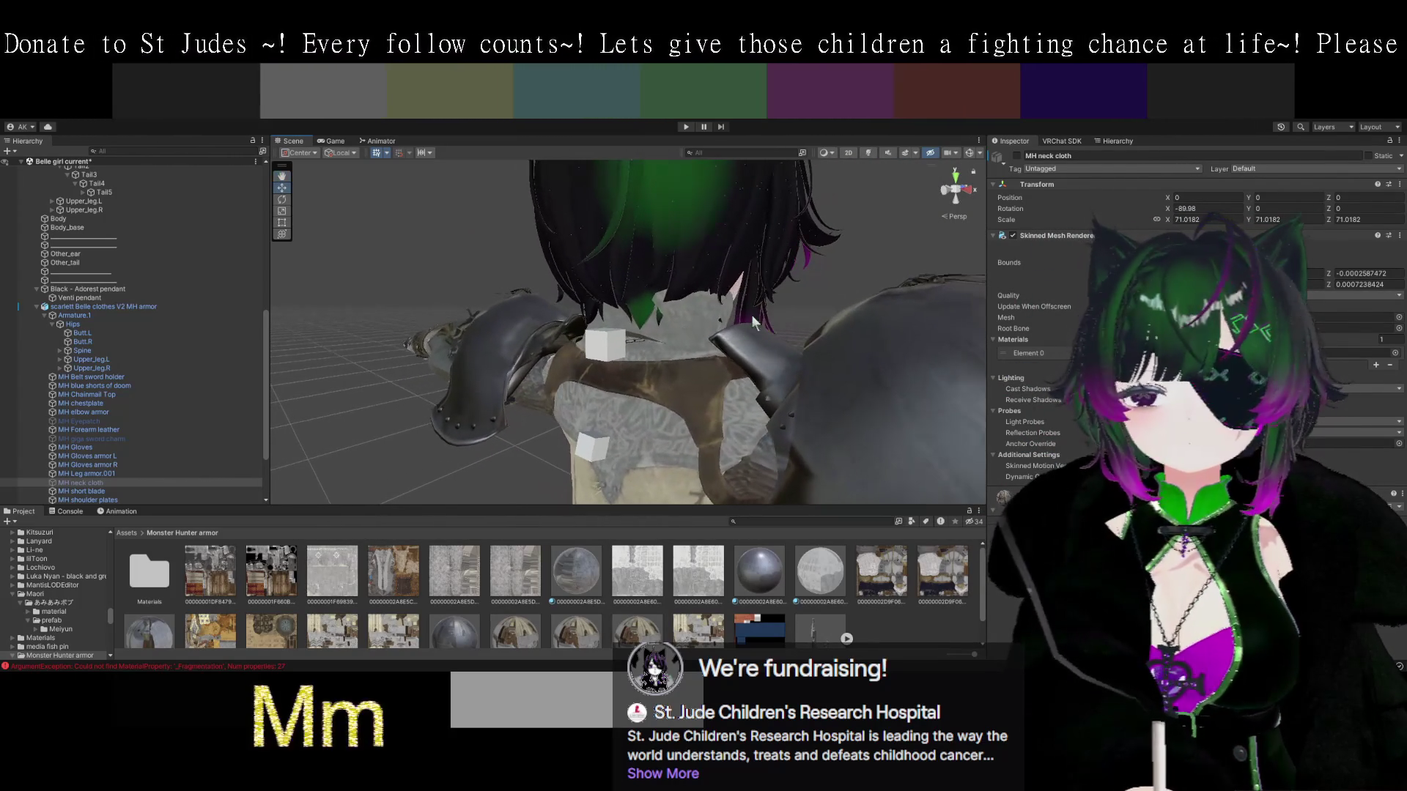
click(1017, 156)
mouse_move(864, 326)
mouse_down()
mouse_move(738, 345)
mouse_move(745, 327)
mouse_move(802, 350)
mouse_move(742, 363)
mouse_move(652, 333)
mouse_move(841, 399)
mouse_move(744, 374)
mouse_move(847, 376)
mouse_move(853, 389)
mouse_up()
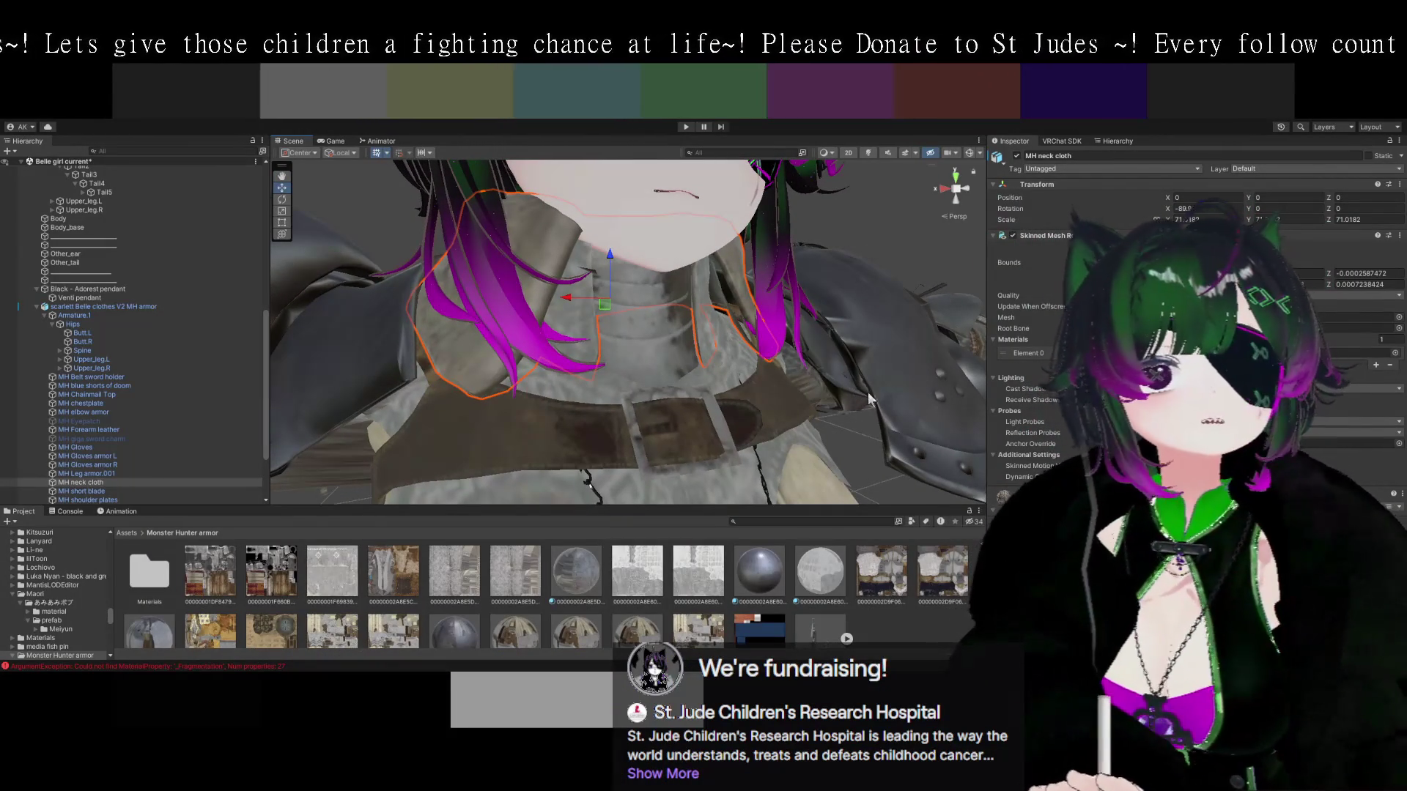
drag(873, 384, 807, 364)
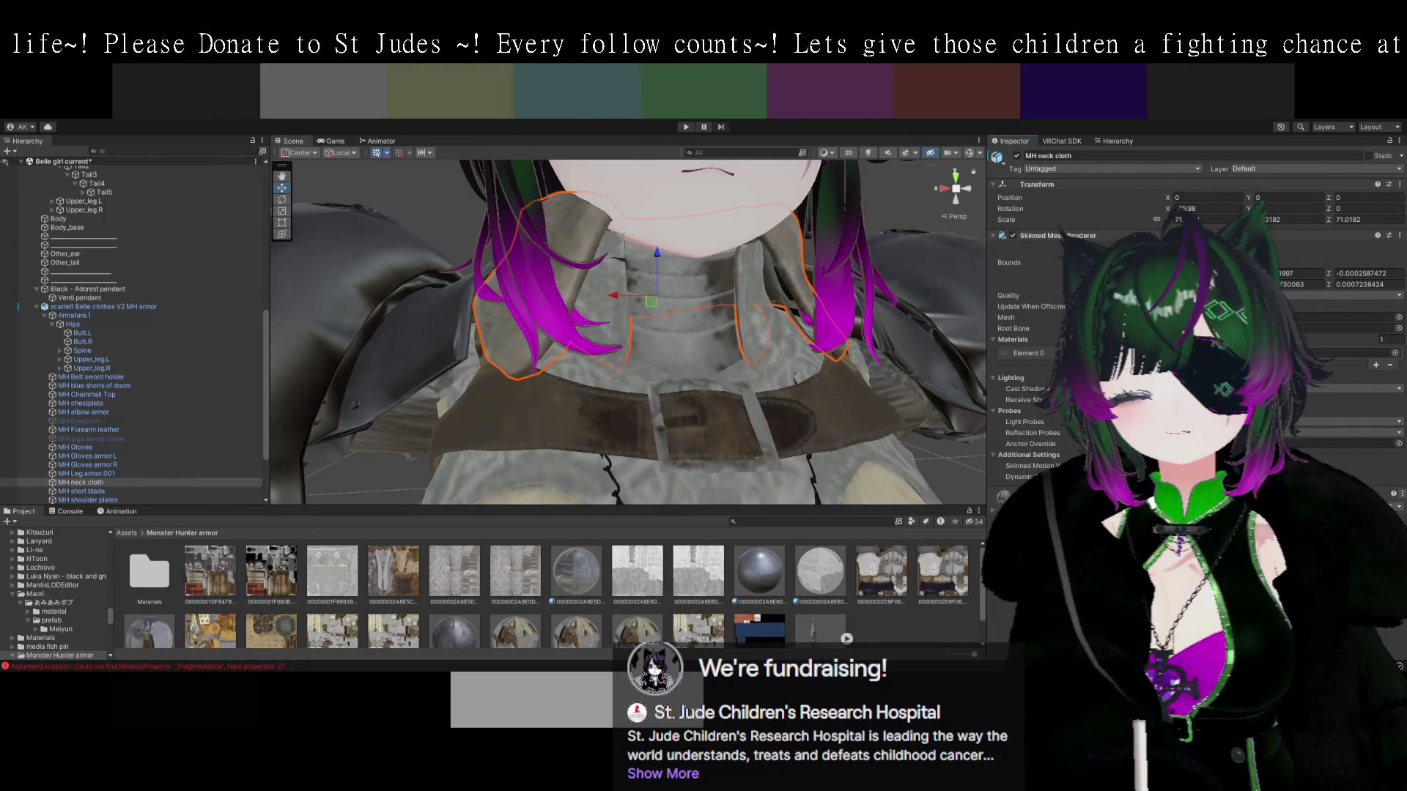
Open the dds_PoiPro 4 material's Poiyomi Pro settings from the Project panel.
scroll(550, 594, down, 2)
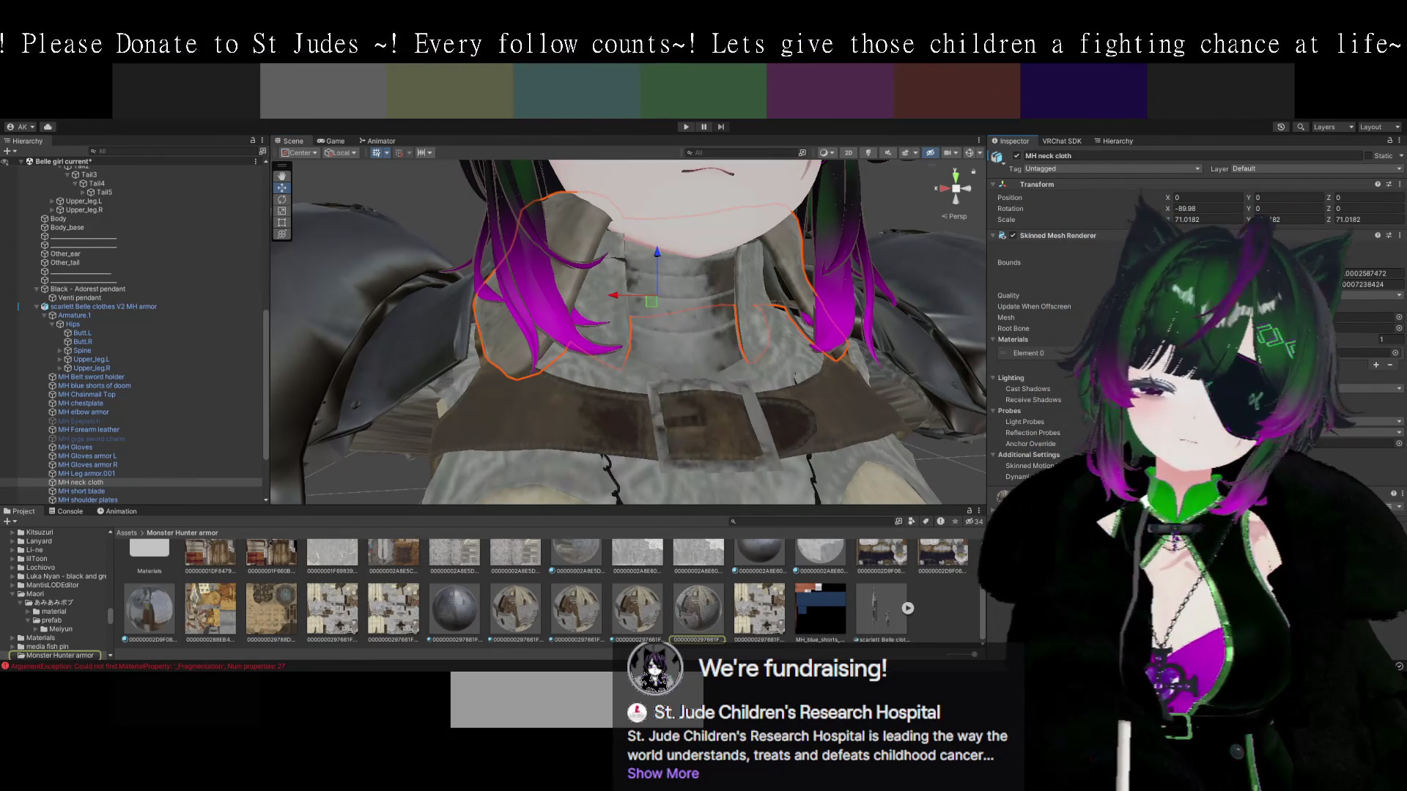
click(697, 606)
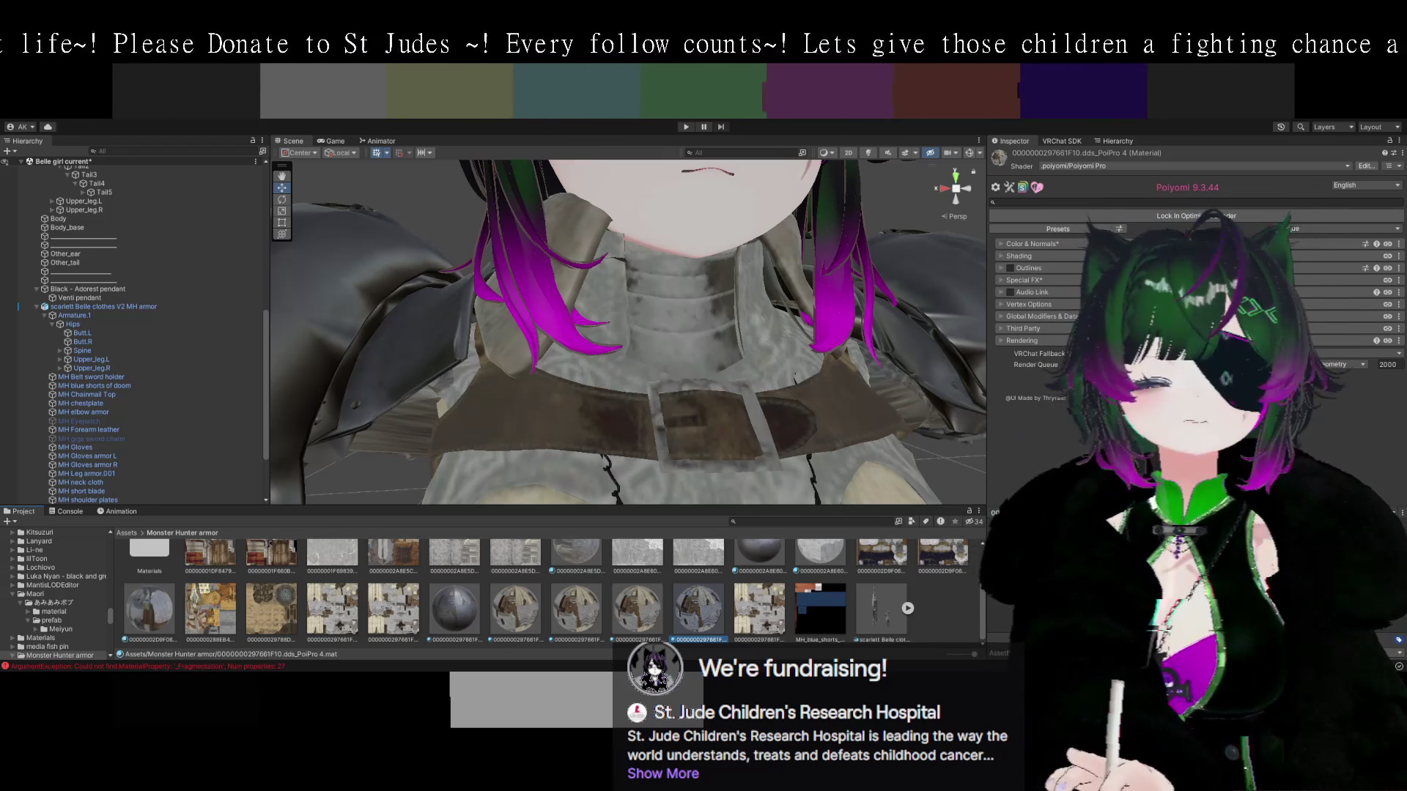
mouse_move(732, 381)
mouse_down()
mouse_move(816, 394)
mouse_move(744, 353)
mouse_up()
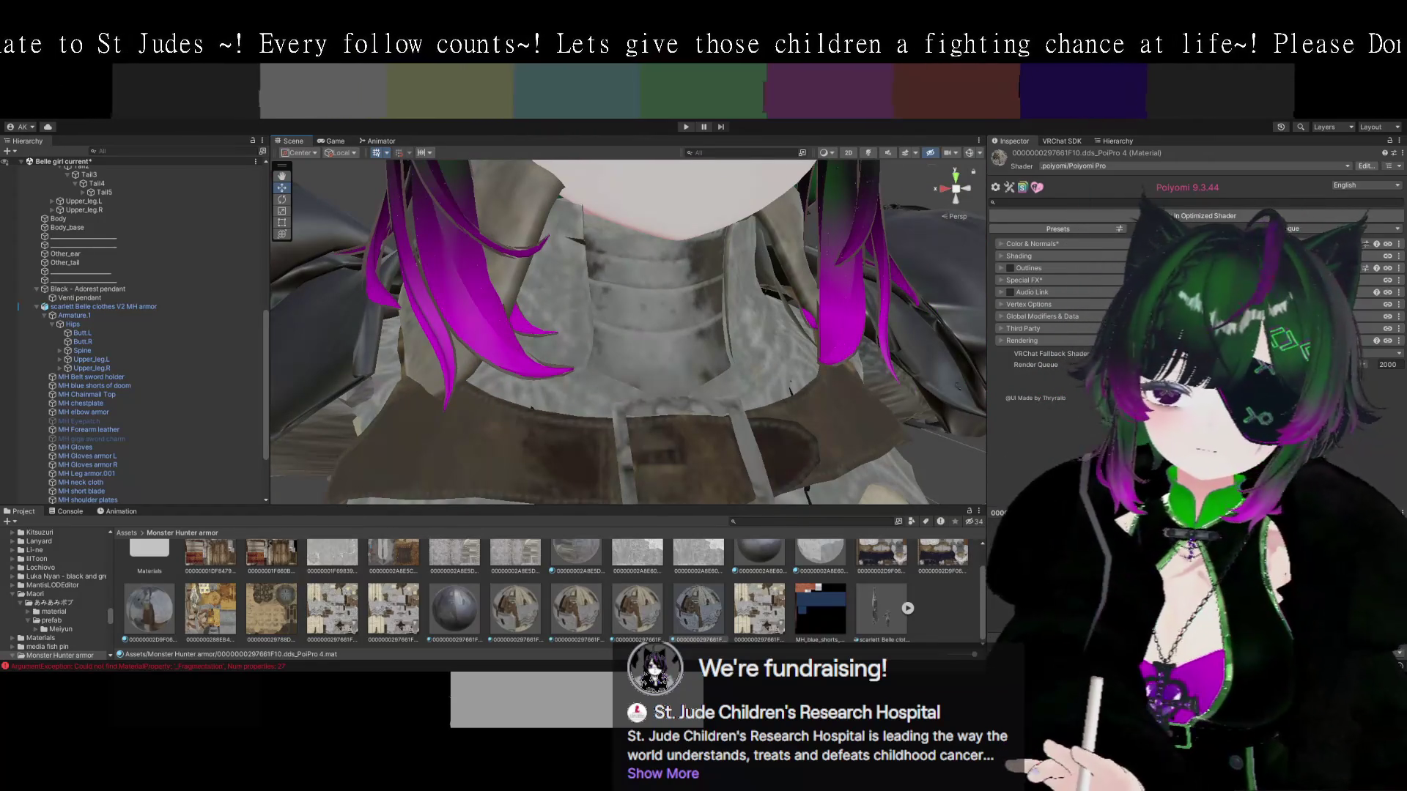
Check the PoiPro 4 material's Color & Normals texture options, then select its texture's import settings.
click(1001, 243)
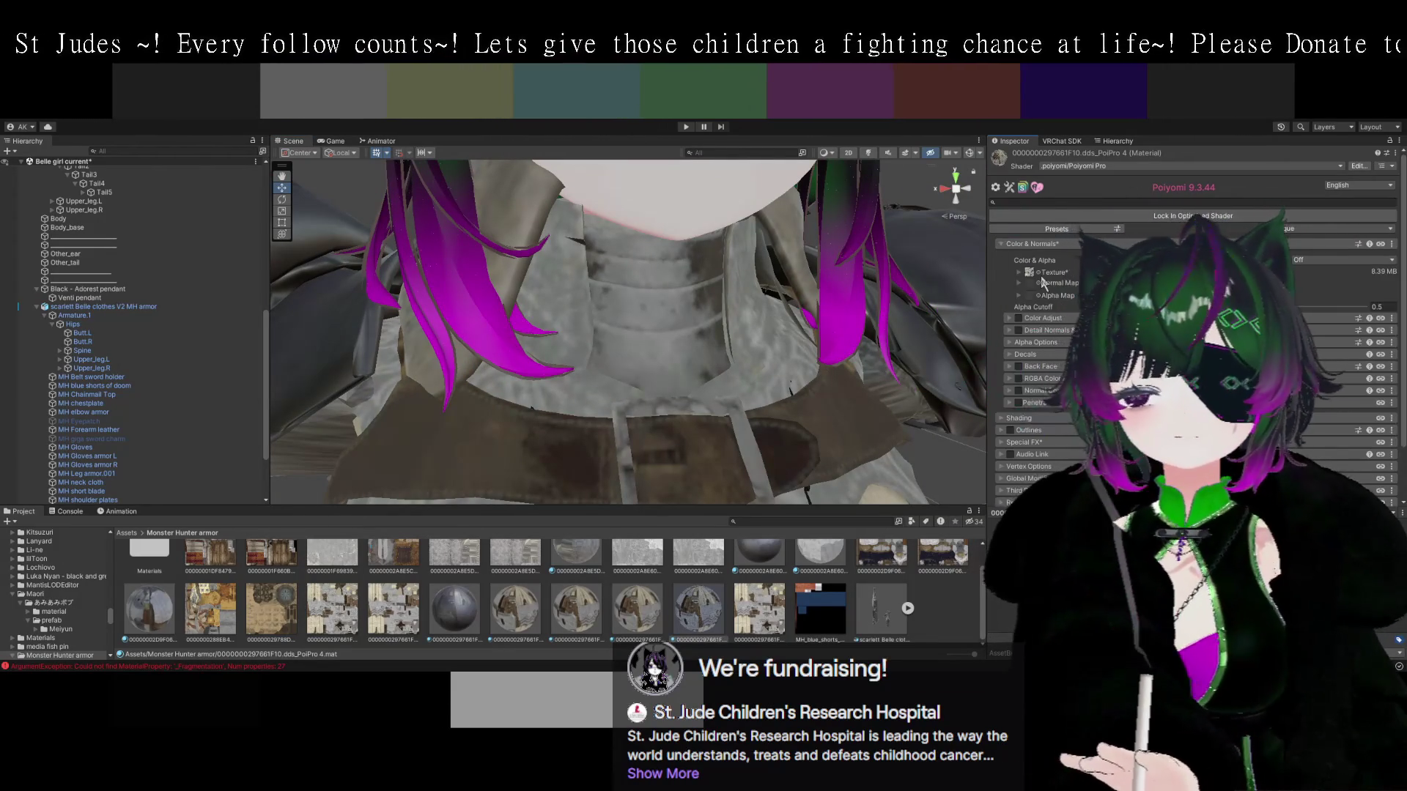
click(1030, 273)
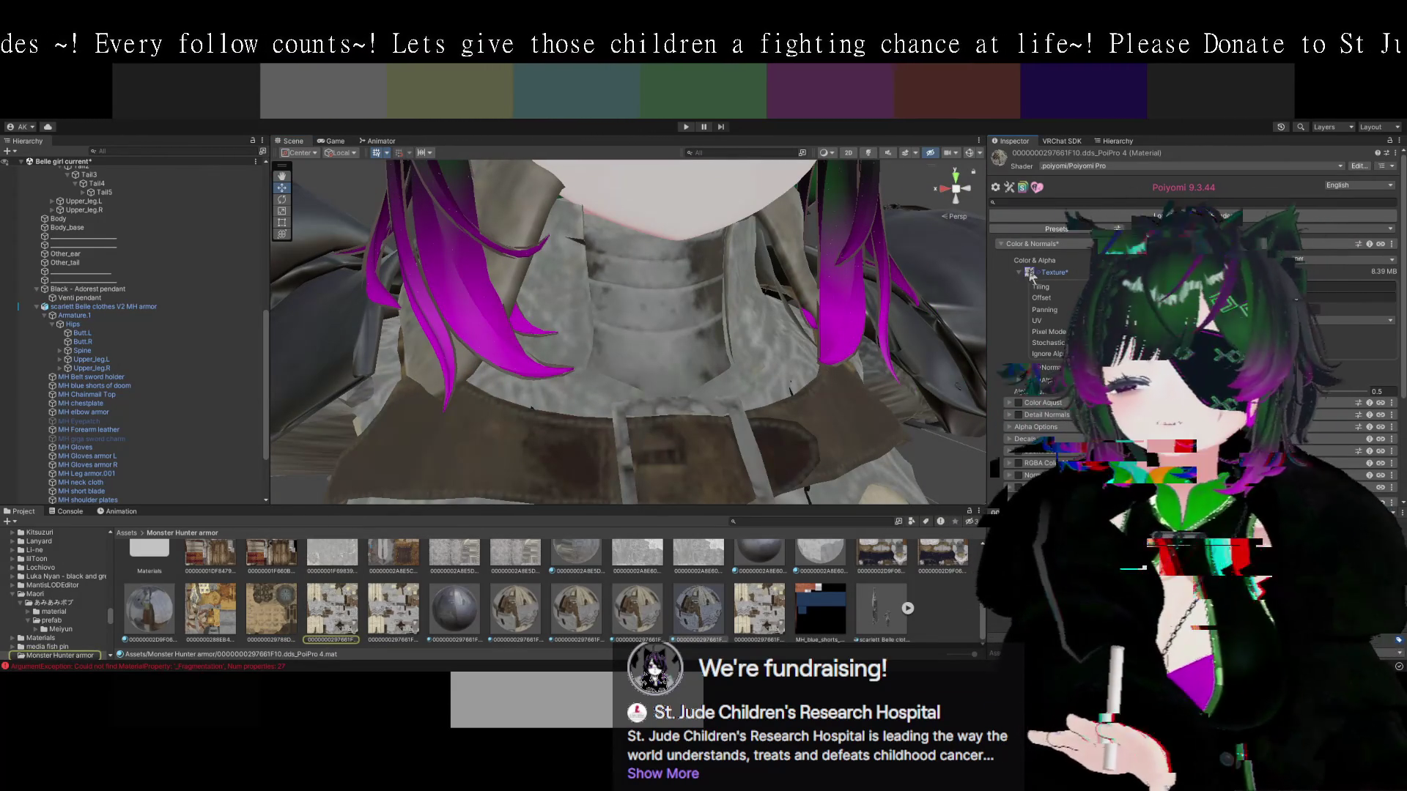
click(1030, 272)
click(1029, 271)
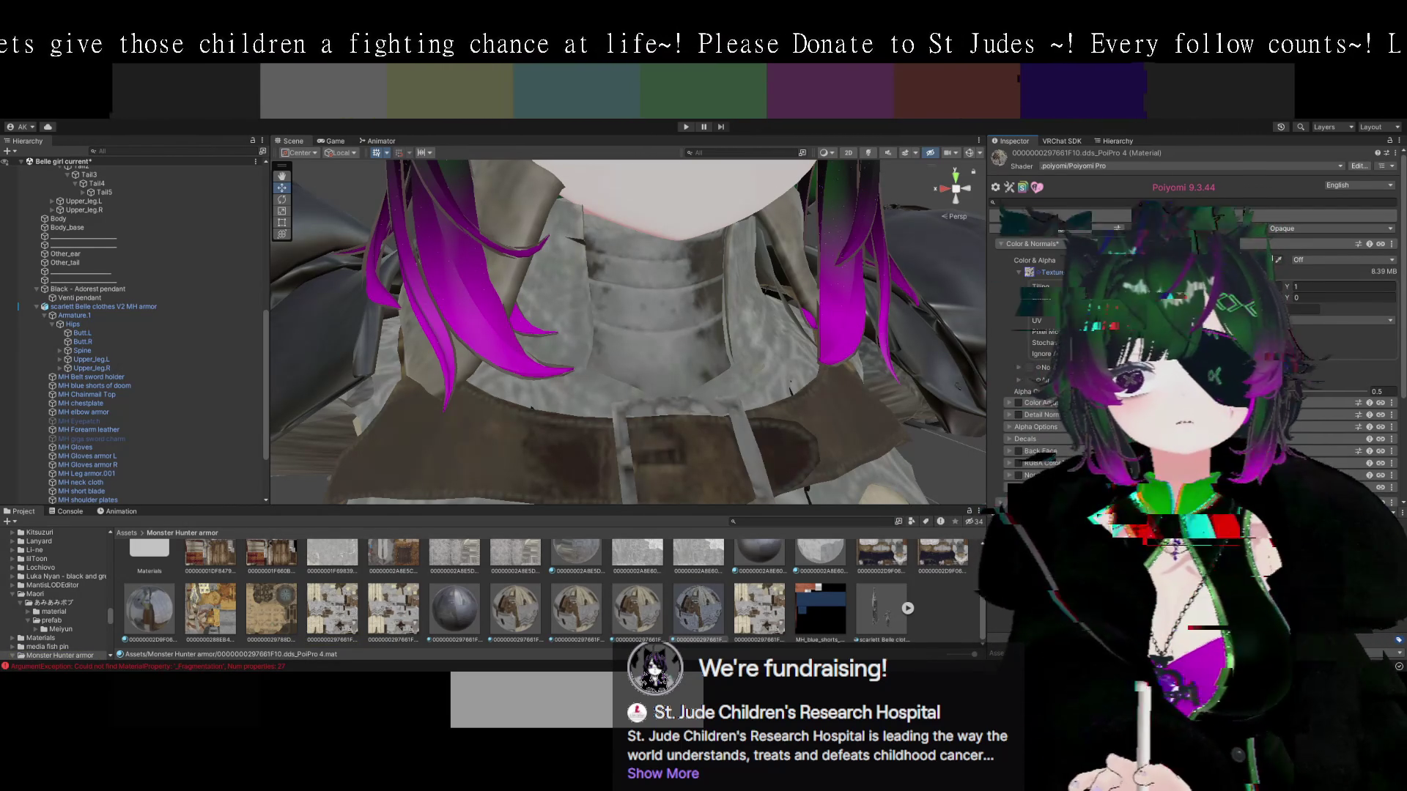
click(1041, 272)
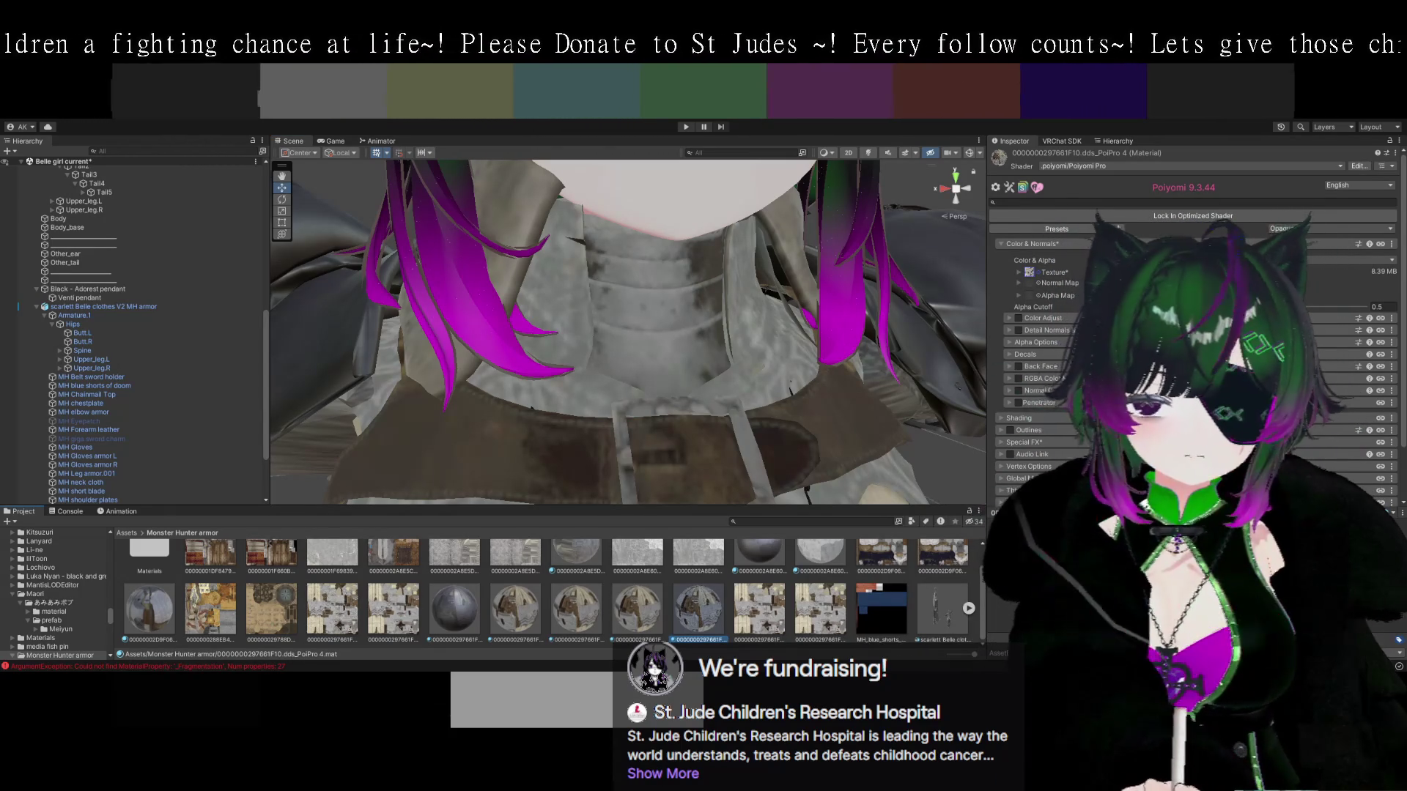
click(819, 608)
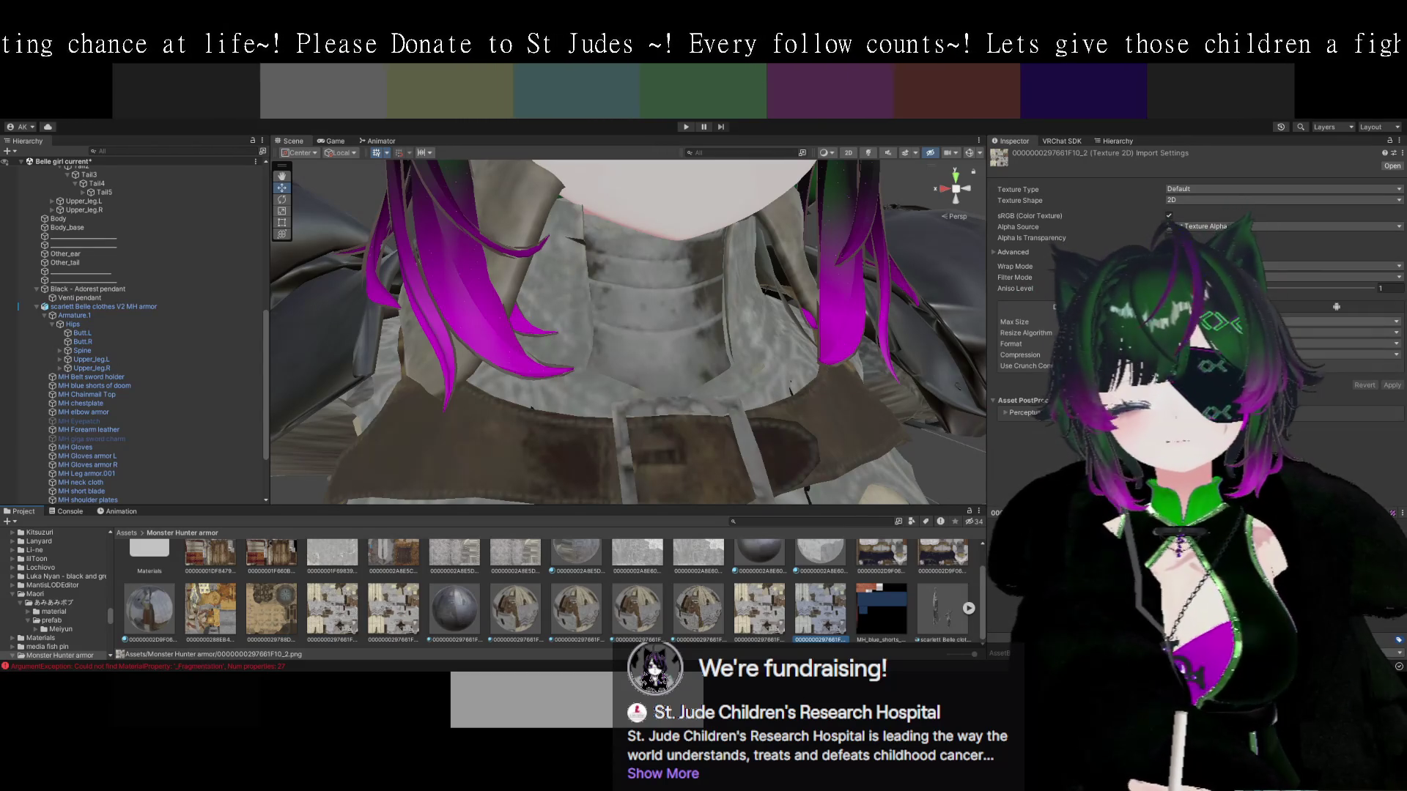
Apply the texture import settings and select the armor clothes prefab.
click(1392, 385)
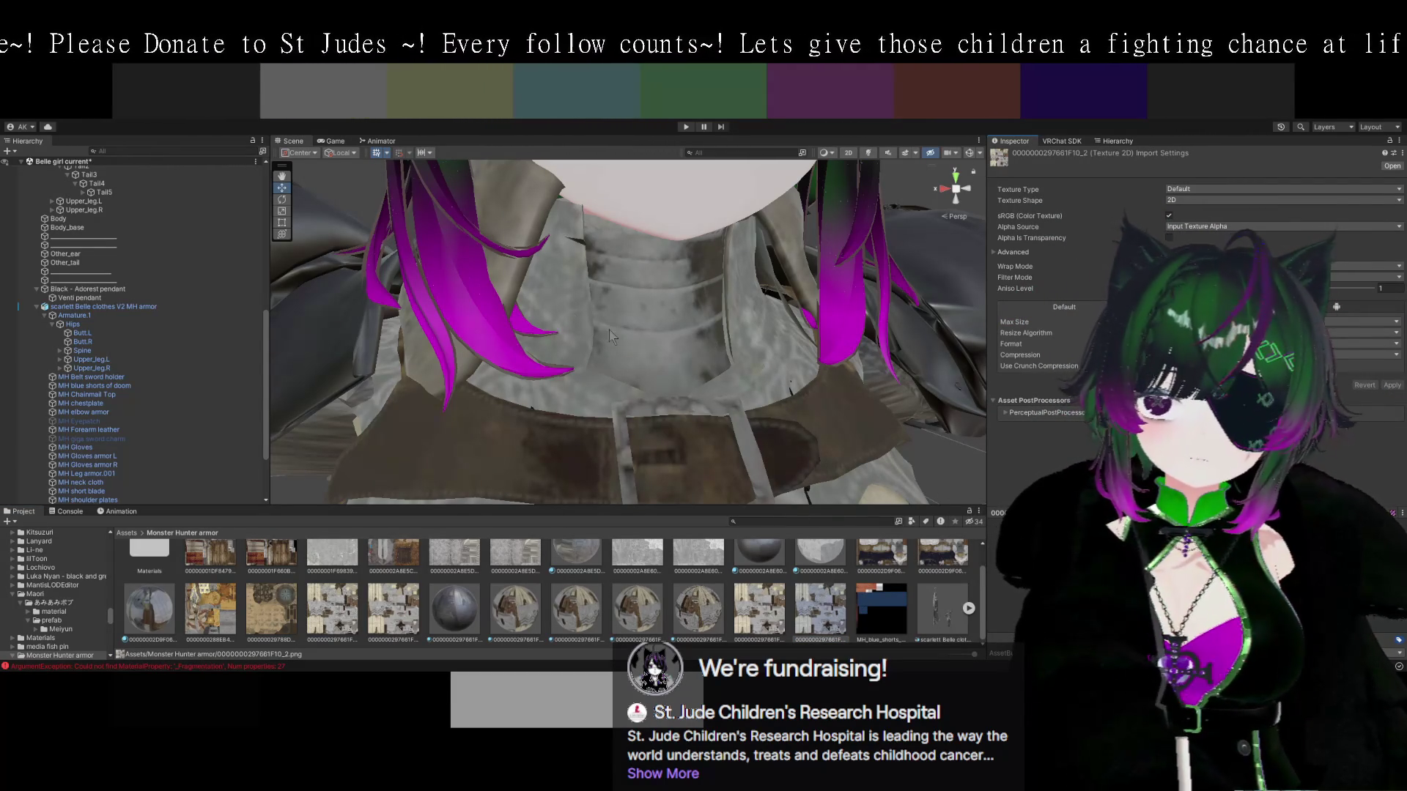
click(526, 220)
click(526, 220)
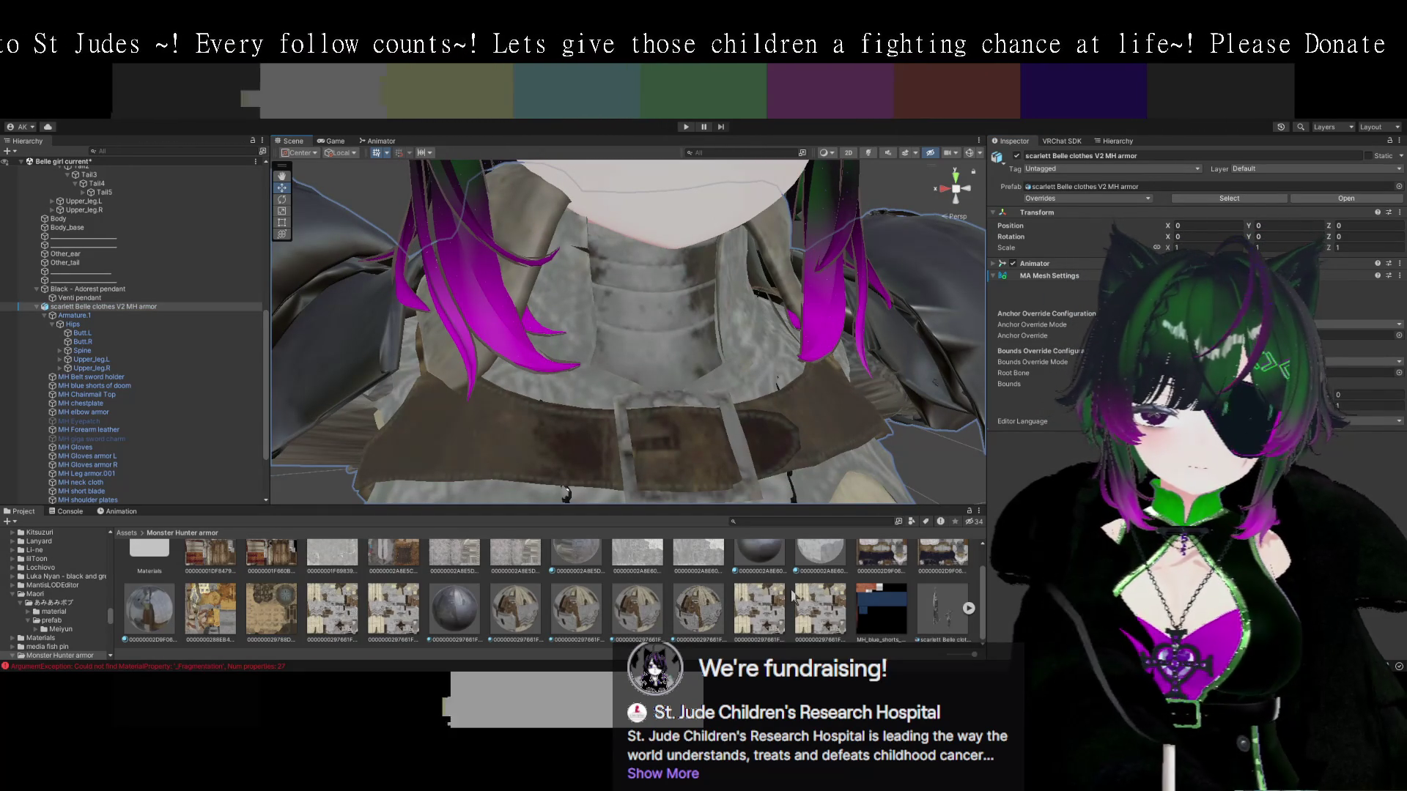
Compare the PoiPro 2, 3 and 4 materials, settling on PoiPro 3, and zoom out from the belt.
click(698, 608)
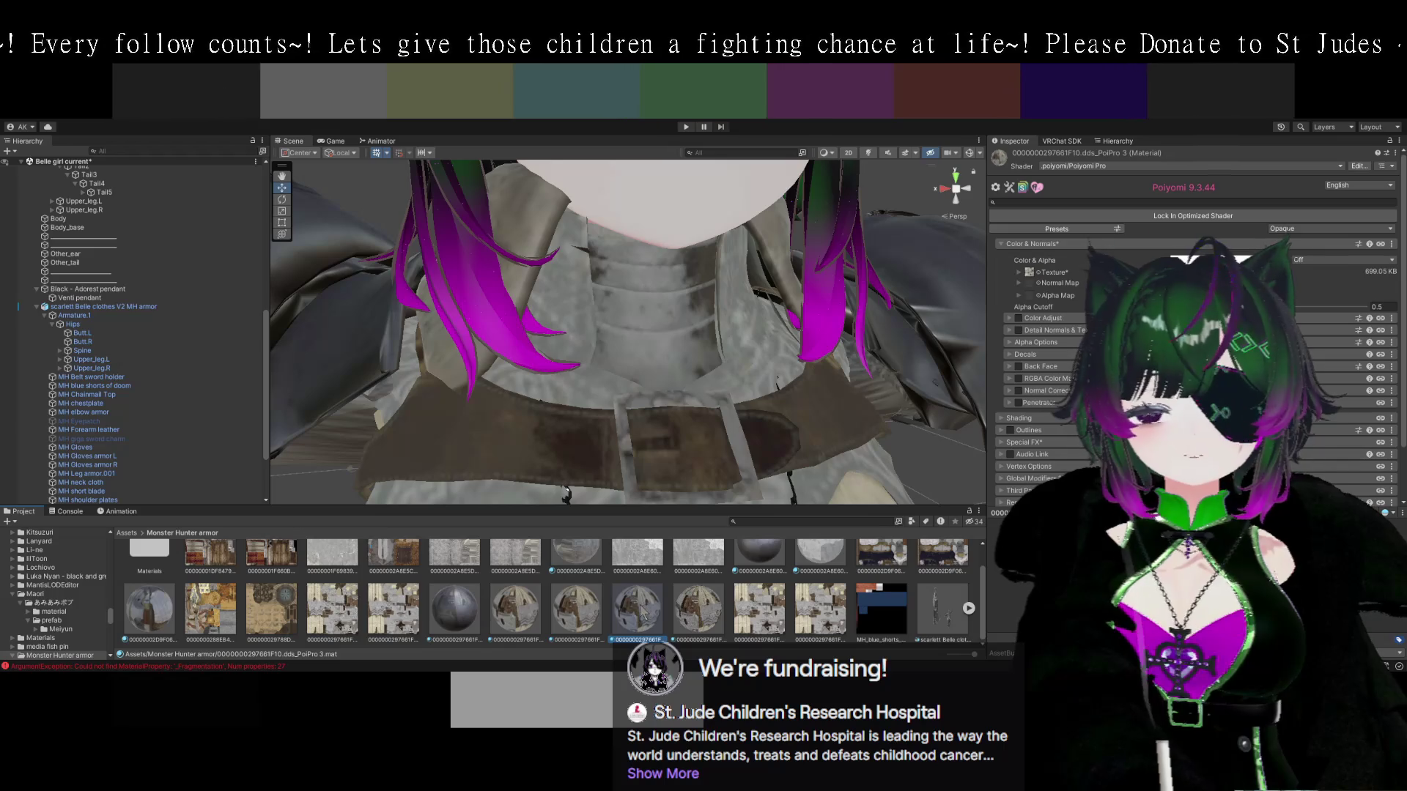
click(636, 607)
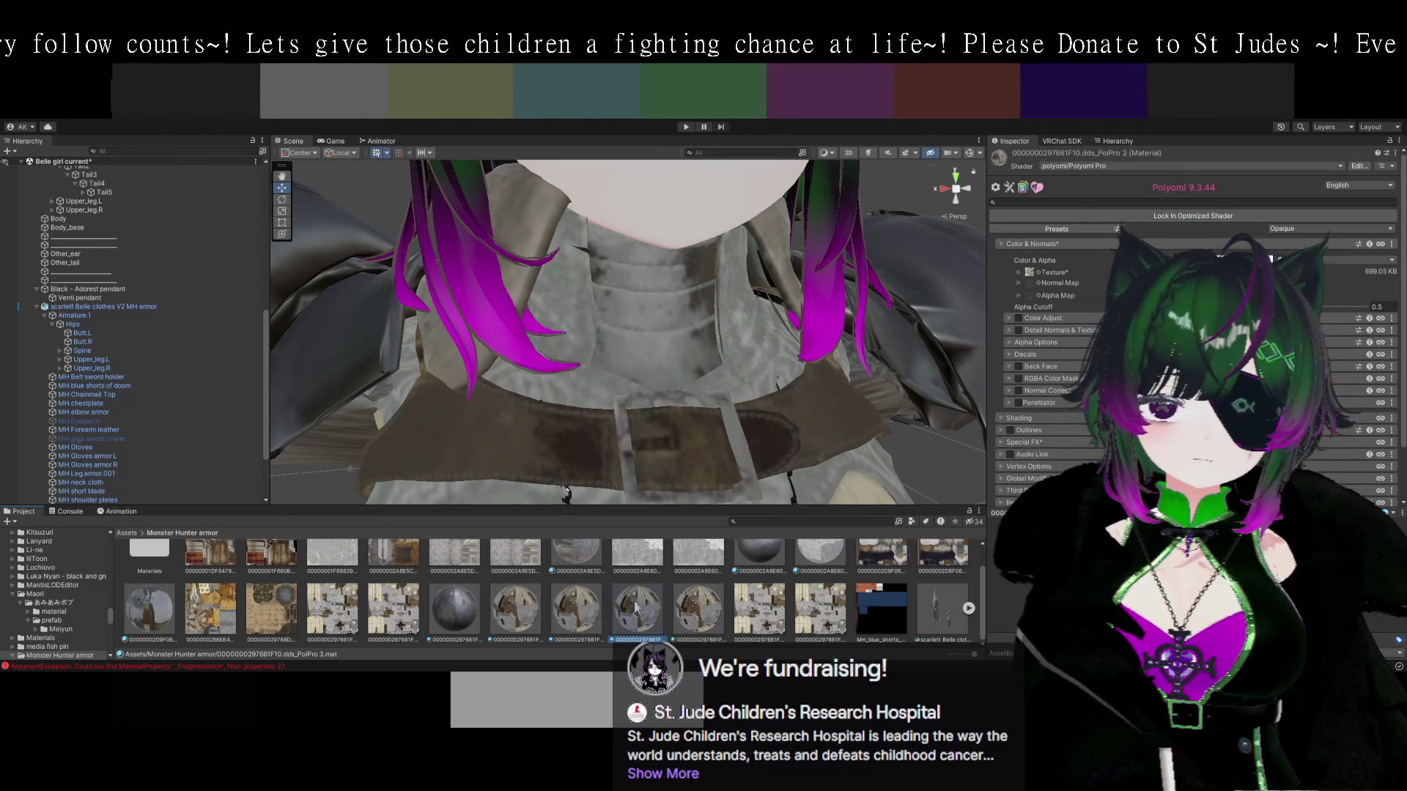
click(560, 613)
click(533, 615)
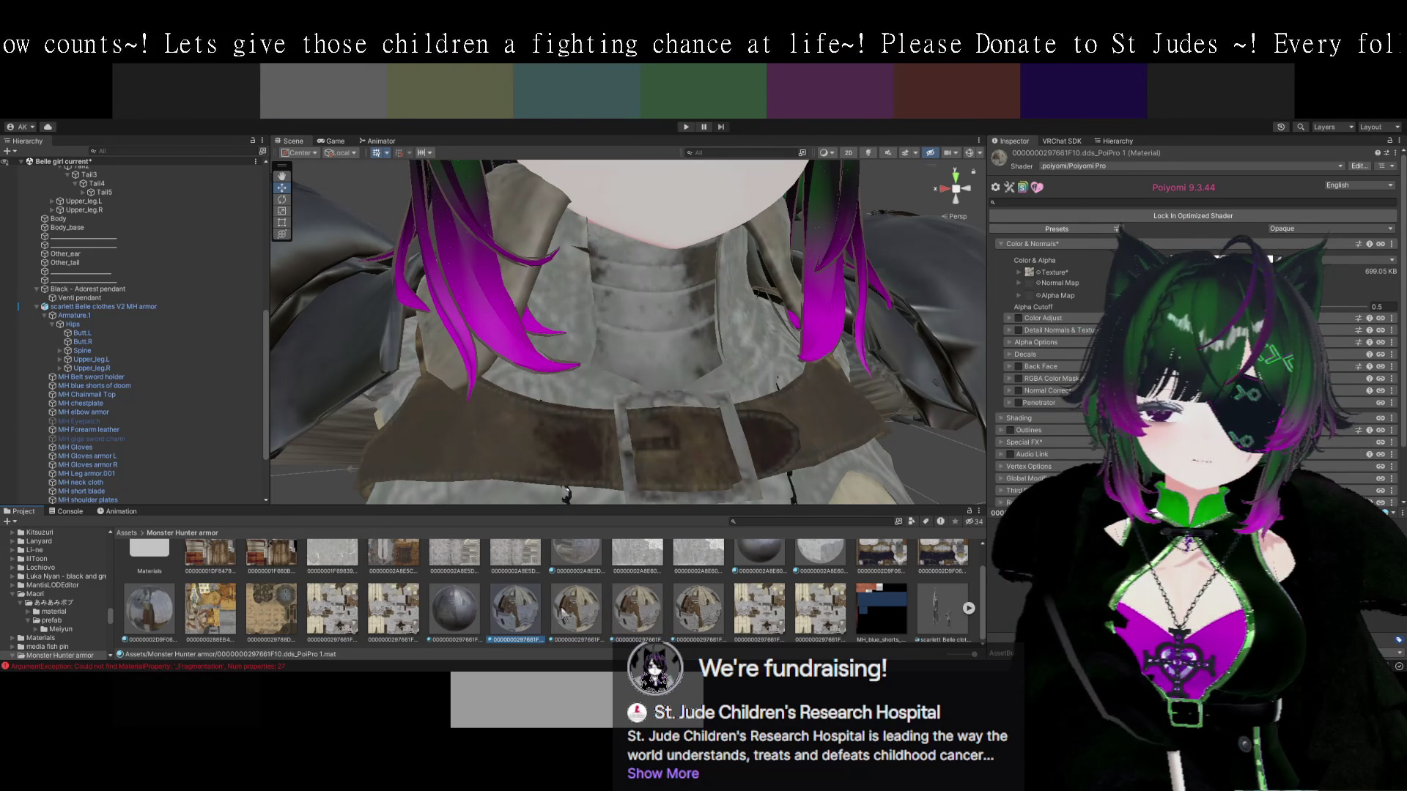
click(563, 612)
click(638, 614)
click(577, 613)
click(645, 617)
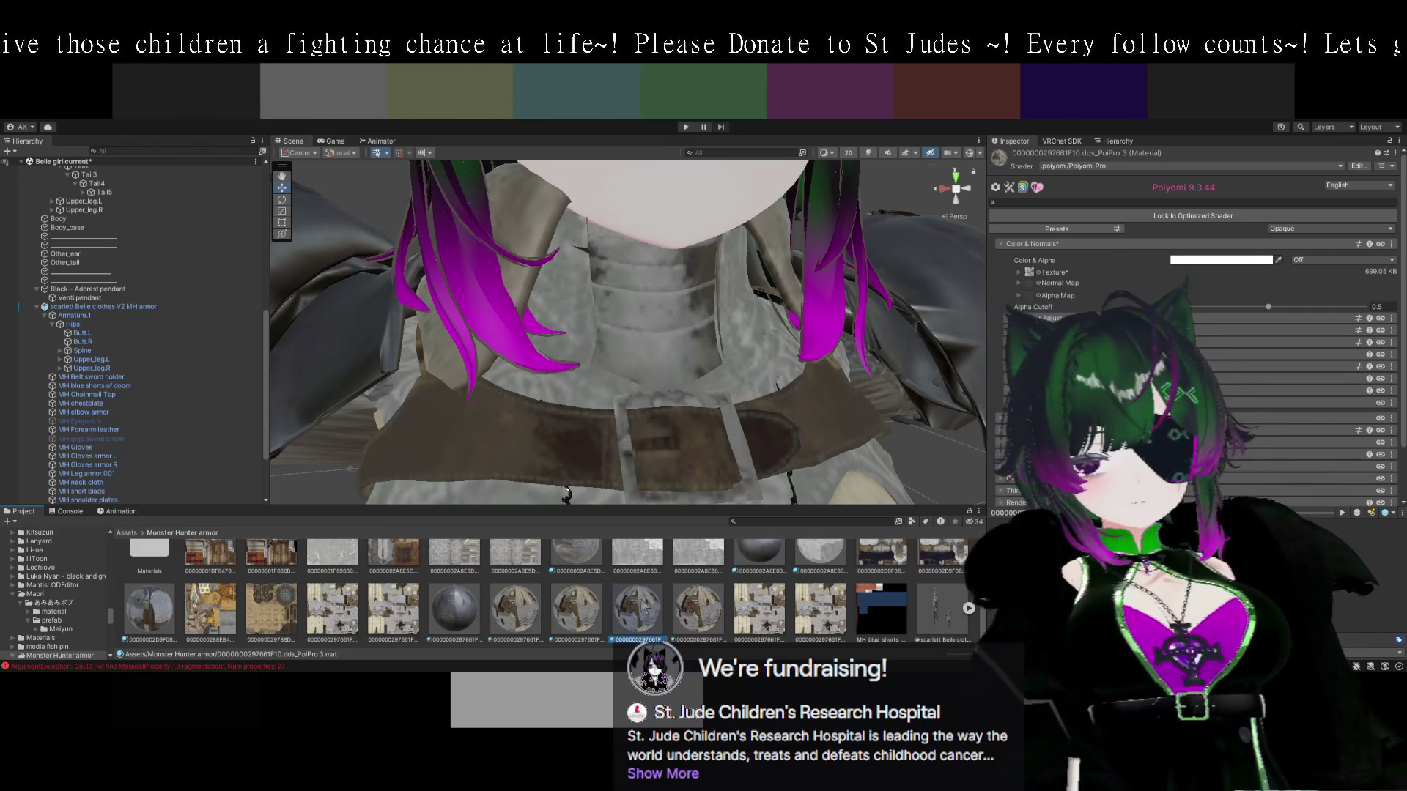
scroll(622, 489, down, 5)
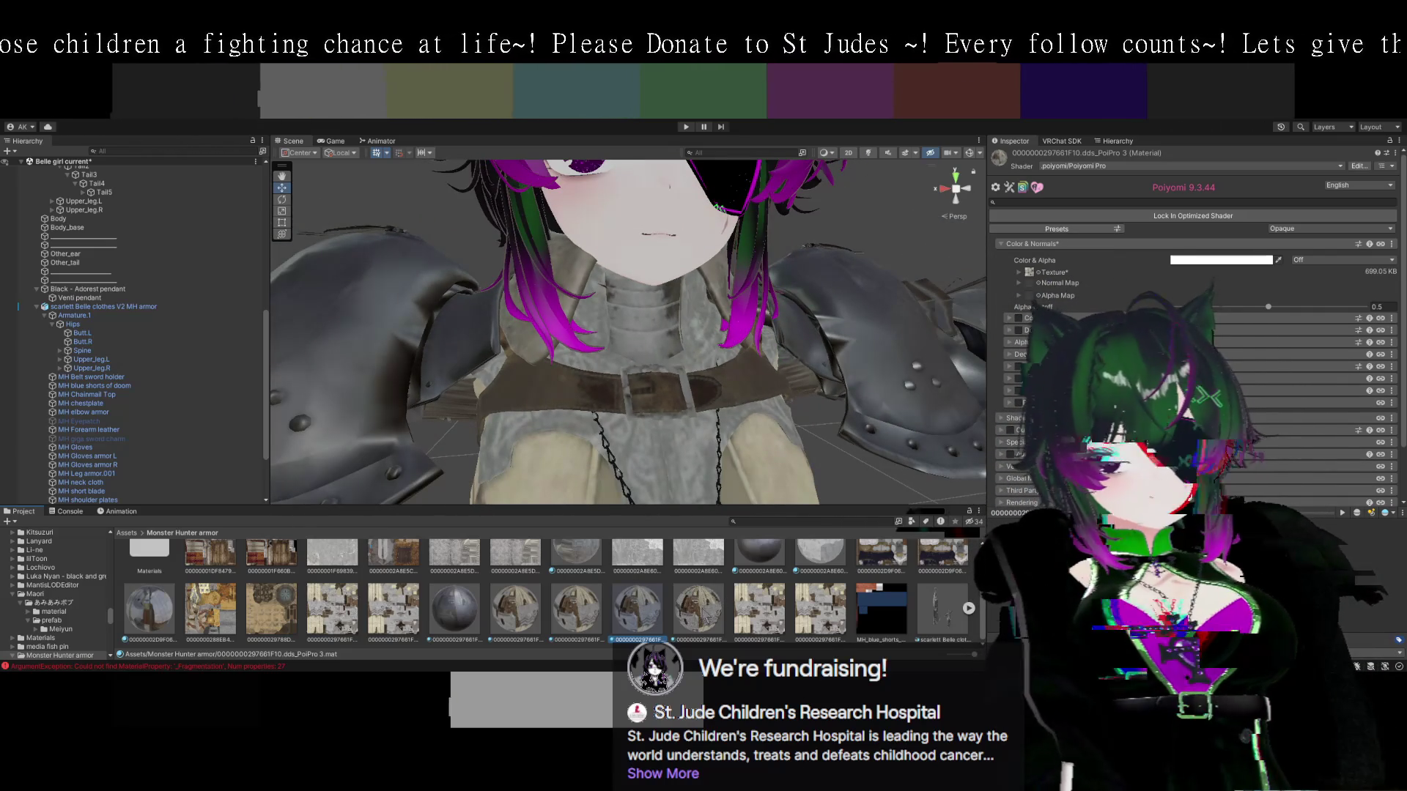
Open PoiPro 4 and check its main texture tiling and offset values.
click(700, 610)
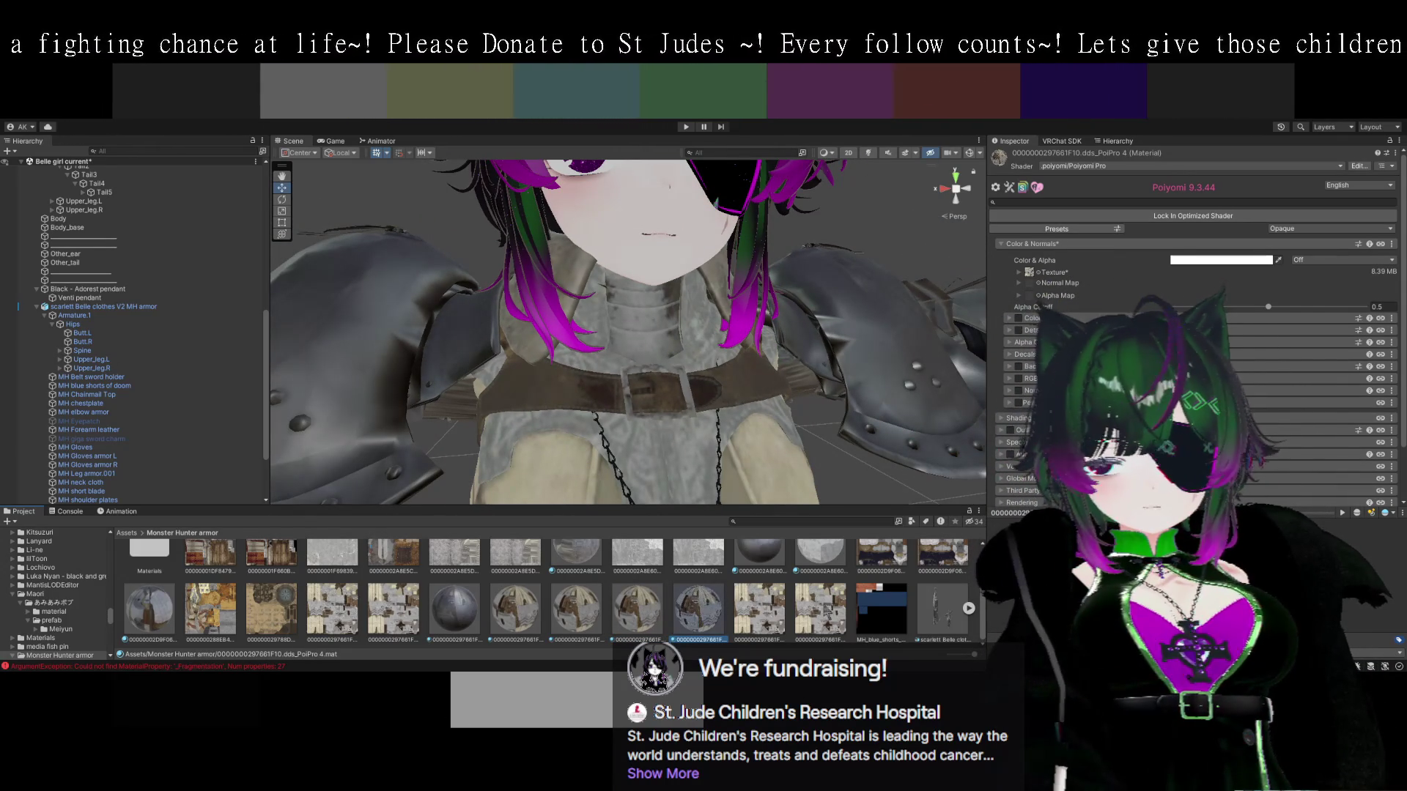
scroll(829, 613, up, 1)
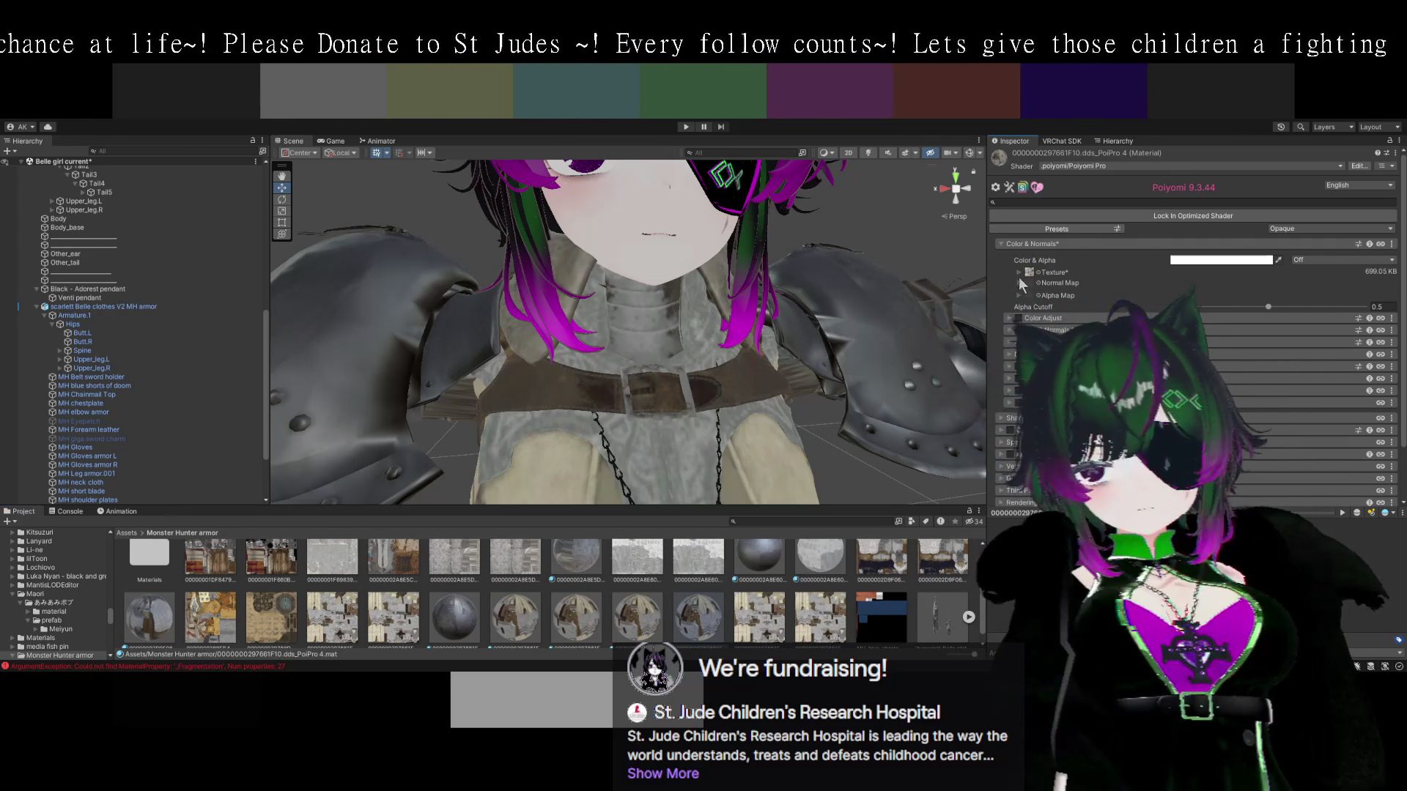
click(1018, 272)
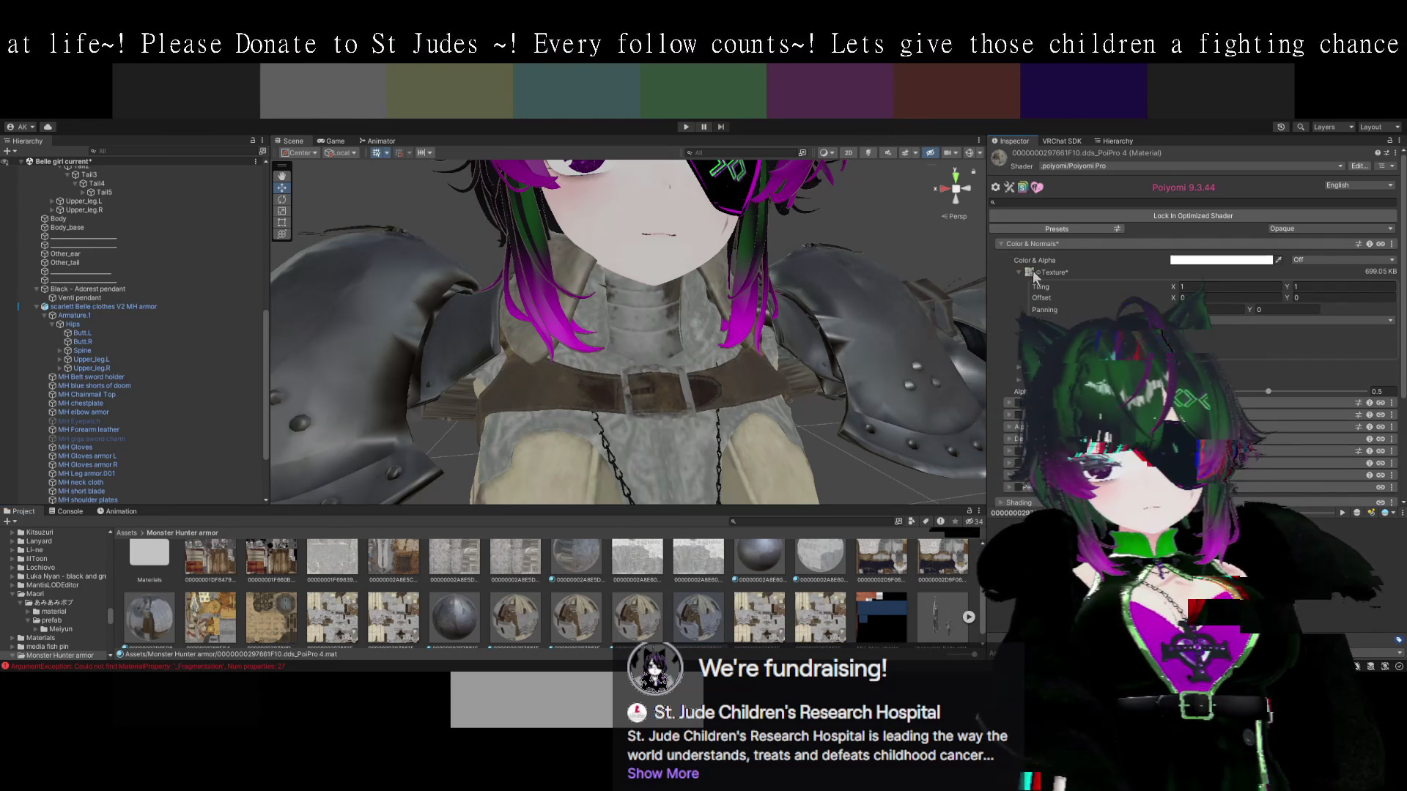
click(1018, 273)
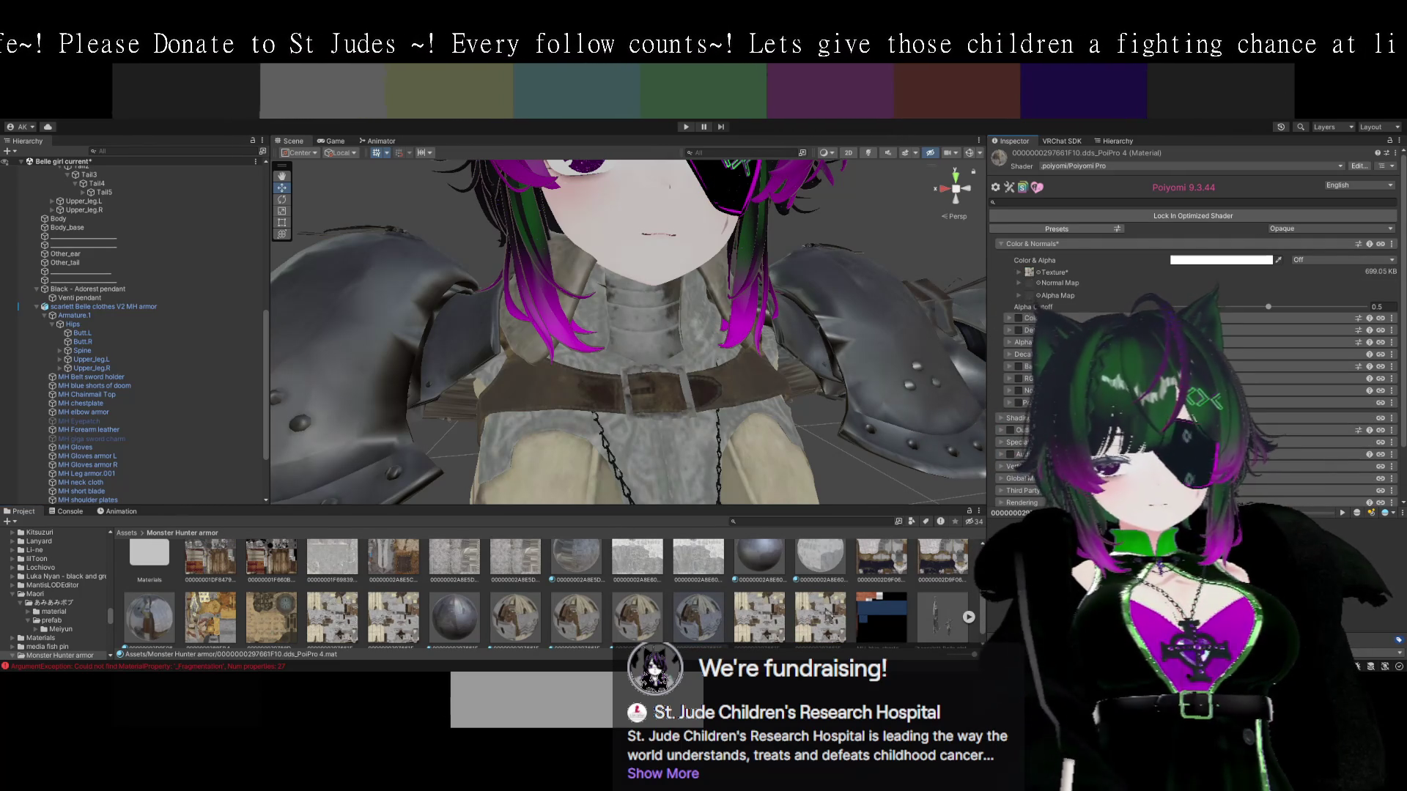
scroll(801, 584, down, 1)
scroll(706, 607, up, 1)
Locate the neck cloth on the avatar and select its parent armor prefab.
mouse_move(579, 271)
mouse_down()
mouse_move(736, 416)
mouse_move(608, 408)
mouse_up()
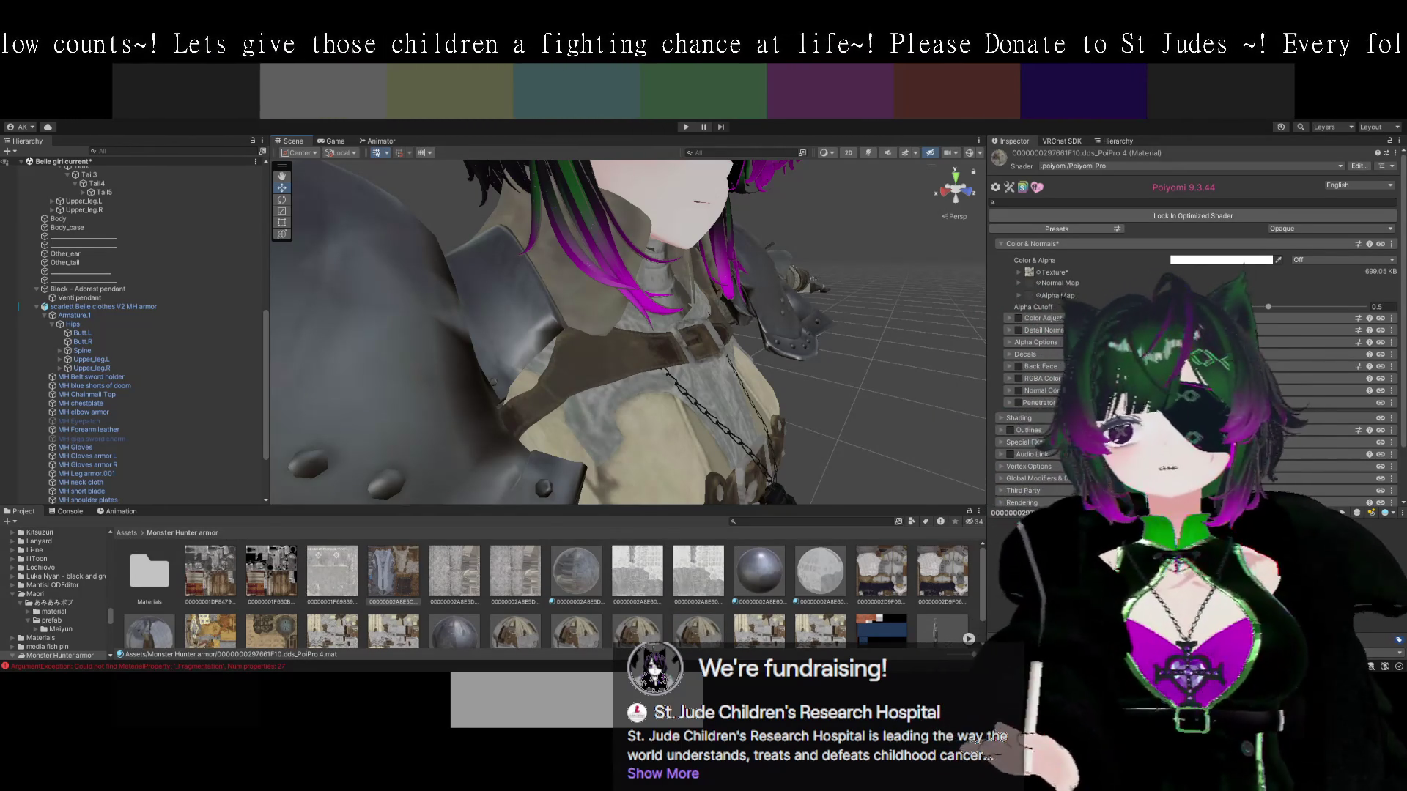
mouse_move(821, 411)
mouse_down()
mouse_move(895, 454)
mouse_move(735, 389)
mouse_up()
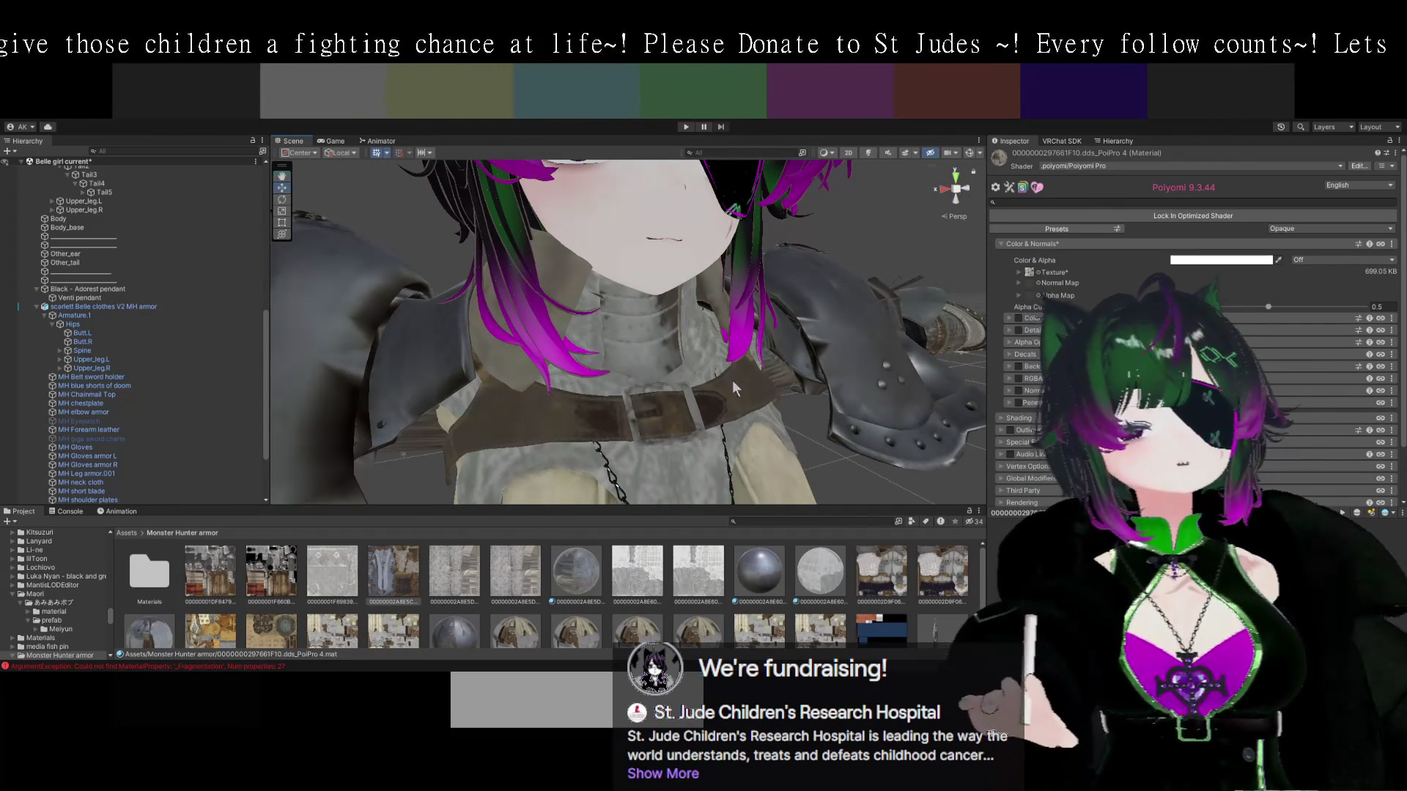
click(612, 315)
click(557, 272)
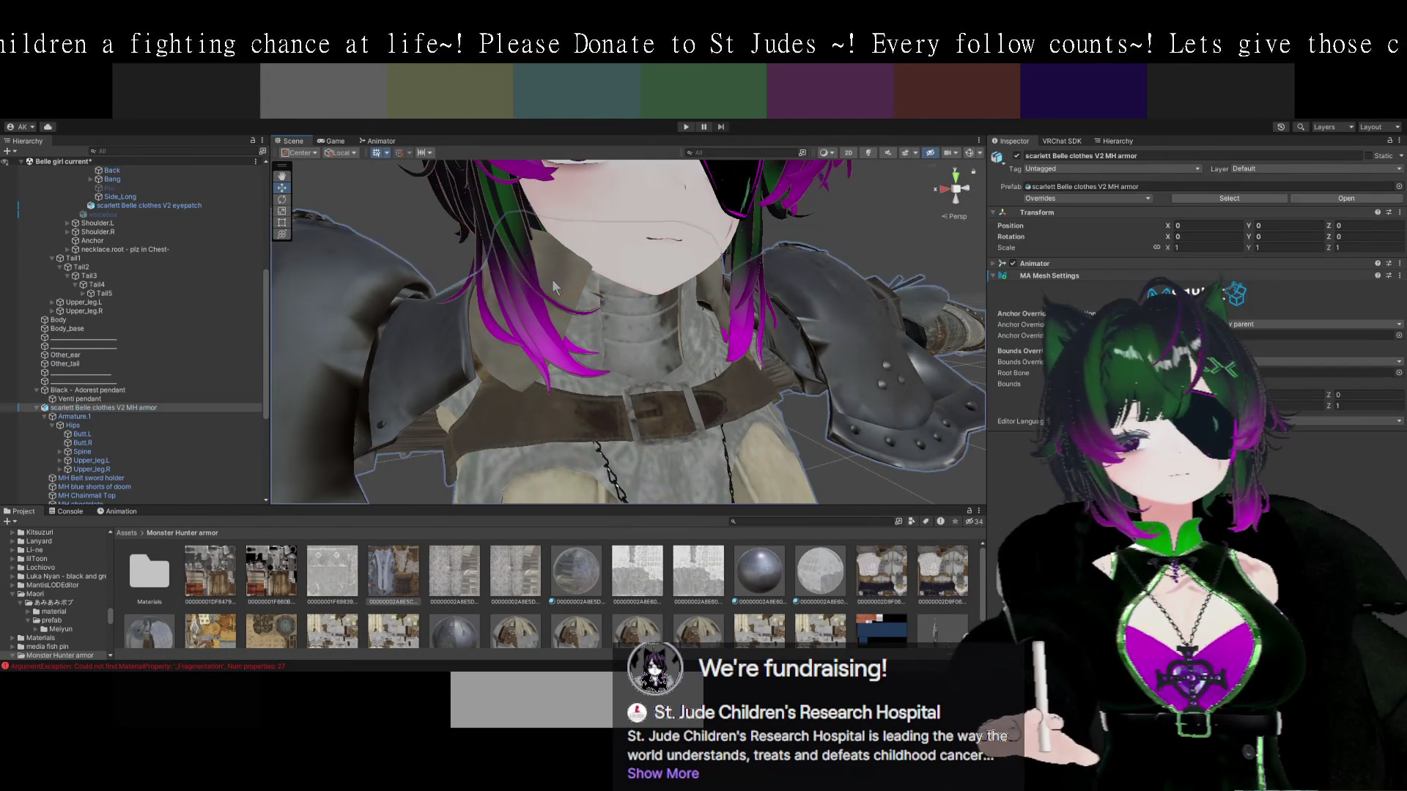
Review the MH neck cloth's material, then show the MH_blue_shorts_of_doom texture's import settings.
click(552, 280)
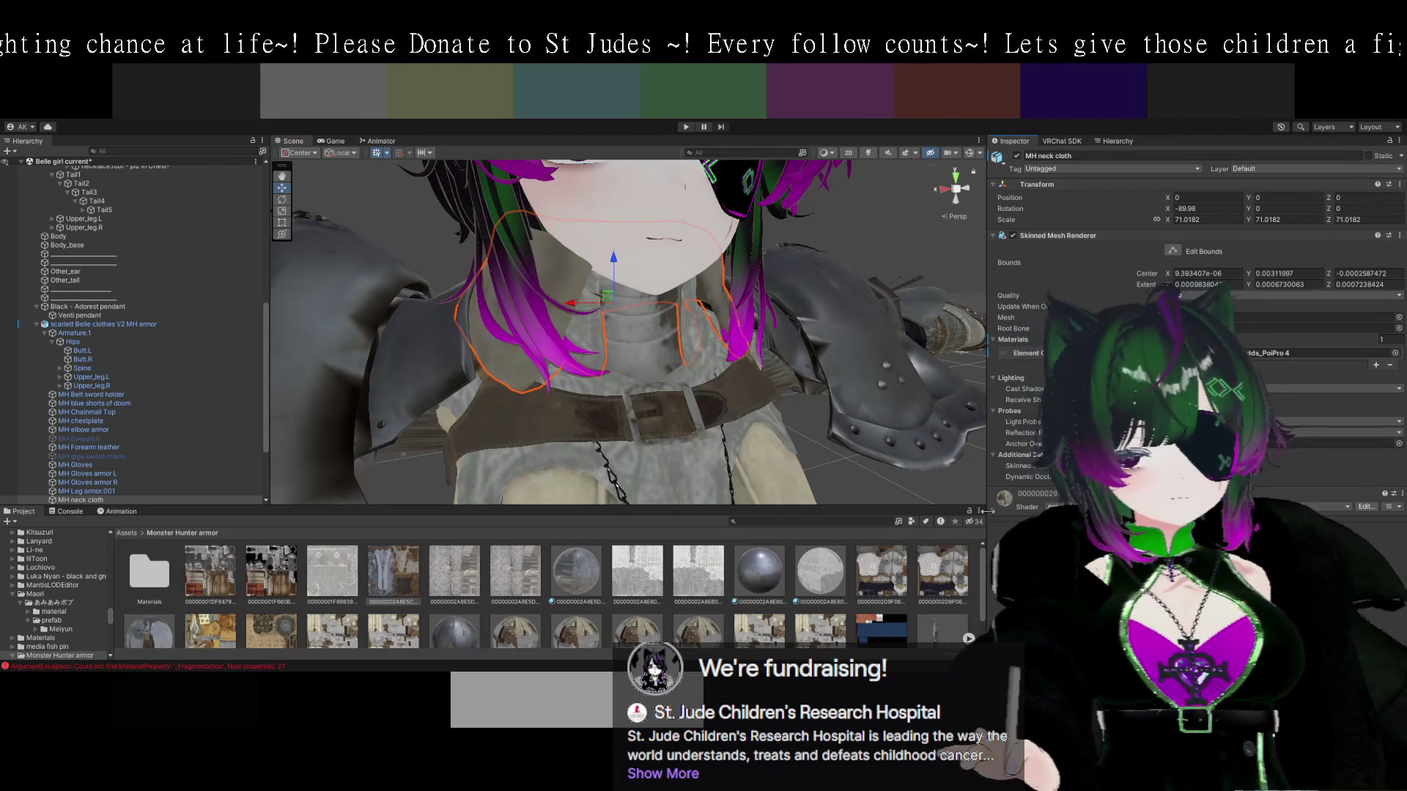
scroll(1194, 330, down, 4)
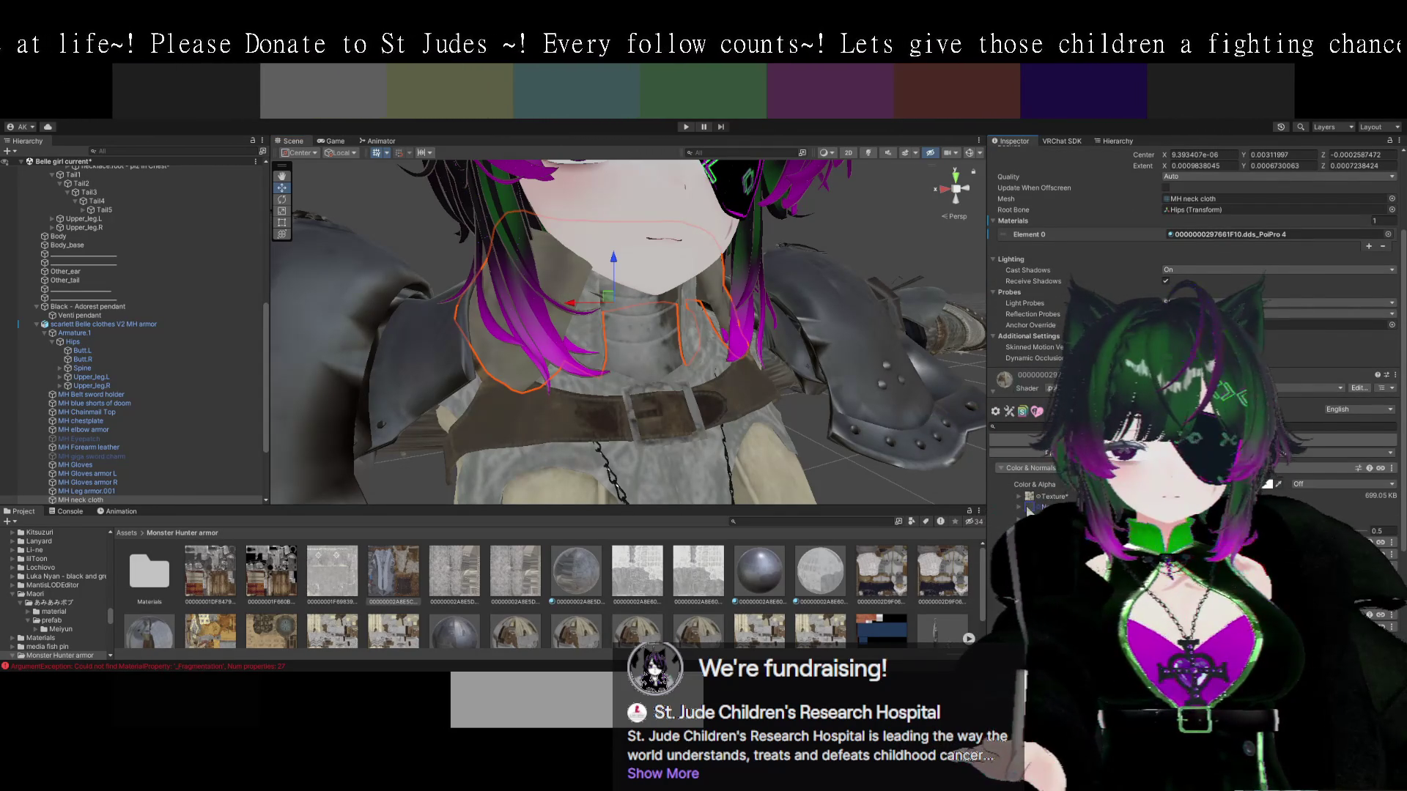
scroll(884, 618, down, 2)
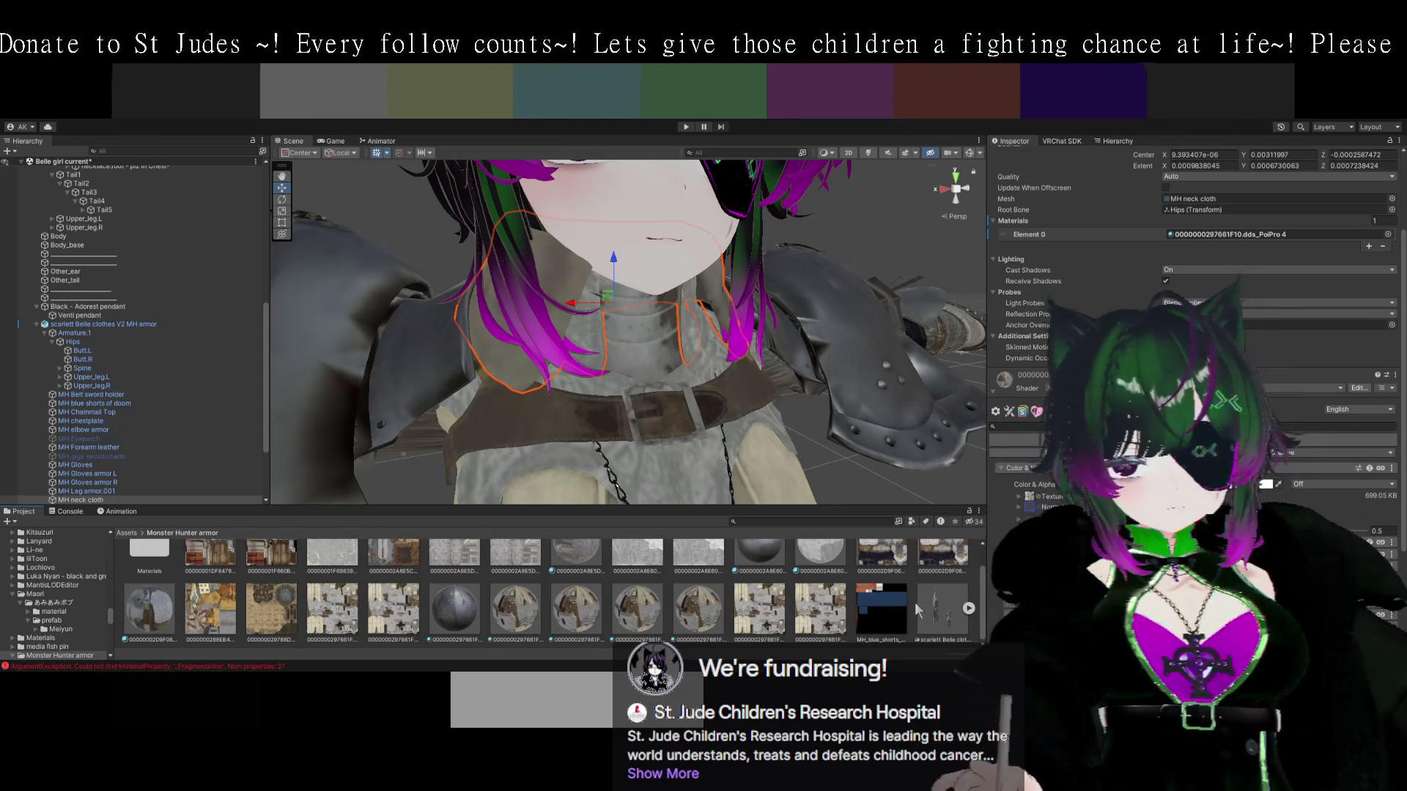
click(894, 602)
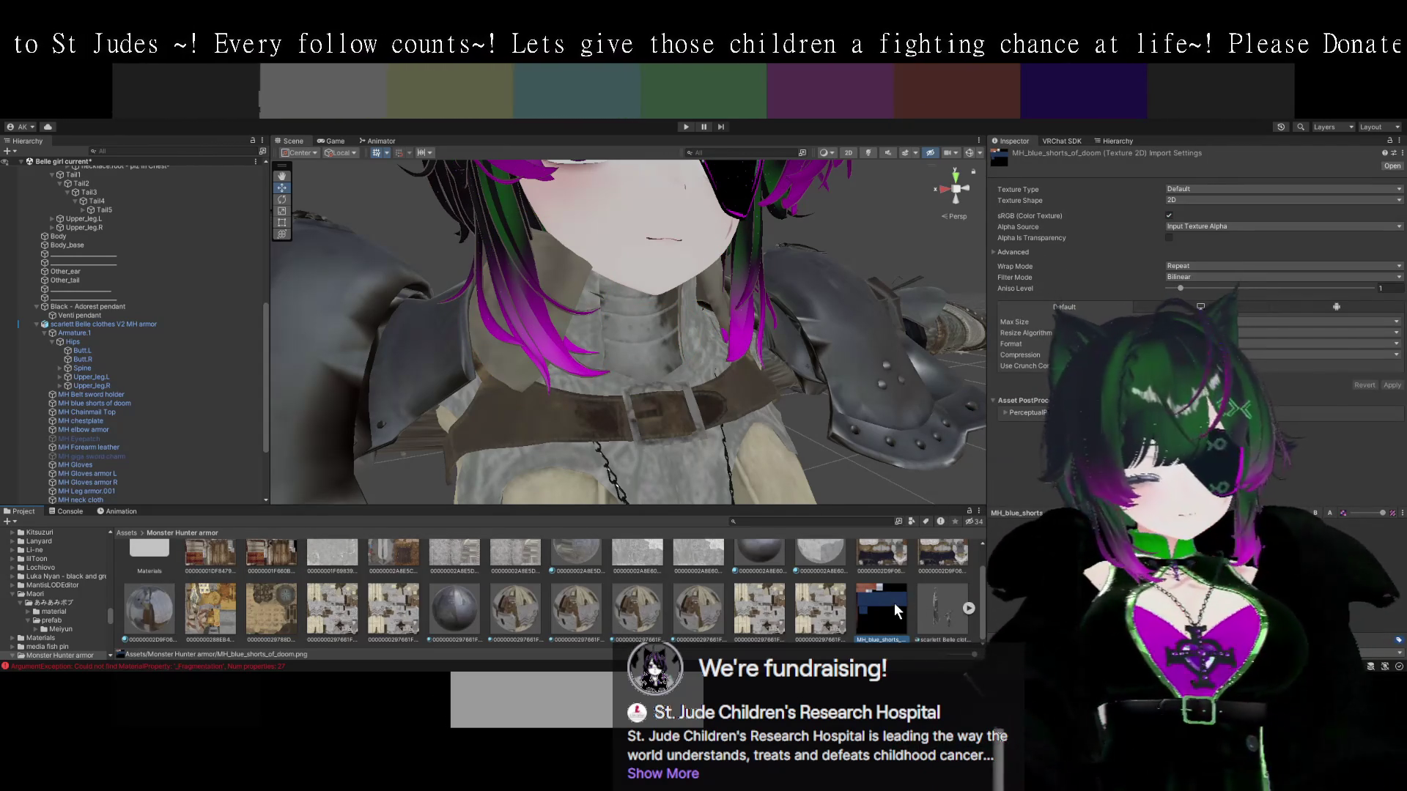
Duplicate MH_blue_shorts_of_doom as MH_blue_shorts_of_doom 1, then reselect the MH neck cloth.
key(ctrl+d)
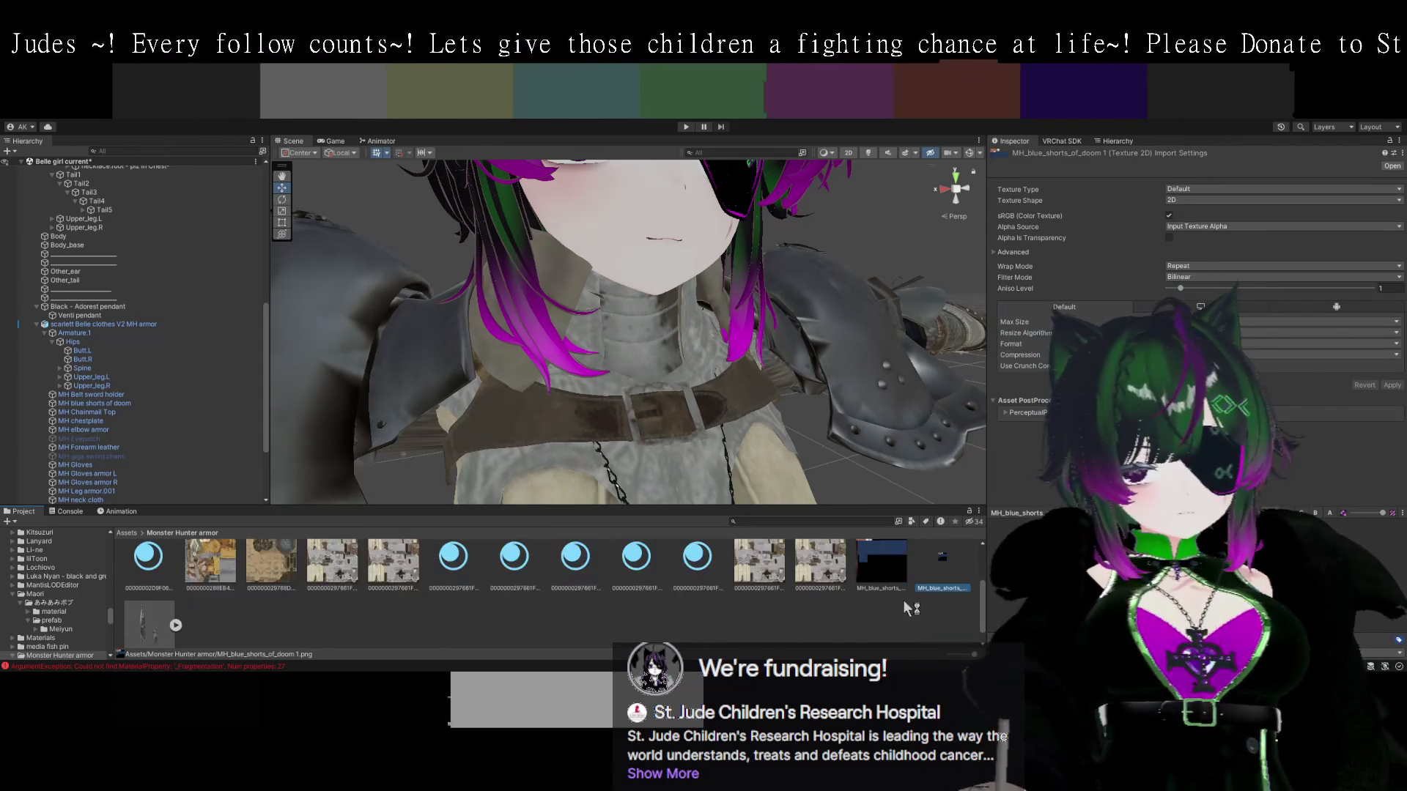
scroll(925, 604, up, 2)
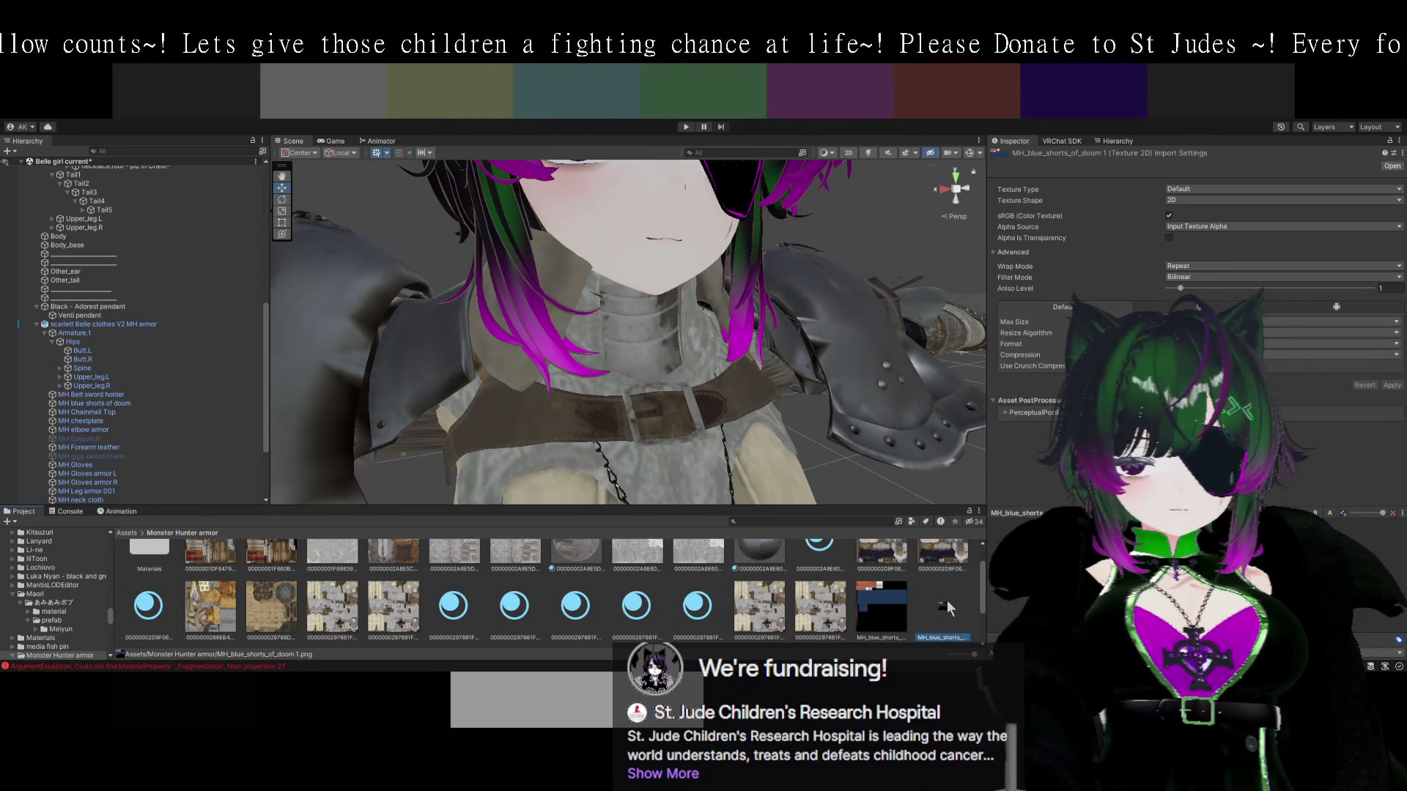
click(570, 341)
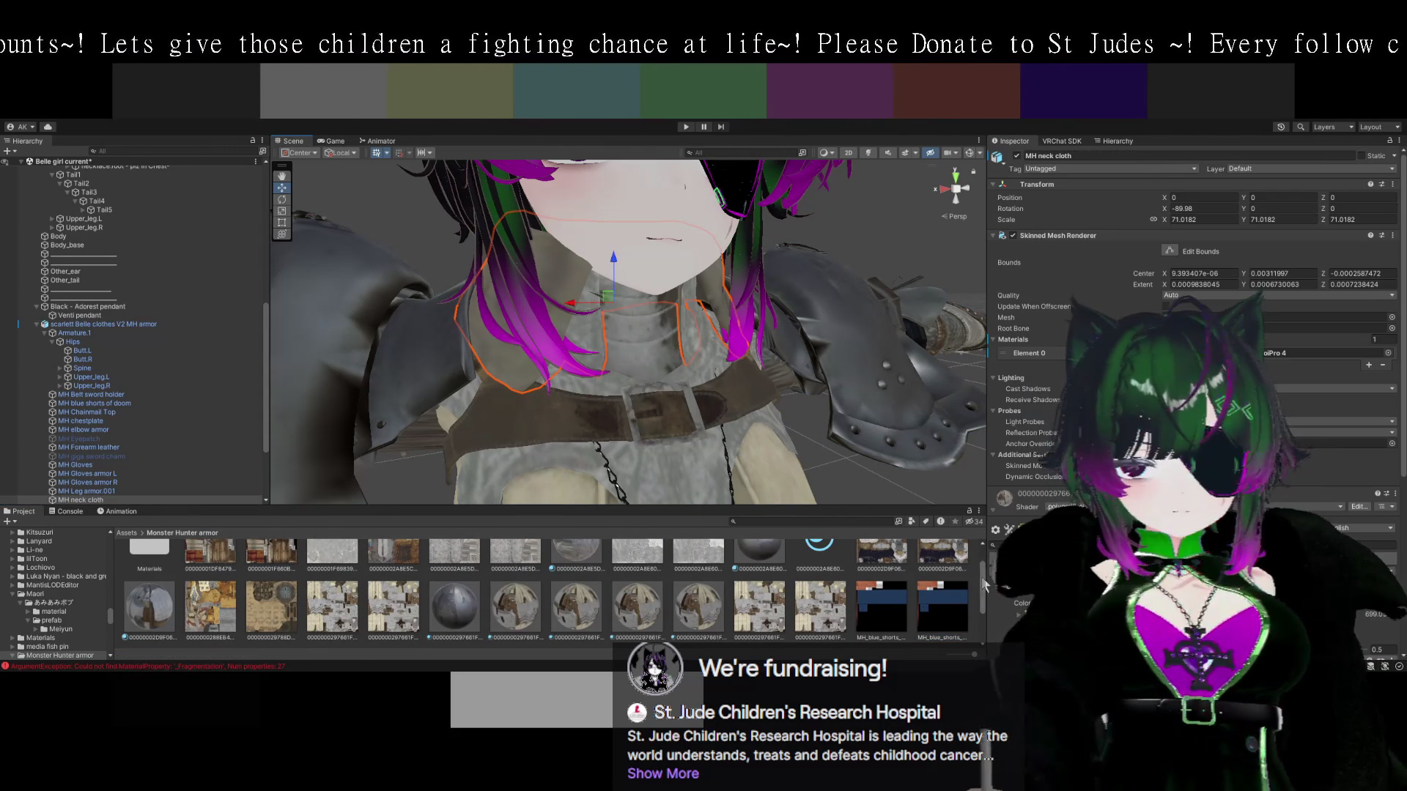
Resolve the material's texture import warning and set the texture's vertical tiling to 7.
scroll(1187, 308, down, 5)
drag(946, 600, 1030, 480)
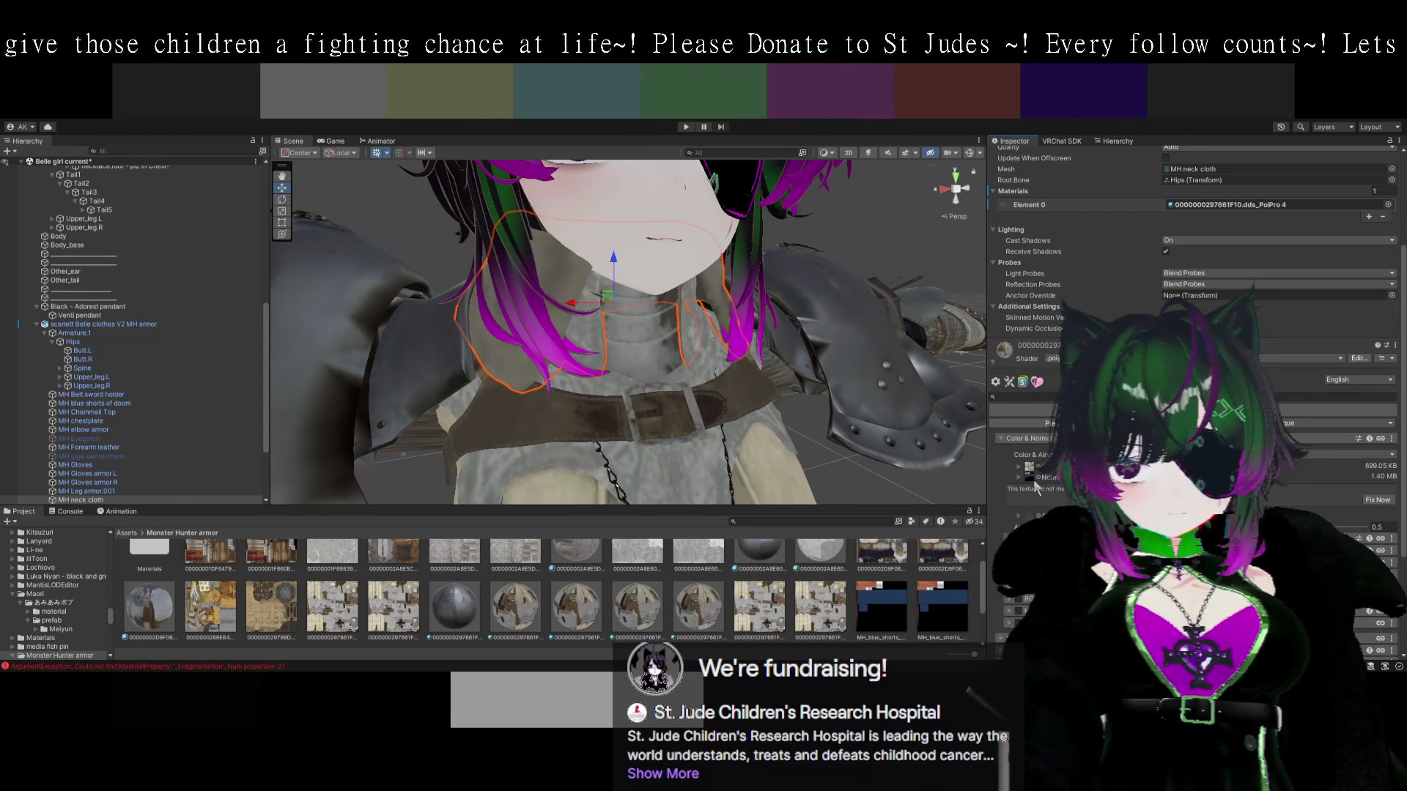
click(1378, 501)
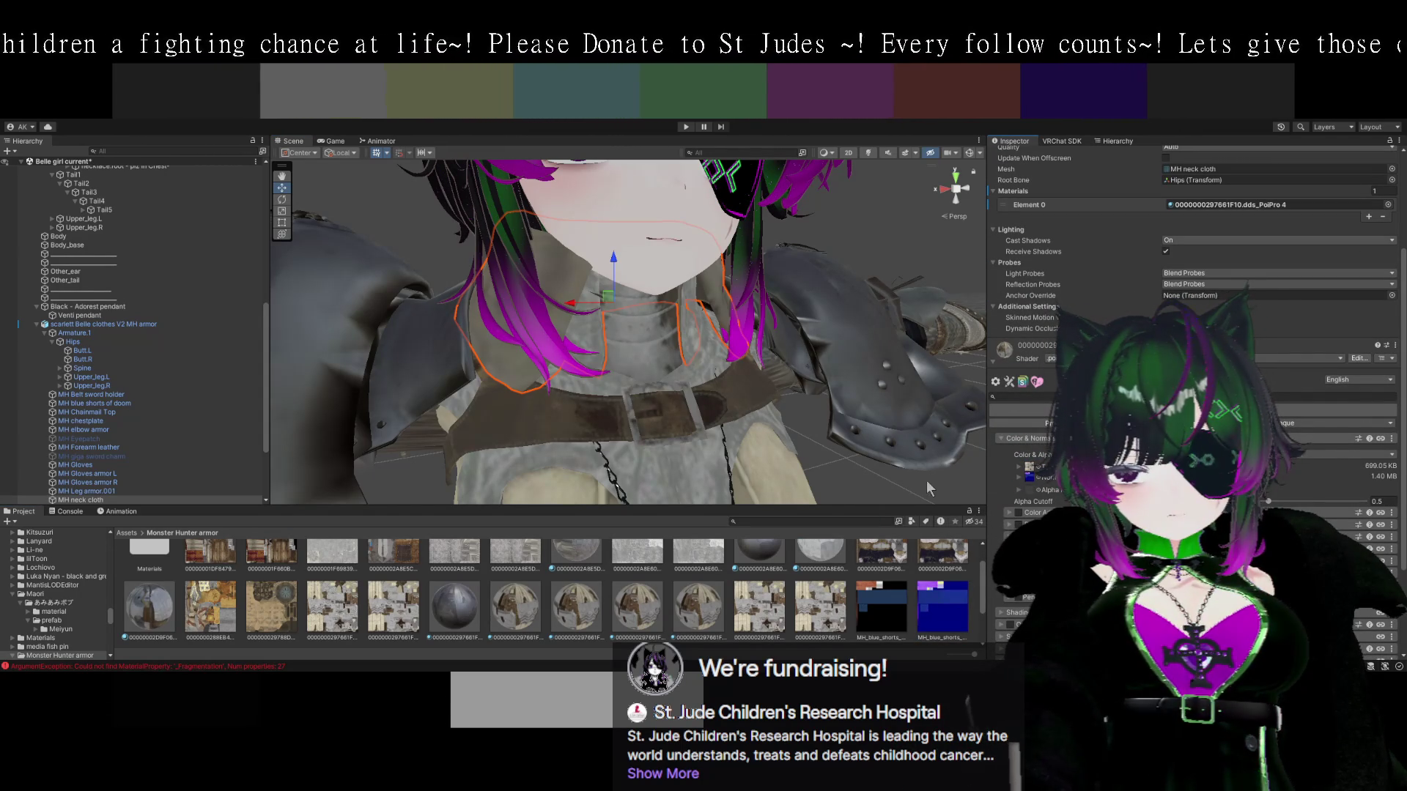
drag(811, 432, 826, 387)
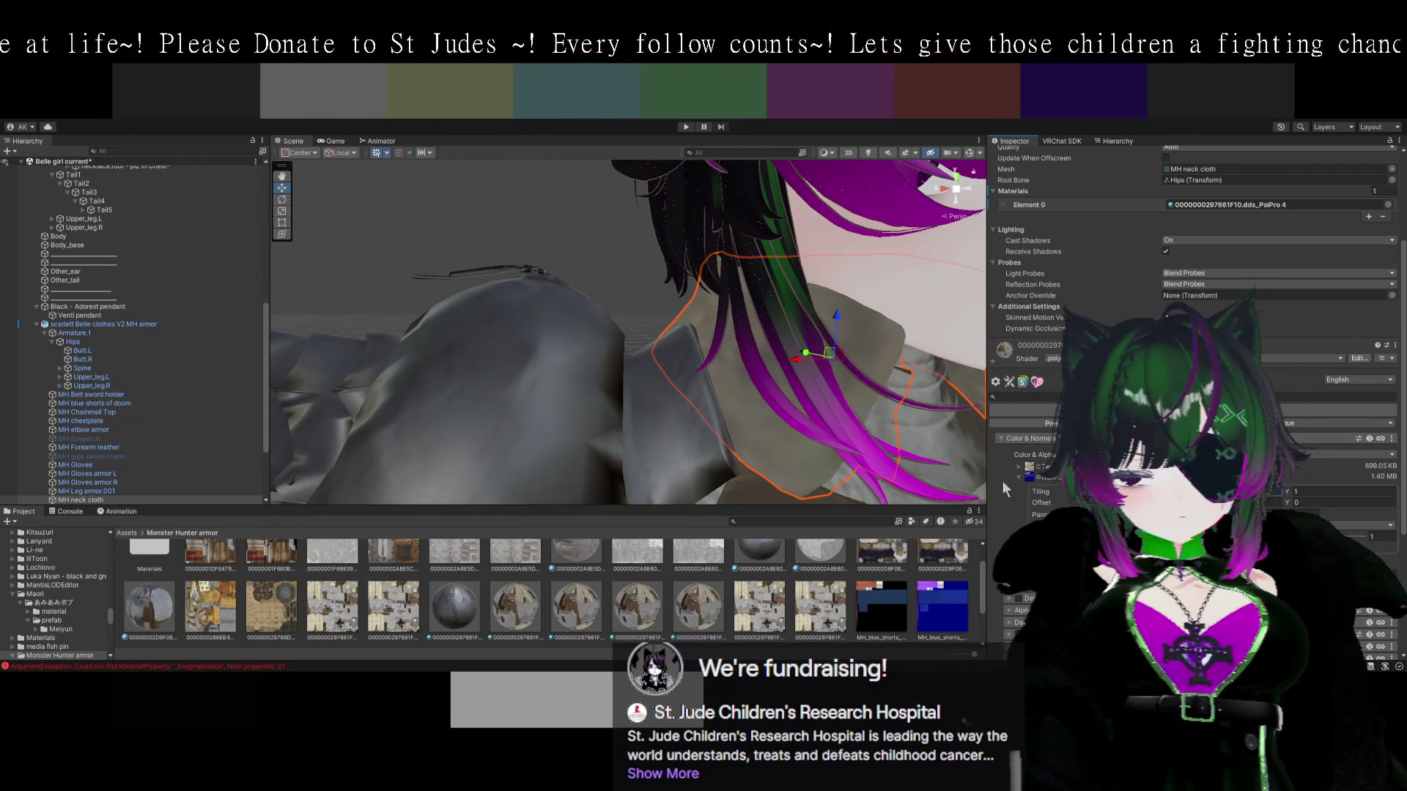
mouse_move(872, 425)
mouse_down()
mouse_move(849, 422)
mouse_move(1172, 469)
mouse_up()
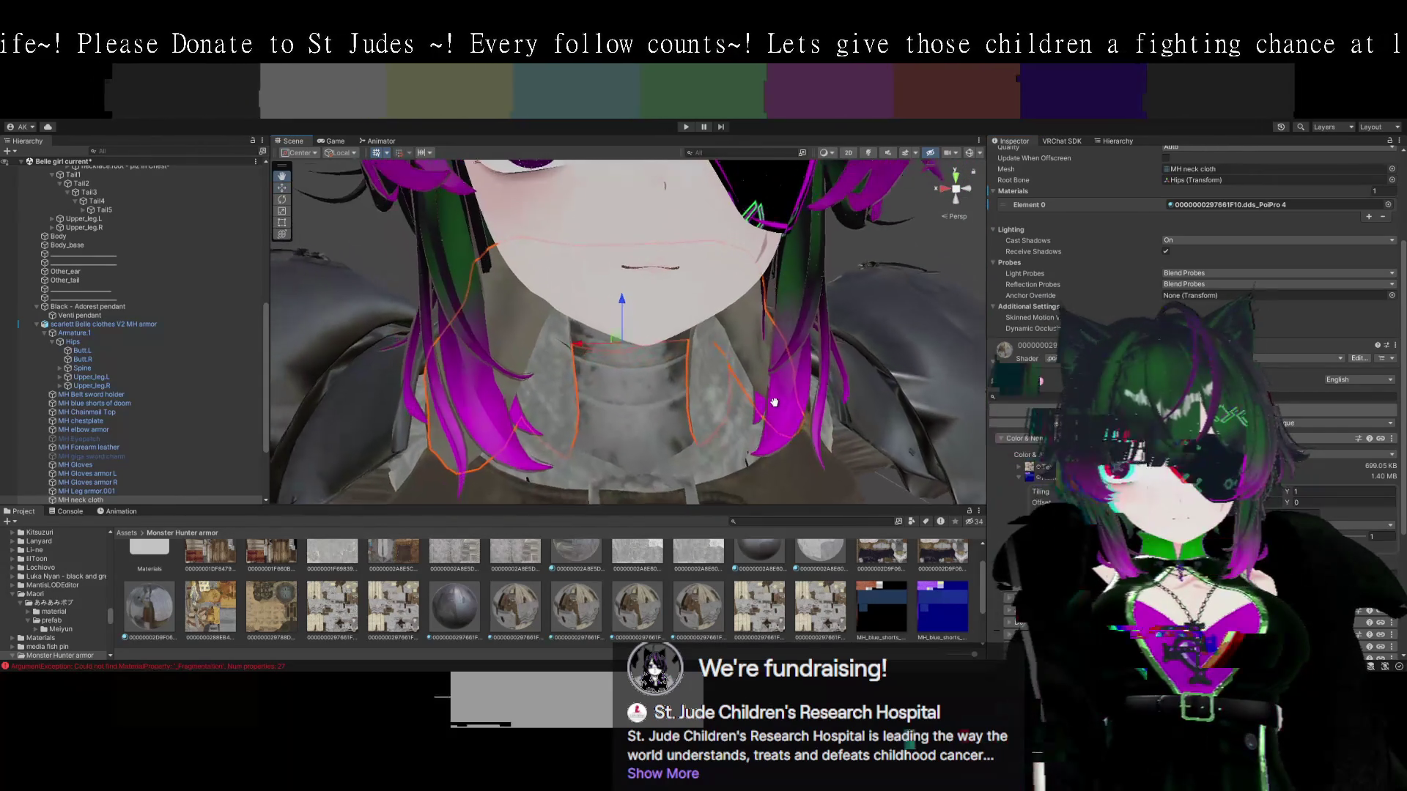
click(1329, 492)
text(7)
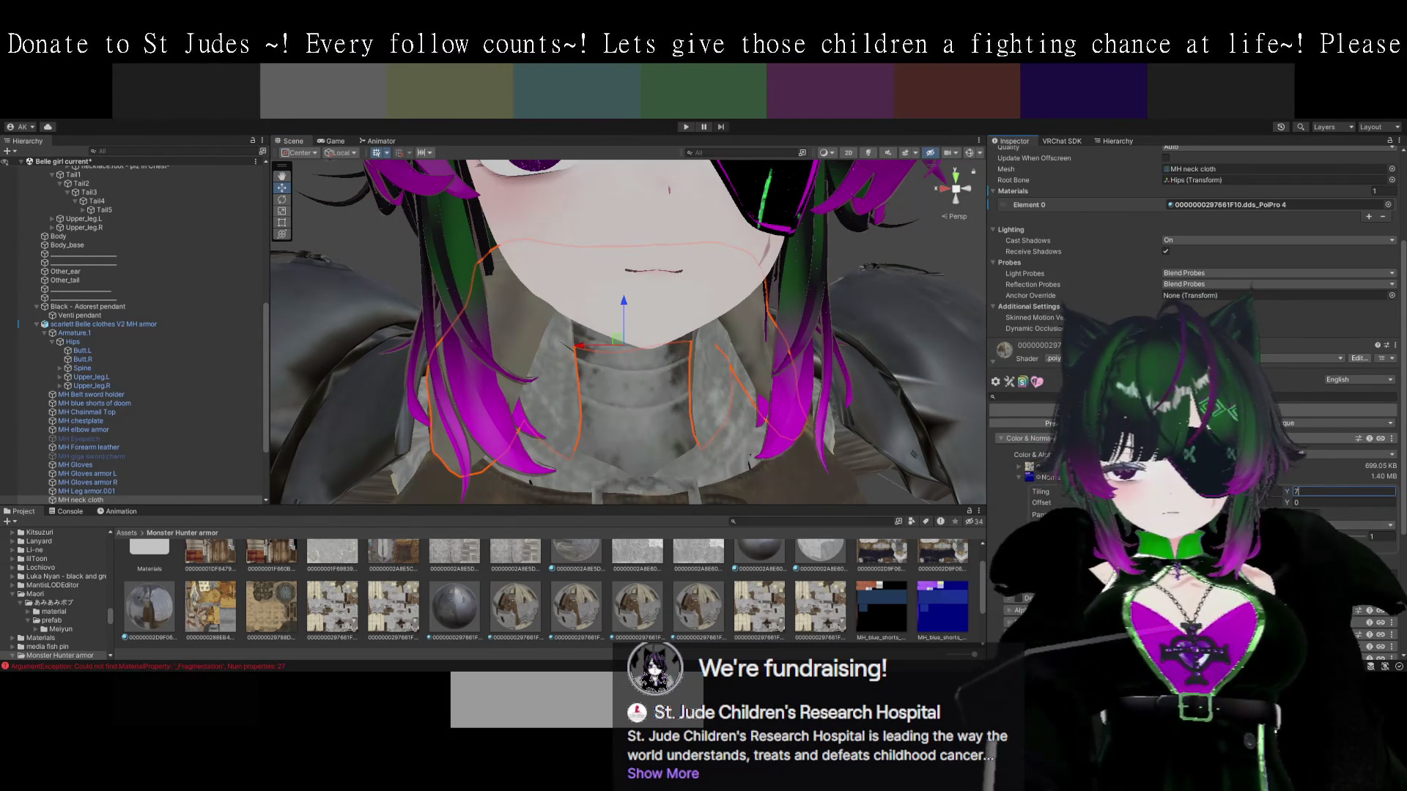
click(1376, 536)
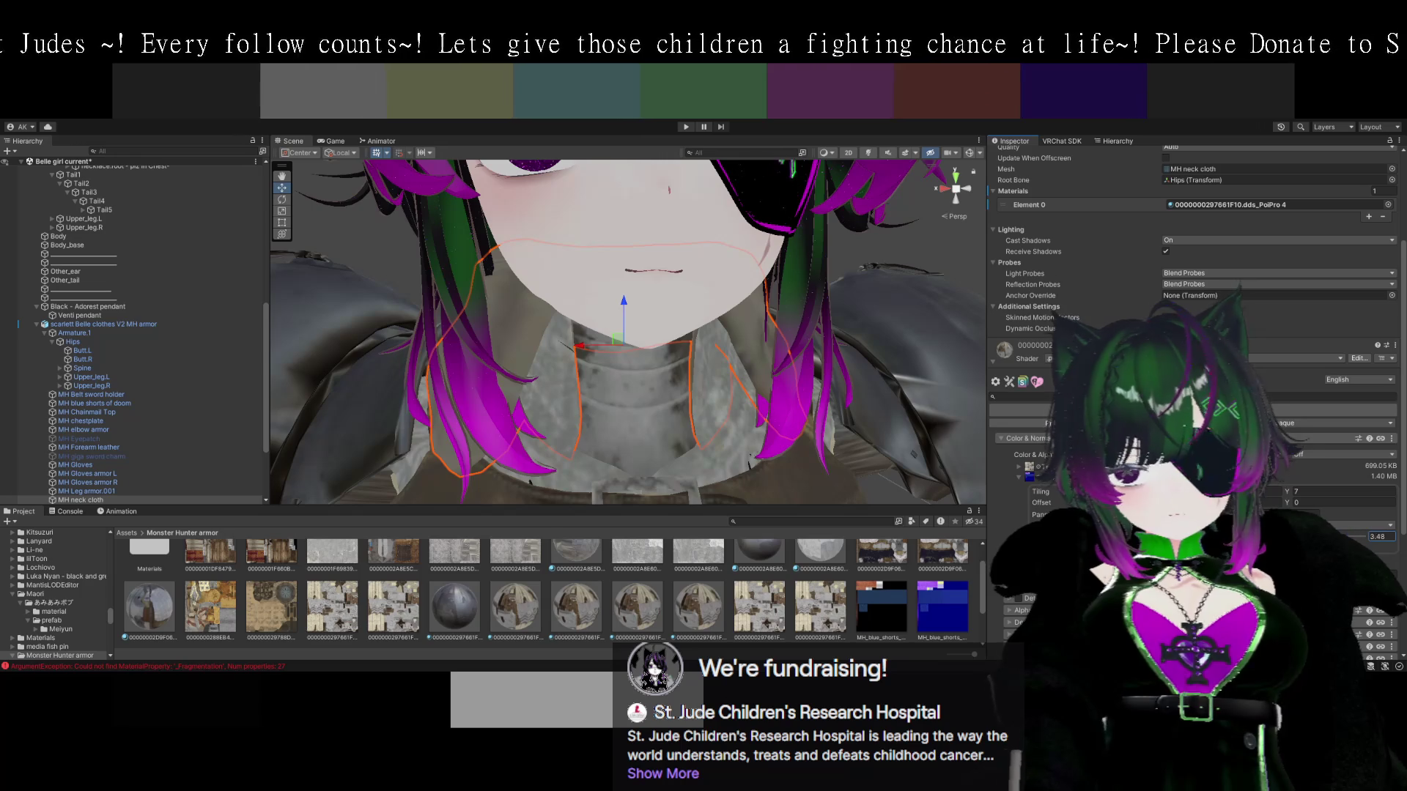
Locate the blue shorts texture, frame the avatar from face to chest, and select the armor outfit.
click(1033, 475)
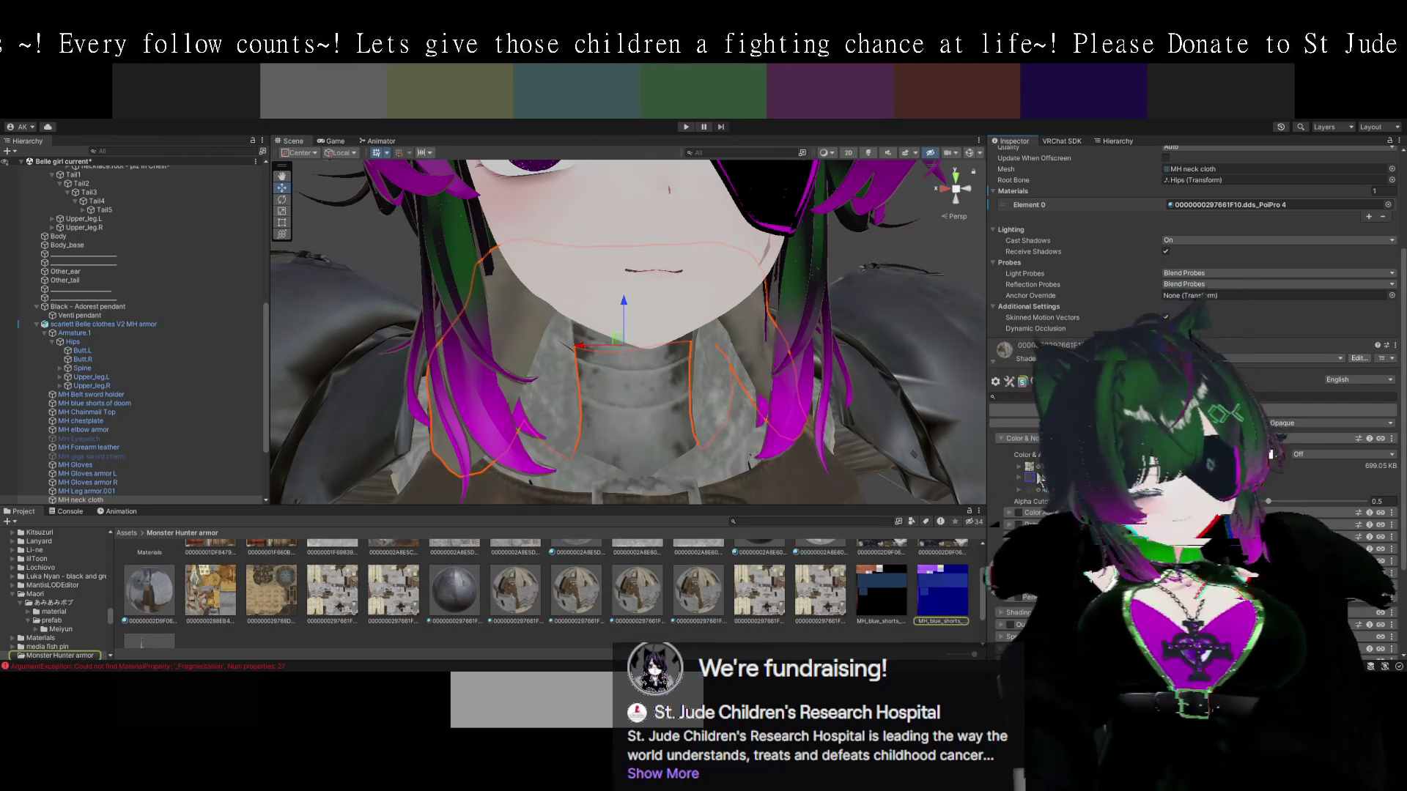
scroll(851, 423, up, 3)
mouse_move(843, 344)
mouse_down()
mouse_move(851, 423)
mouse_move(813, 399)
mouse_up()
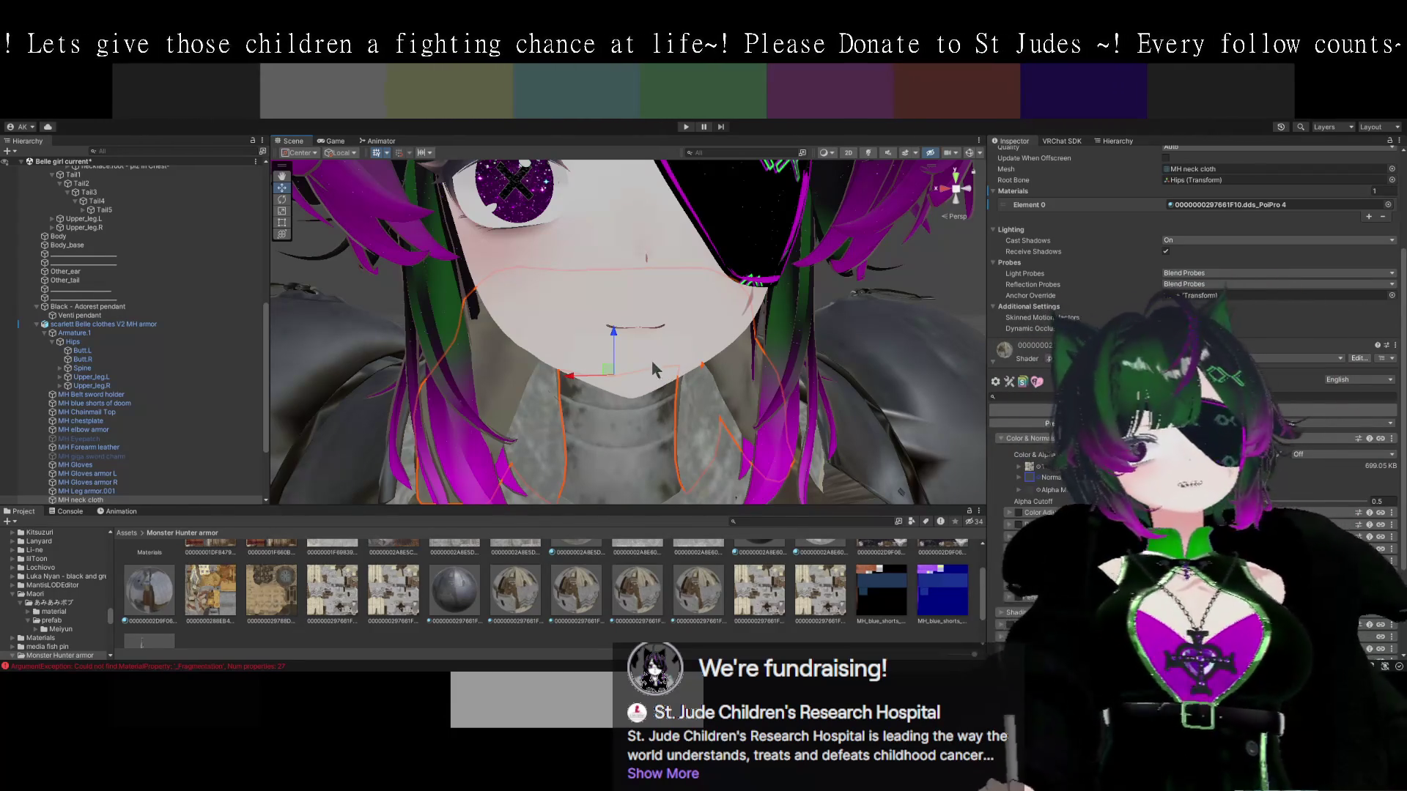
mouse_move(643, 320)
mouse_down()
mouse_move(778, 360)
mouse_move(694, 264)
mouse_up()
scroll(694, 264, up, 3)
scroll(694, 264, down, 5)
click(629, 320)
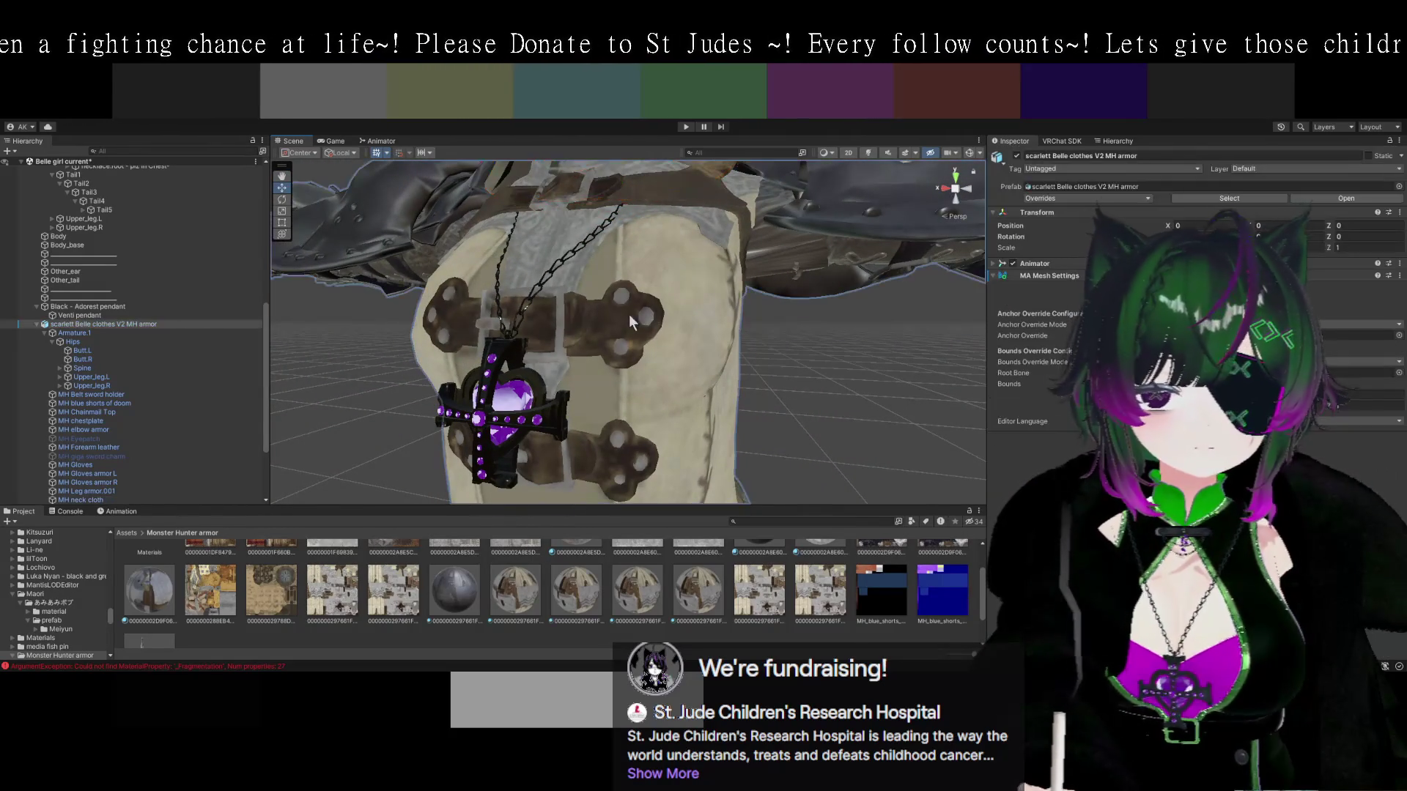
Select MH chestplate, Body_base and the armor root, view the torso's back, then MH Waist cloth.
click(630, 322)
click(627, 319)
click(675, 318)
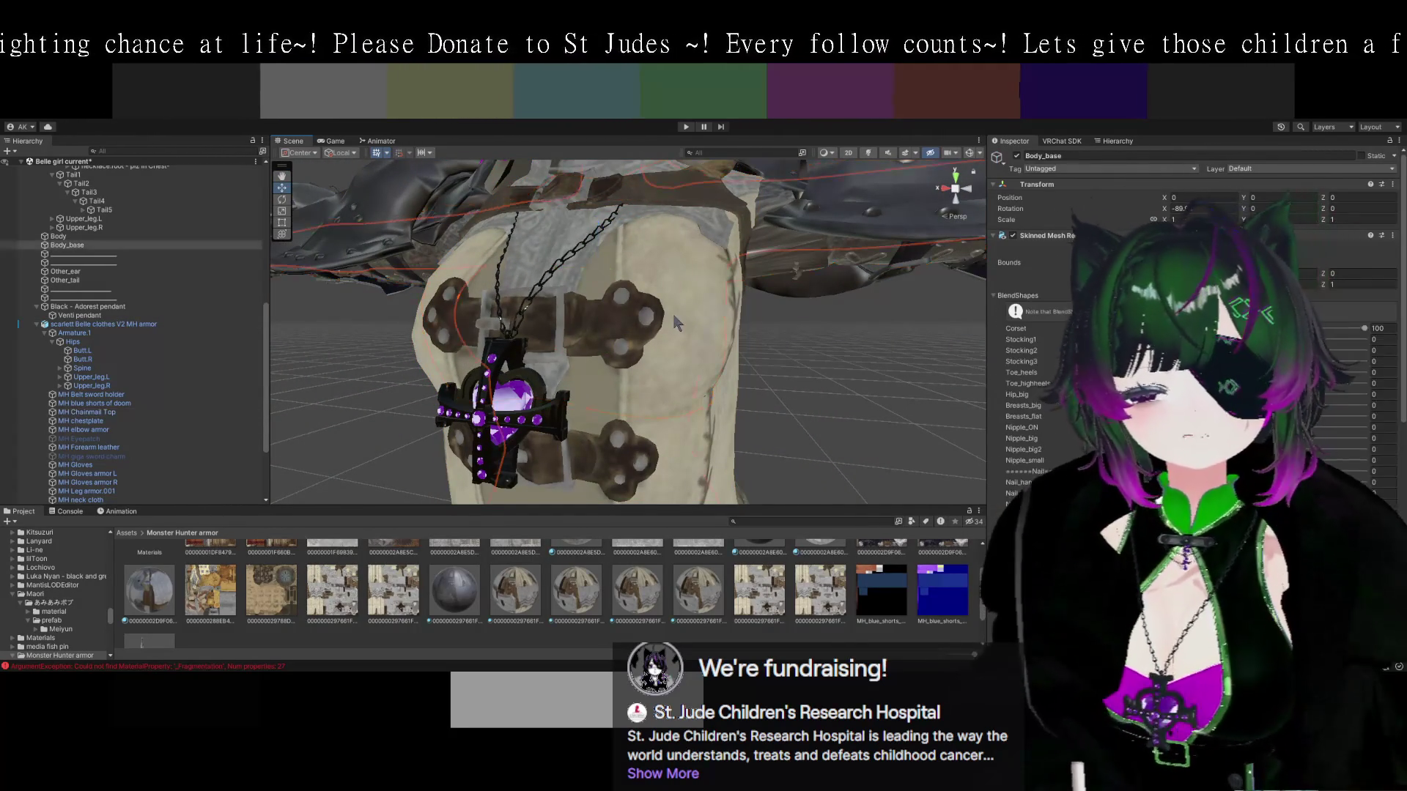
click(717, 330)
scroll(726, 344, down, 5)
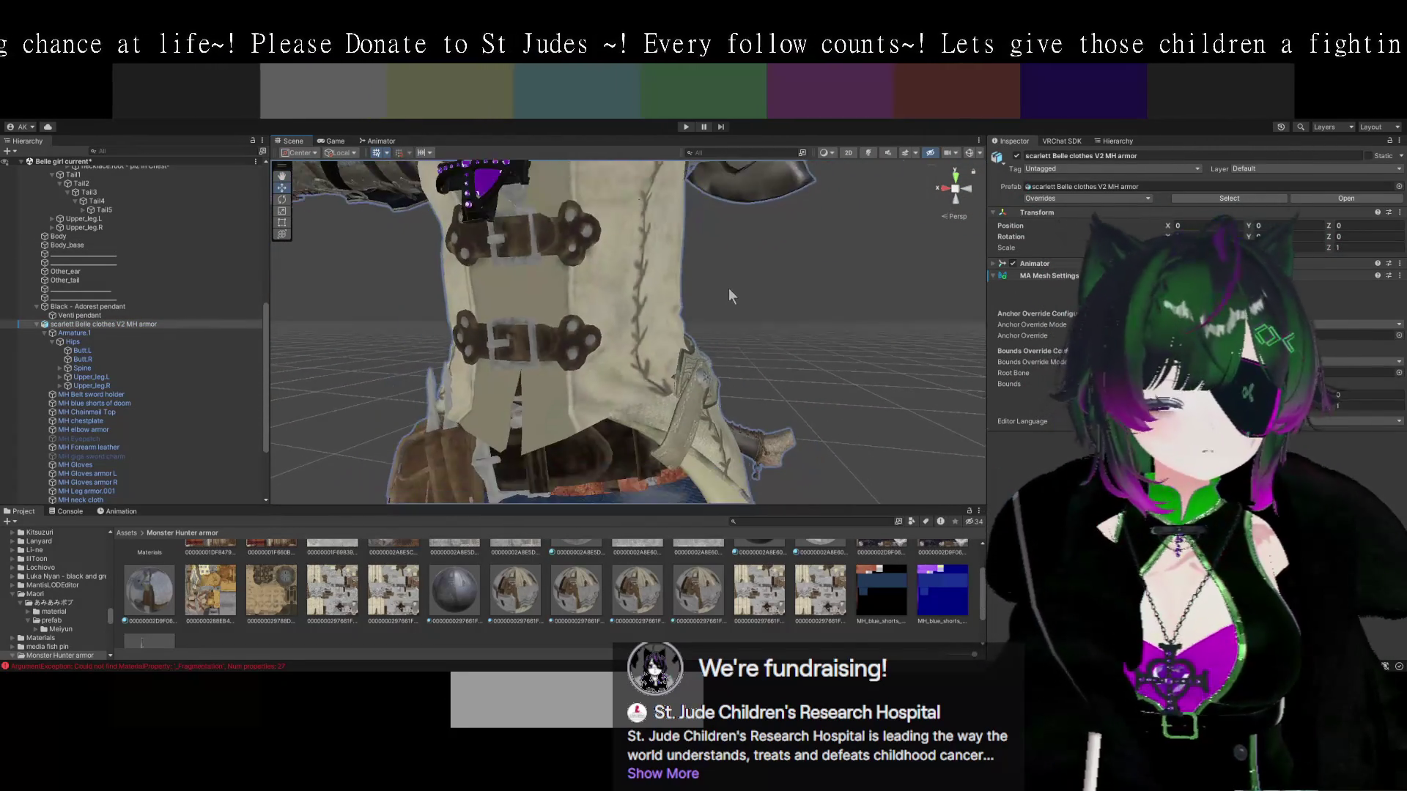
mouse_move(722, 366)
mouse_down()
mouse_move(506, 344)
mouse_move(704, 308)
mouse_move(684, 301)
mouse_move(748, 376)
mouse_move(663, 385)
mouse_move(726, 400)
mouse_move(791, 381)
mouse_move(603, 348)
mouse_move(606, 215)
mouse_move(718, 213)
mouse_up()
click(663, 394)
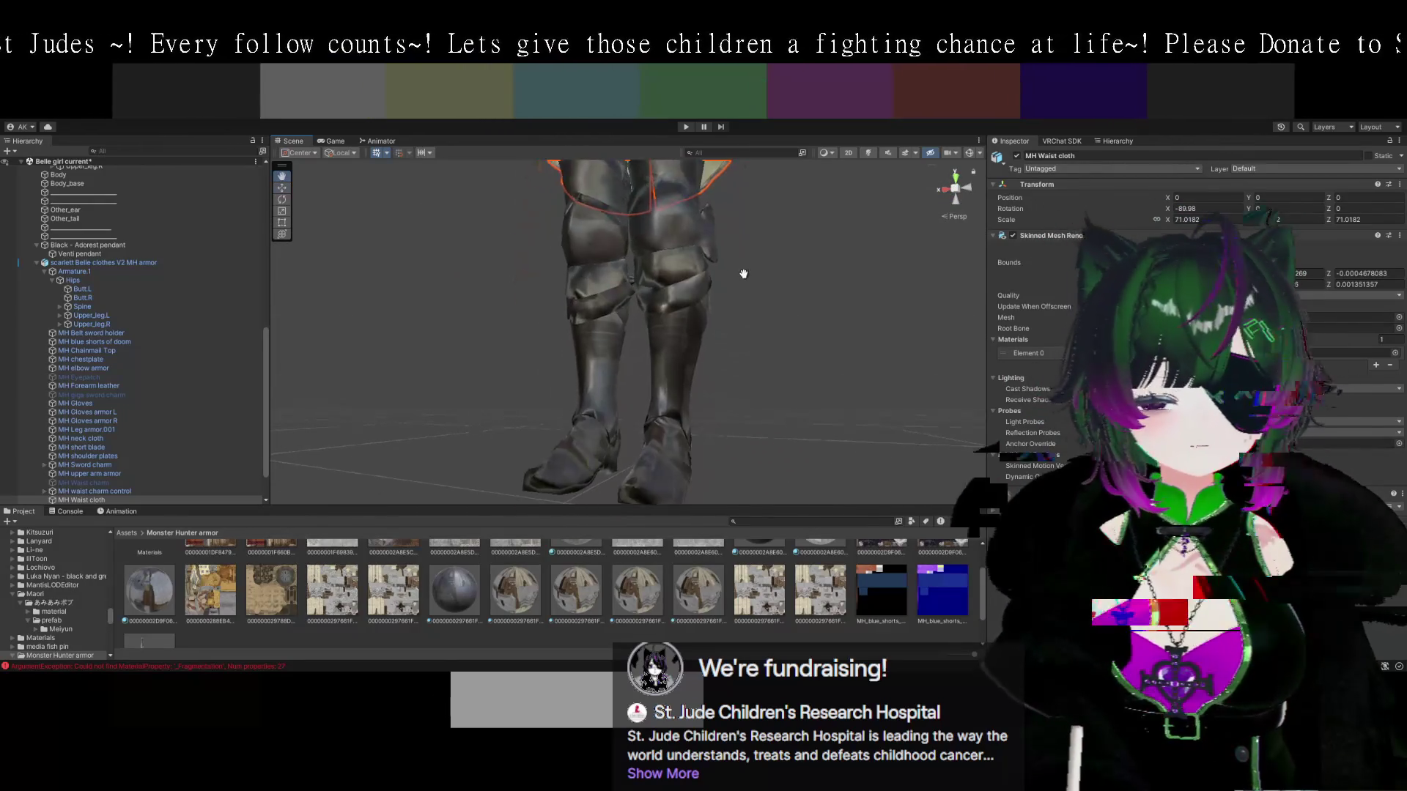
click(693, 344)
Select MH Leg armor.001 and orbit the Scene view around the boots.
click(694, 345)
mouse_move(763, 310)
mouse_down()
mouse_move(724, 464)
mouse_move(768, 409)
mouse_move(840, 387)
mouse_up()
scroll(769, 406, up, 4)
scroll(767, 381, down, 3)
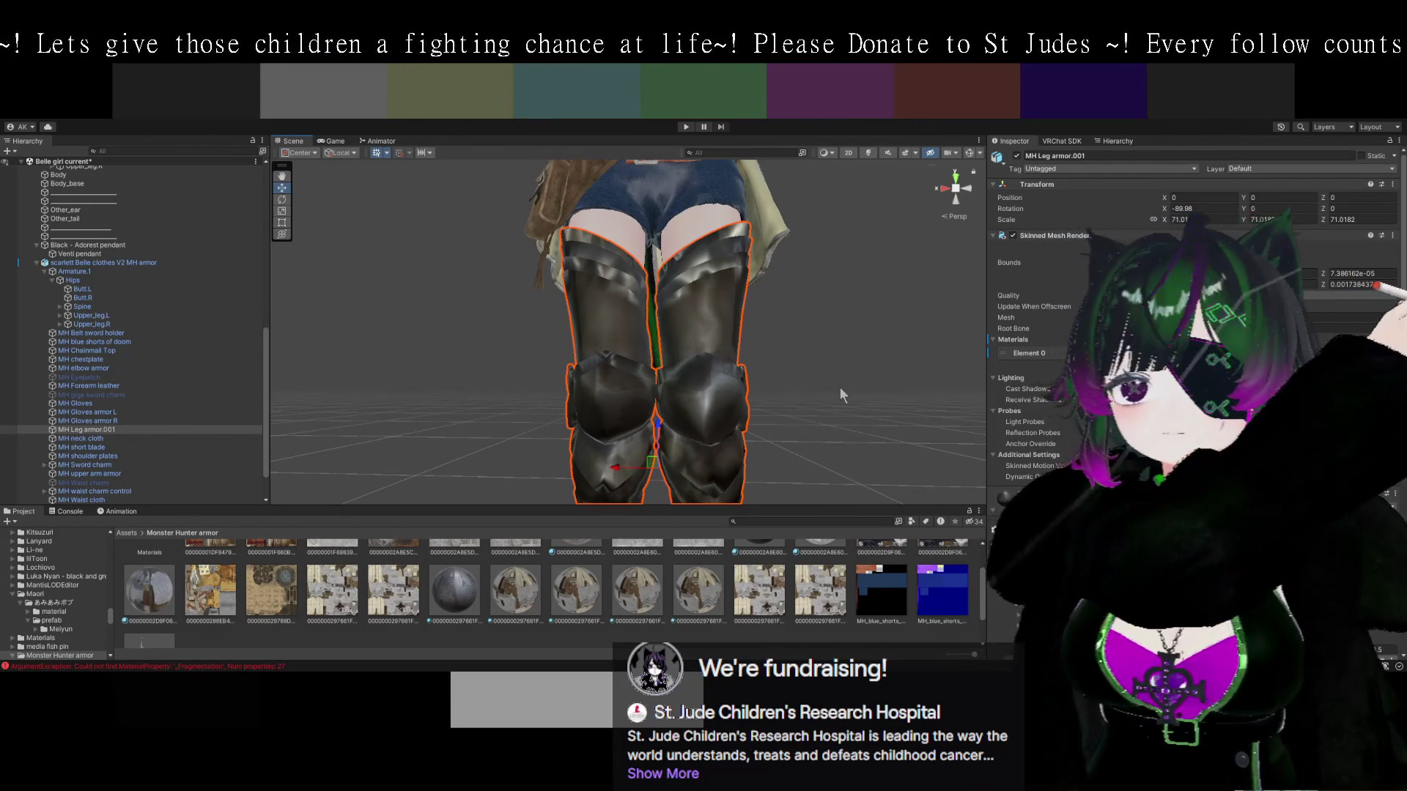
drag(852, 340, 887, 345)
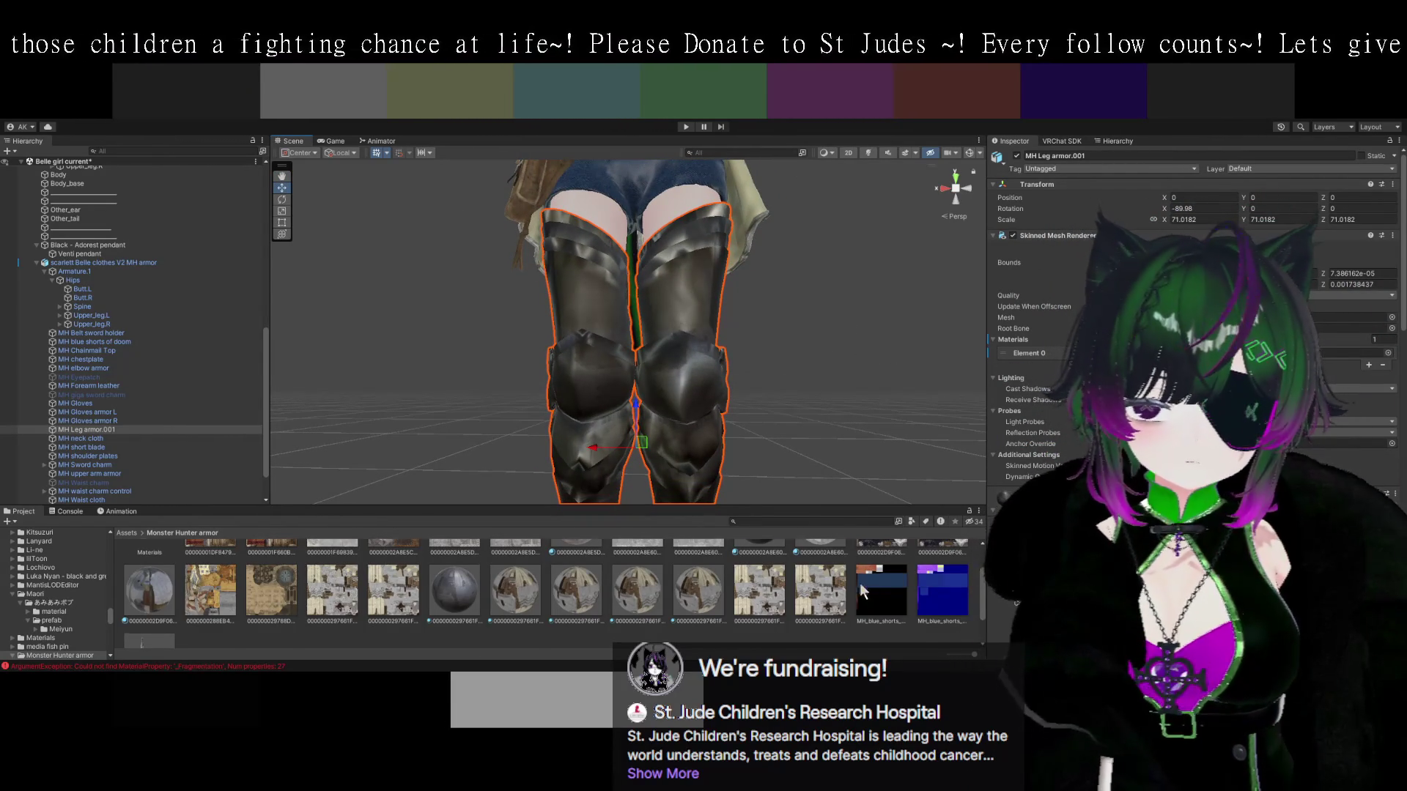
scroll(873, 583, up, 2)
scroll(872, 584, down, 3)
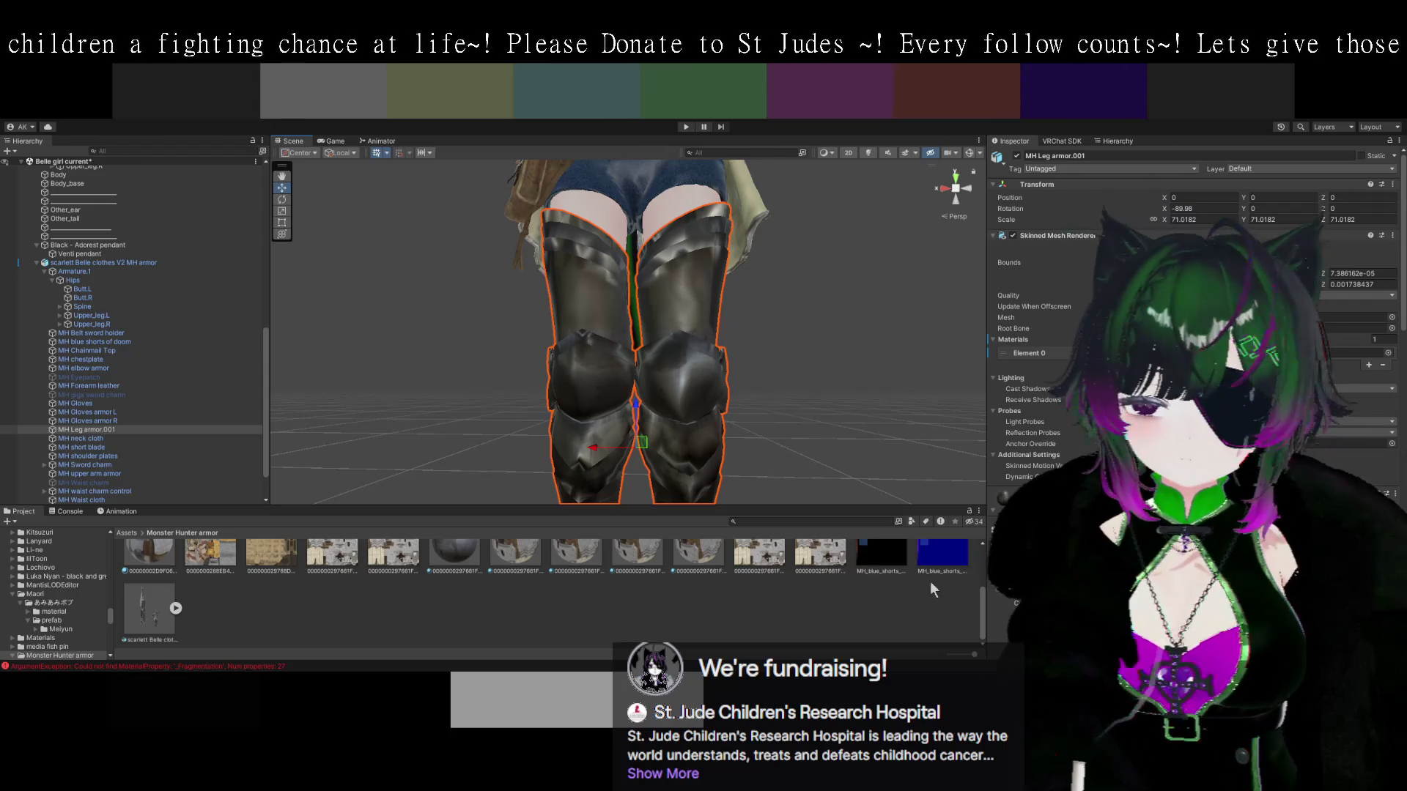
Jump to the Poiyomi Pro shader, undo back, and return to the Monster Hunter armor materials.
double_click(1049, 300)
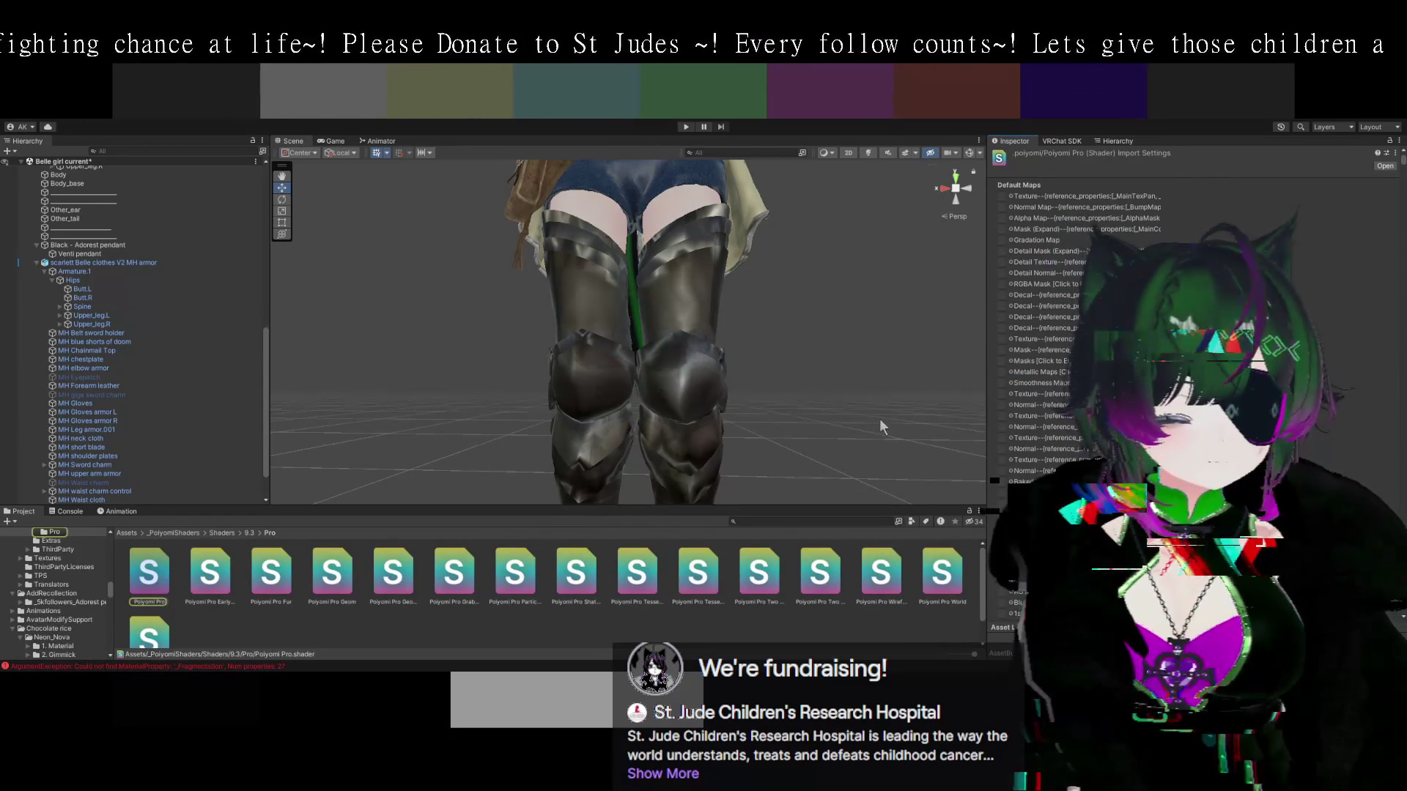
key(ctrl+z)
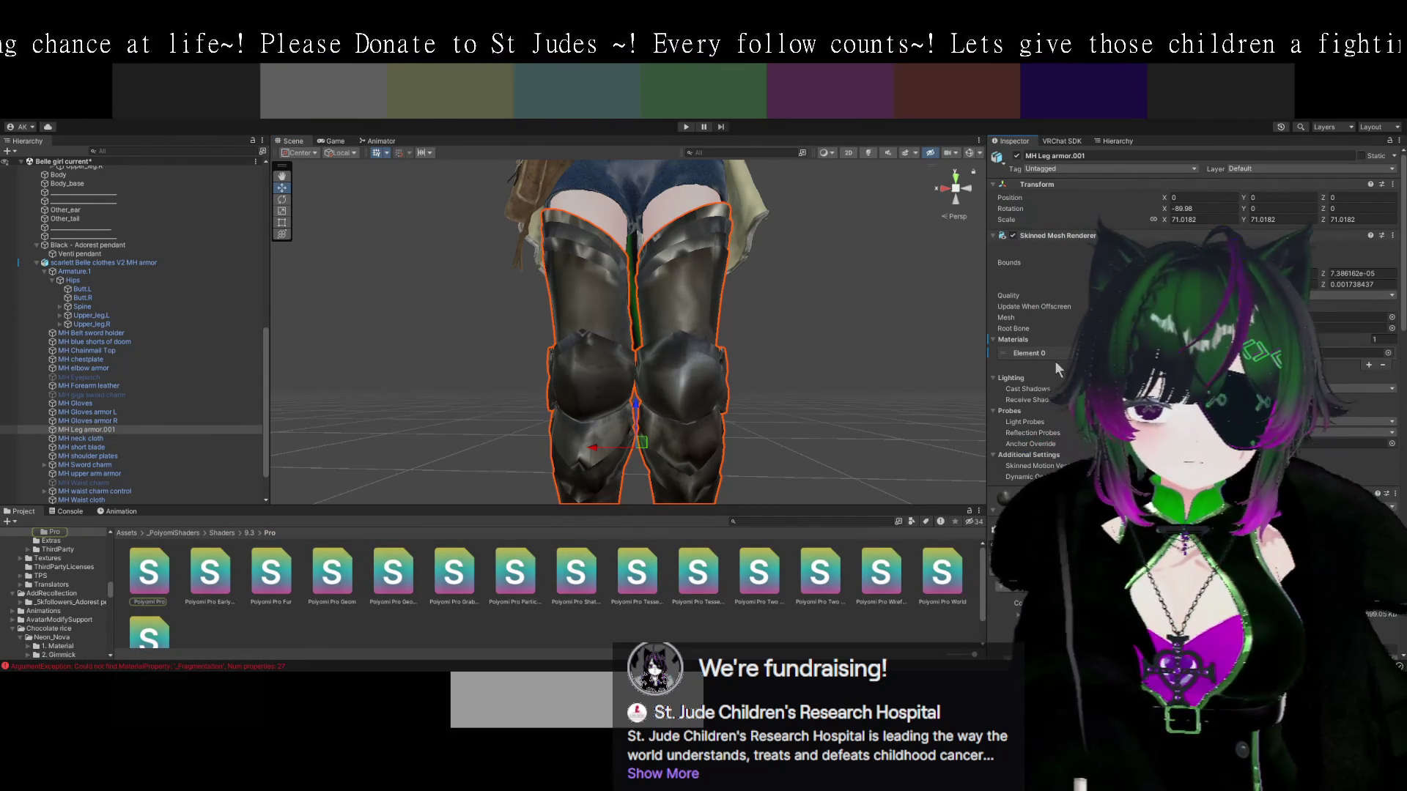
click(1067, 352)
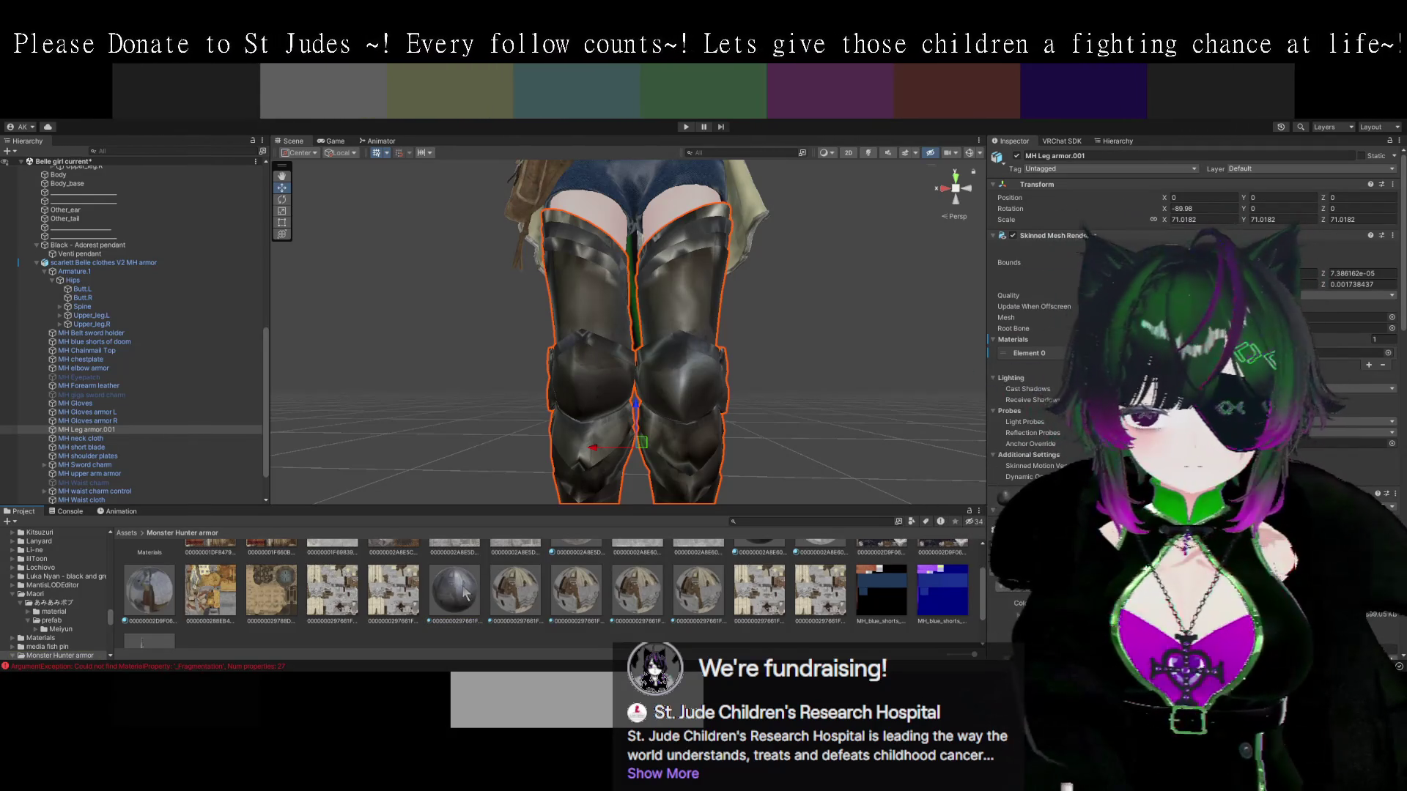
scroll(440, 346, up, 4)
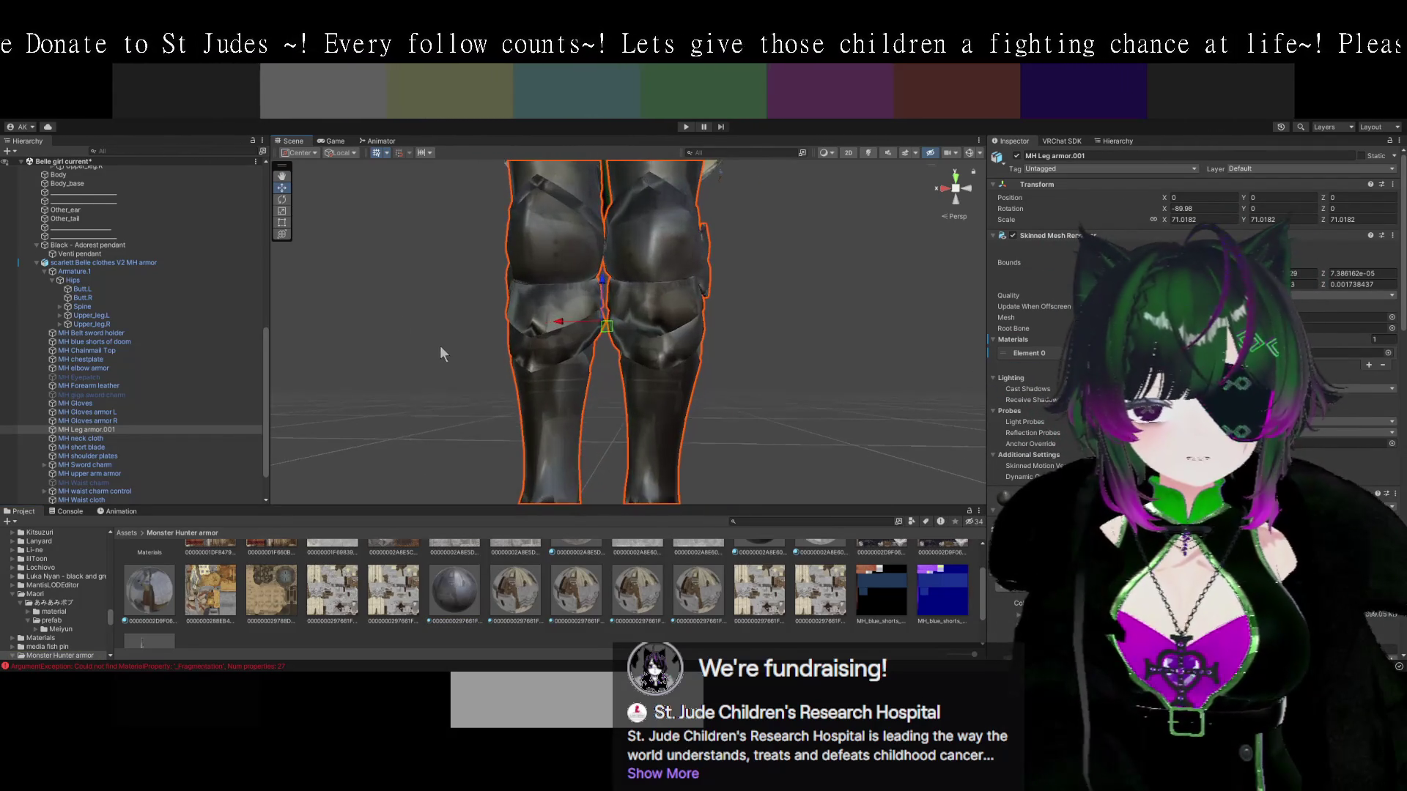
mouse_move(456, 389)
mouse_down()
mouse_move(386, 376)
mouse_move(481, 376)
mouse_move(491, 334)
mouse_move(698, 425)
mouse_move(754, 430)
mouse_move(678, 384)
mouse_move(659, 426)
mouse_move(758, 405)
mouse_move(746, 447)
mouse_move(759, 463)
mouse_move(777, 408)
mouse_move(755, 399)
mouse_move(811, 449)
mouse_move(824, 427)
mouse_move(686, 476)
mouse_move(704, 503)
mouse_move(764, 503)
mouse_move(675, 414)
mouse_move(580, 425)
mouse_up()
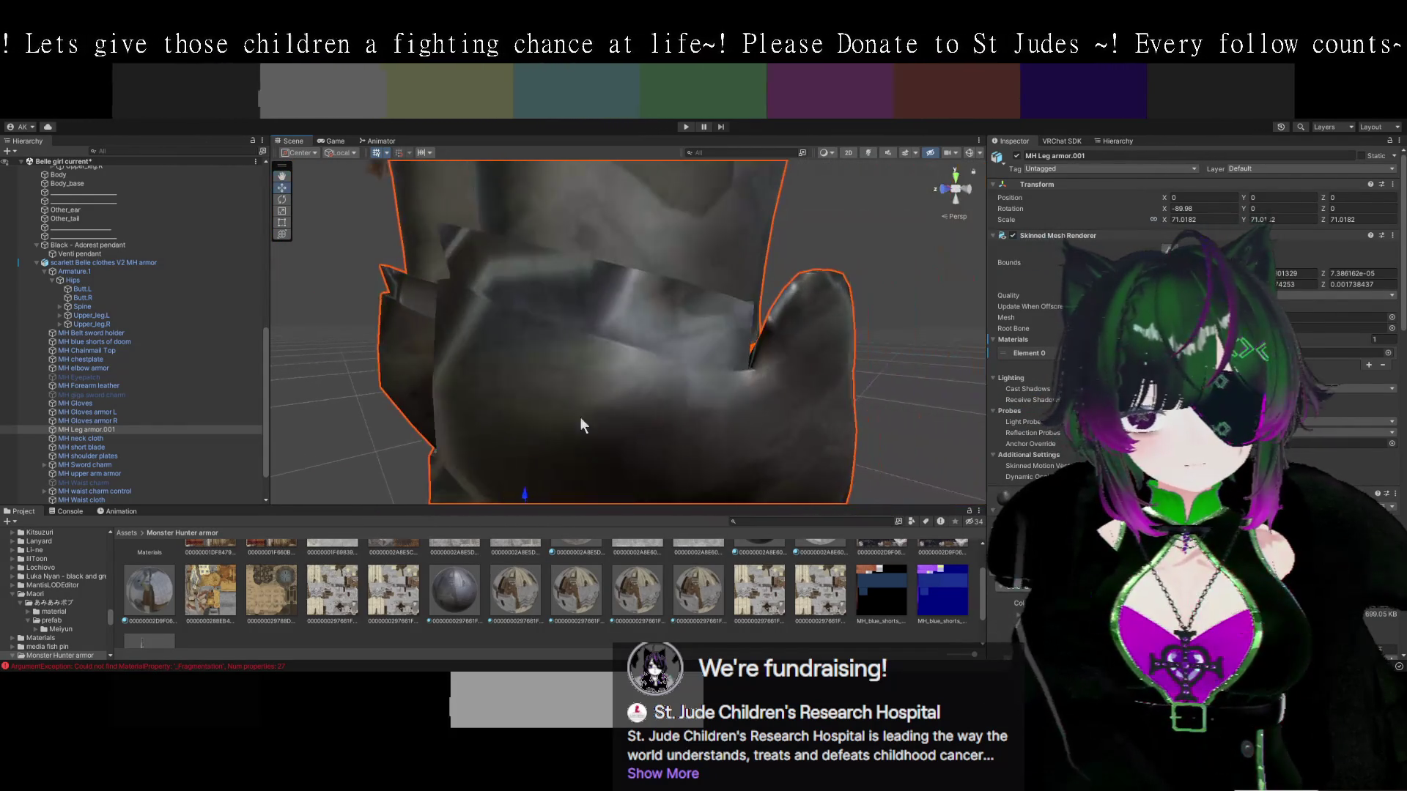
scroll(581, 425, down, 10)
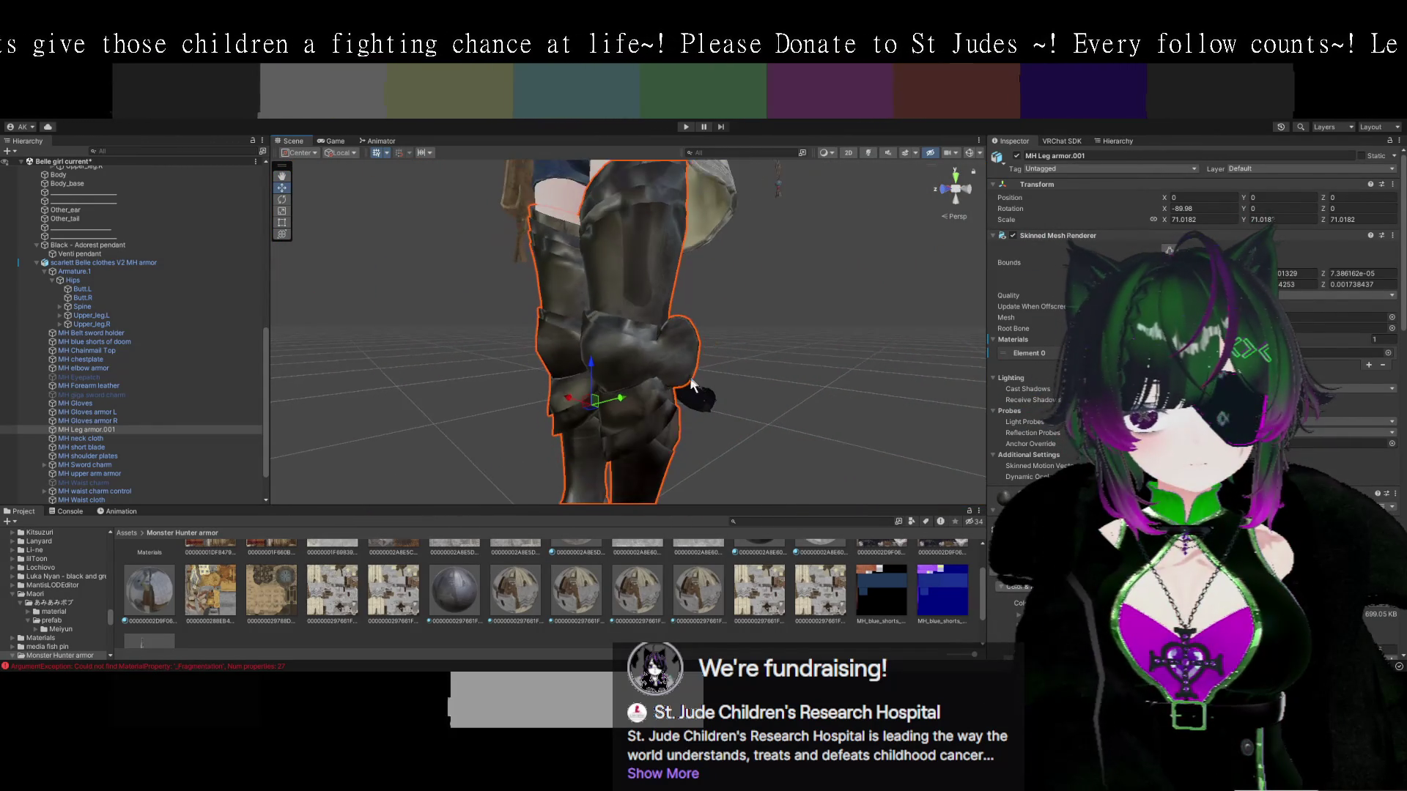
mouse_move(723, 366)
mouse_down()
mouse_move(718, 509)
mouse_move(676, 464)
mouse_move(701, 407)
mouse_move(760, 451)
mouse_move(781, 397)
mouse_move(816, 396)
mouse_up()
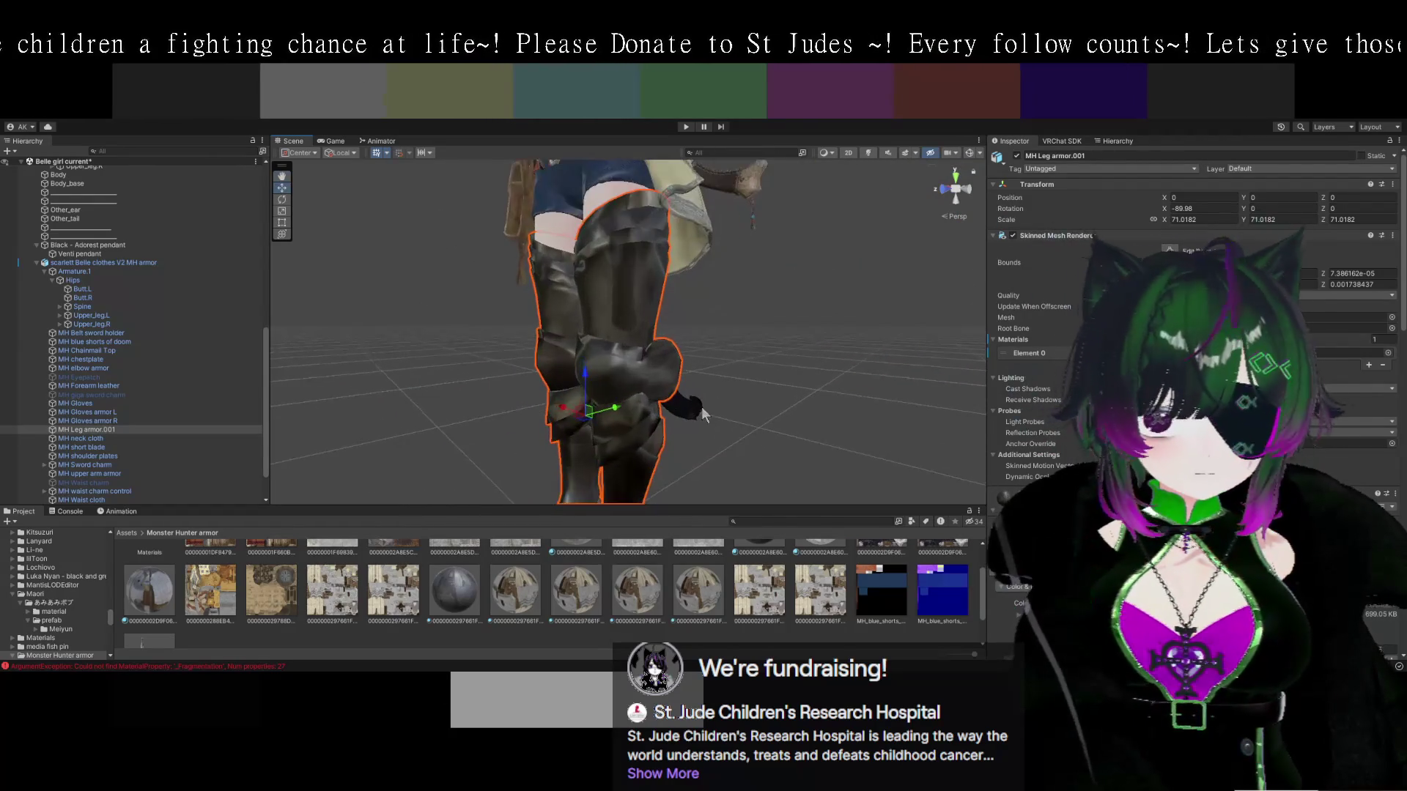
scroll(728, 437, up, 3)
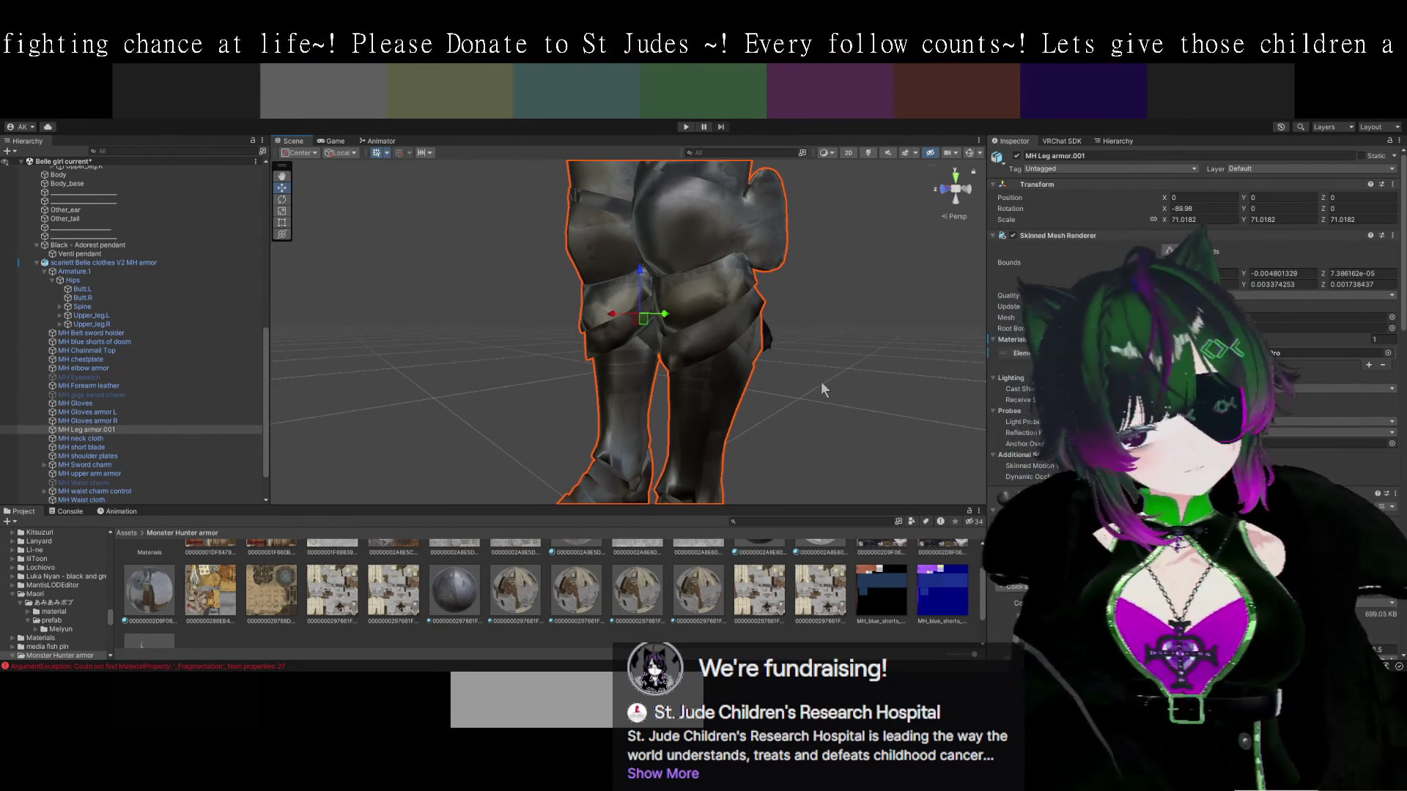
Inspect the leg armor's Poiyomi material tiling and two textures' import settings, then reselect MH Leg armor.001.
click(456, 586)
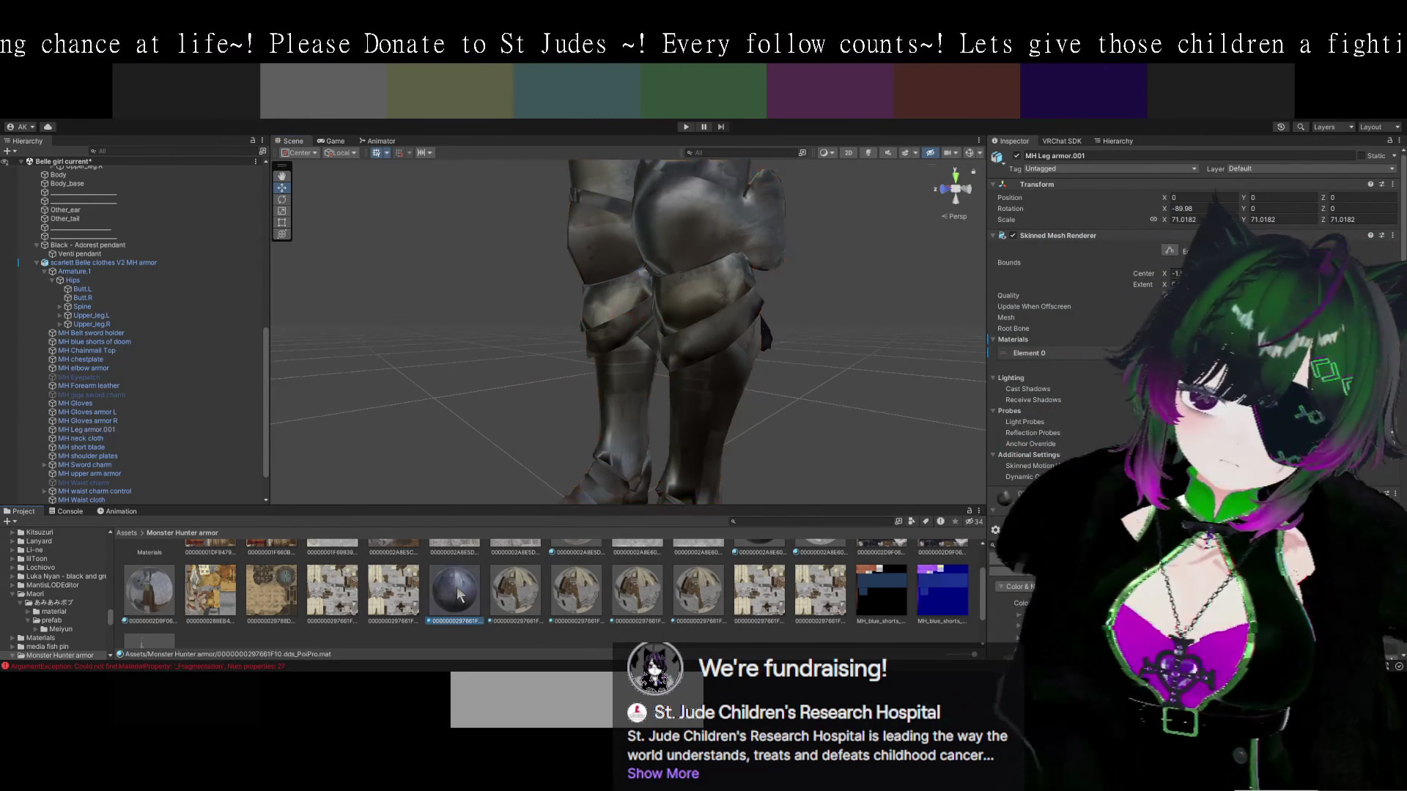
scroll(486, 629, up, 2)
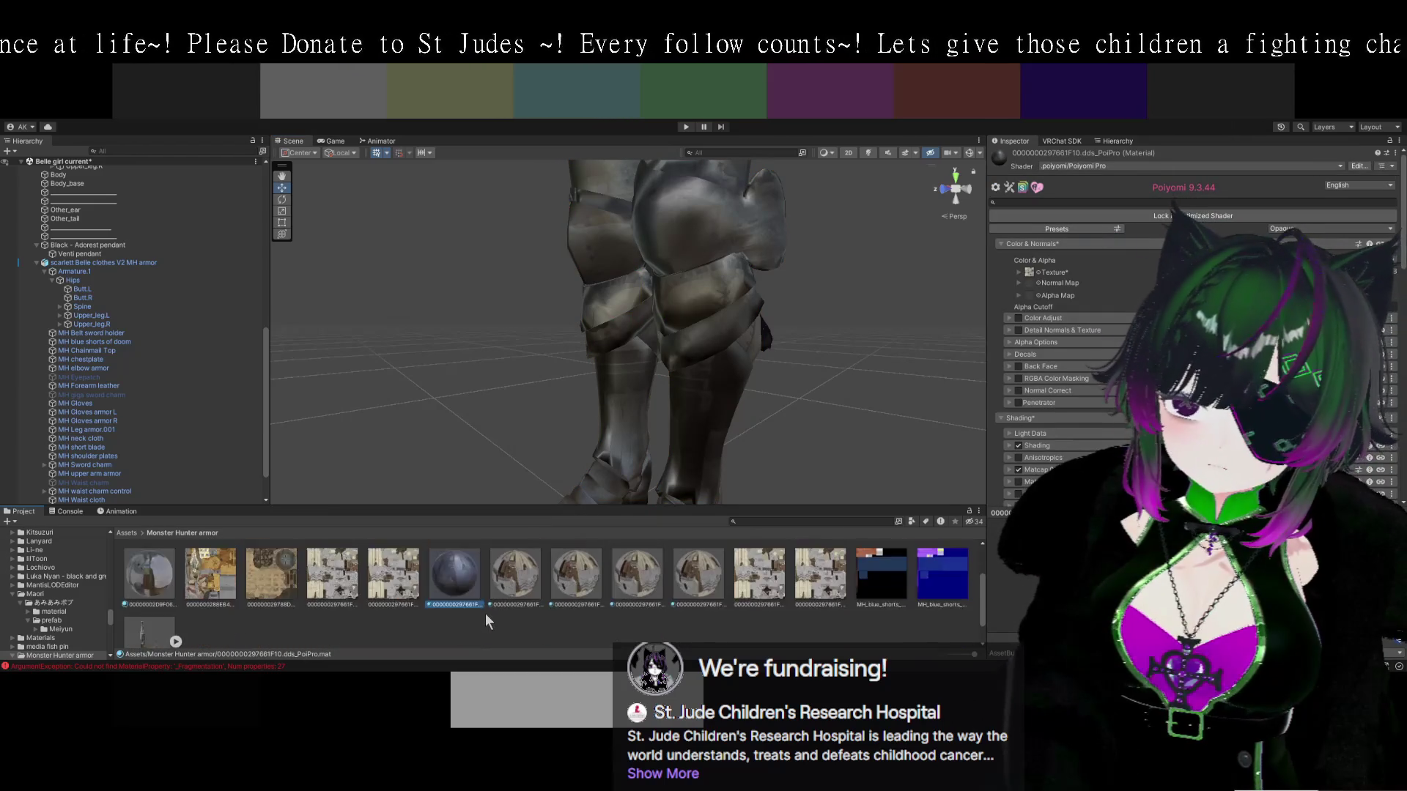
scroll(485, 612, down, 1)
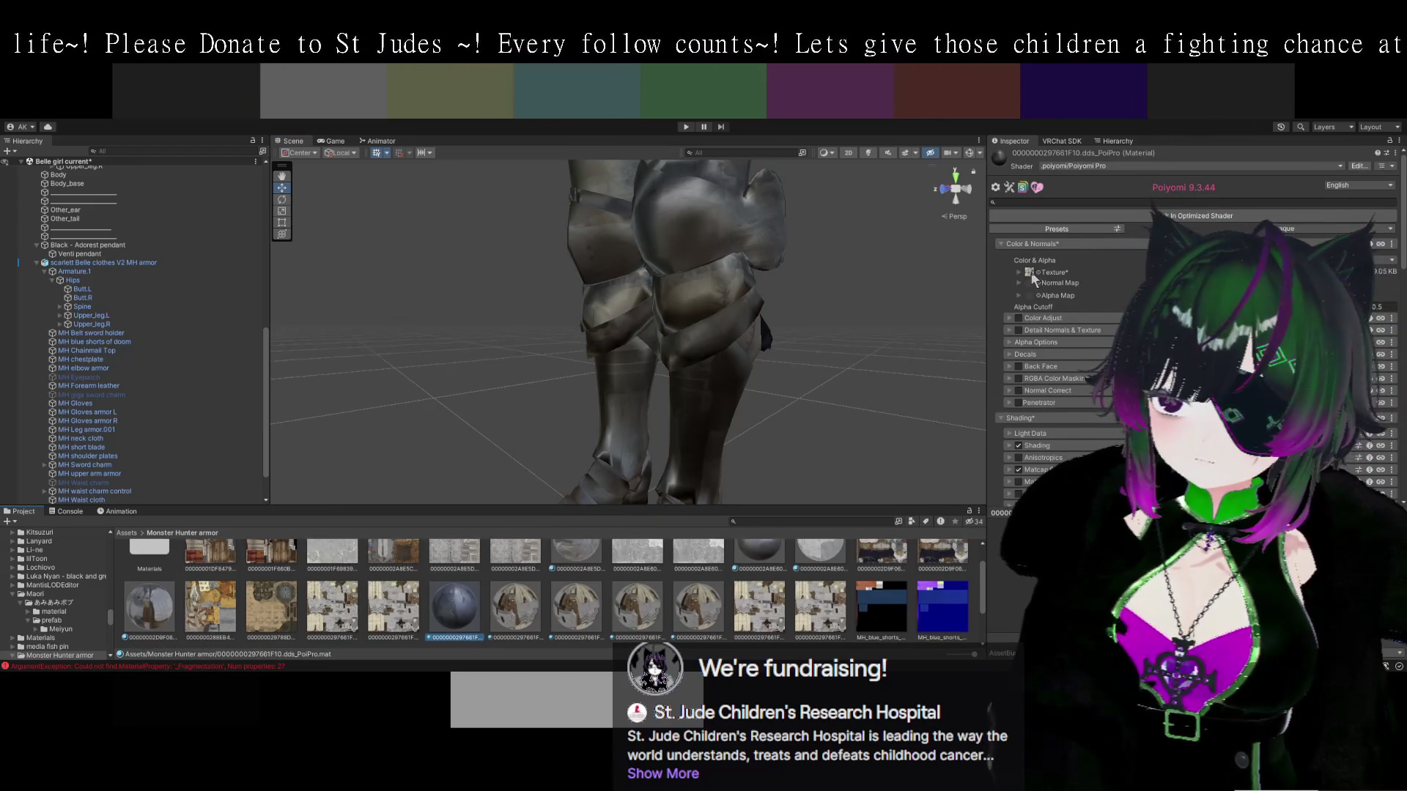
click(1032, 276)
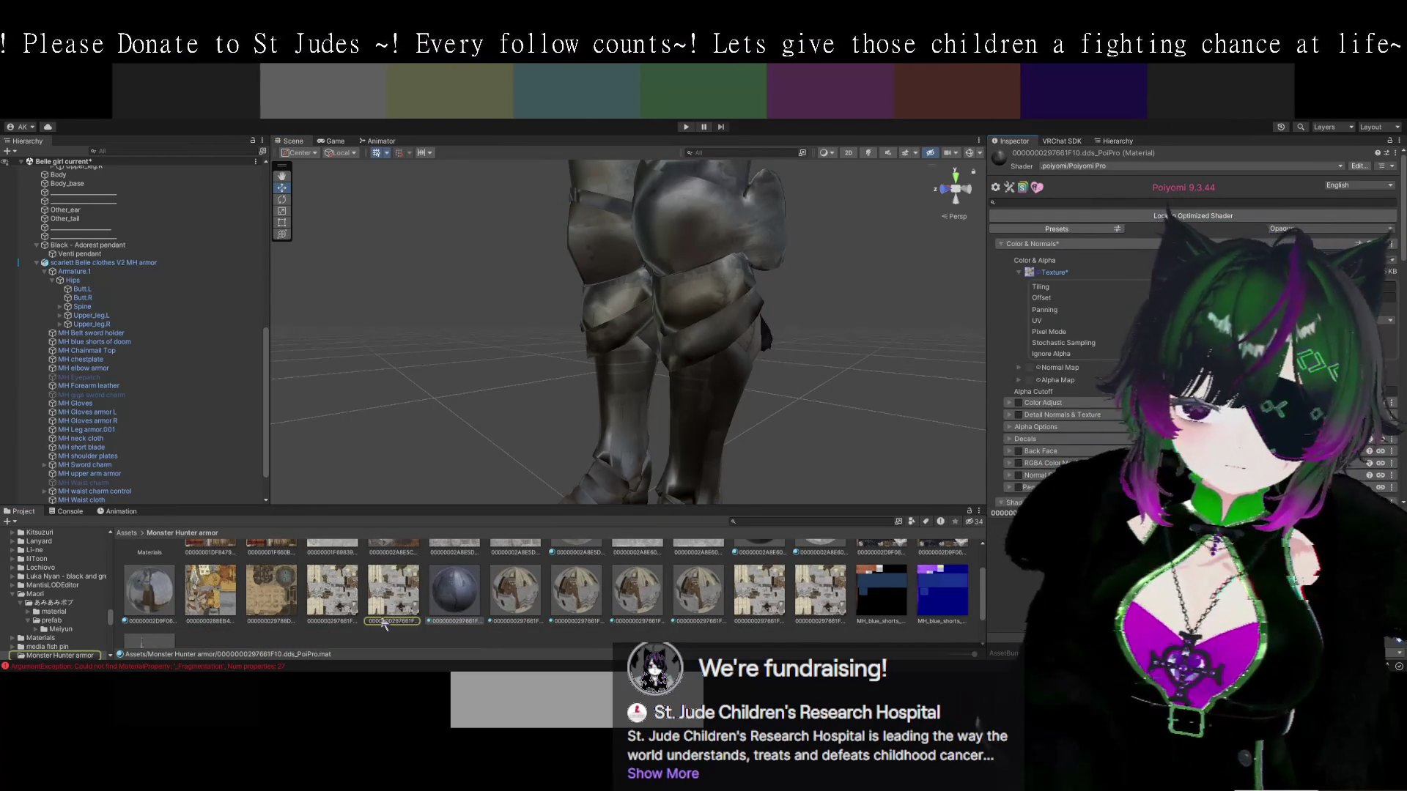
click(345, 603)
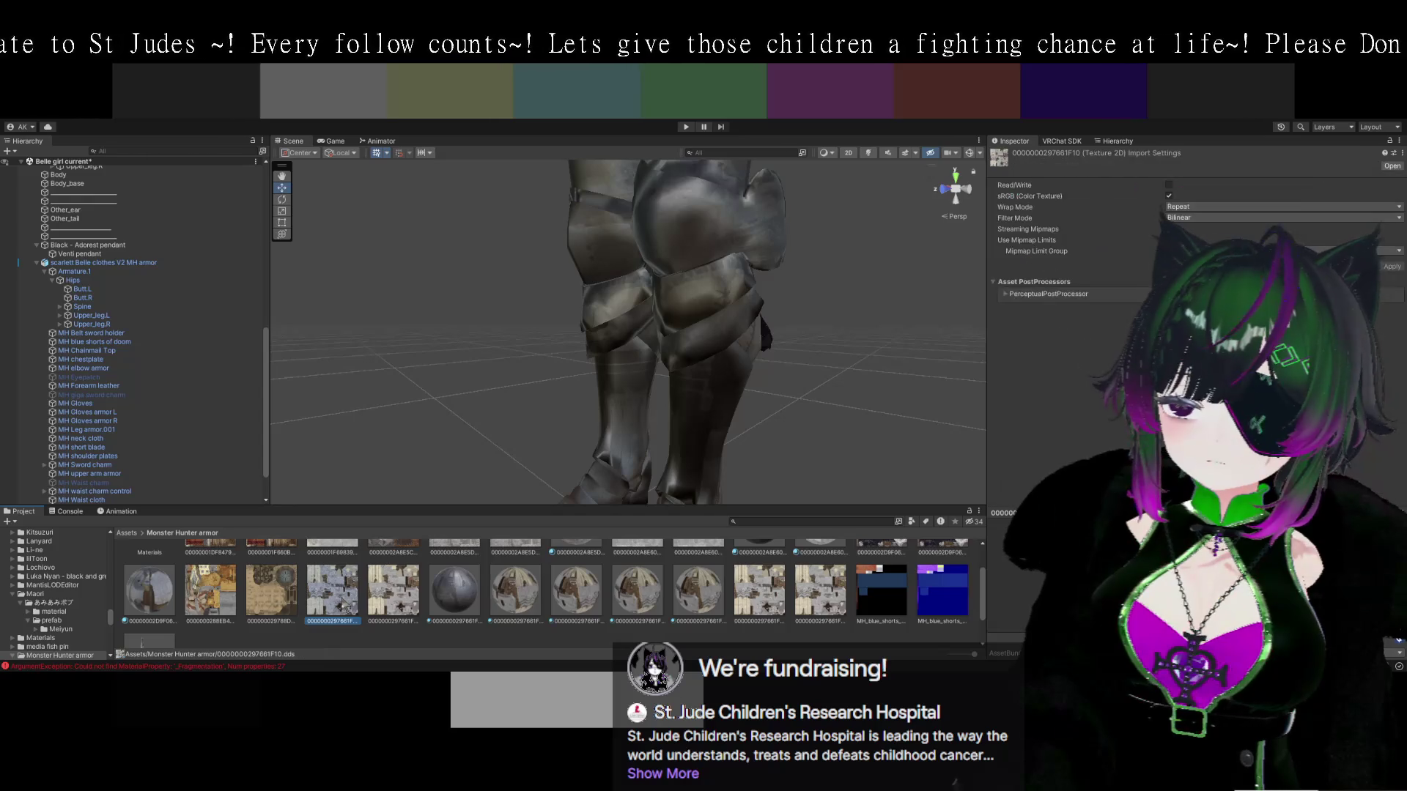
click(380, 603)
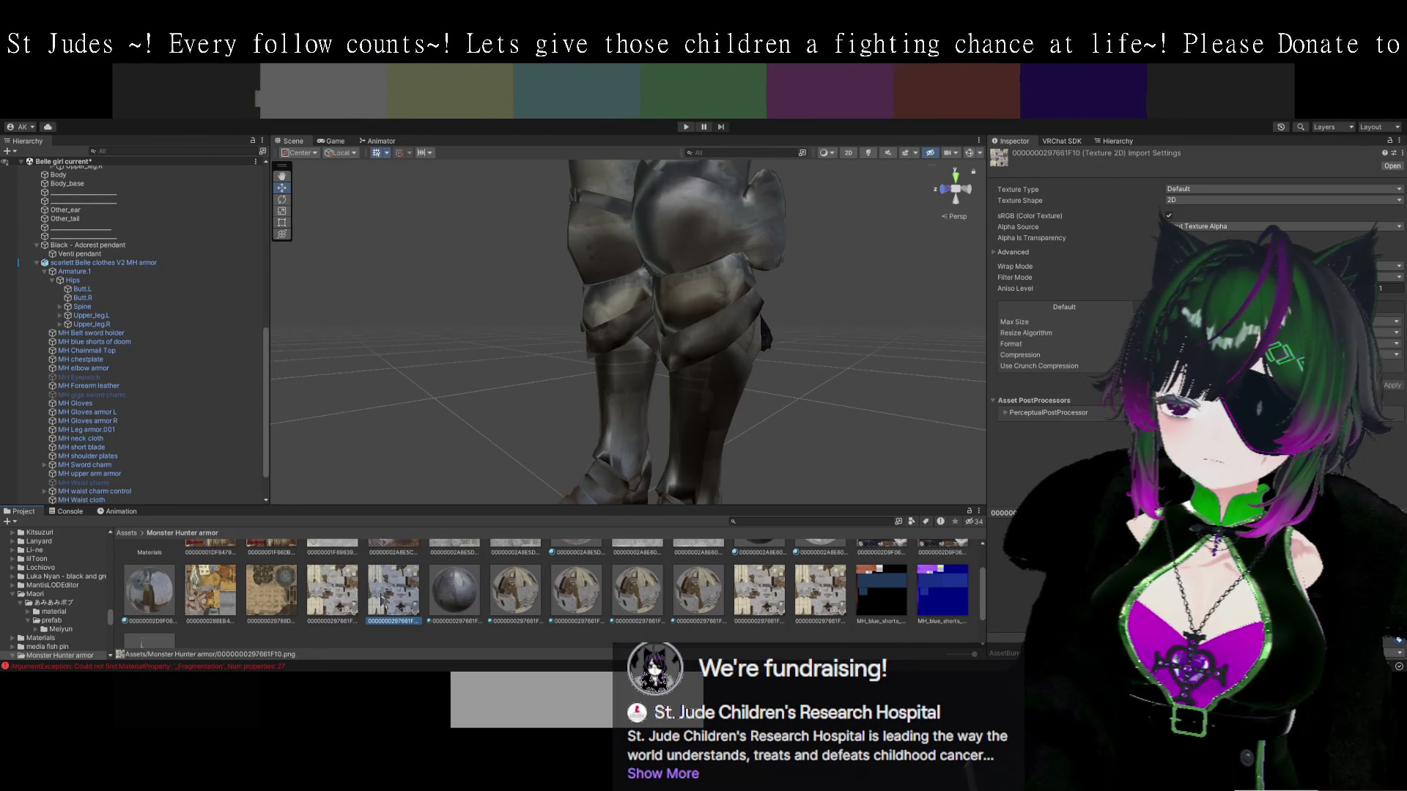
click(686, 253)
click(683, 258)
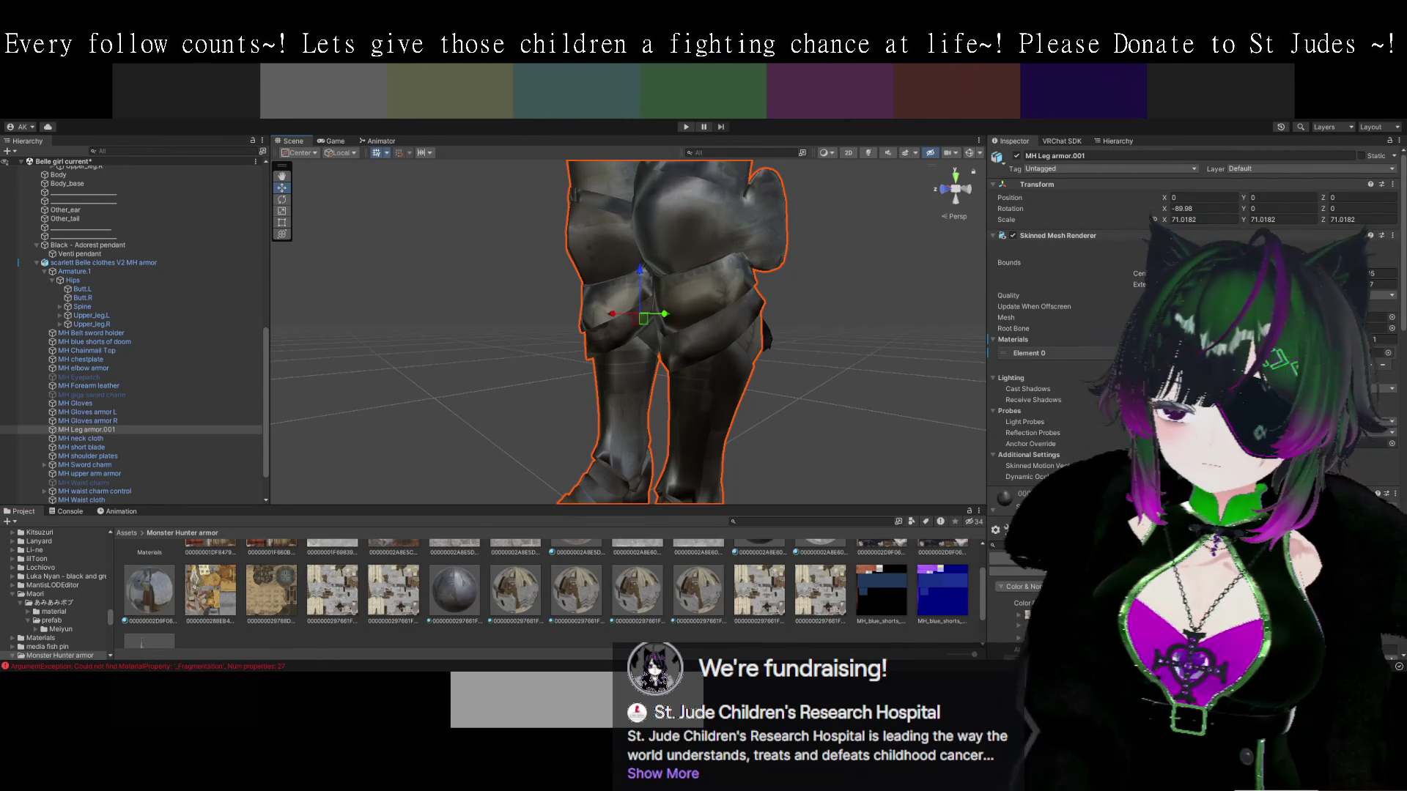
Pan up from the legs and cycle Scene picks at the hips until MH Waist cloth is selected.
scroll(1070, 308, down, 2)
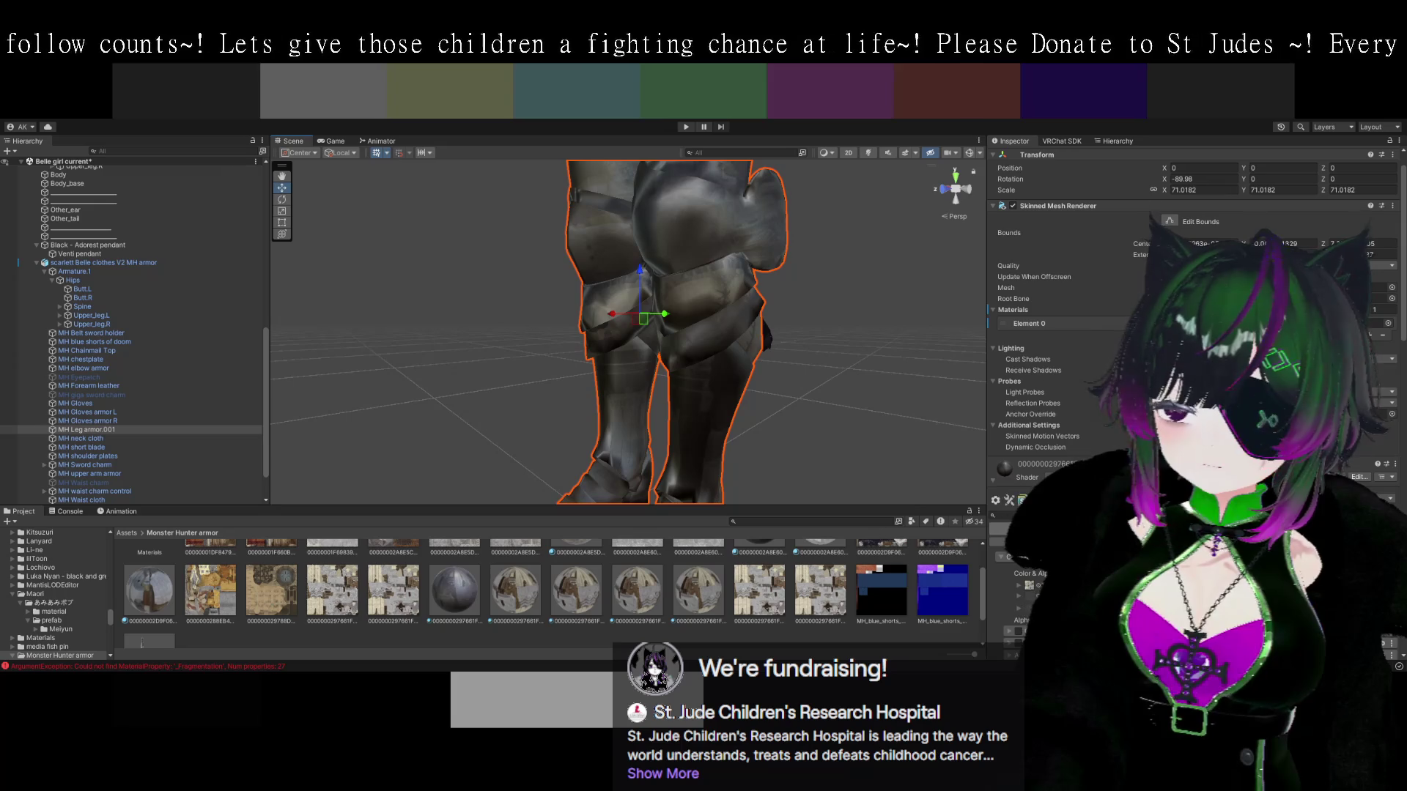
mouse_move(843, 191)
mouse_down()
mouse_move(841, 366)
mouse_move(903, 394)
mouse_up()
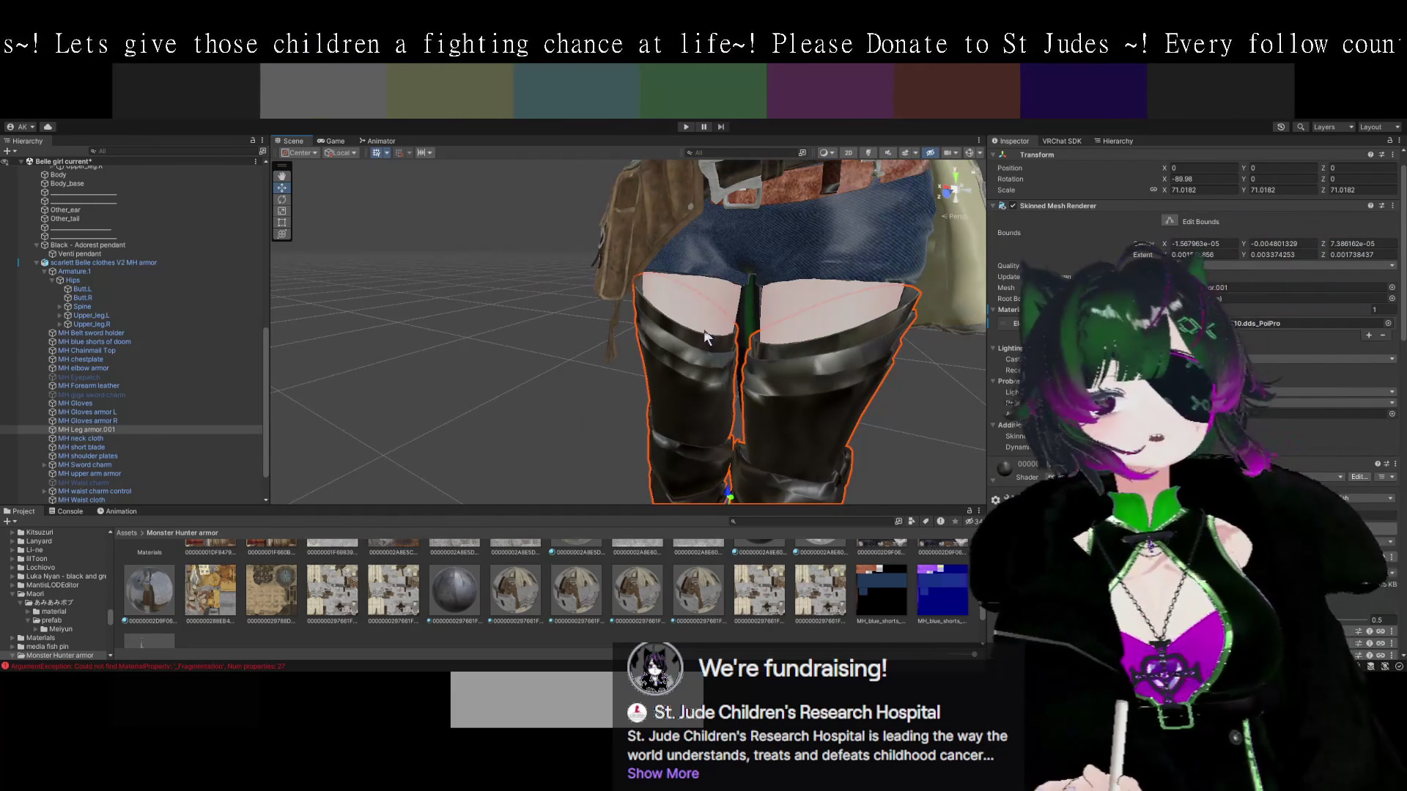
mouse_move(671, 317)
mouse_down()
mouse_move(757, 372)
mouse_move(810, 377)
mouse_move(757, 374)
mouse_move(710, 266)
mouse_move(714, 318)
mouse_up()
click(758, 373)
click(709, 258)
click(710, 258)
click(715, 318)
click(714, 318)
mouse_move(844, 376)
mouse_down()
mouse_move(792, 352)
mouse_move(890, 384)
mouse_move(700, 368)
mouse_move(766, 394)
mouse_move(821, 393)
mouse_move(755, 377)
mouse_up()
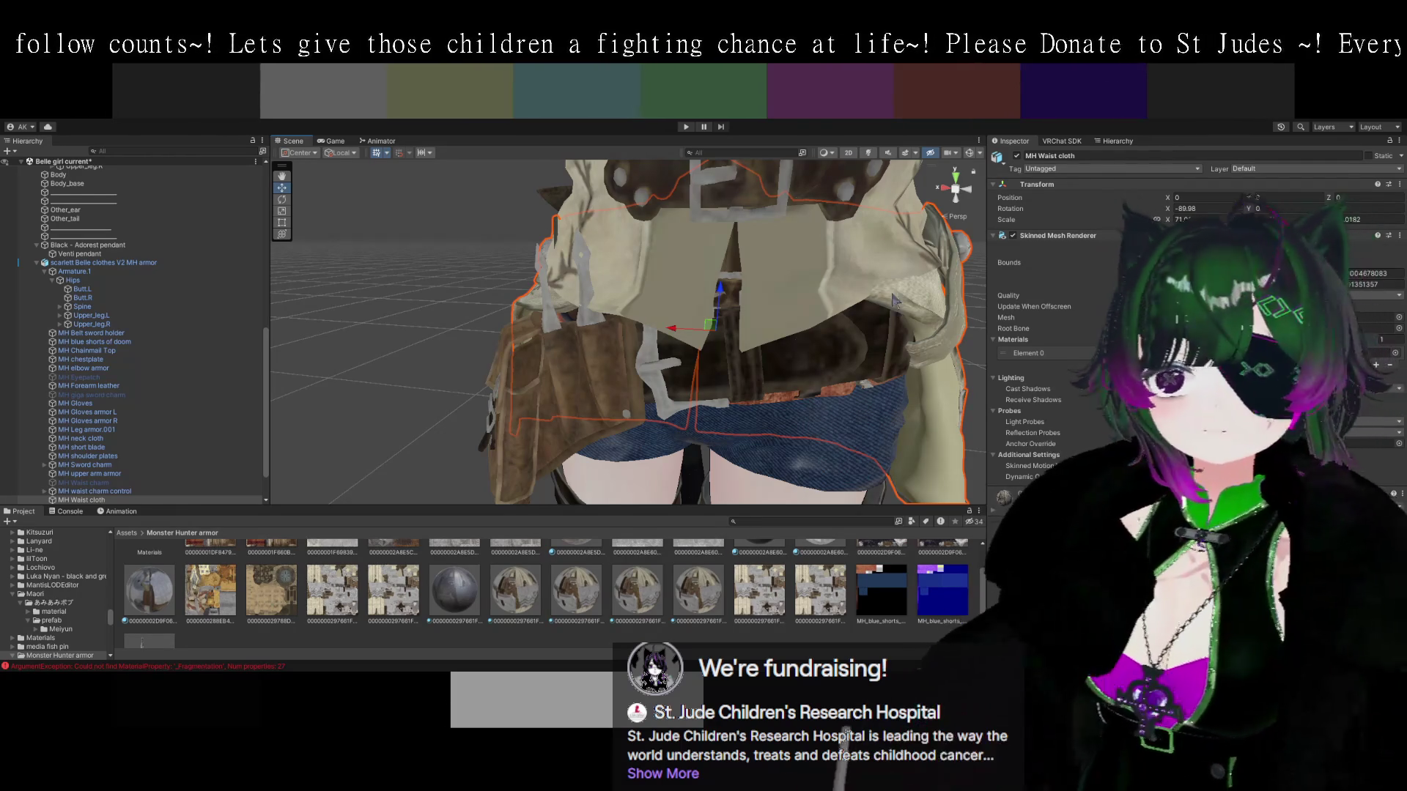
Ping and inspect the waist cloth's Element 0 material, then reselect MH Waist cloth.
alt+drag(878, 358, 586, 344)
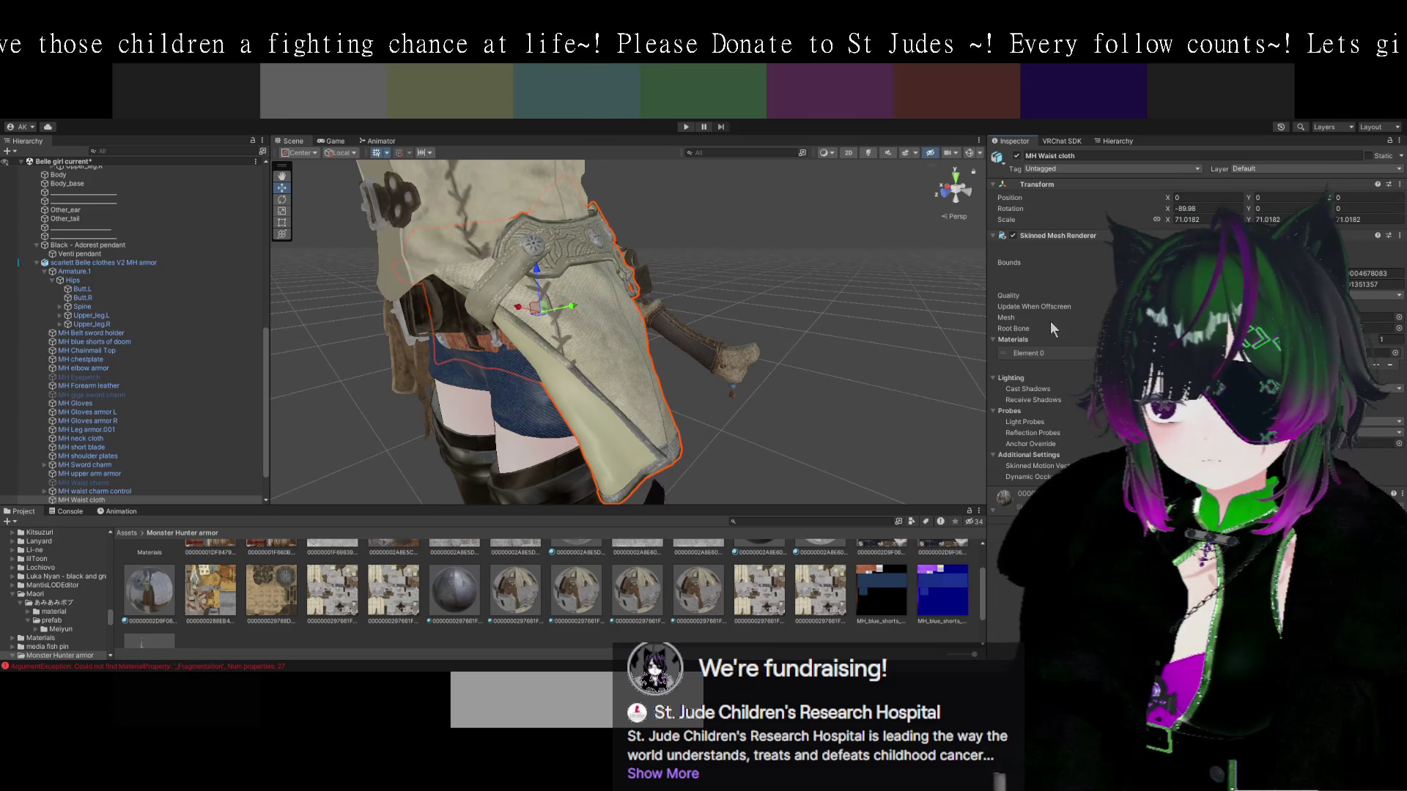
click(1052, 345)
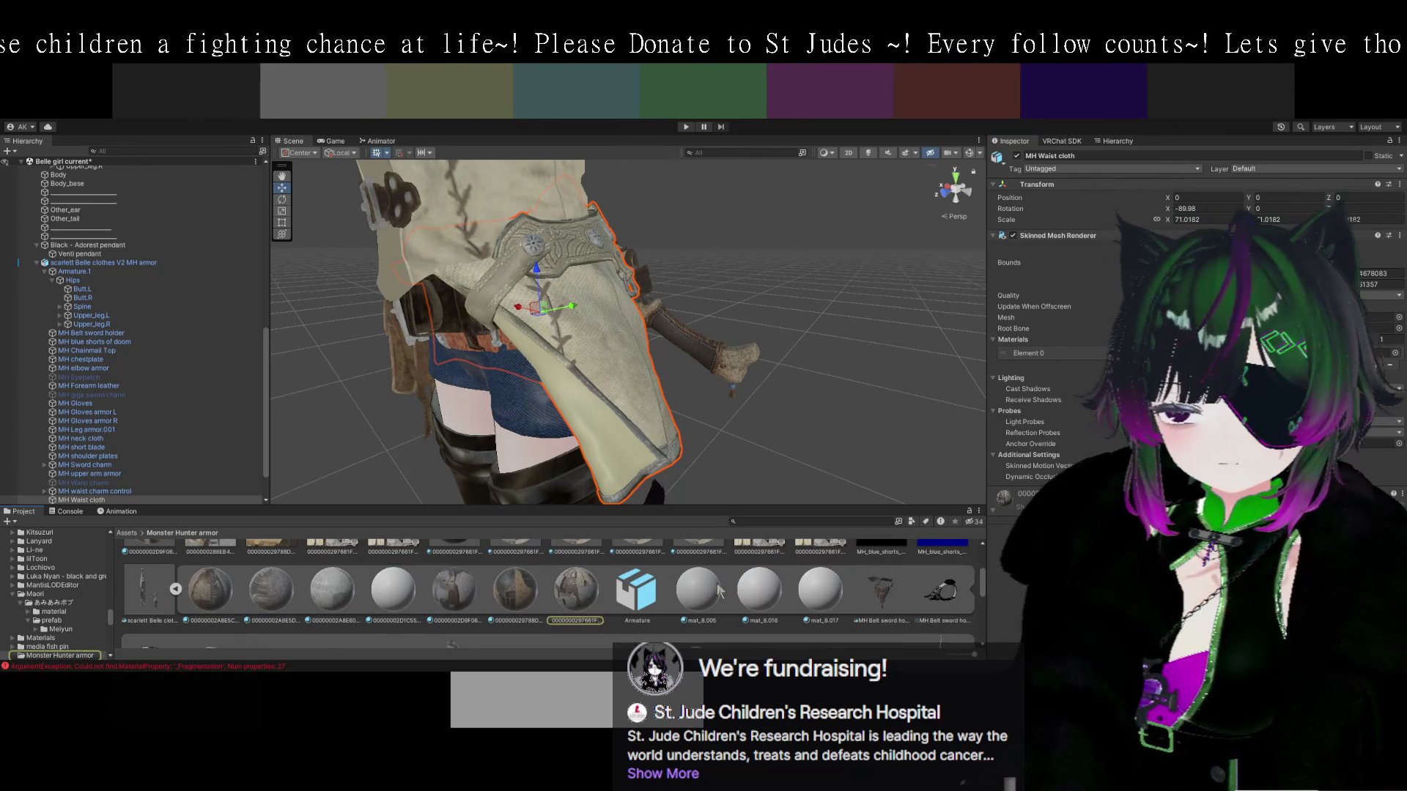
click(572, 592)
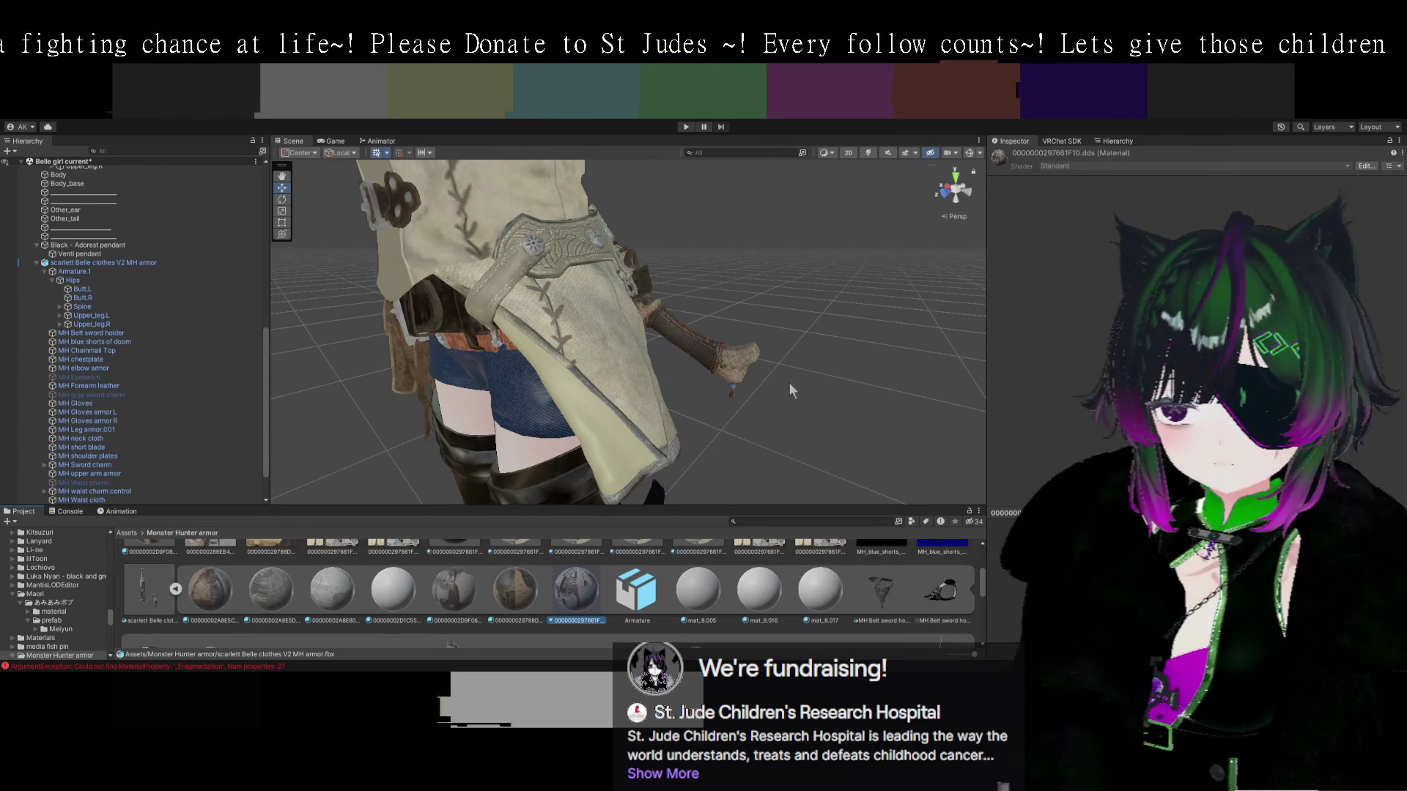
click(617, 374)
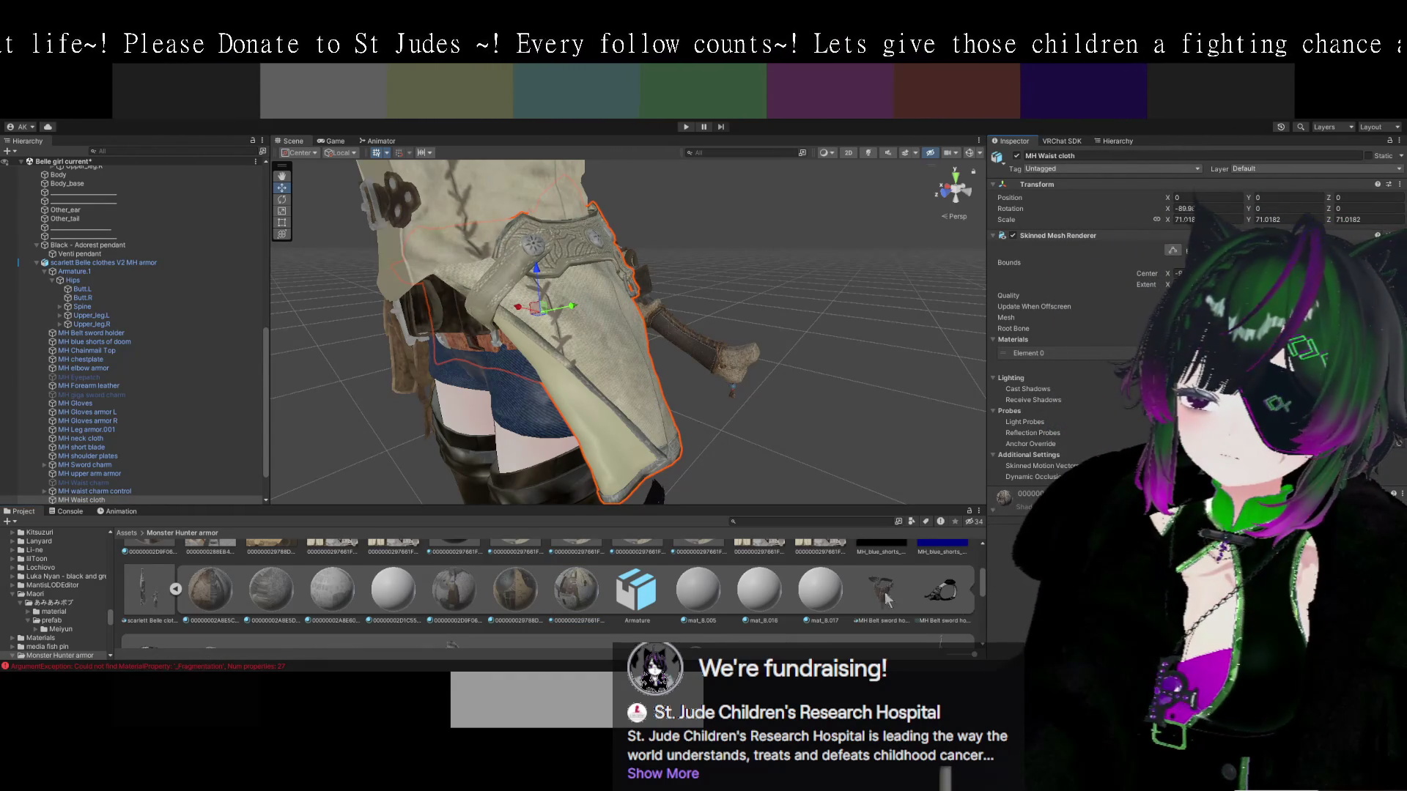
Drag a Monster Hunter armor material onto the waist cloth in the Scene and frame it.
scroll(887, 600, up, 5)
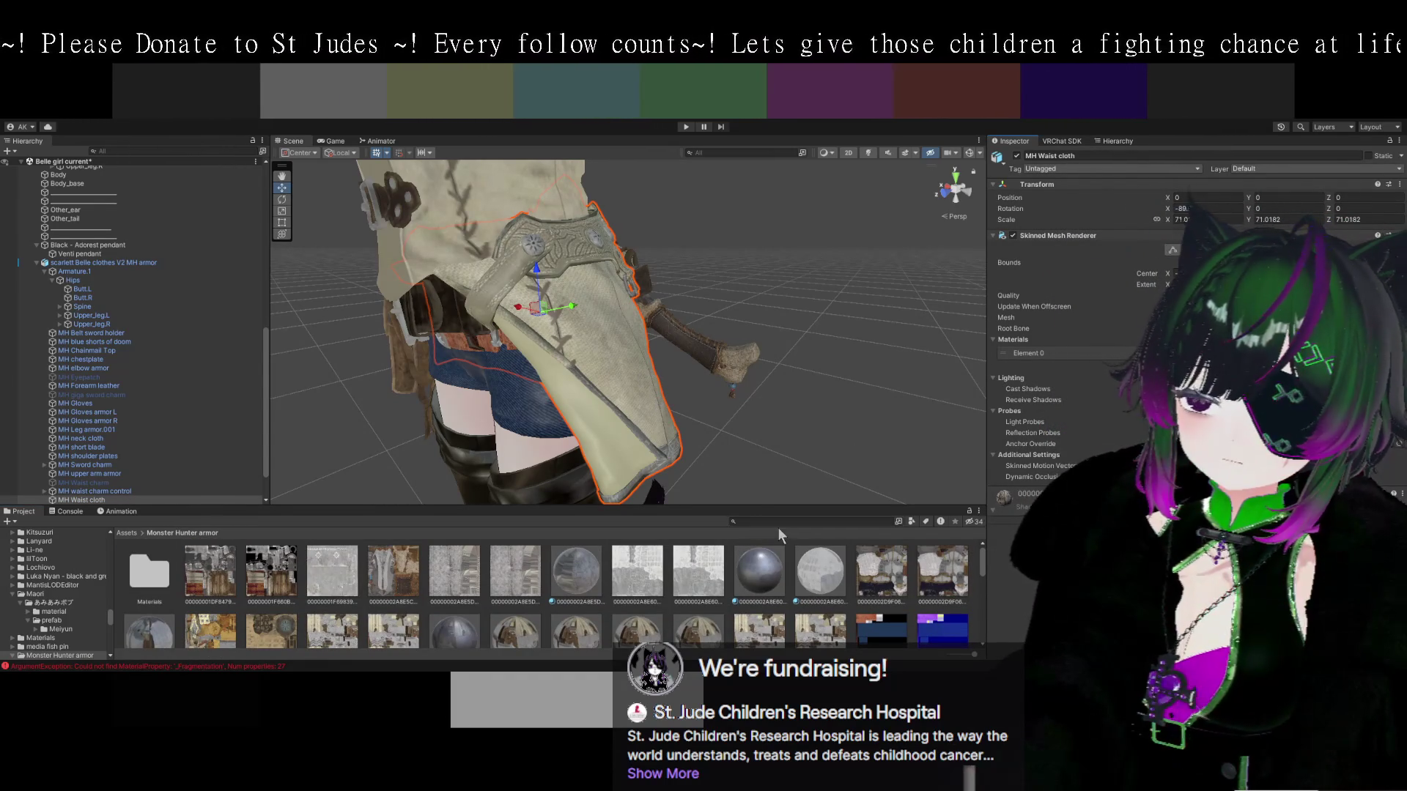
scroll(788, 576, down, 1)
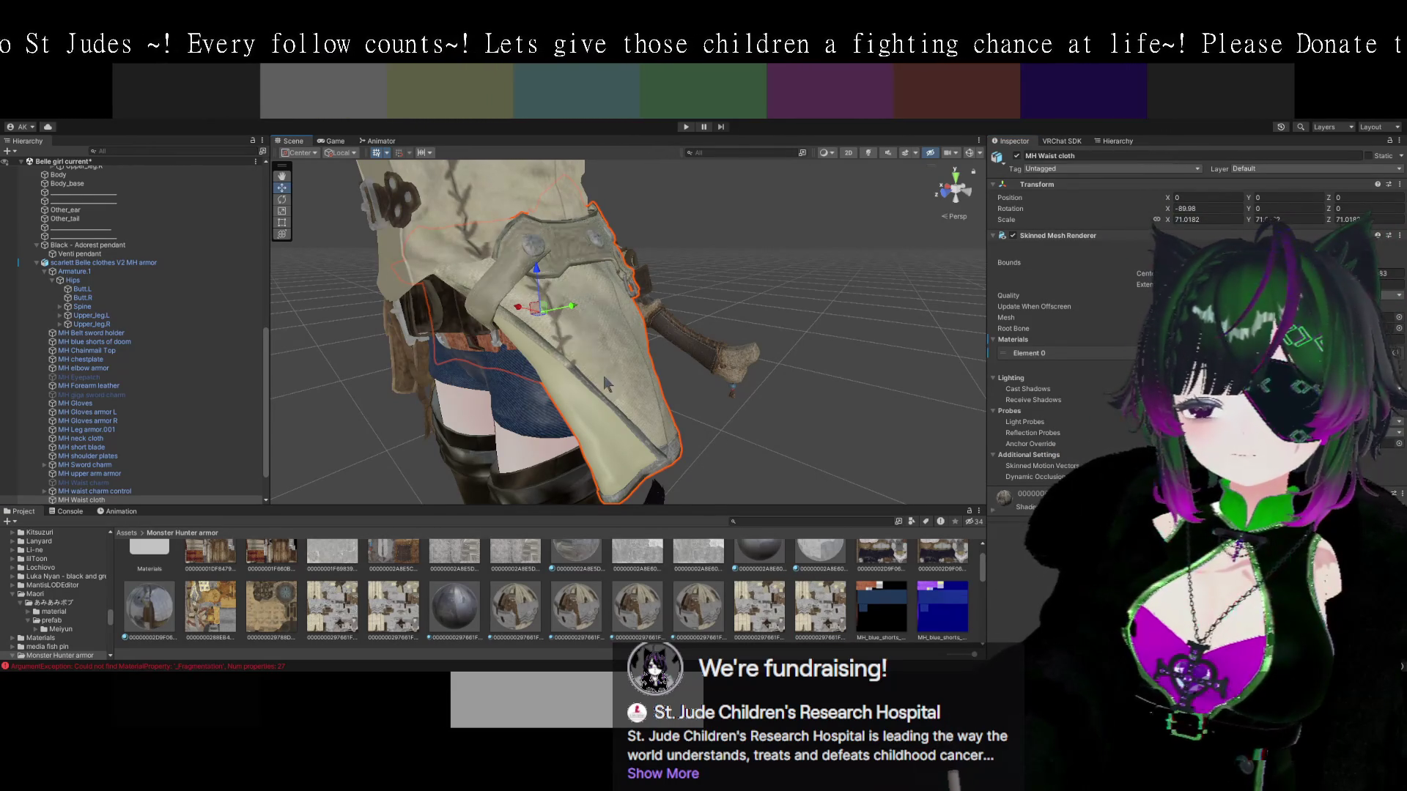
mouse_move(626, 385)
mouse_down()
mouse_move(664, 361)
mouse_move(624, 360)
mouse_up()
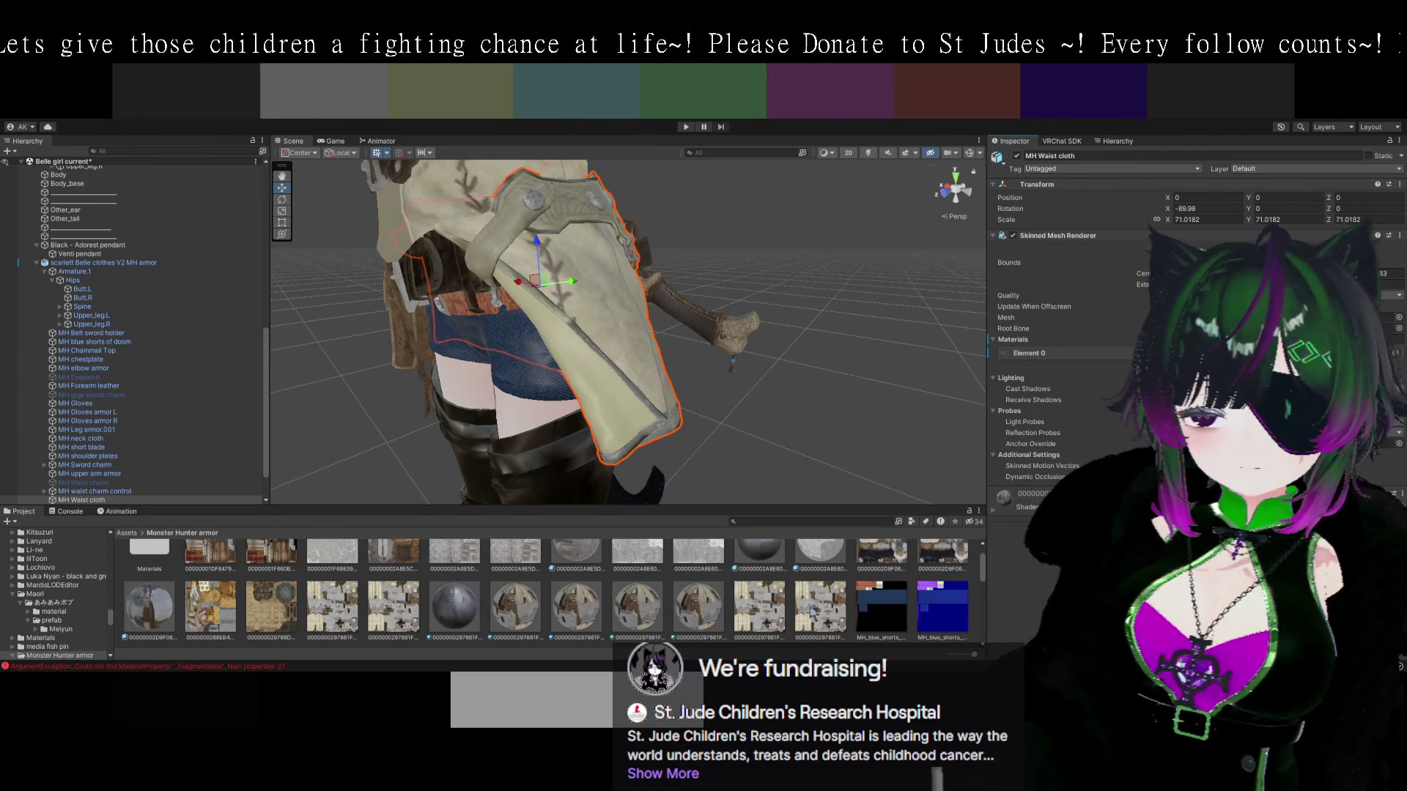
mouse_move(777, 622)
mouse_down()
mouse_move(586, 337)
mouse_move(751, 438)
mouse_move(633, 372)
mouse_up()
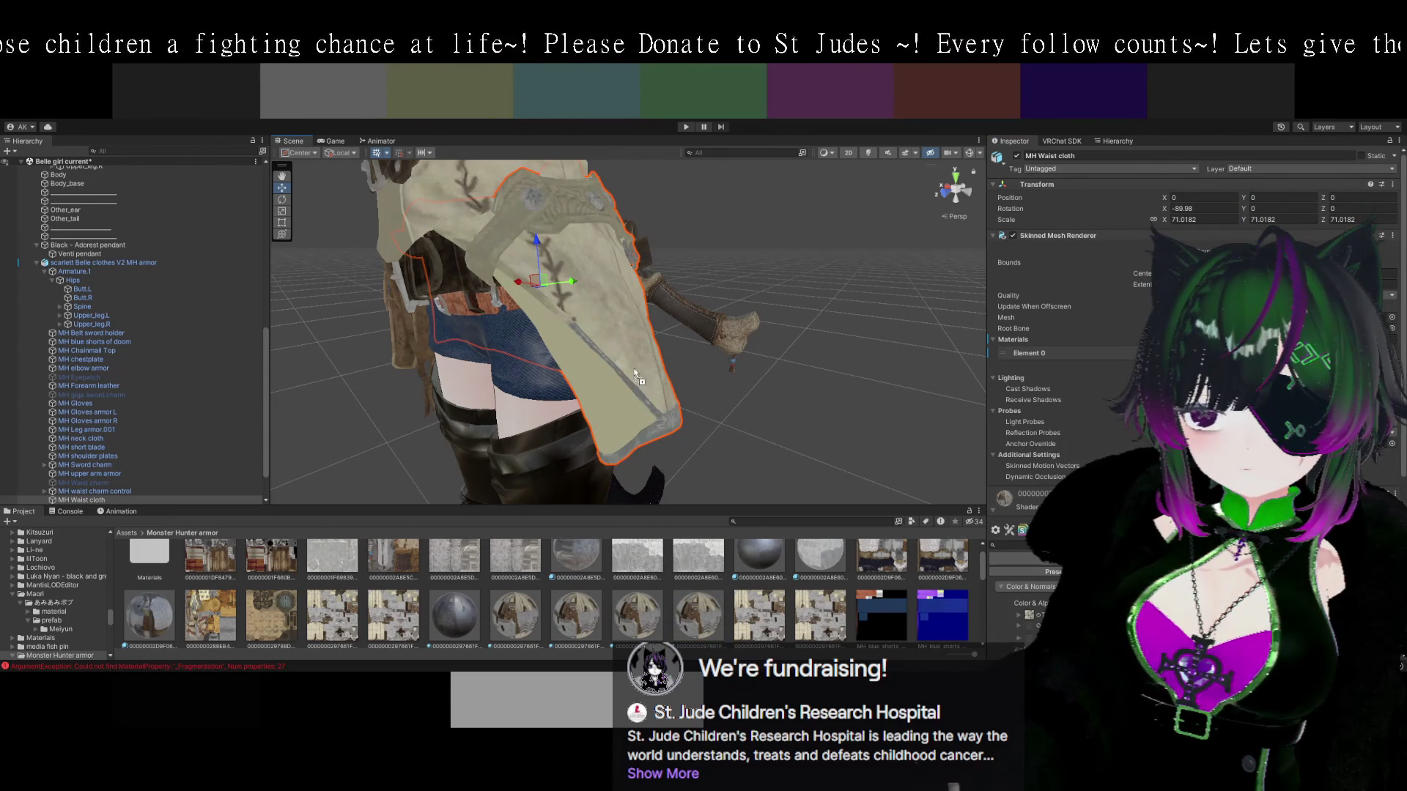
mouse_move(743, 437)
mouse_down()
mouse_move(809, 461)
mouse_move(772, 435)
mouse_move(733, 444)
mouse_move(678, 415)
mouse_move(494, 387)
mouse_move(840, 424)
mouse_move(593, 377)
mouse_move(753, 410)
mouse_move(726, 418)
mouse_move(796, 419)
mouse_move(671, 387)
mouse_up()
key(f)
Orbit to the chest belts and cycle Scene picks until MH chestplate is selected.
drag(510, 348, 699, 416)
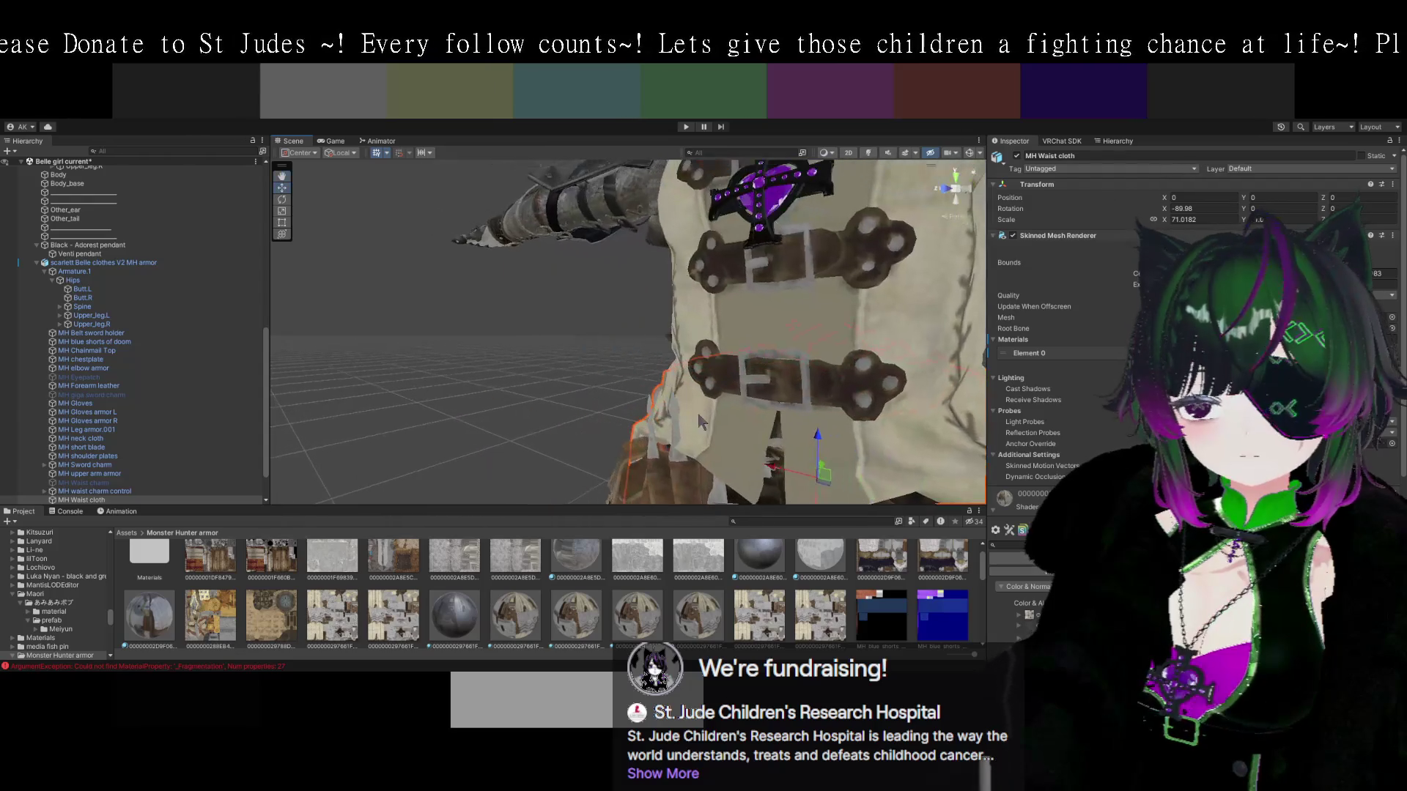
click(724, 381)
click(724, 381)
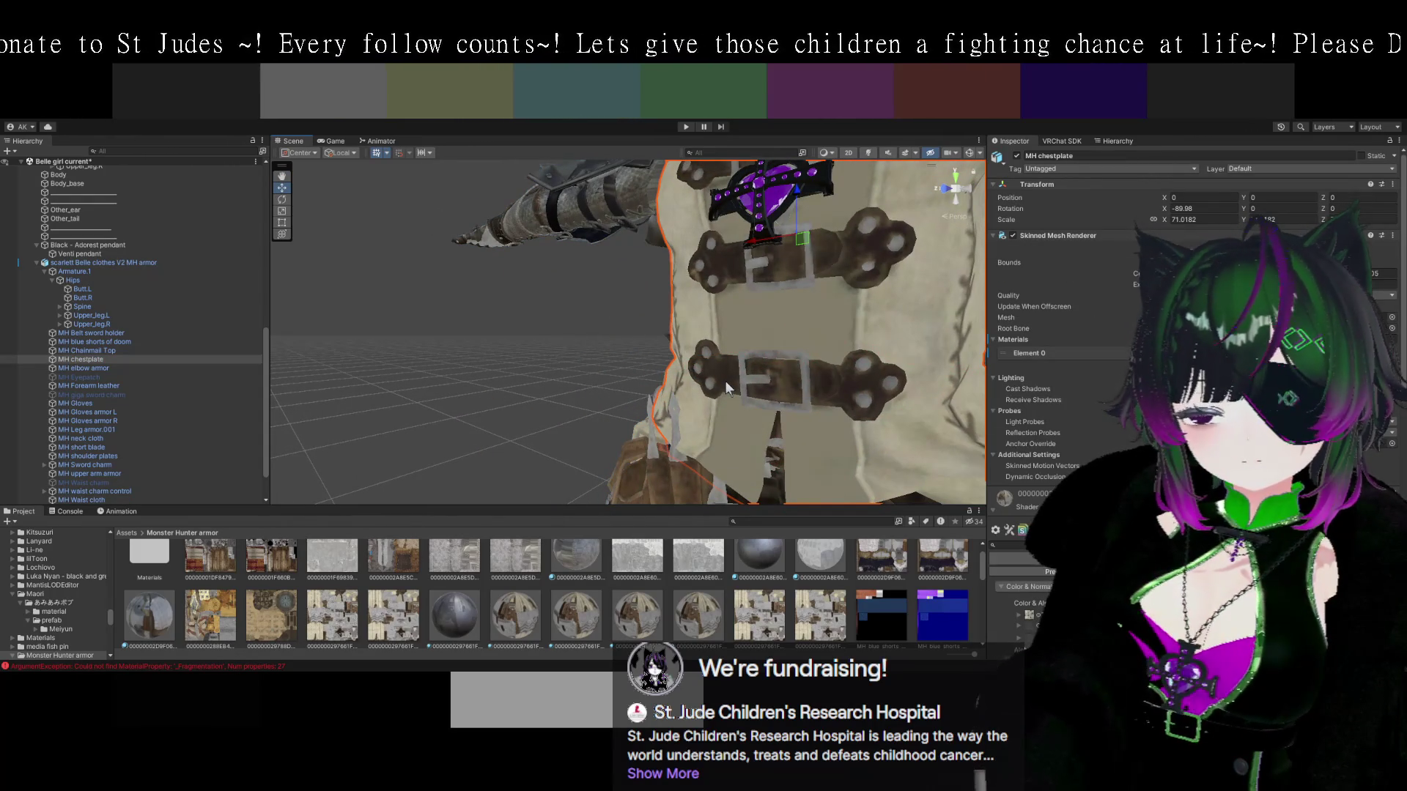
click(724, 380)
click(714, 380)
click(716, 376)
click(717, 368)
Zoom and orbit onto the chestplate's cross pendant, shoulder and arm armor.
mouse_move(838, 366)
mouse_down()
mouse_move(749, 434)
mouse_move(789, 420)
mouse_move(792, 436)
mouse_move(750, 278)
mouse_move(722, 370)
mouse_move(725, 422)
mouse_up()
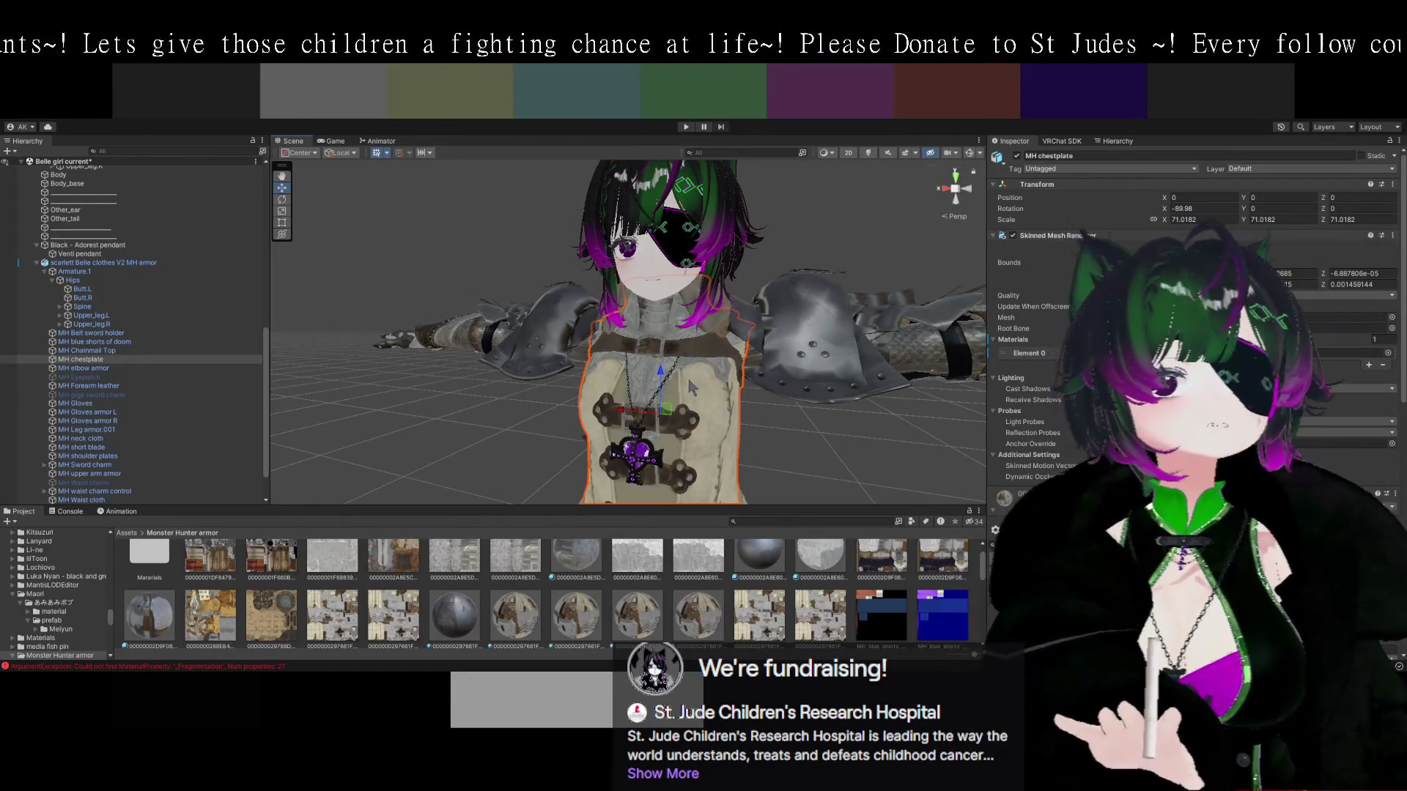
drag(688, 376, 705, 444)
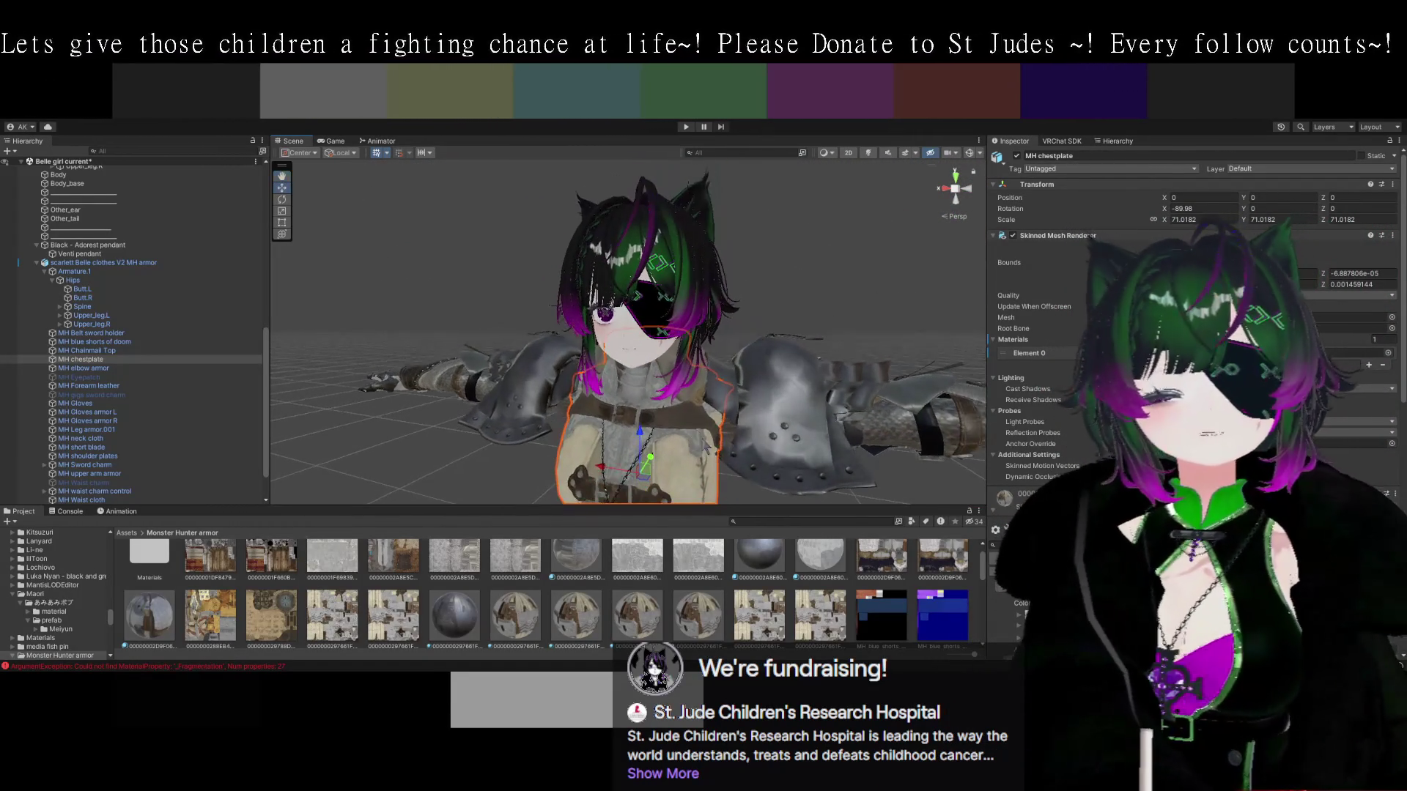
scroll(696, 440, up, 5)
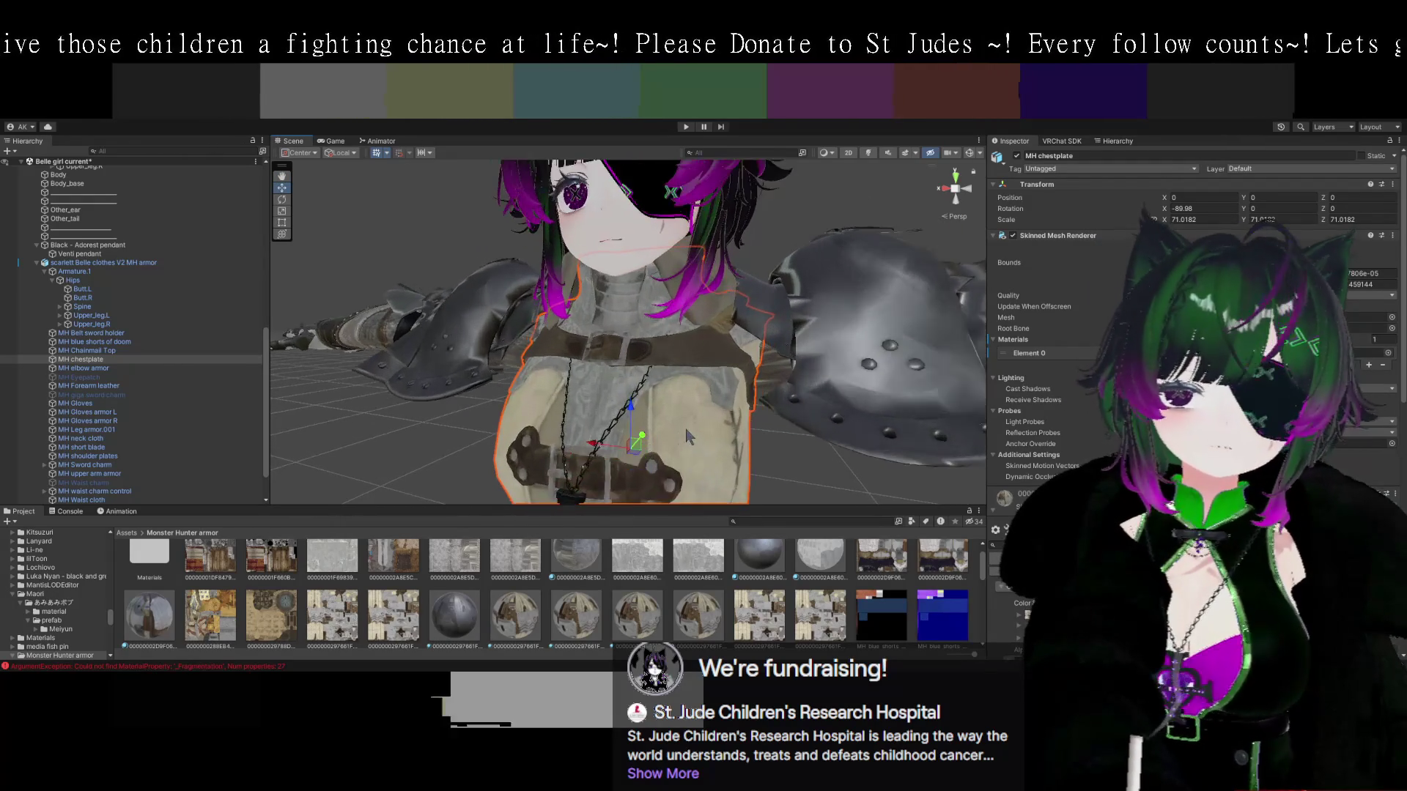
scroll(688, 437, up, 2)
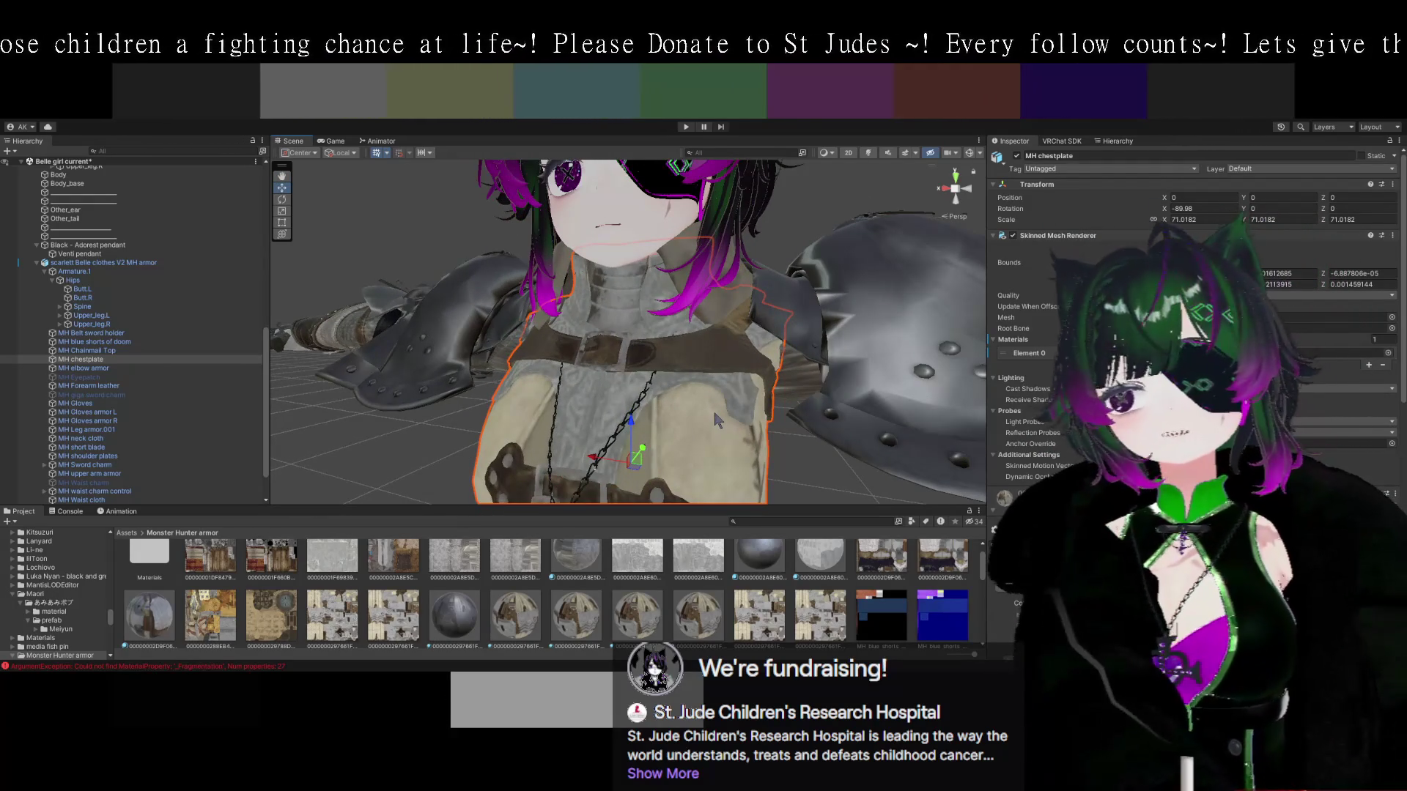
drag(649, 458, 739, 438)
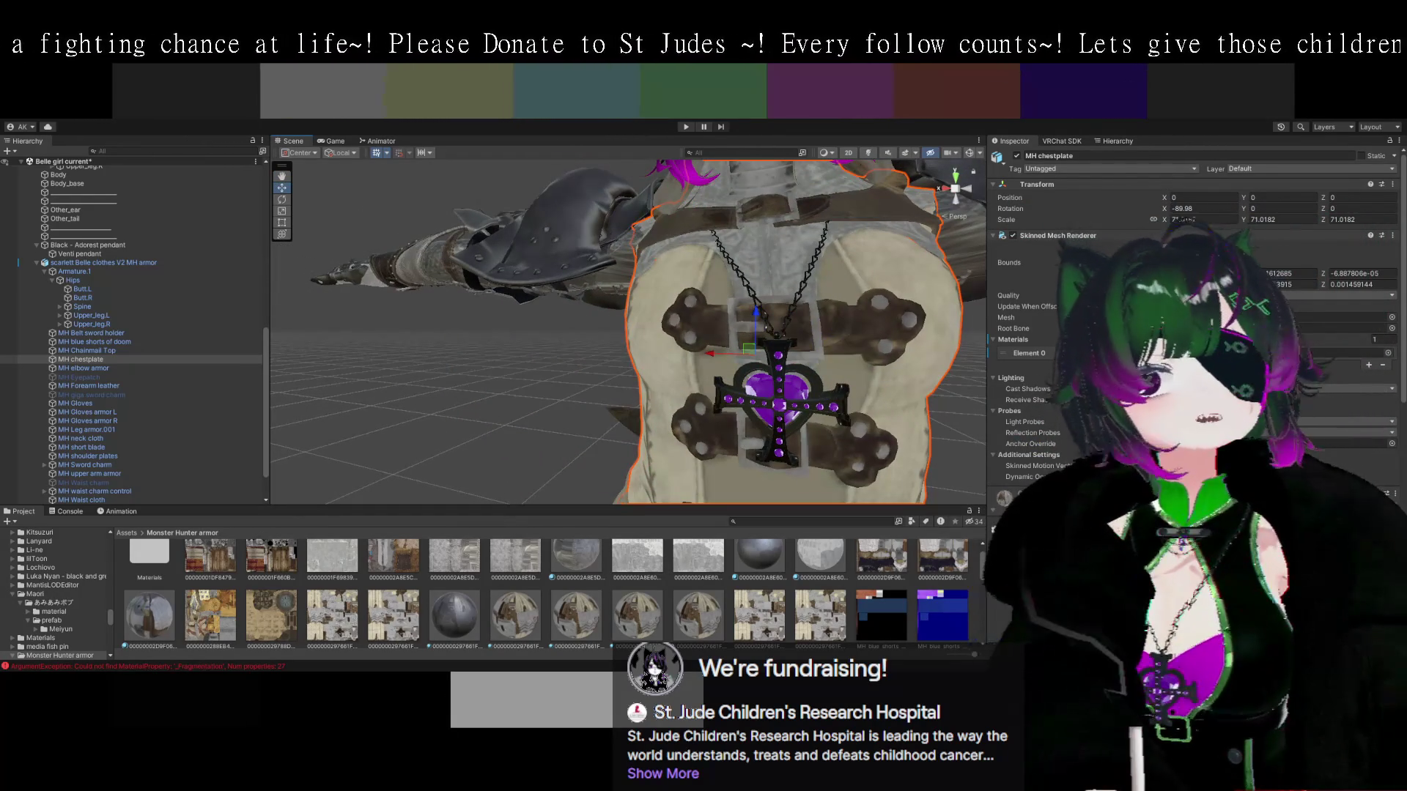
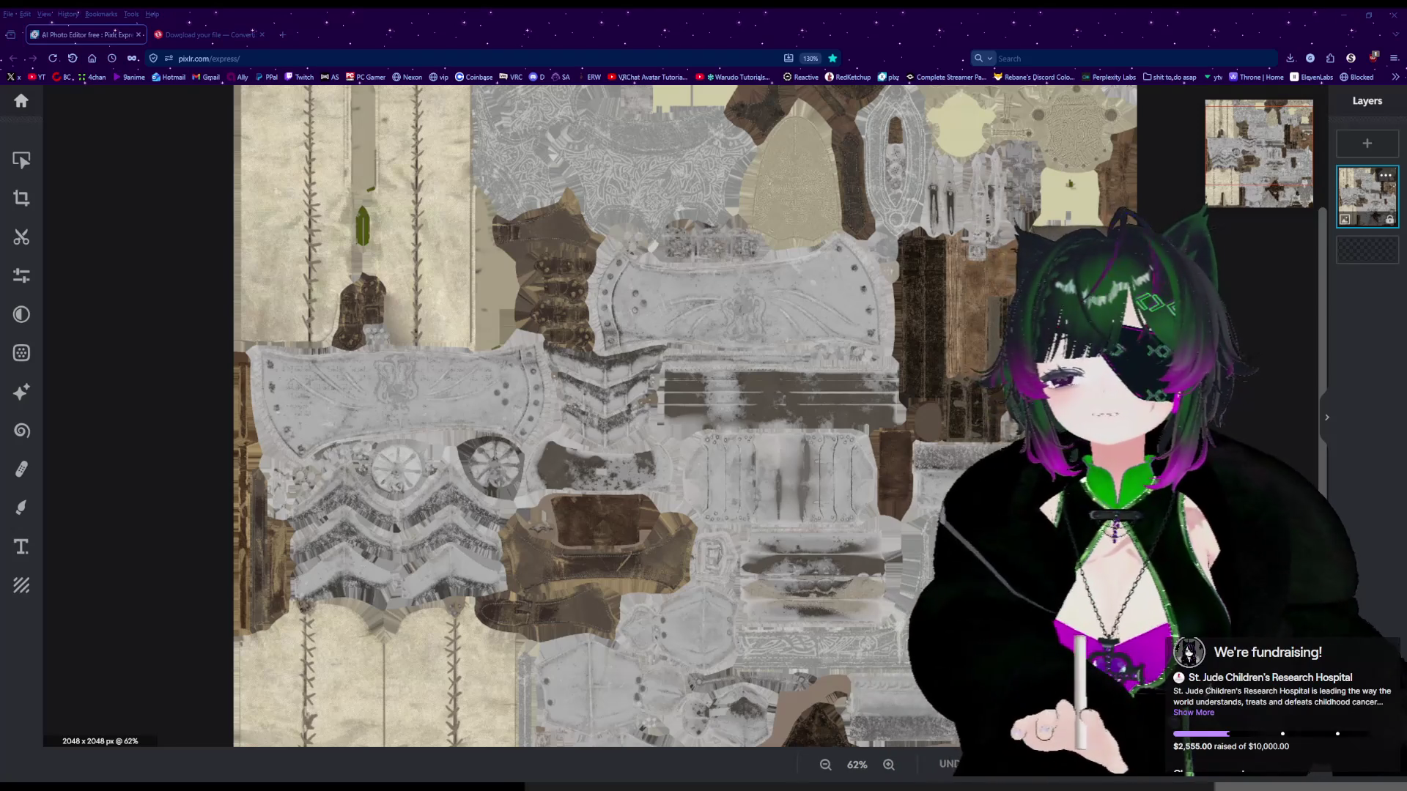
Open the Draw brush settings (white 40px brush, 20% softness) over the 2048×2048 atlas.
scroll(1000, 442, down, 2)
scroll(1000, 442, up, 2)
scroll(1001, 442, down, 3)
scroll(1000, 442, up, 2)
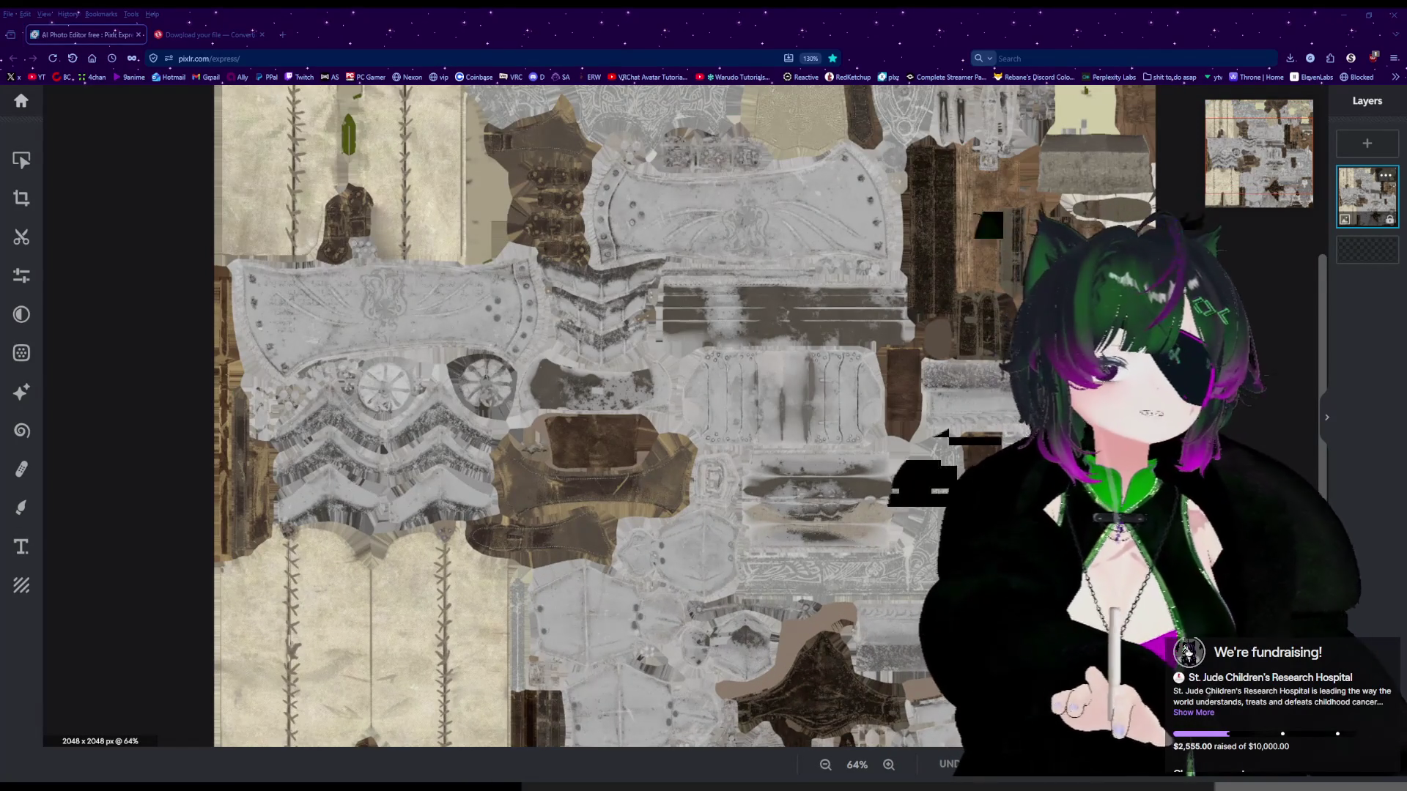
scroll(1000, 442, up, 1)
scroll(1000, 442, down, 1)
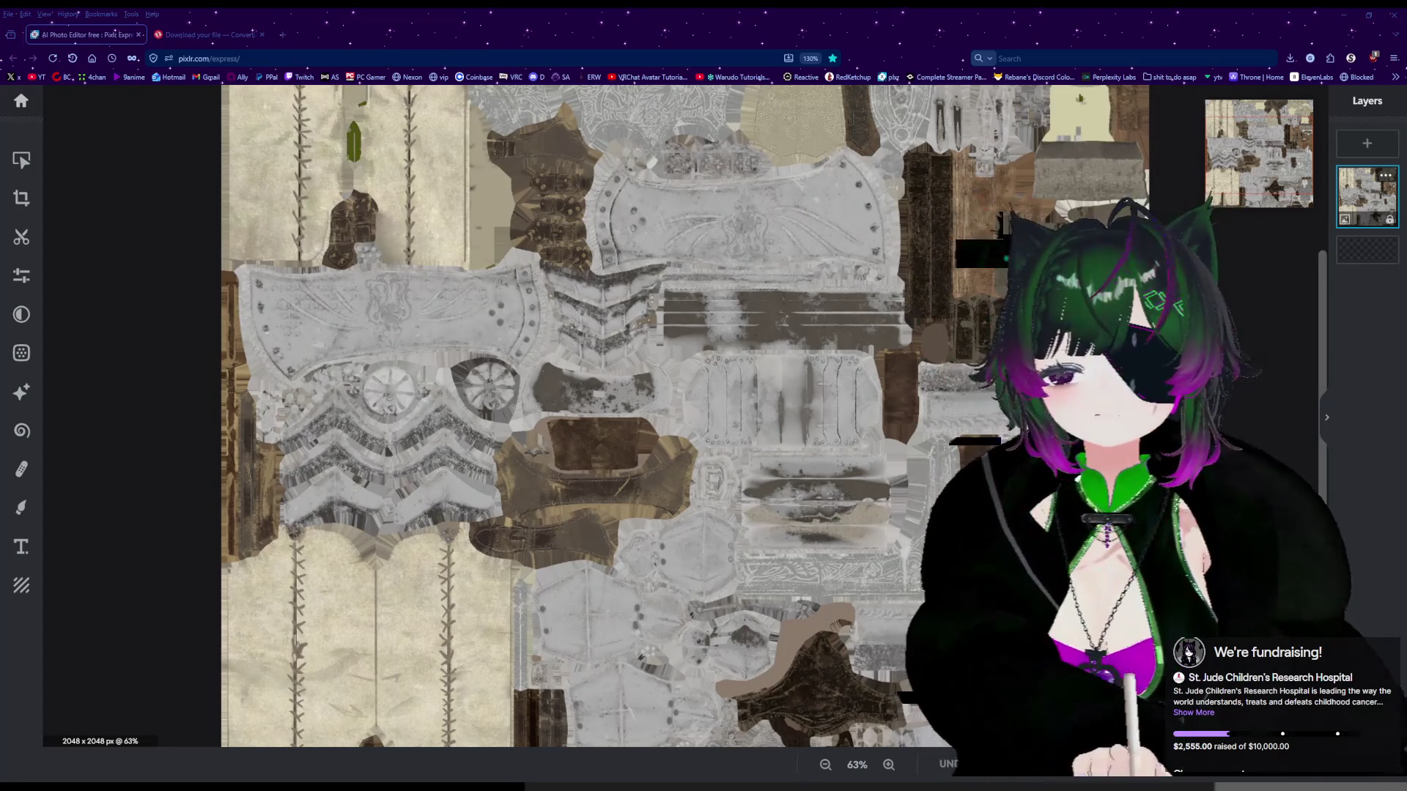
scroll(685, 615, up, 2)
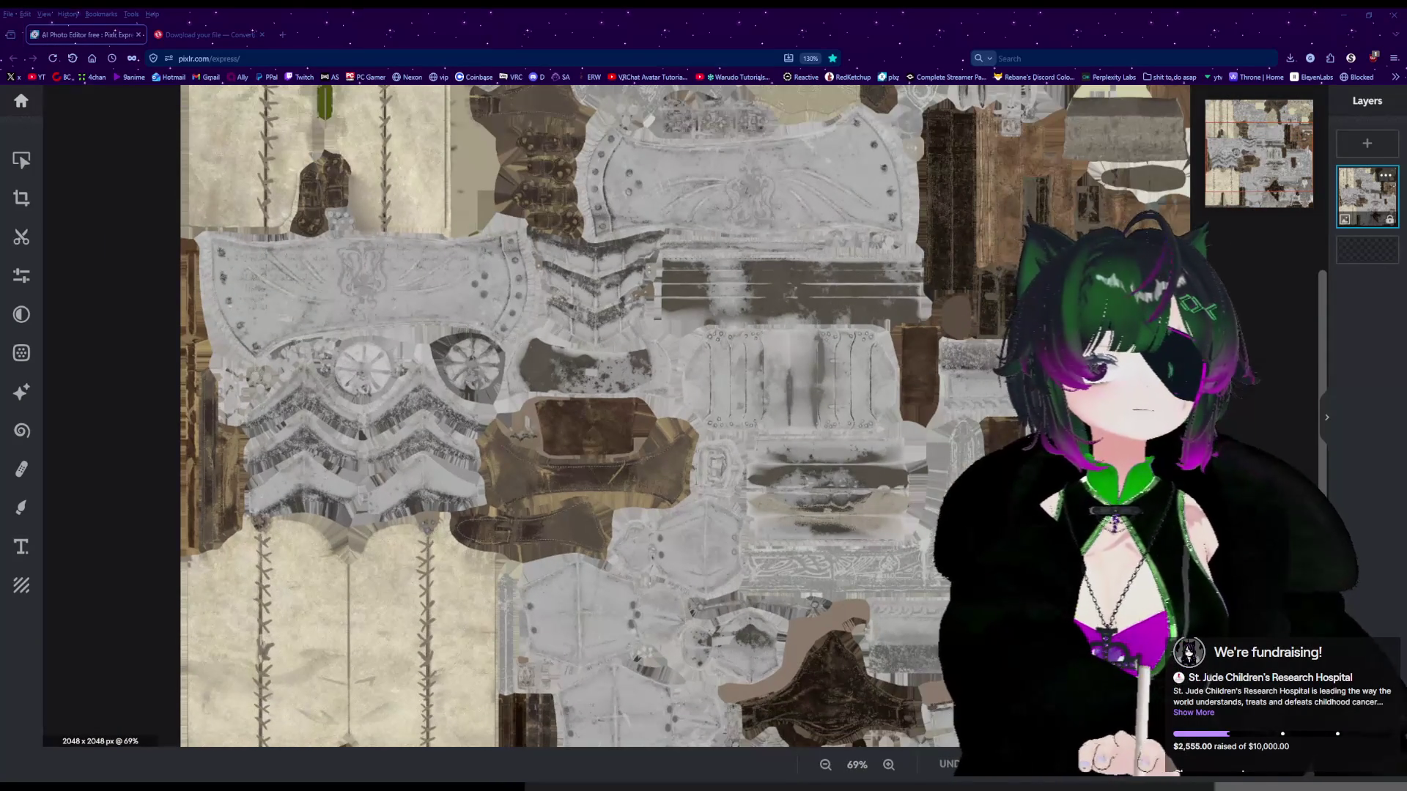
click(21, 507)
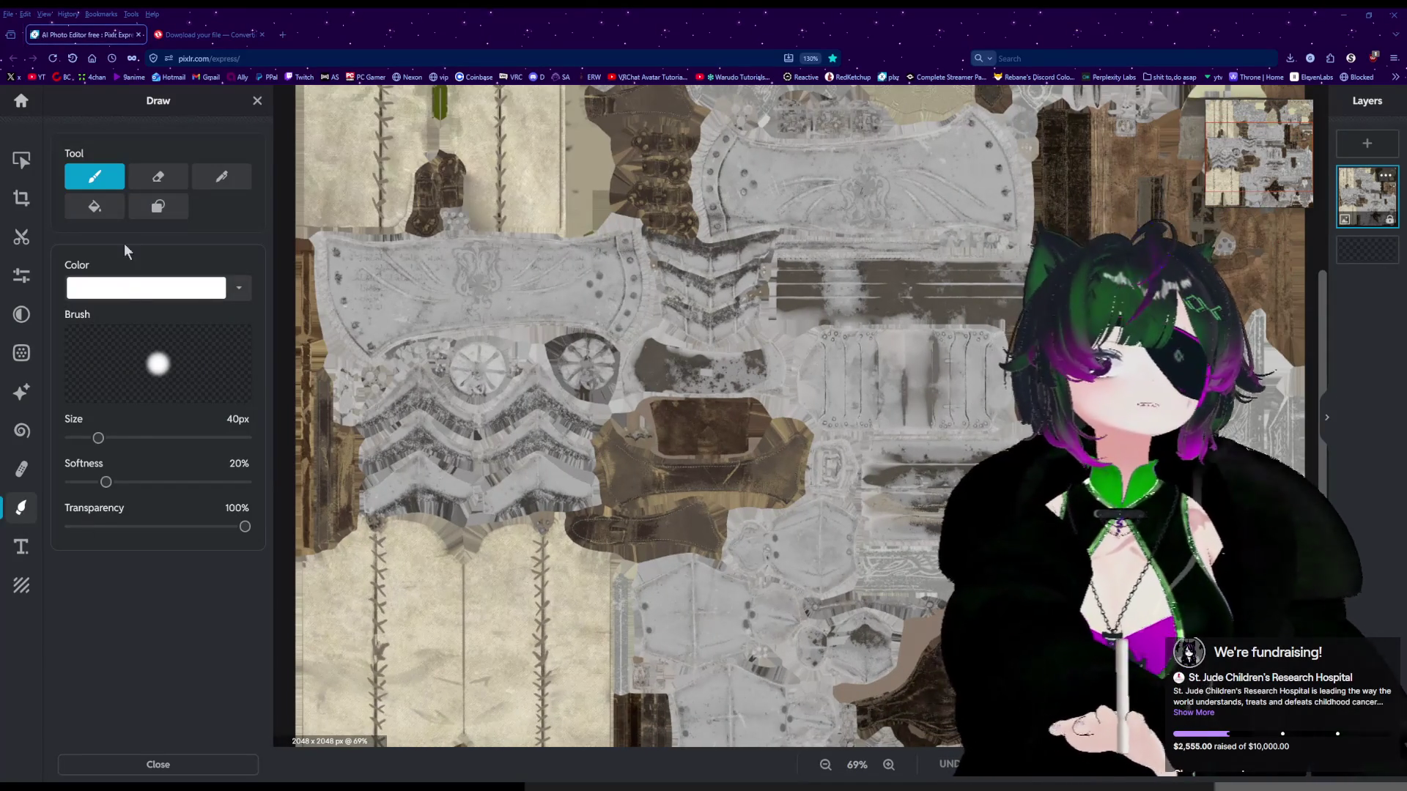
Switch to a 61px, 1% softness Eraser and clear a band of fabric below the armor.
click(158, 177)
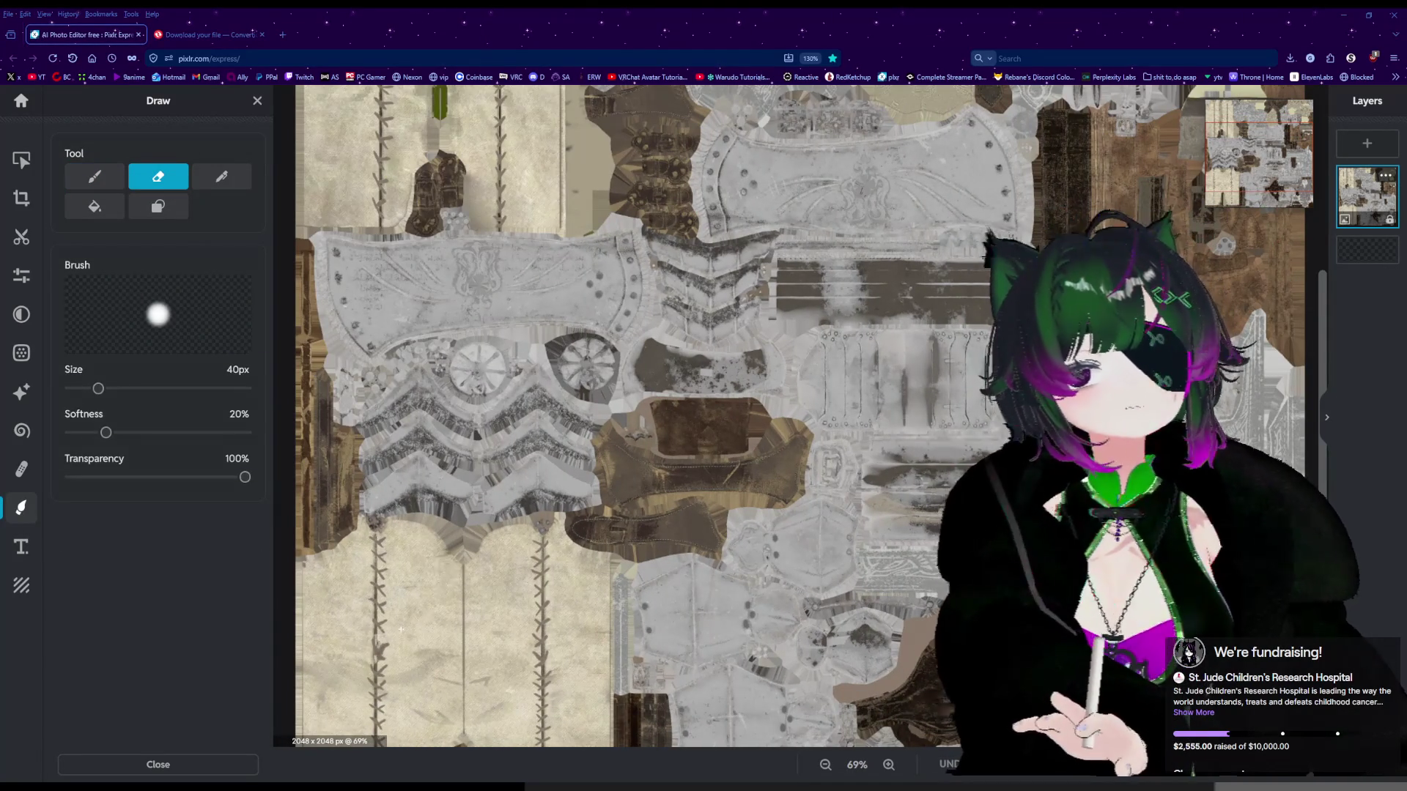
scroll(332, 645, up, 2)
scroll(338, 641, down, 2)
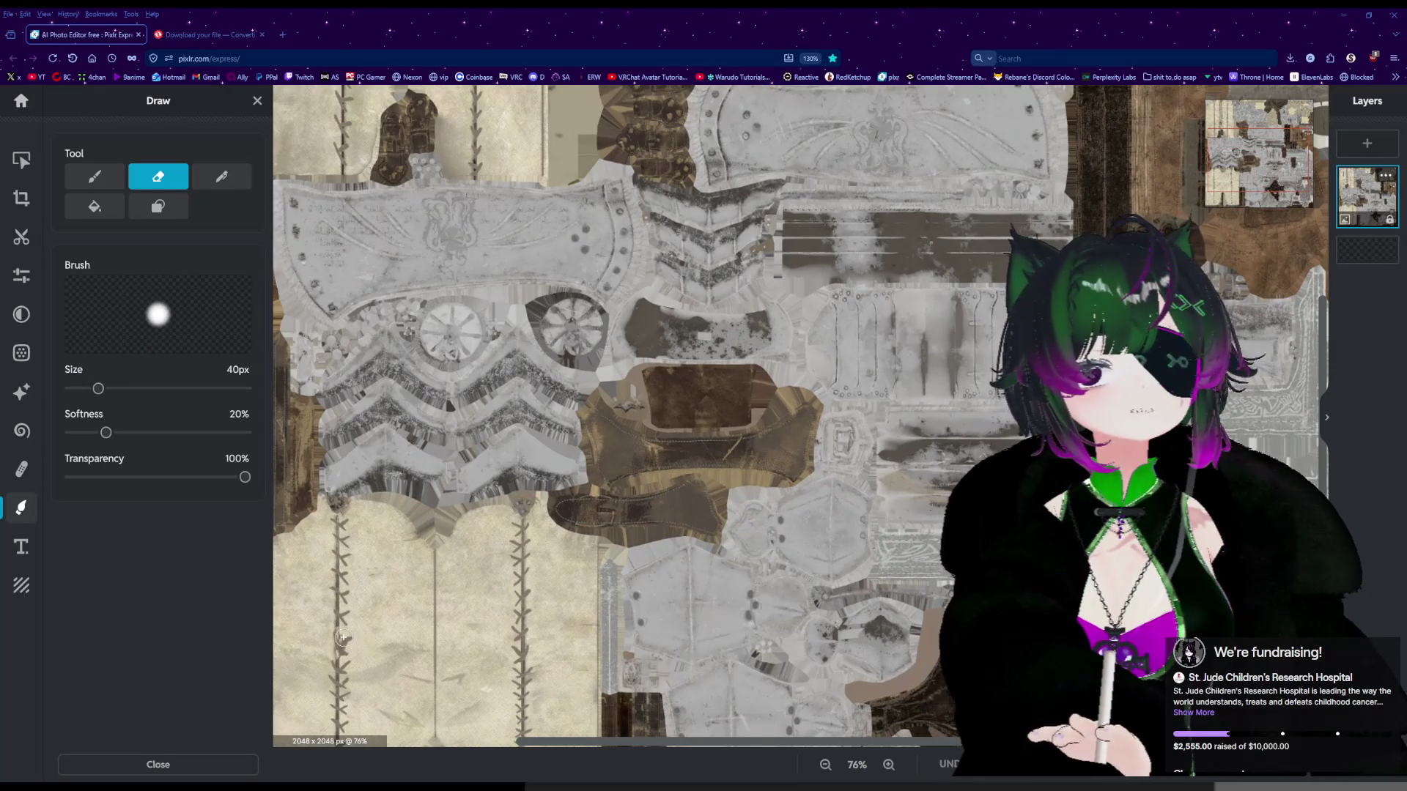
scroll(360, 535, up, 5)
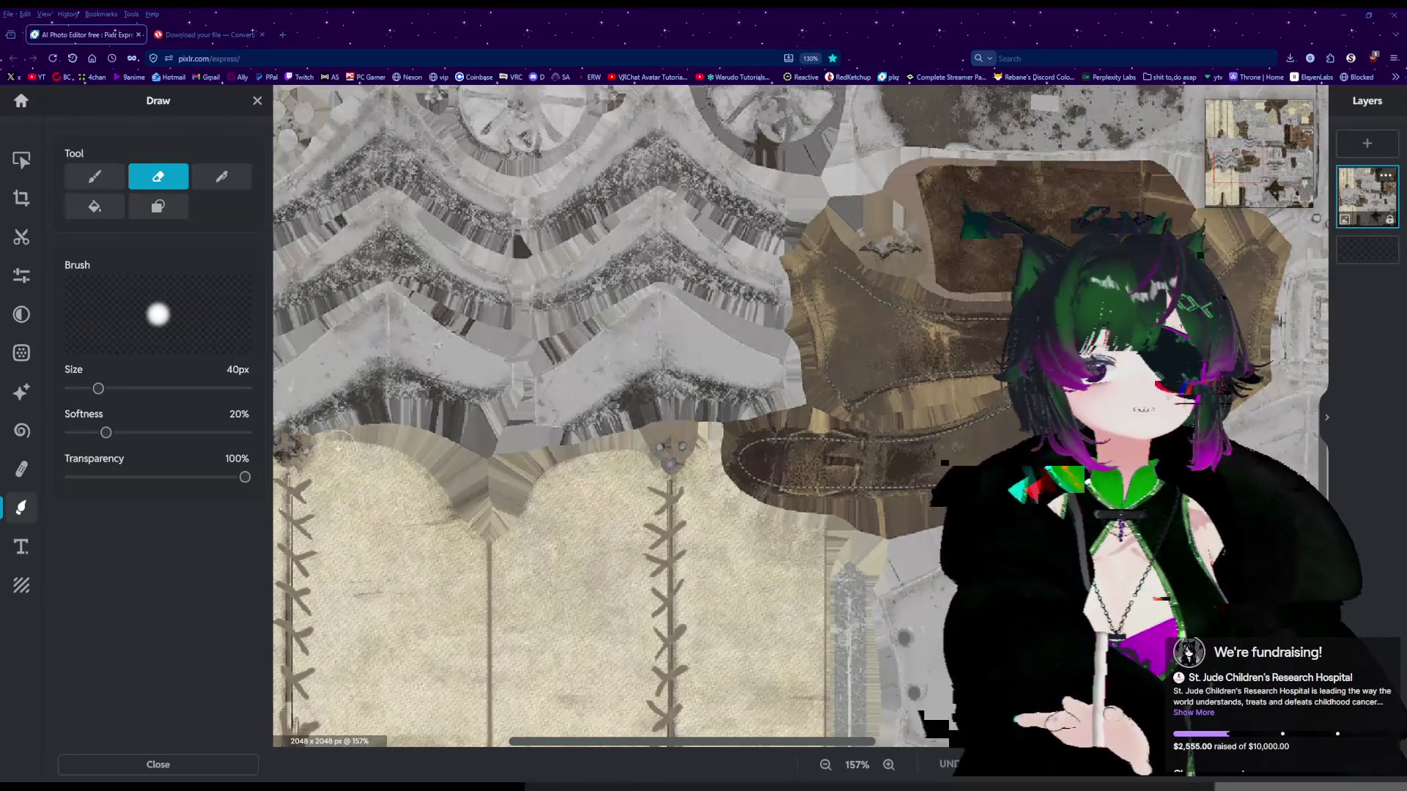
mouse_move(379, 444)
mouse_down()
mouse_move(477, 480)
mouse_move(504, 475)
mouse_up()
scroll(524, 473, up, 5)
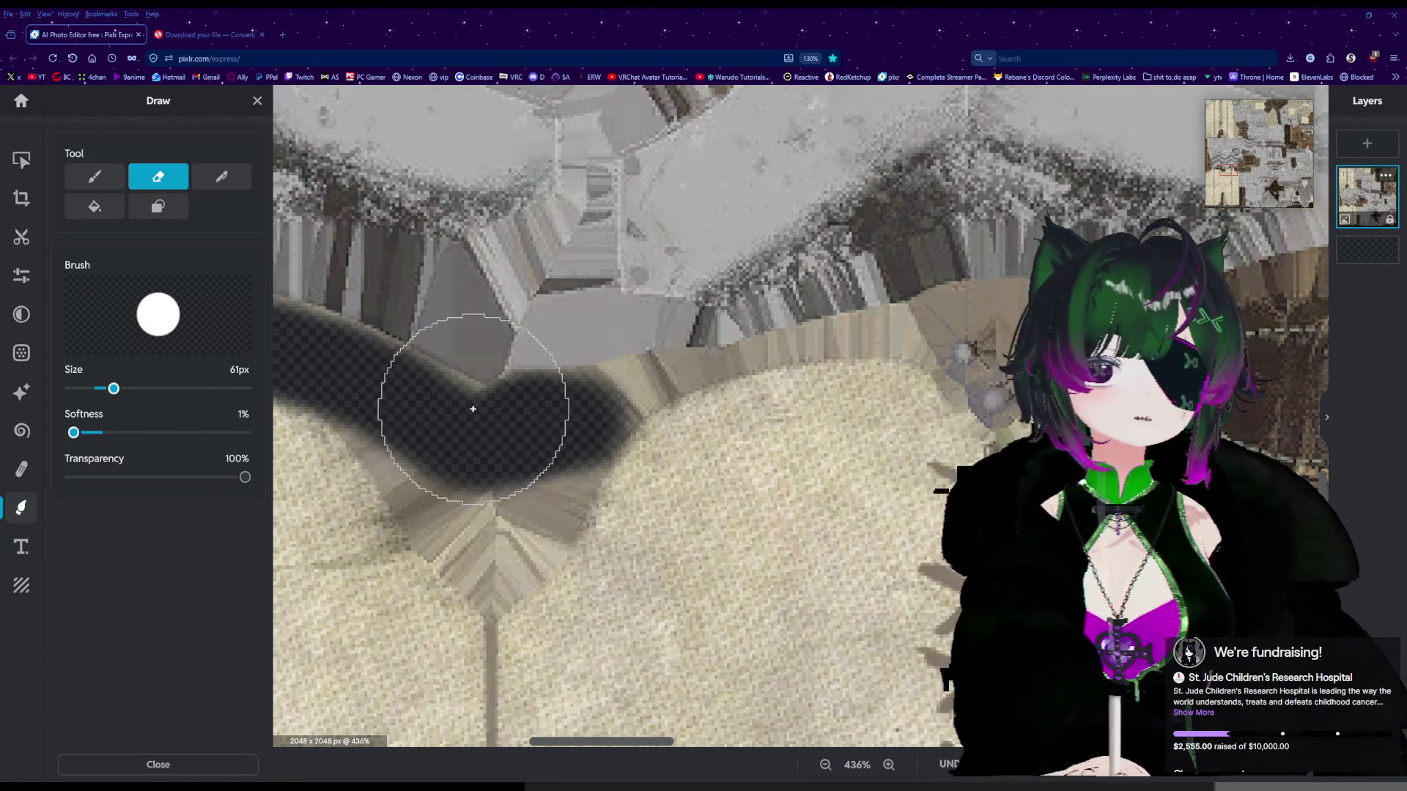
Erase a round patch of fabric under the armor and extend it up and left.
click(444, 472)
drag(441, 472, 407, 456)
scroll(406, 457, down, 10)
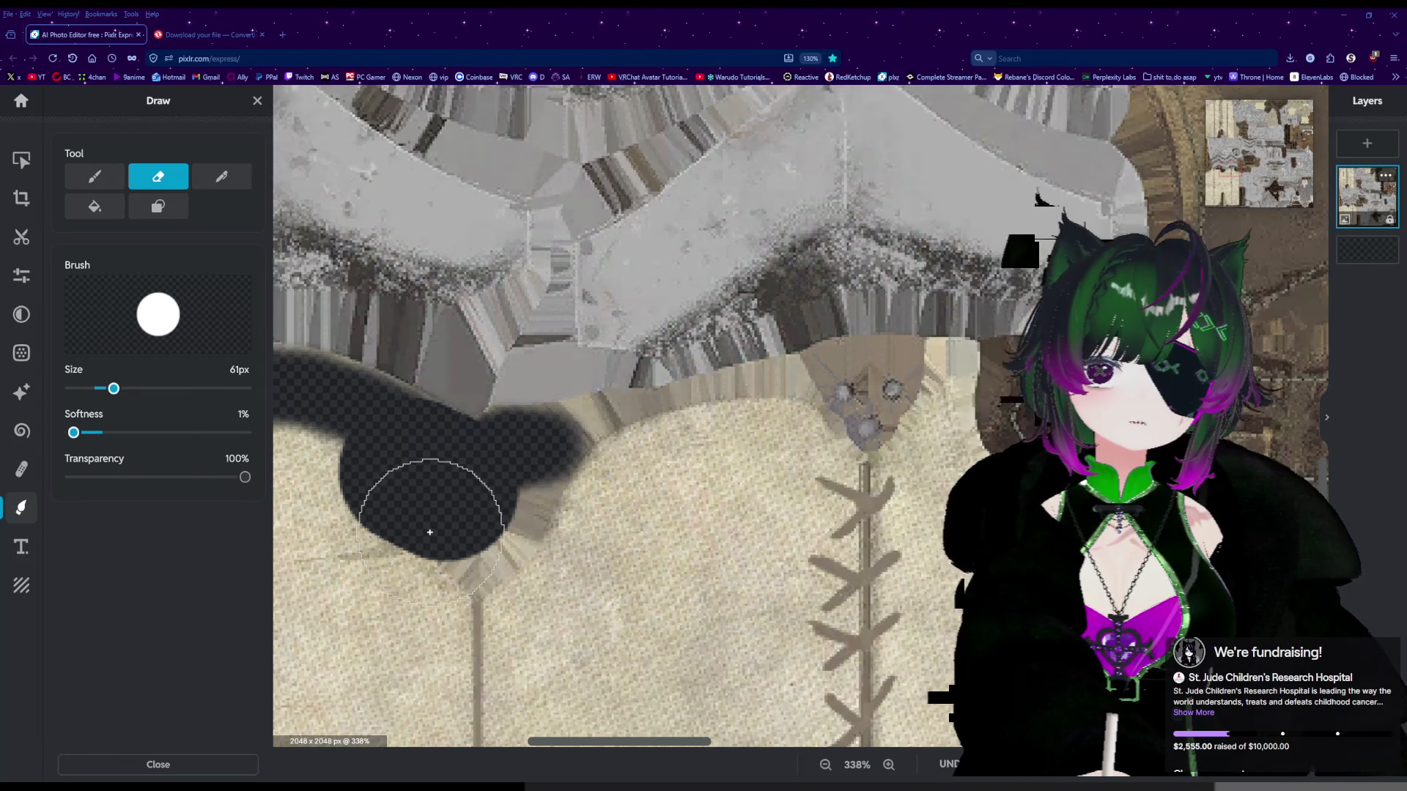
scroll(390, 539, up, 5)
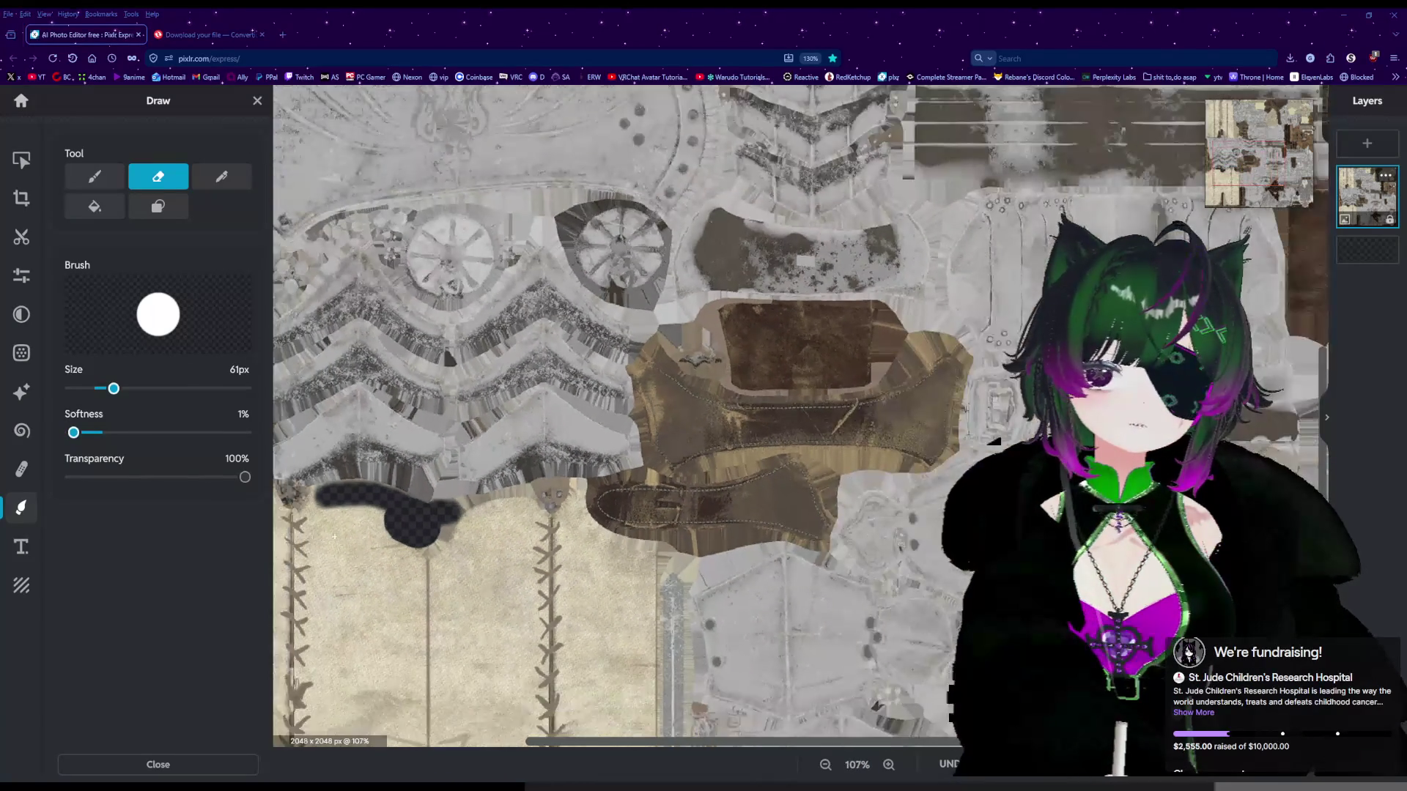
scroll(320, 528, up, 2)
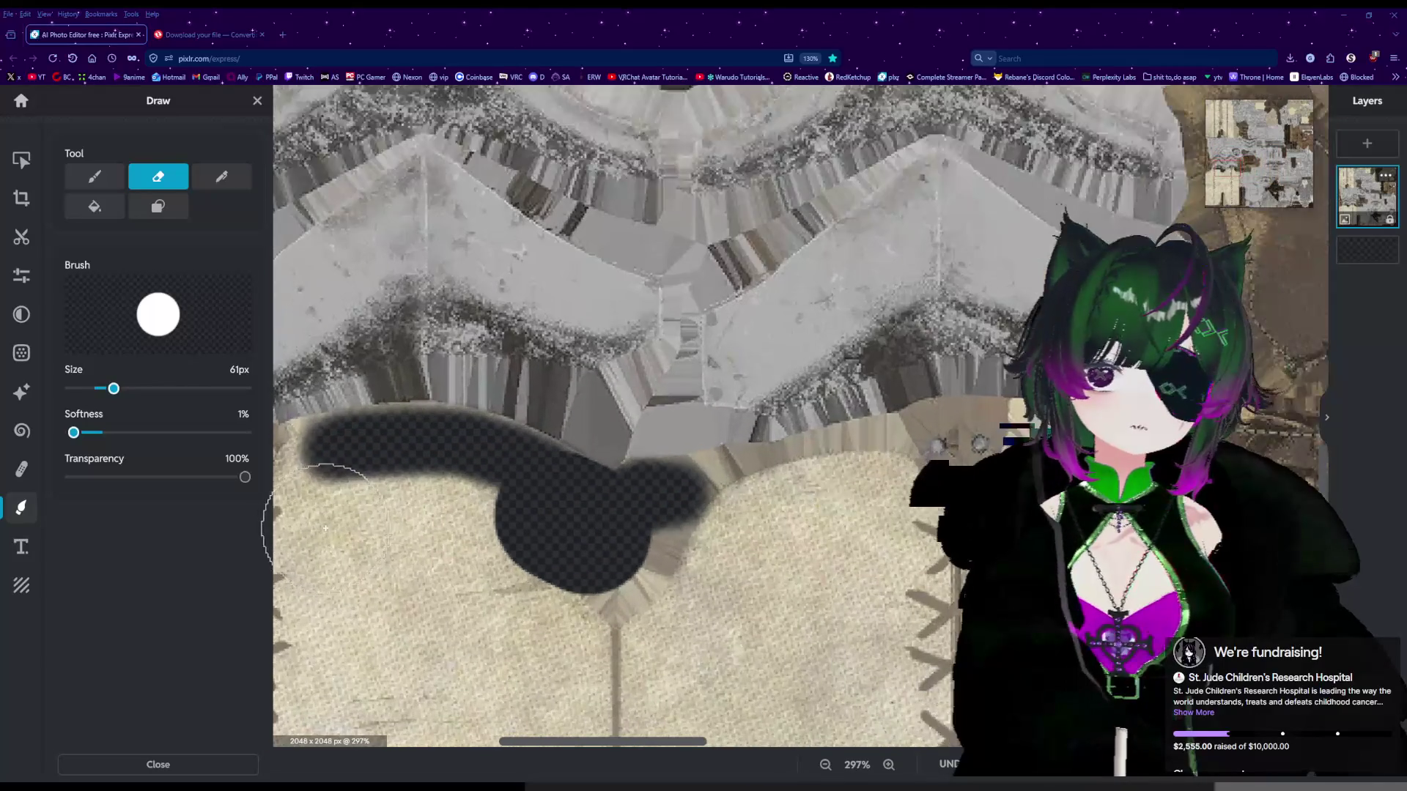
Erase a second fabric patch and join it to the first, undoing a stray upper-edge erase.
click(329, 477)
mouse_move(347, 477)
mouse_down()
mouse_move(493, 558)
mouse_move(496, 581)
mouse_up()
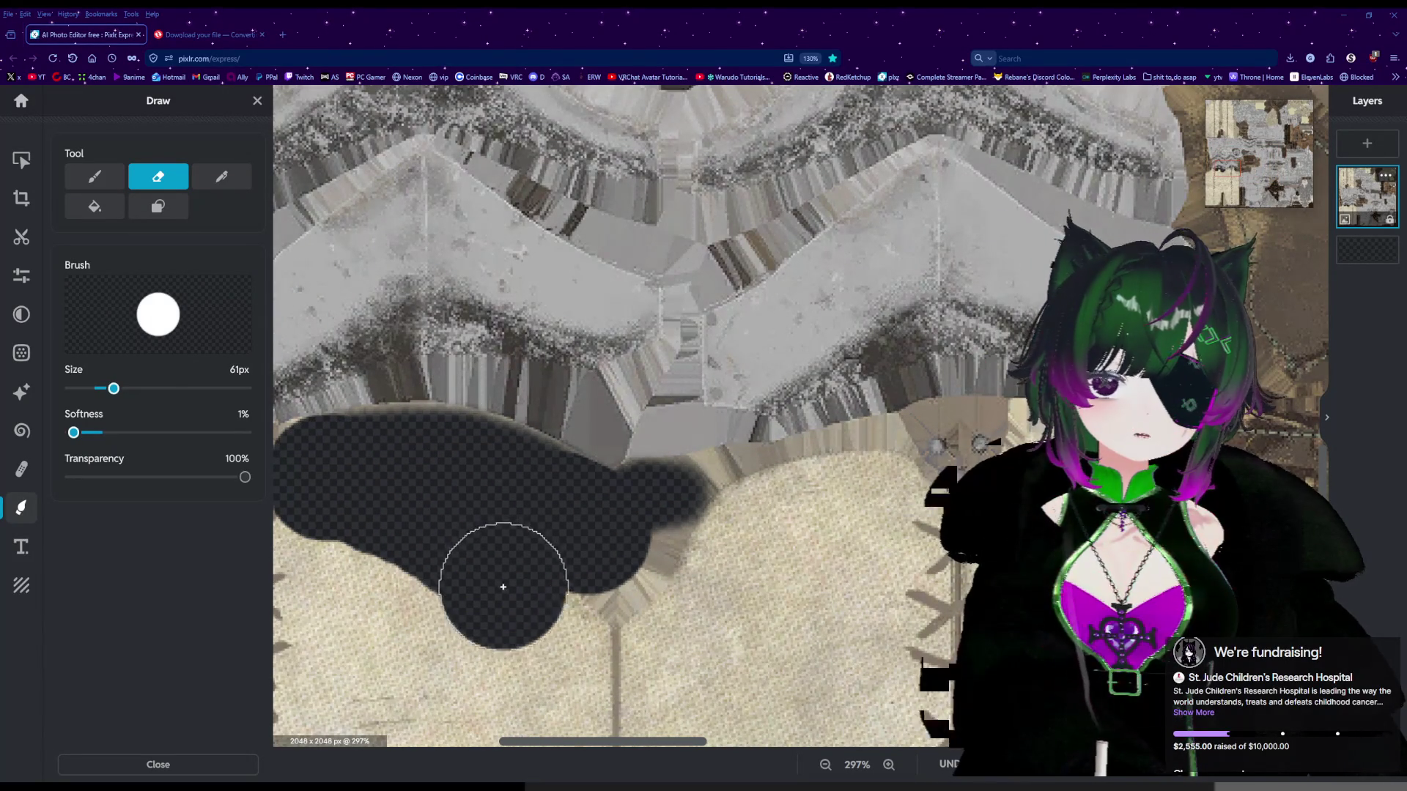
scroll(498, 583, down, 6)
scroll(484, 594, up, 9)
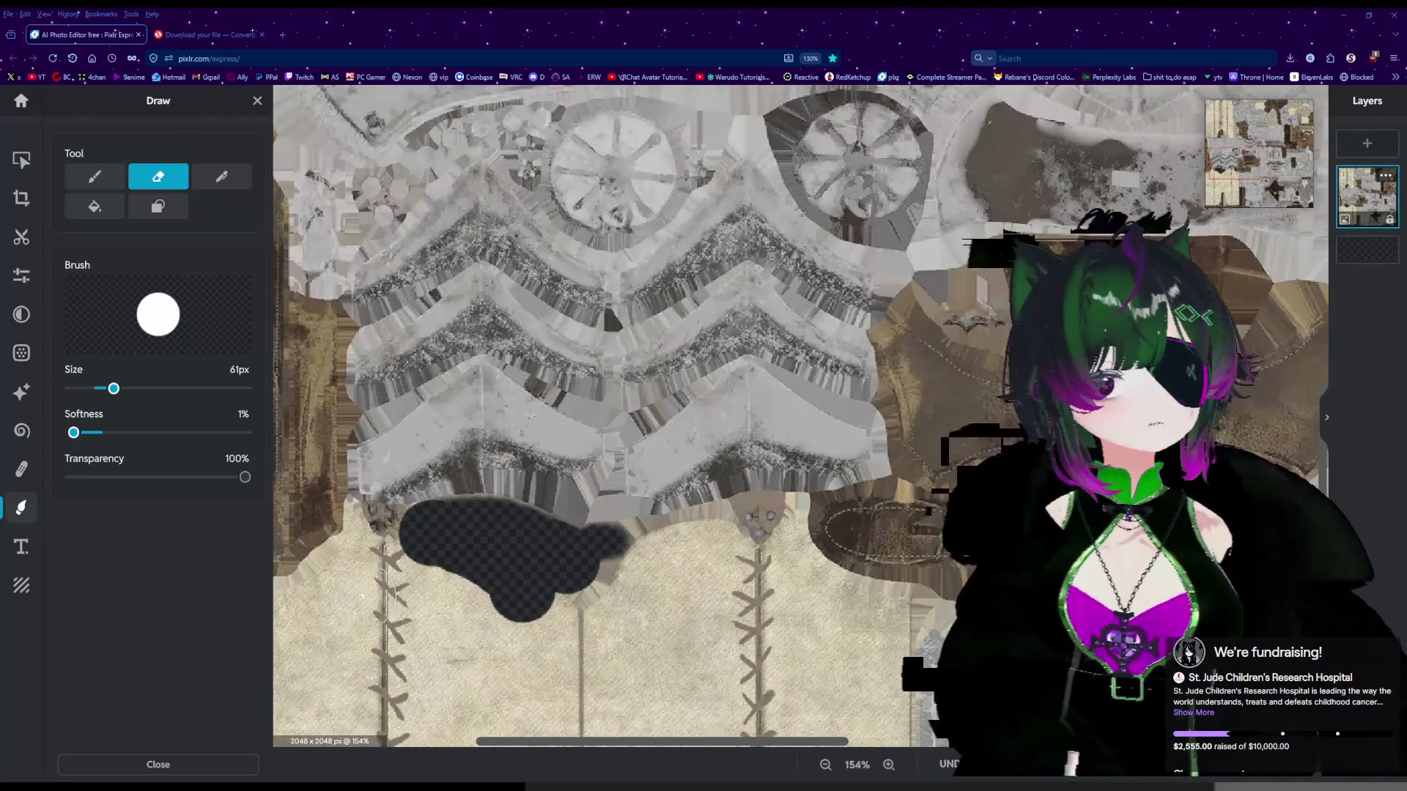
scroll(590, 508, up, 3)
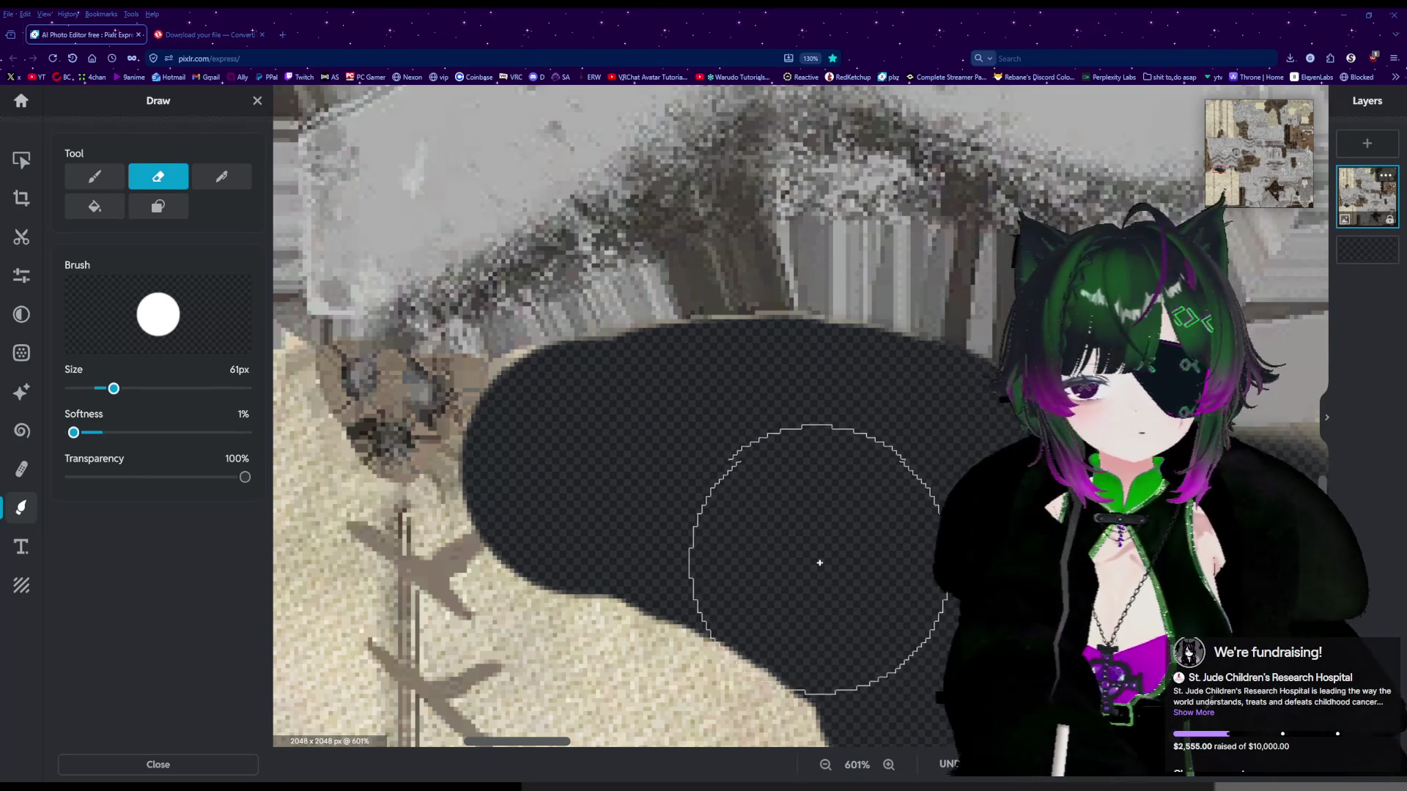
scroll(828, 505, up, 1)
scroll(846, 444, up, 2)
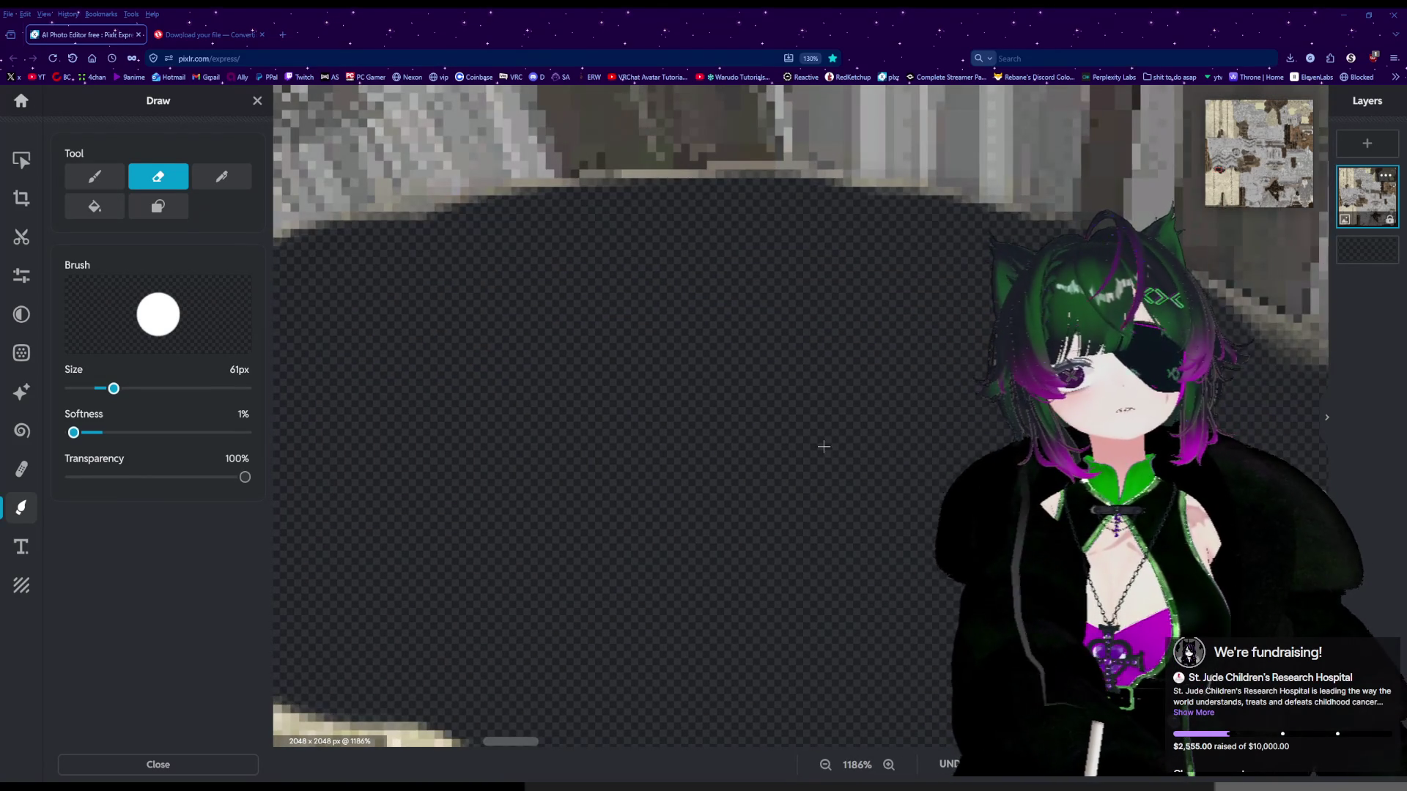
scroll(824, 444, down, 1)
click(769, 342)
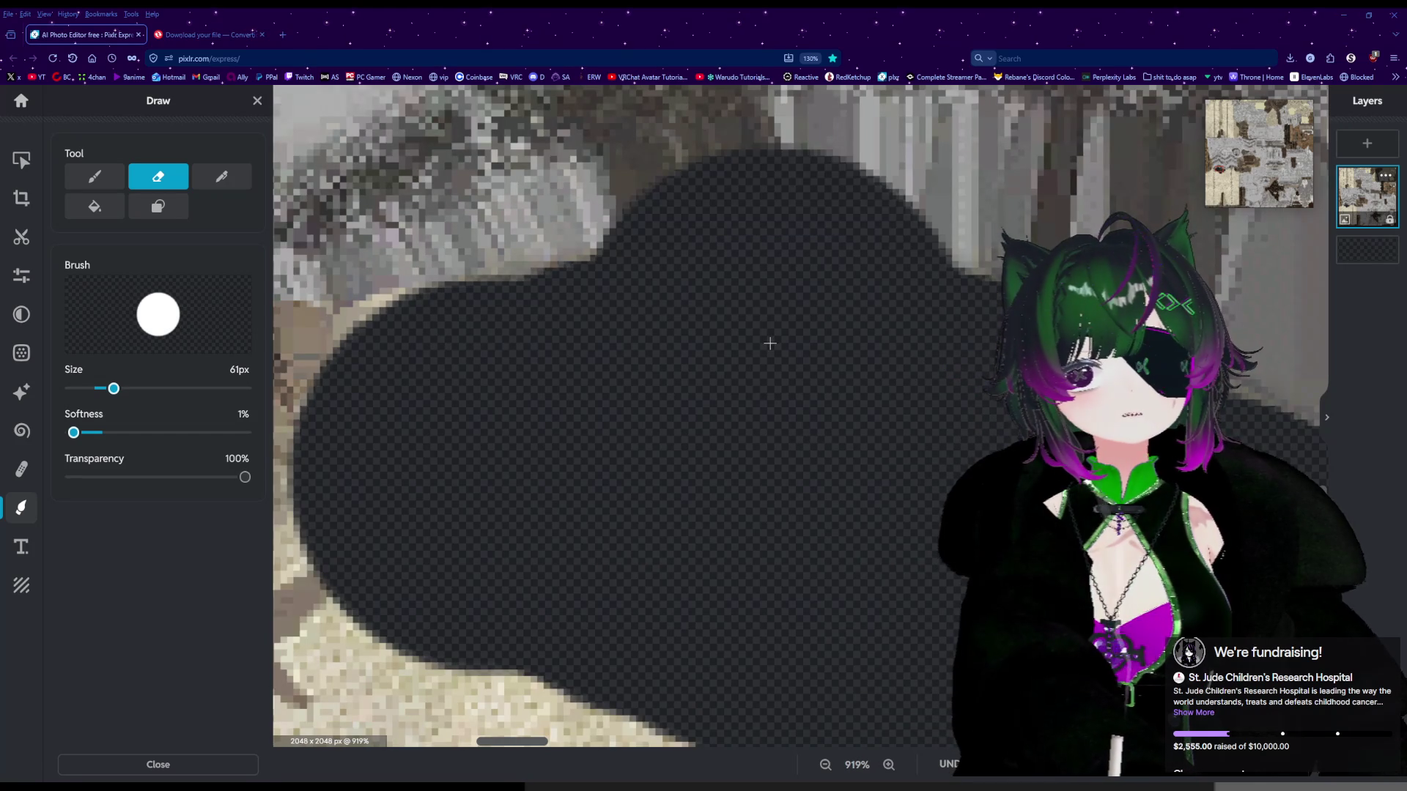
key(ctrl+z)
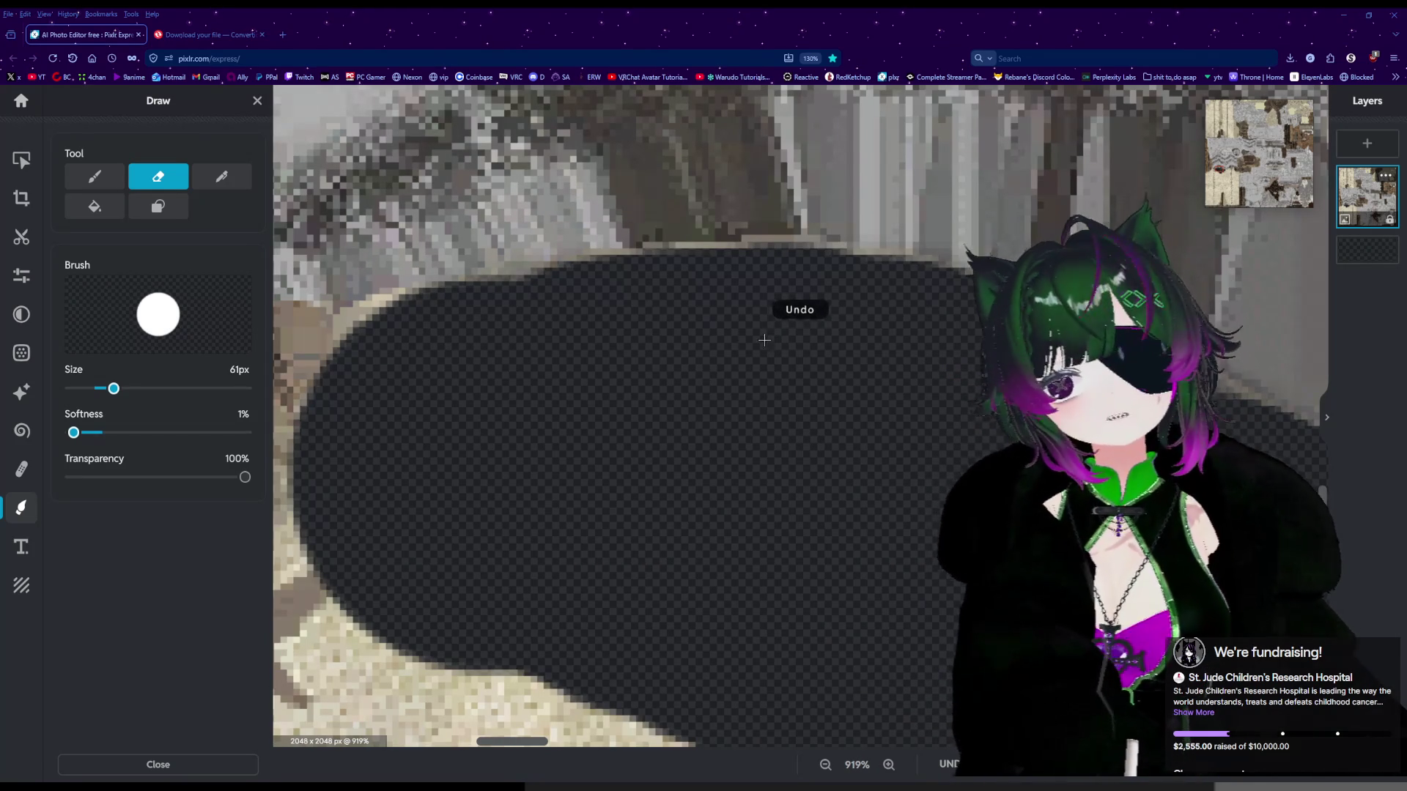
Reduce the eraser size from 61px through 37px down to 24px.
drag(114, 388, 96, 388)
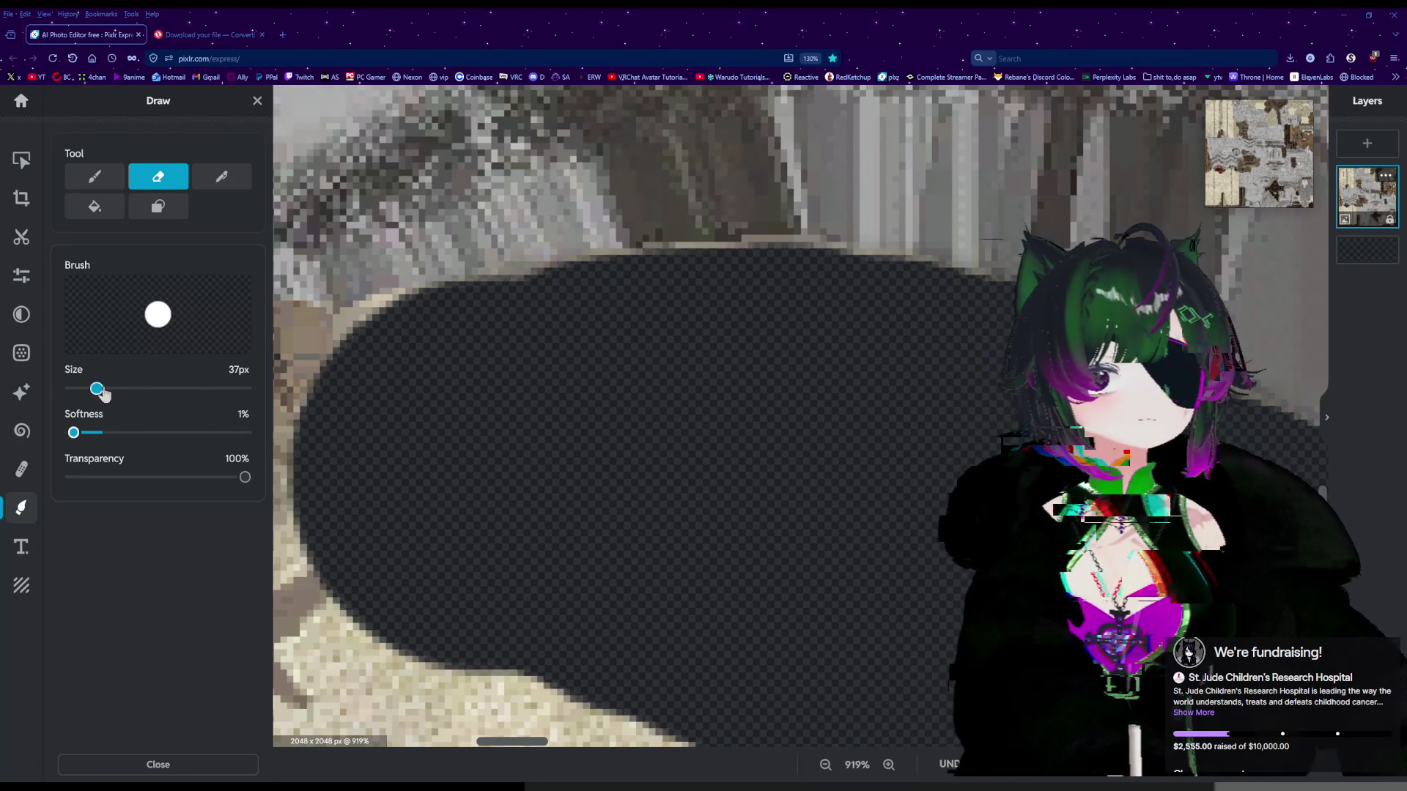
scroll(704, 442, up, 1)
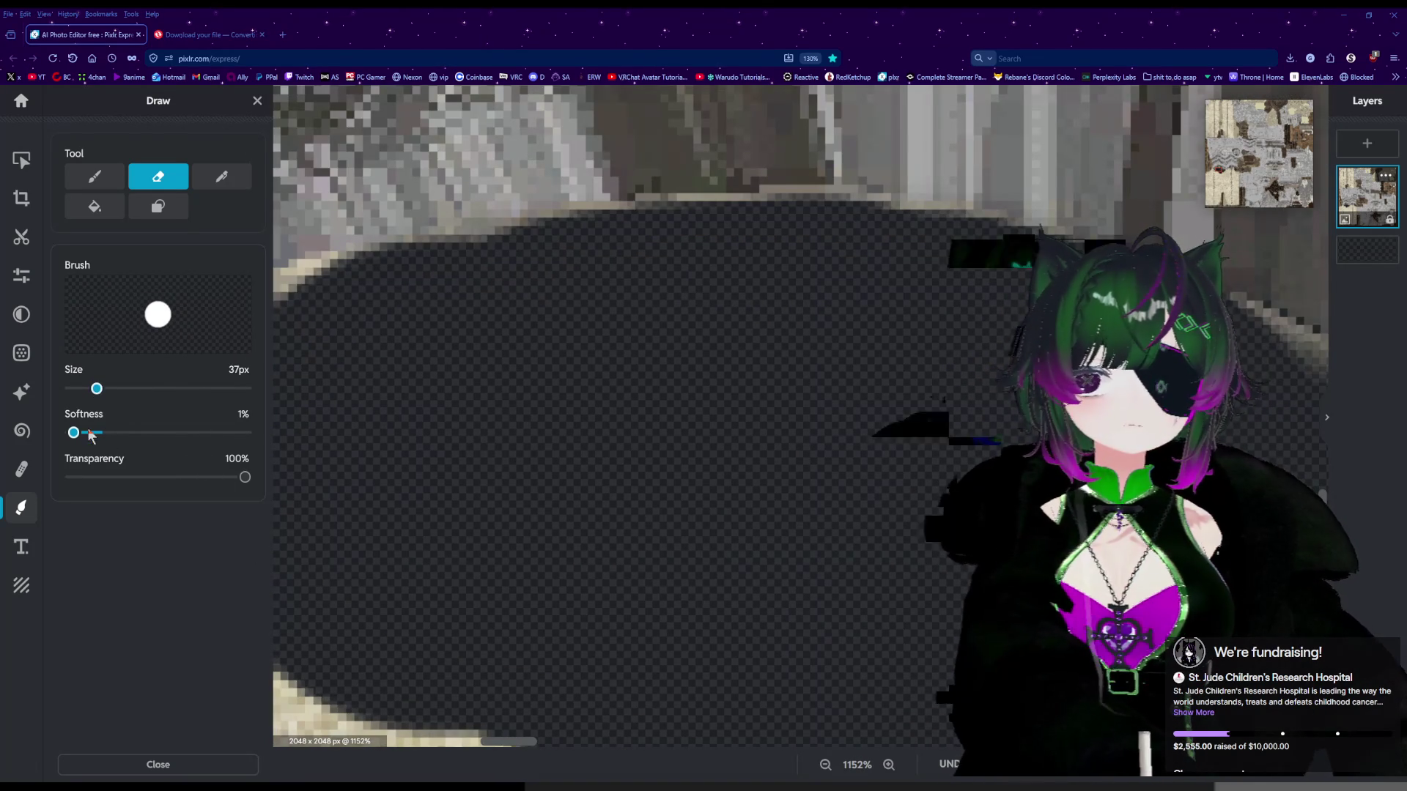
drag(96, 388, 87, 388)
scroll(748, 412, up, 2)
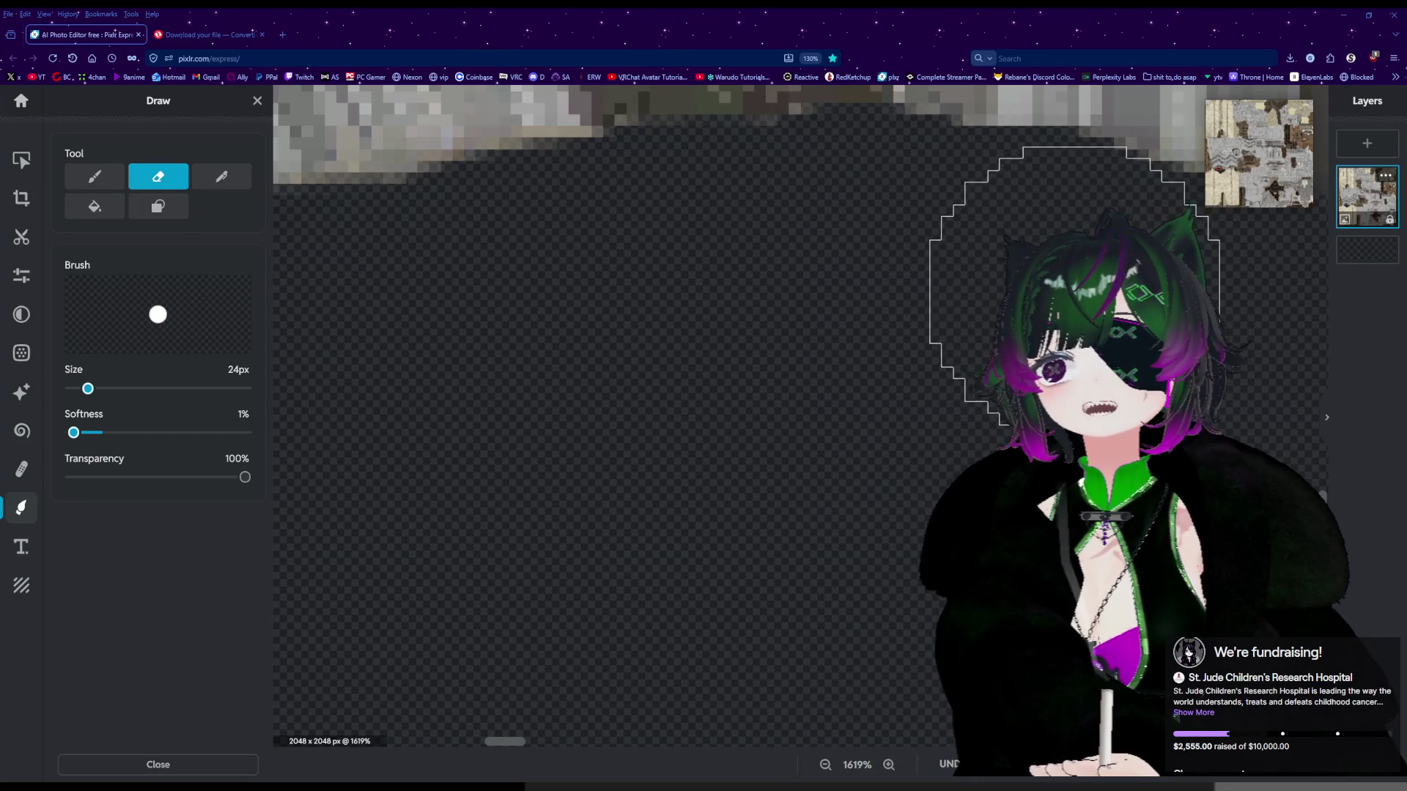
Clear leftover pixels along the armor's edge with the 24px eraser.
scroll(1074, 286, down, 2)
drag(502, 743, 583, 743)
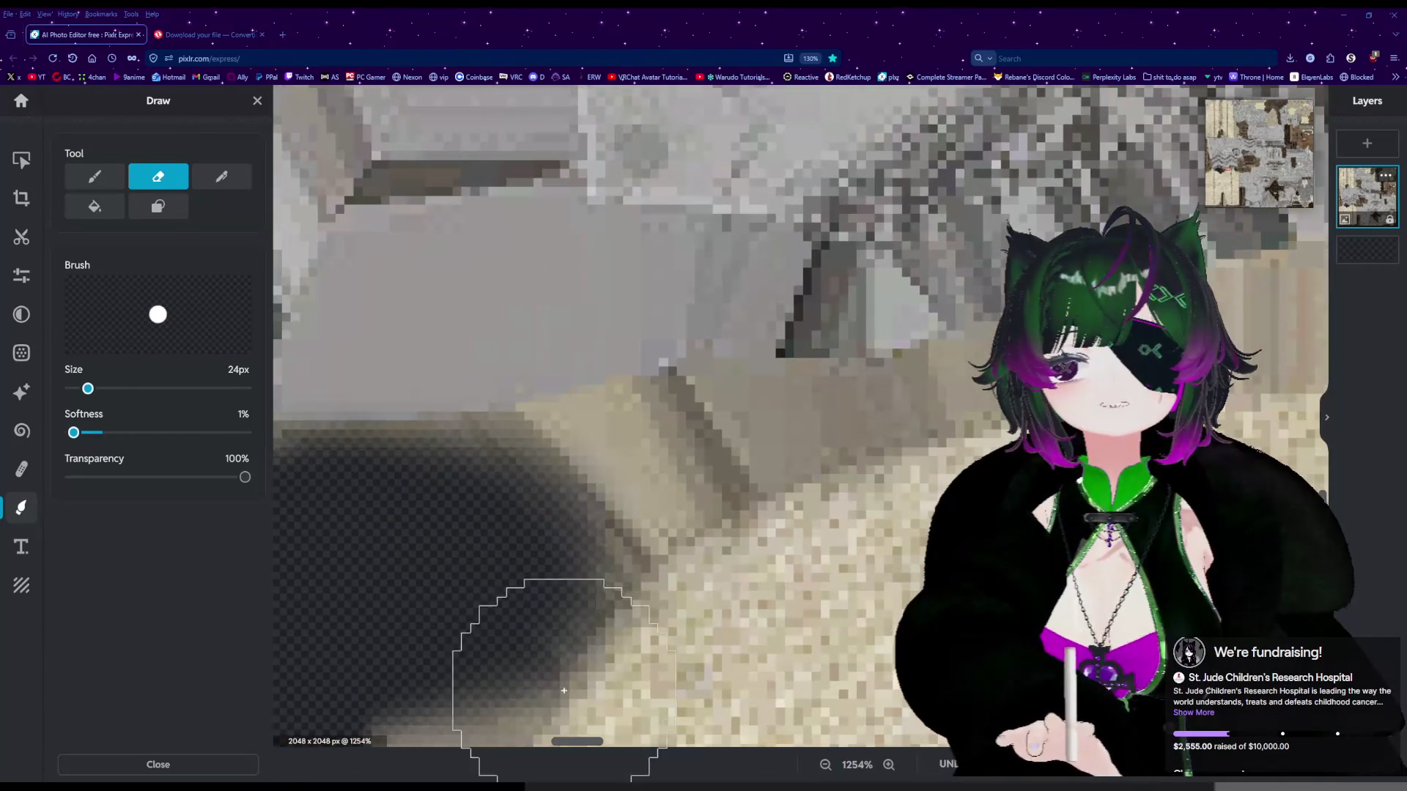
scroll(496, 565, up, 1)
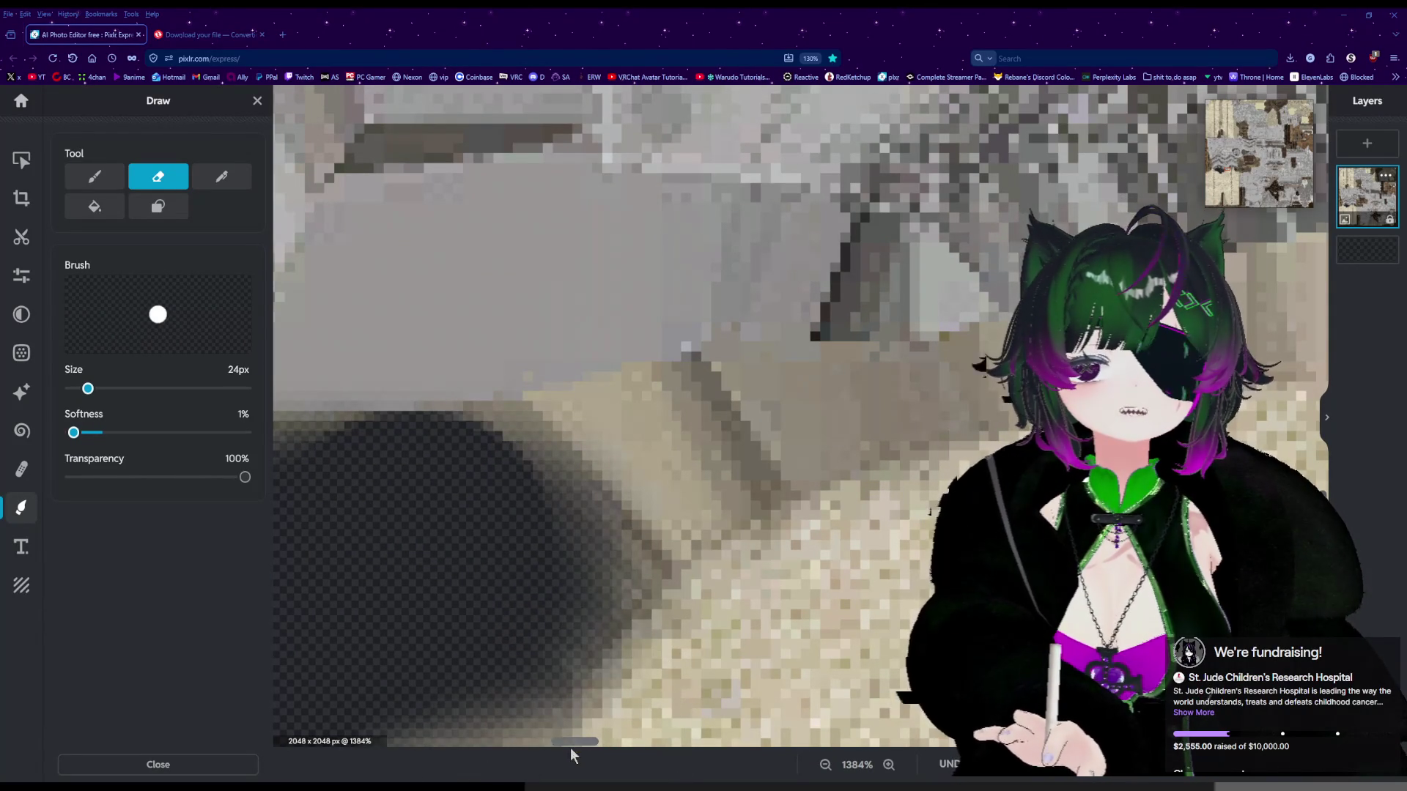
scroll(615, 561, up, 3)
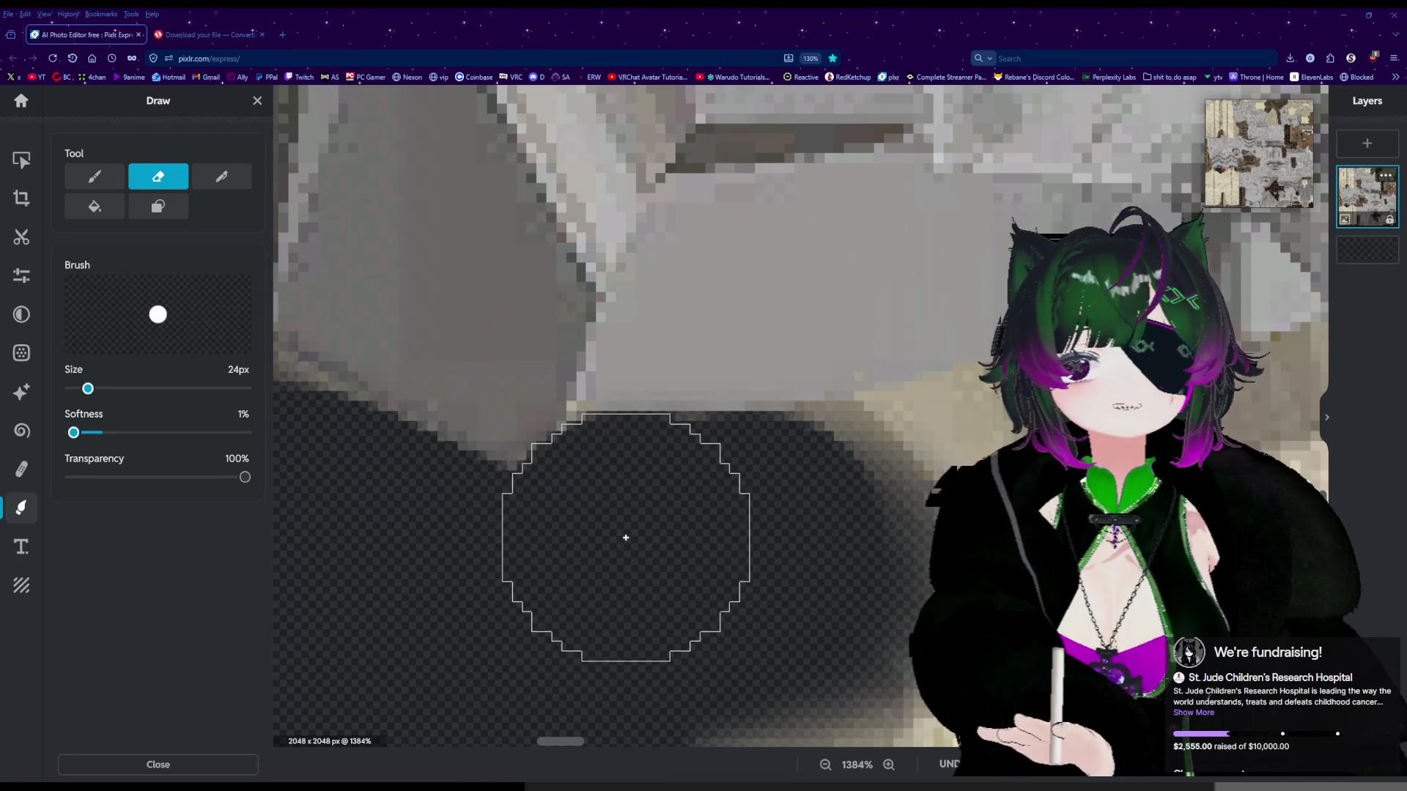
drag(816, 535, 904, 520)
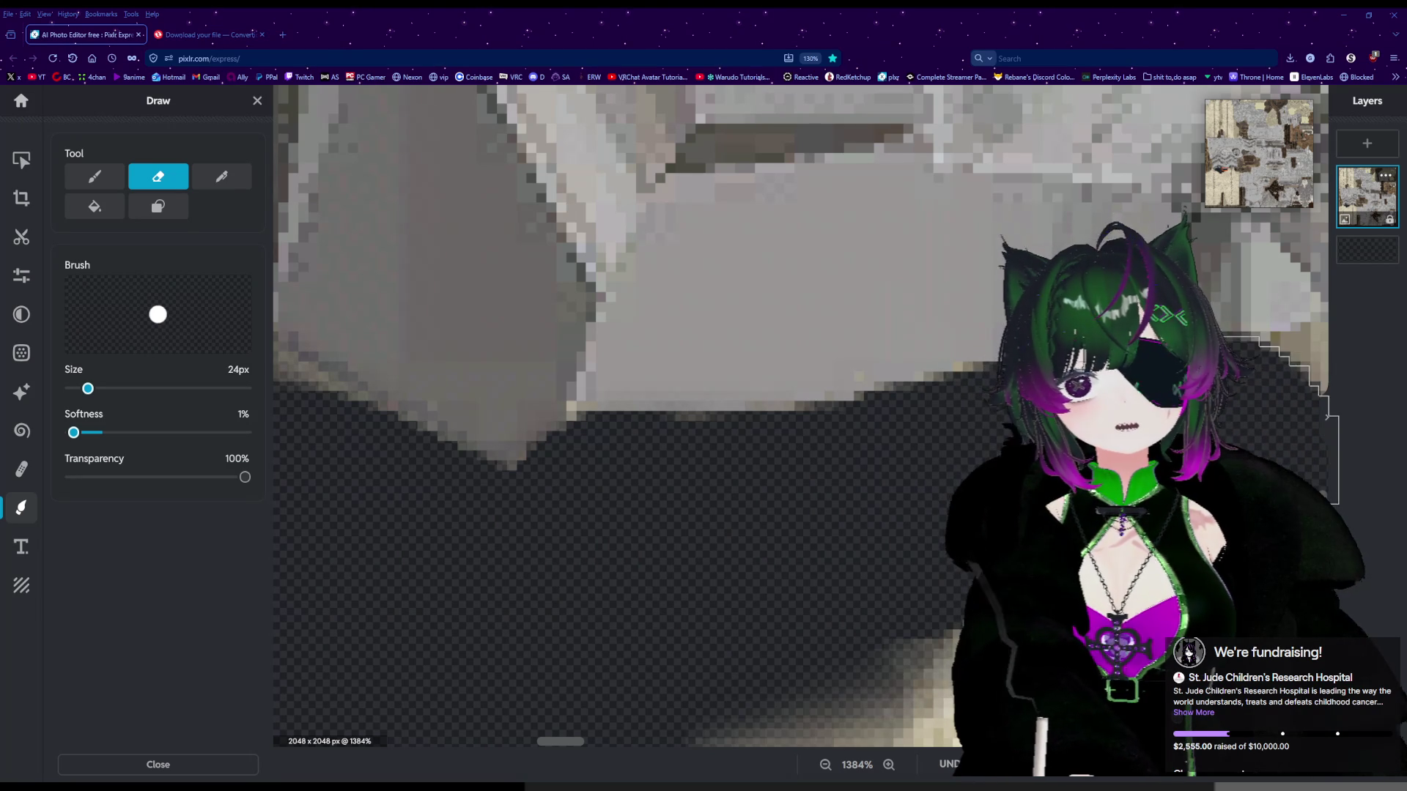
Extend the transparent band further right along the textured edge.
scroll(799, 414, down, 4)
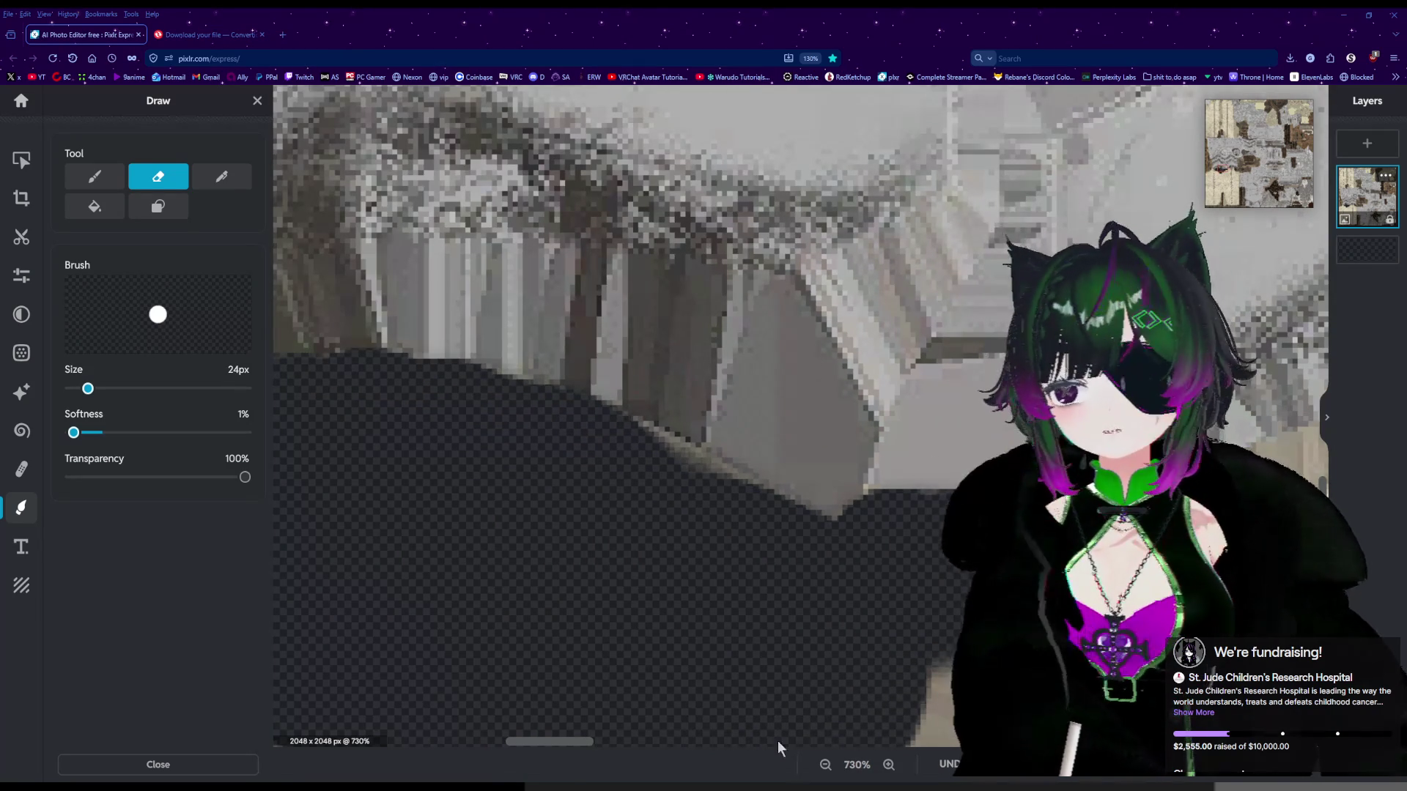
drag(543, 741, 605, 743)
scroll(433, 561, up, 1)
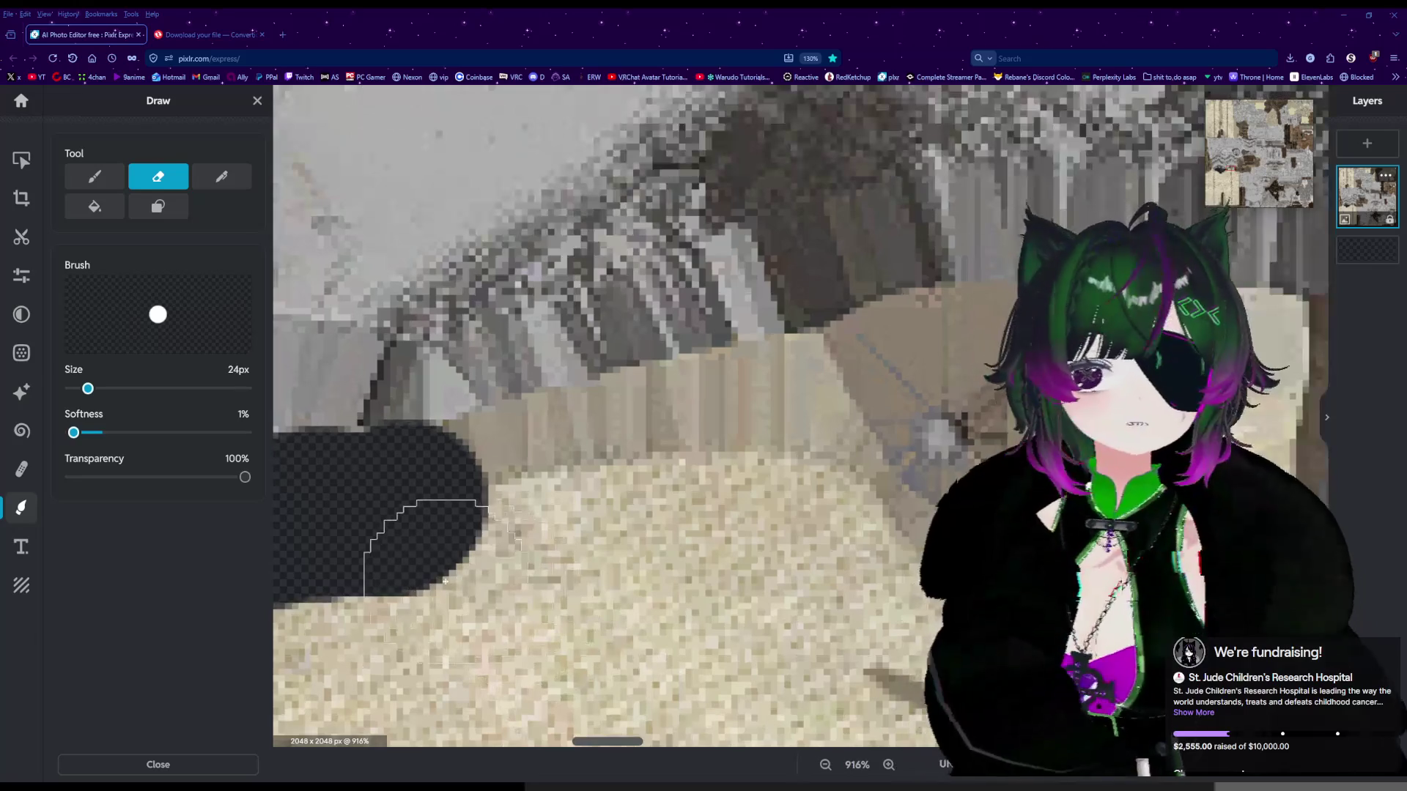
scroll(433, 561, up, 1)
mouse_move(432, 493)
mouse_down()
mouse_move(647, 457)
mouse_move(675, 430)
mouse_move(760, 407)
mouse_move(809, 416)
mouse_move(826, 395)
mouse_move(922, 387)
mouse_up()
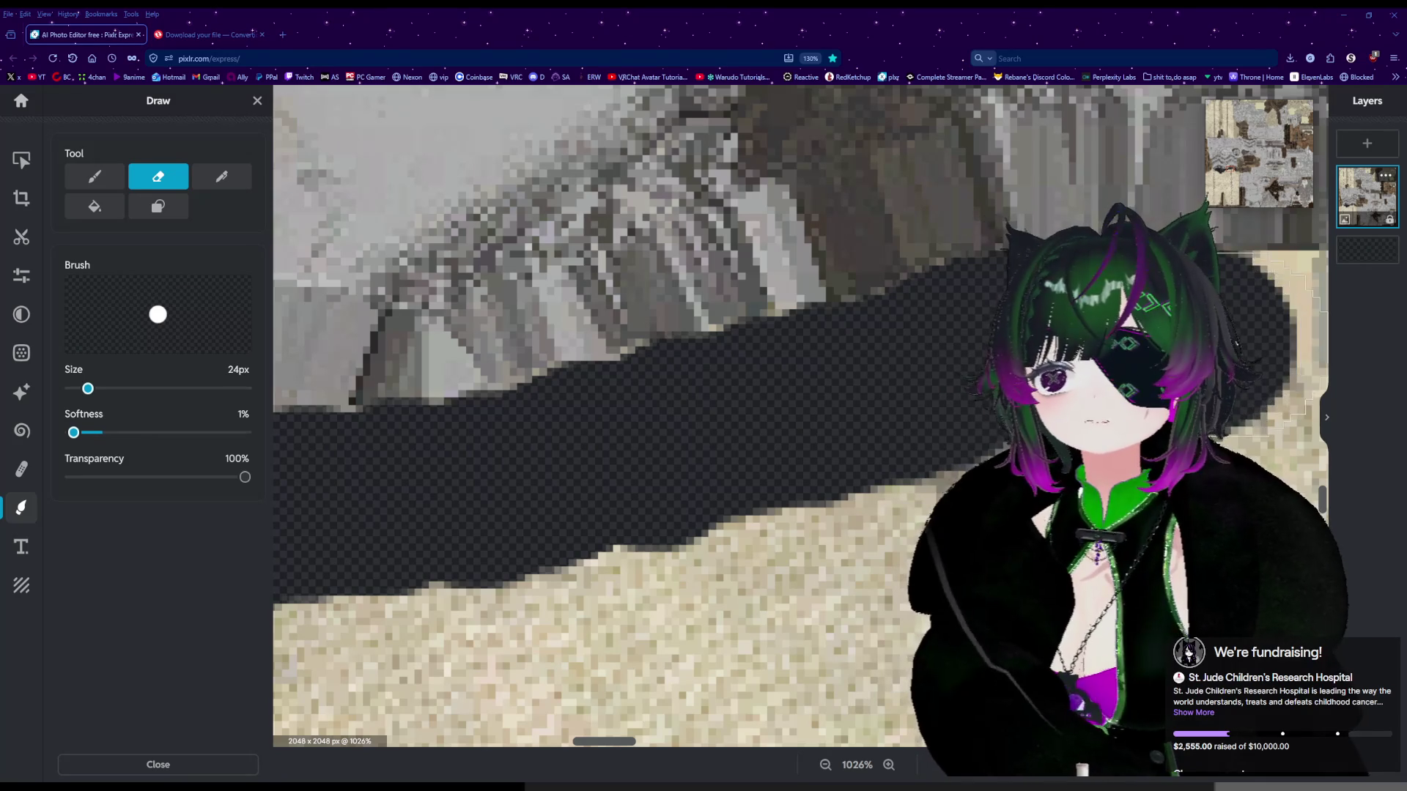
scroll(615, 410, up, 5)
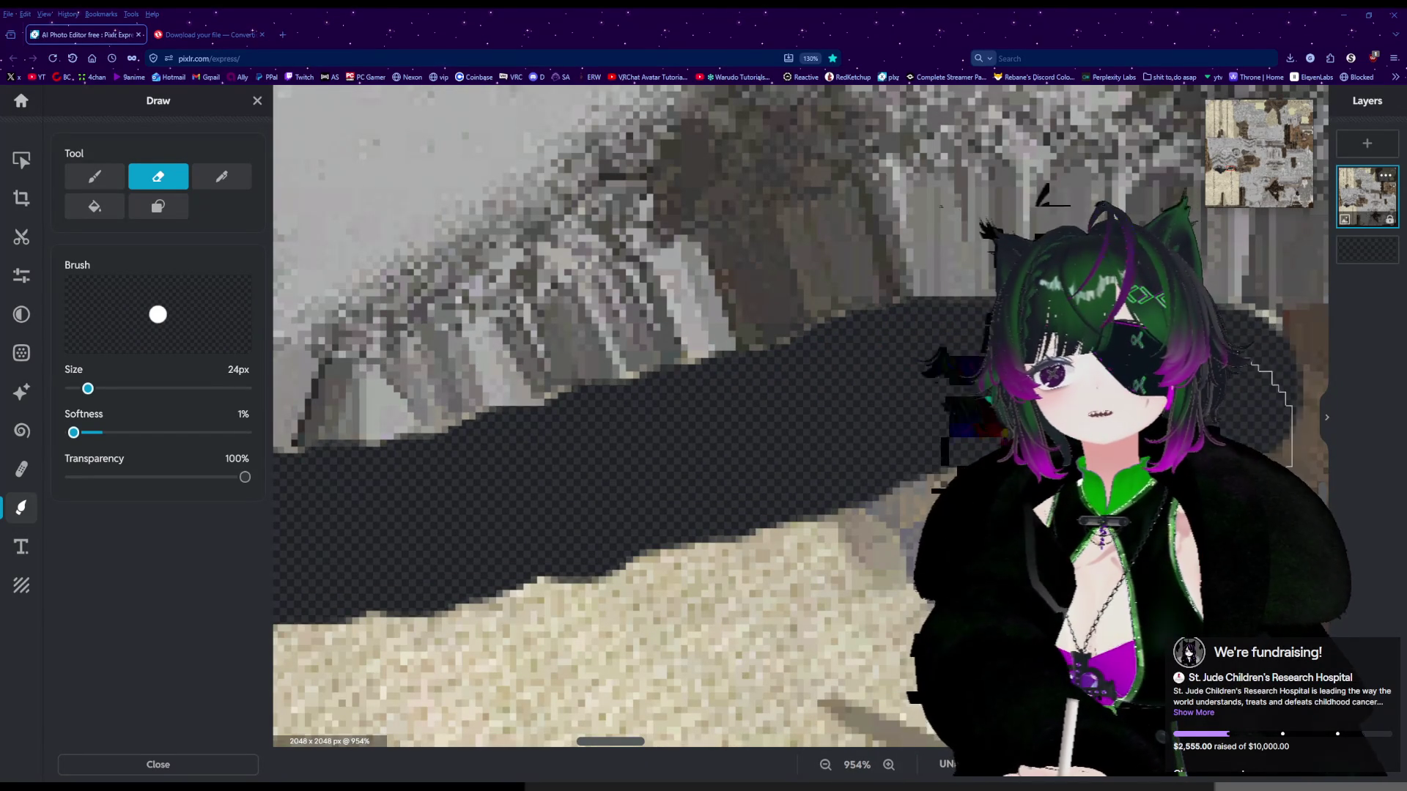
Erase the transparent band further right with the 24px eraser.
scroll(616, 410, down, 8)
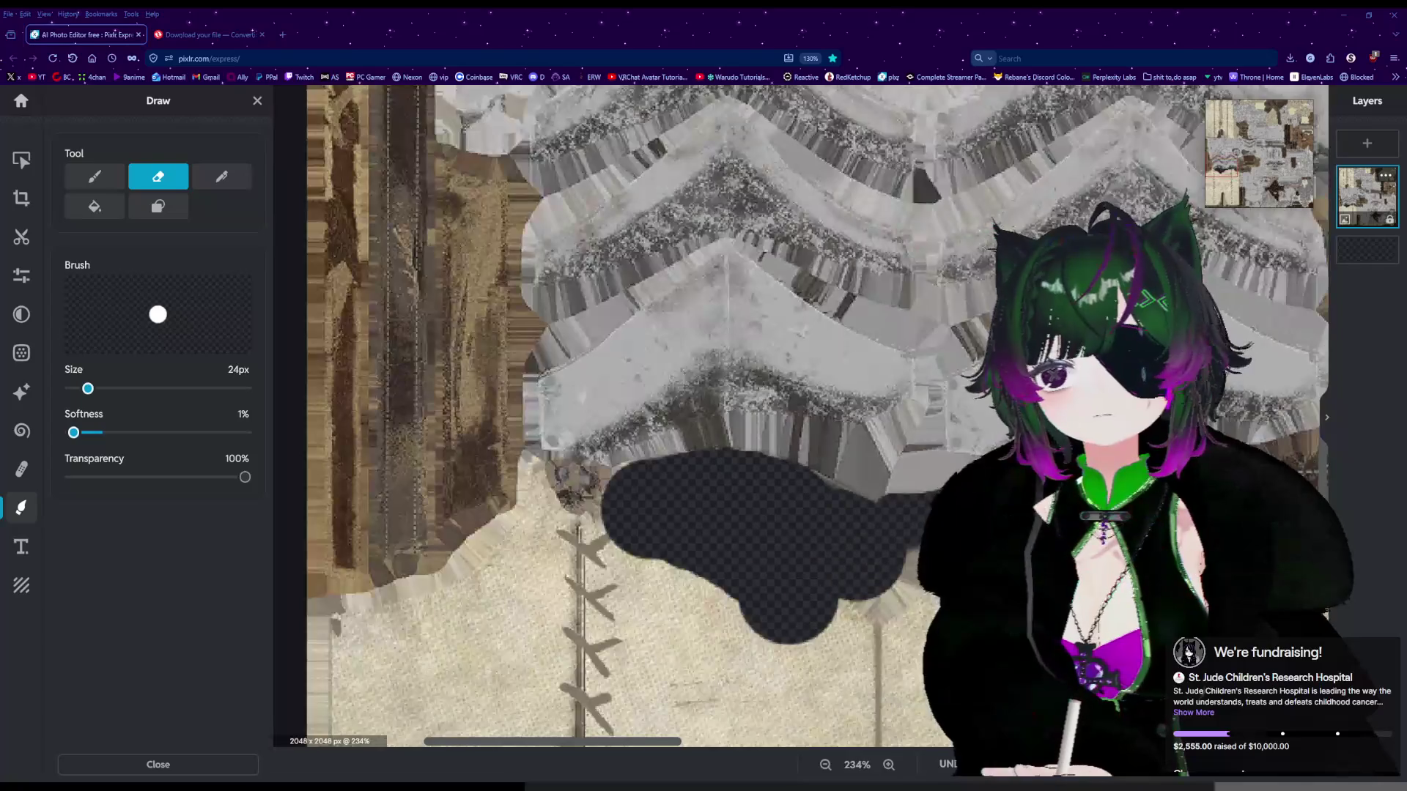
scroll(763, 525, down, 2)
scroll(762, 525, up, 2)
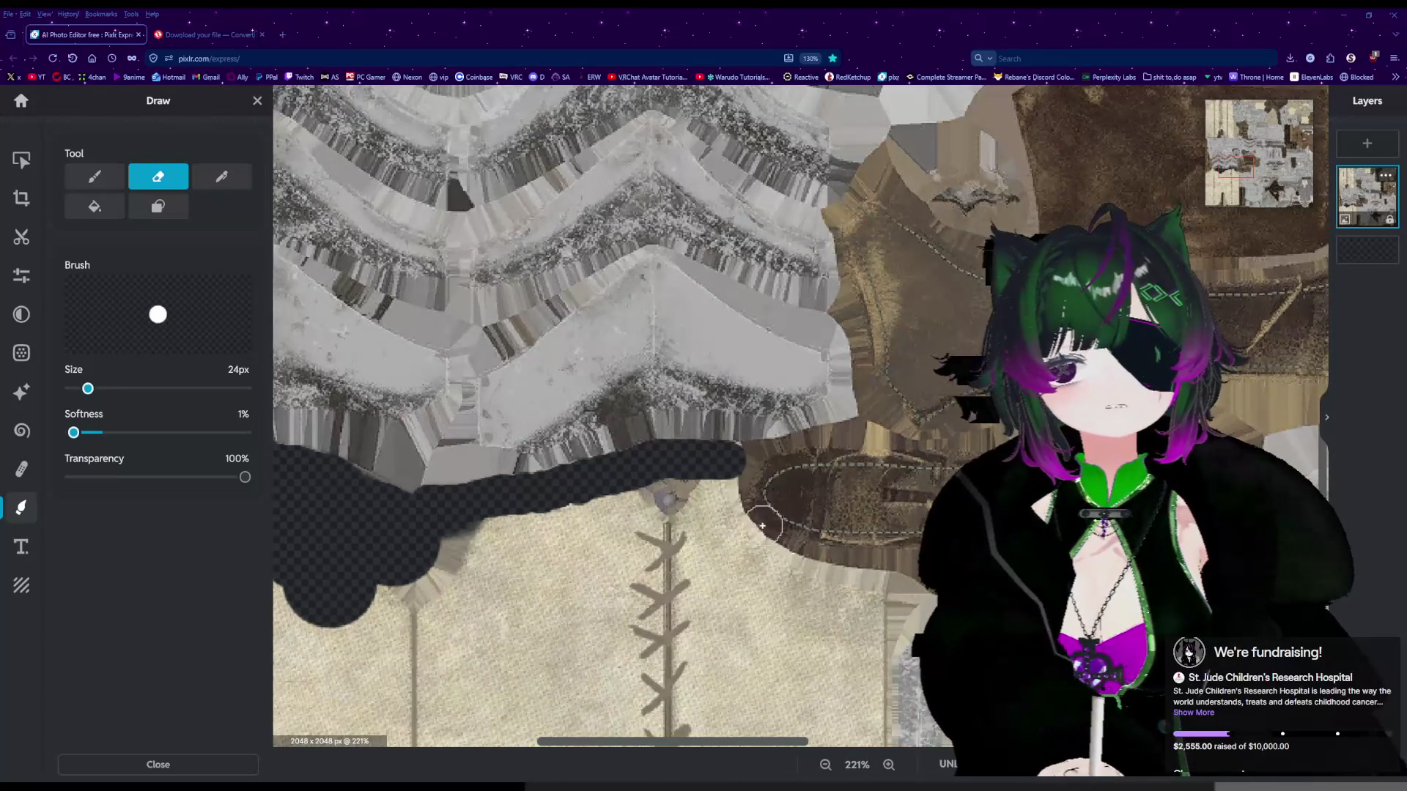
scroll(762, 525, up, 5)
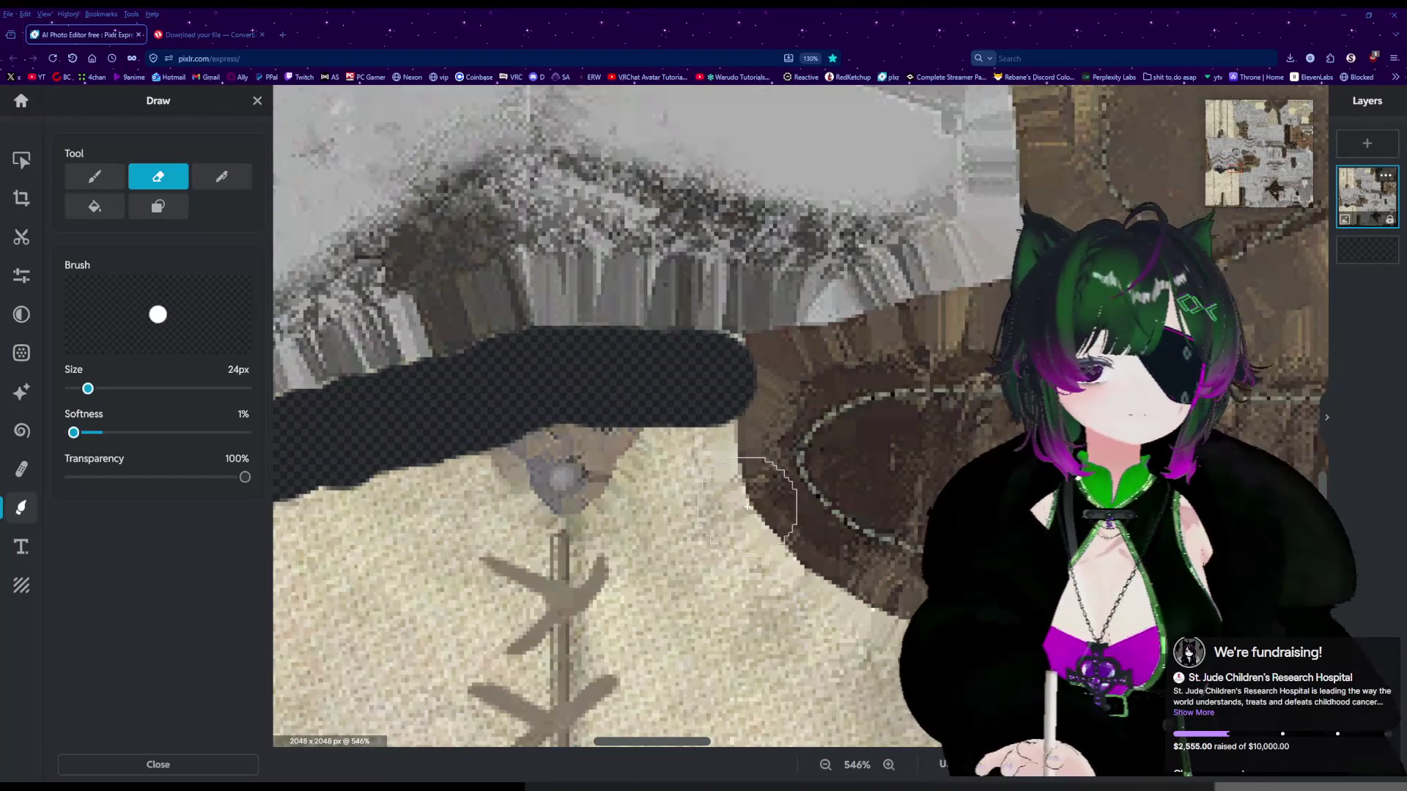
mouse_move(762, 383)
mouse_down()
mouse_move(744, 384)
mouse_move(855, 375)
mouse_move(1001, 331)
mouse_move(773, 376)
mouse_move(854, 383)
mouse_move(987, 345)
mouse_up()
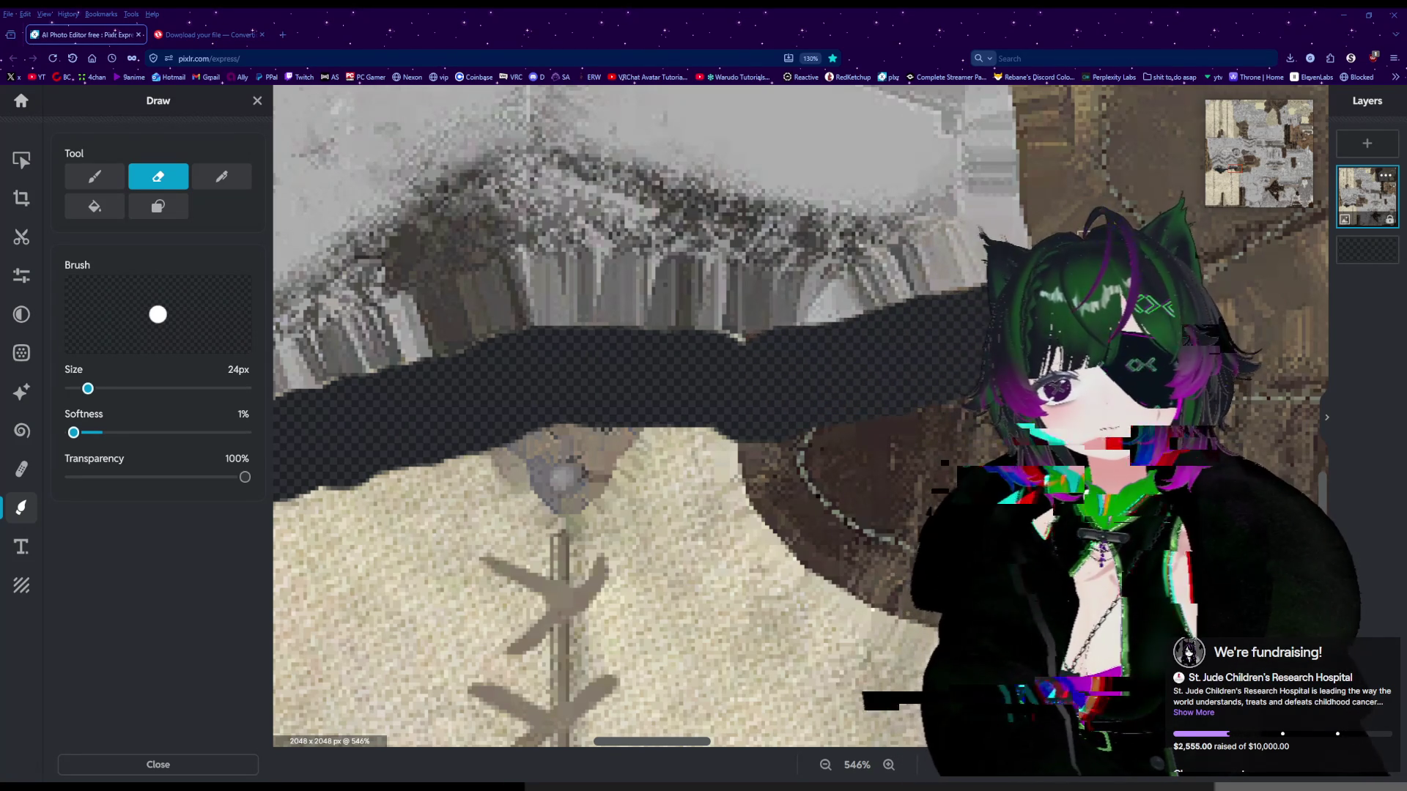
scroll(1181, 321, down, 5)
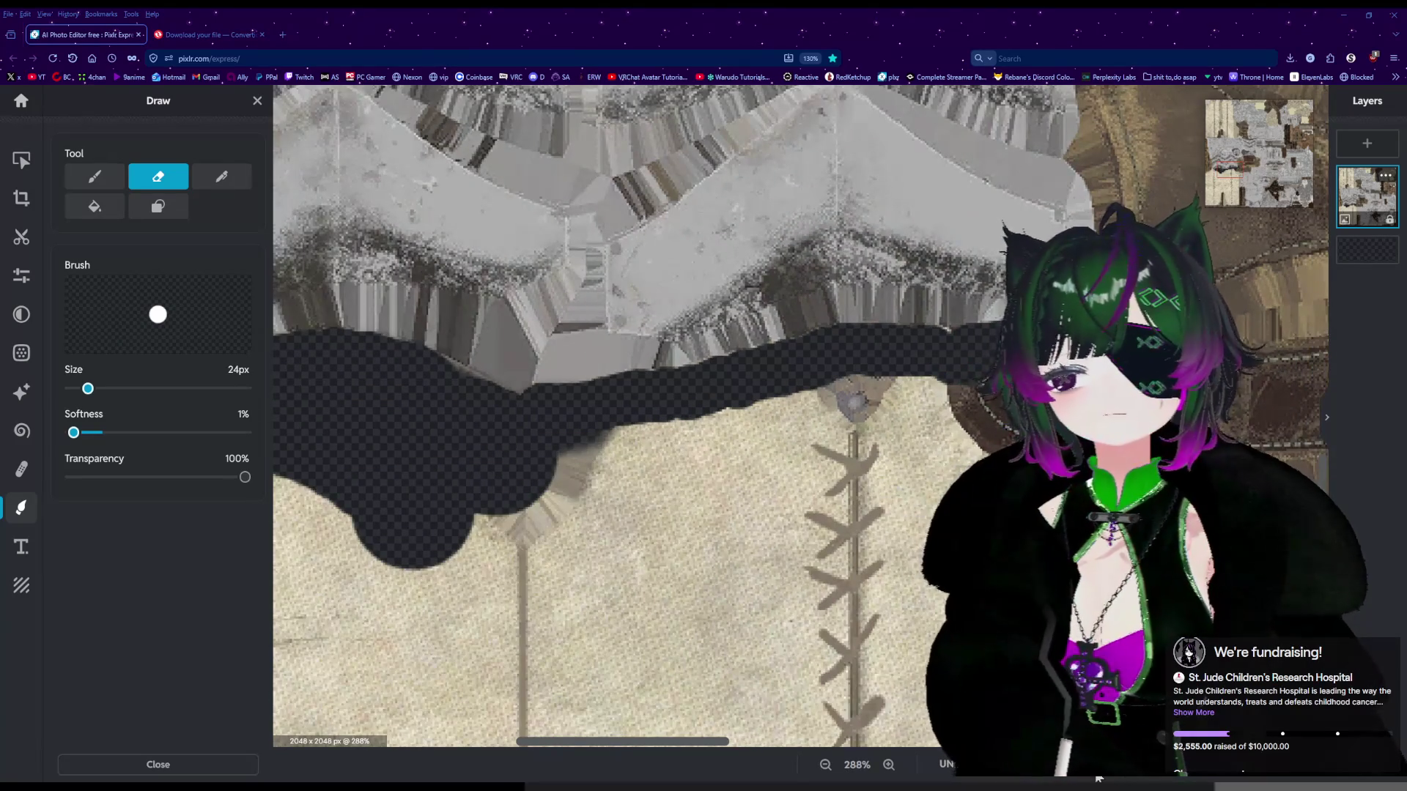
drag(698, 742, 777, 742)
scroll(763, 424, up, 2)
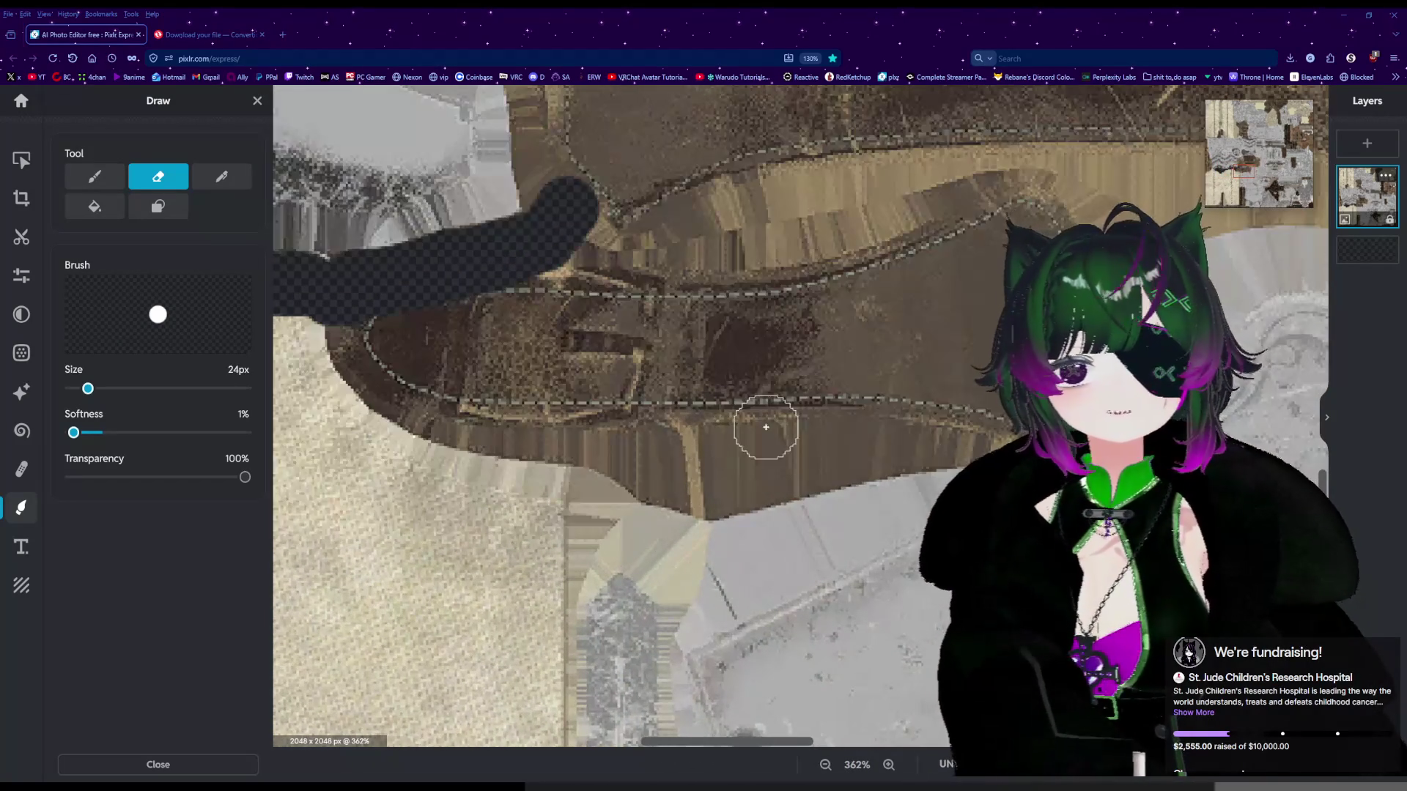
Inspect the area around the erased band and open the Cutout tool in Keep mode.
scroll(667, 679, down, 5)
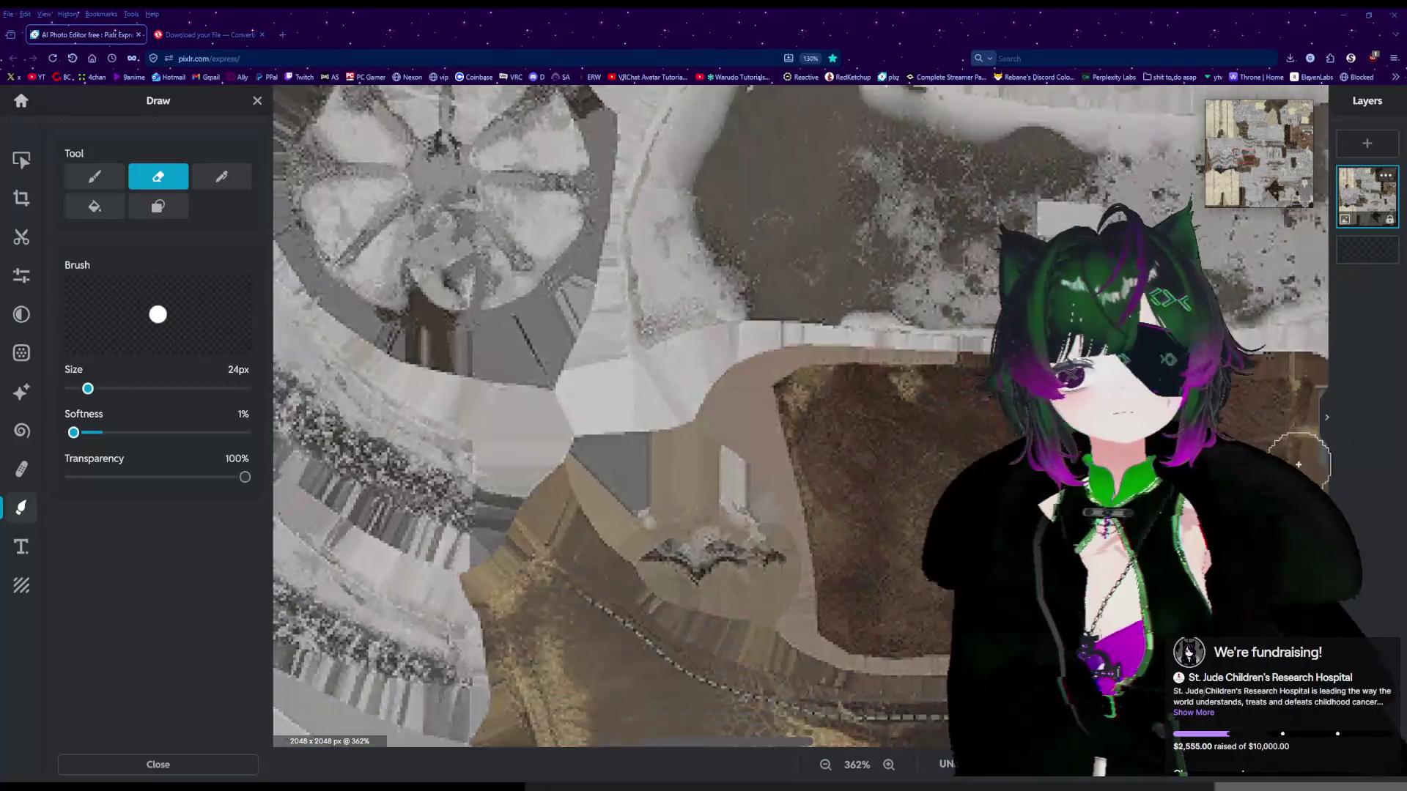
scroll(667, 679, down, 4)
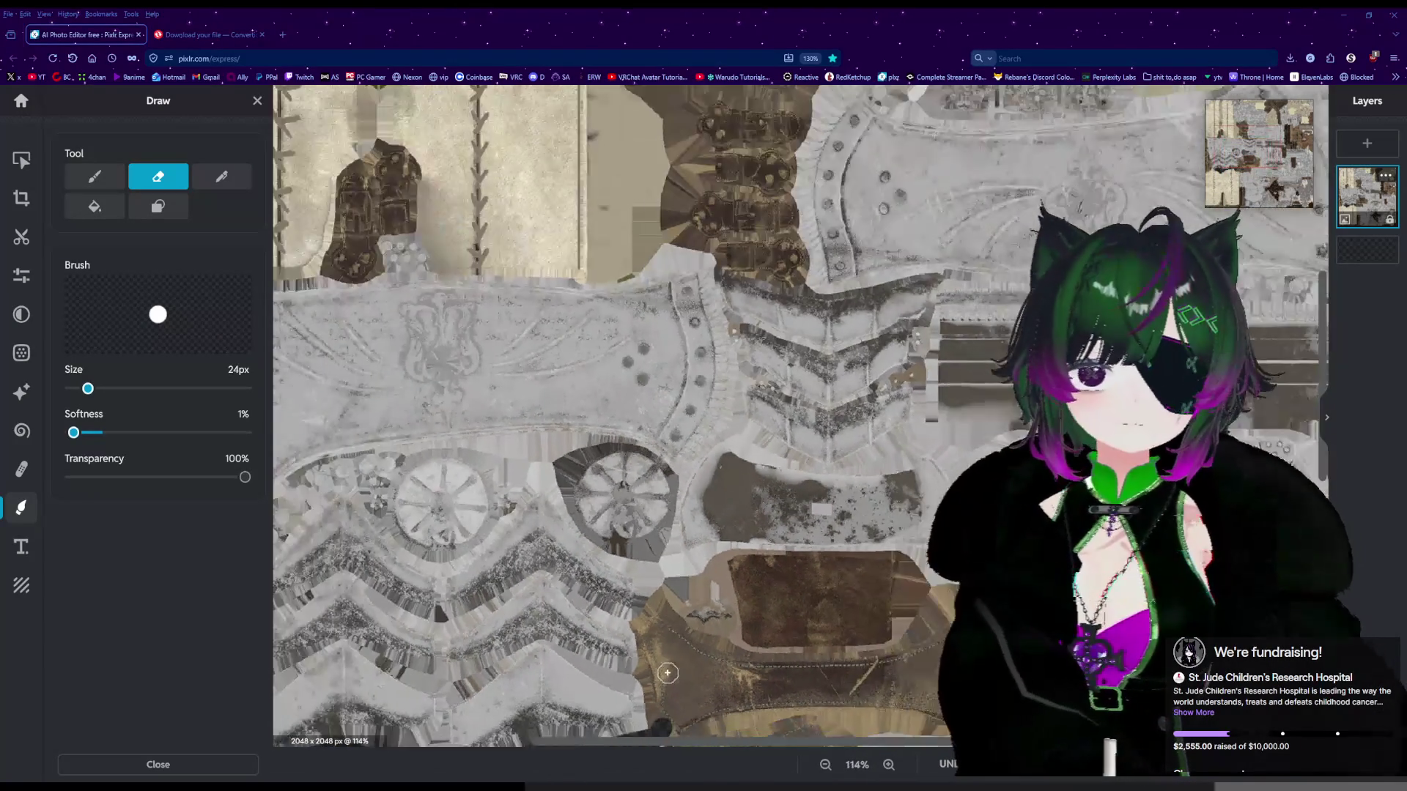
scroll(639, 698, up, 10)
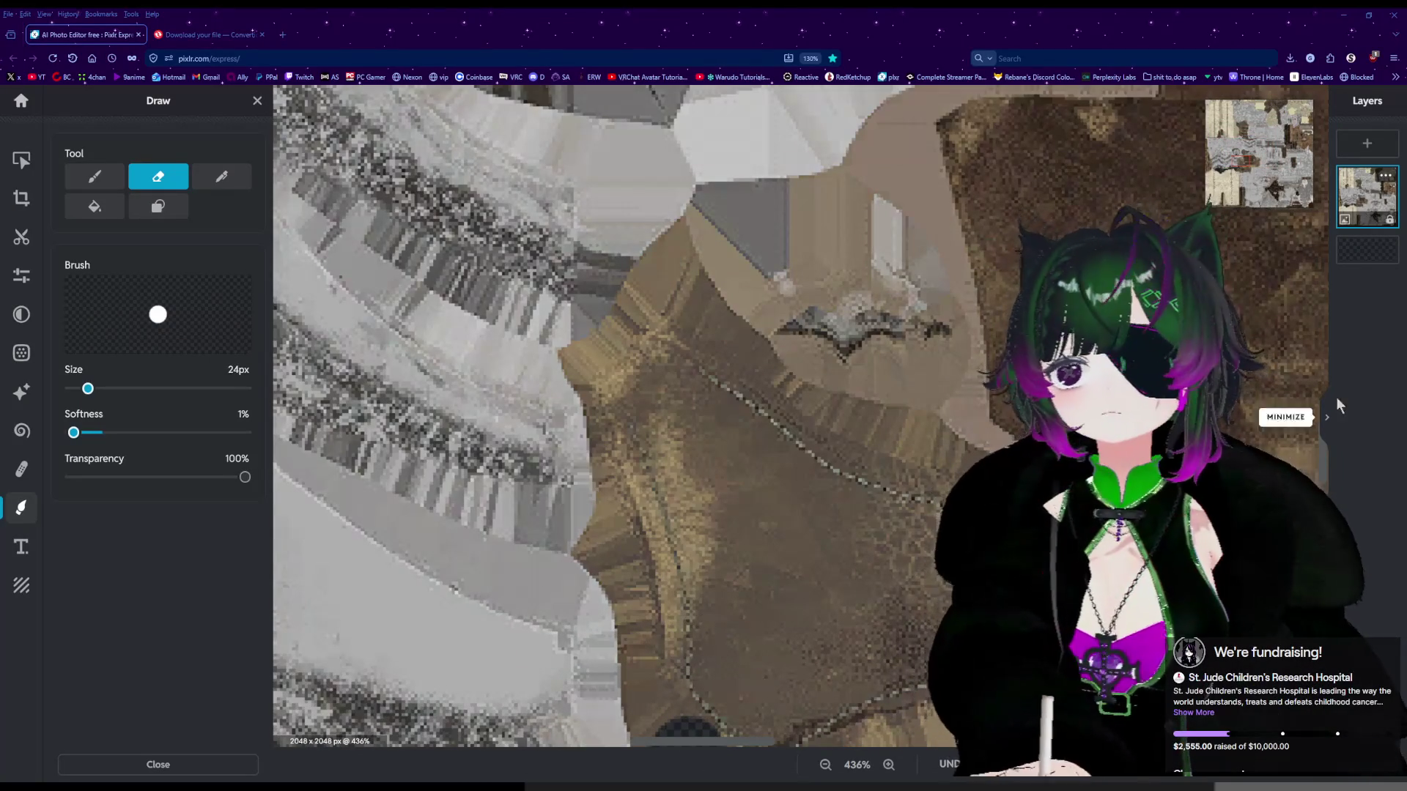
scroll(816, 618, down, 4)
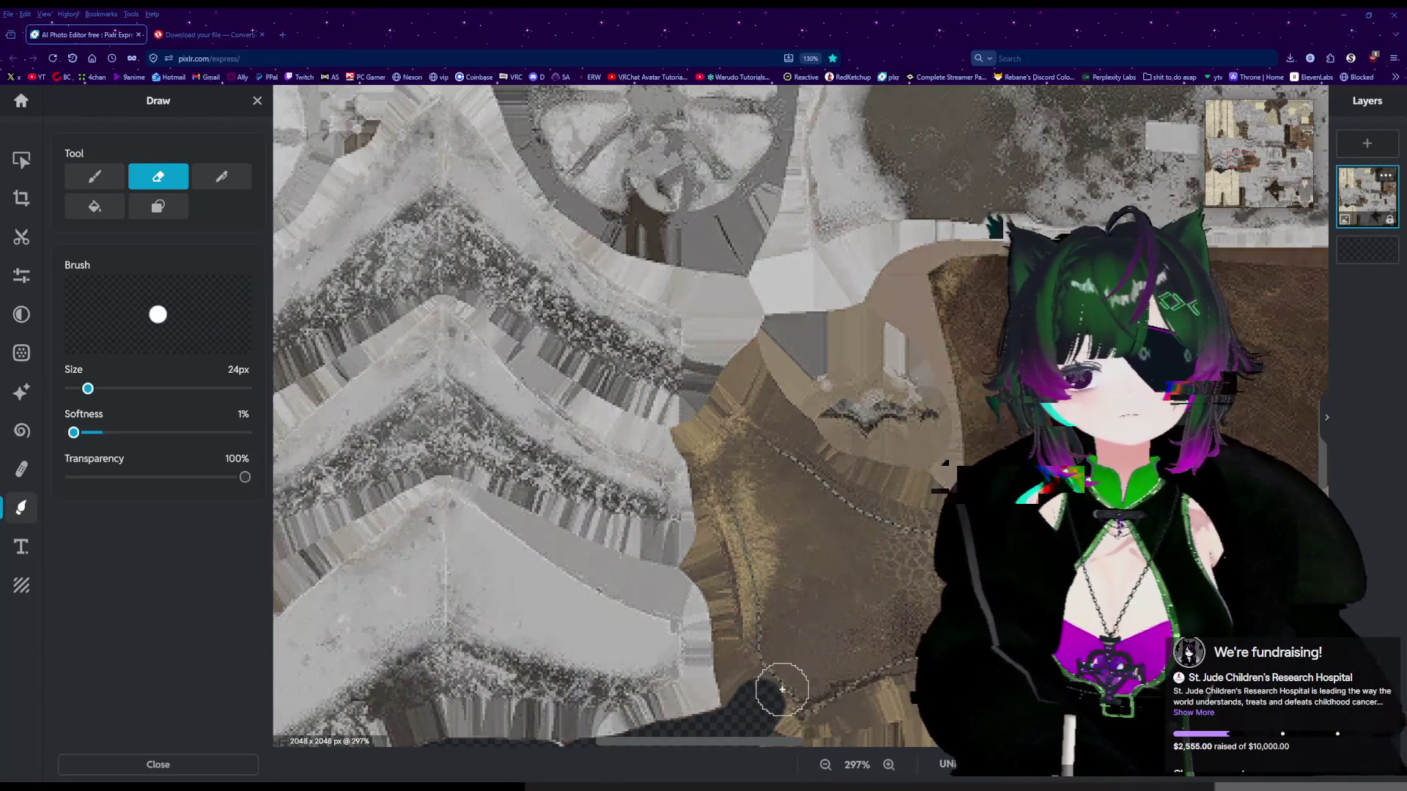
scroll(751, 691, up, 2)
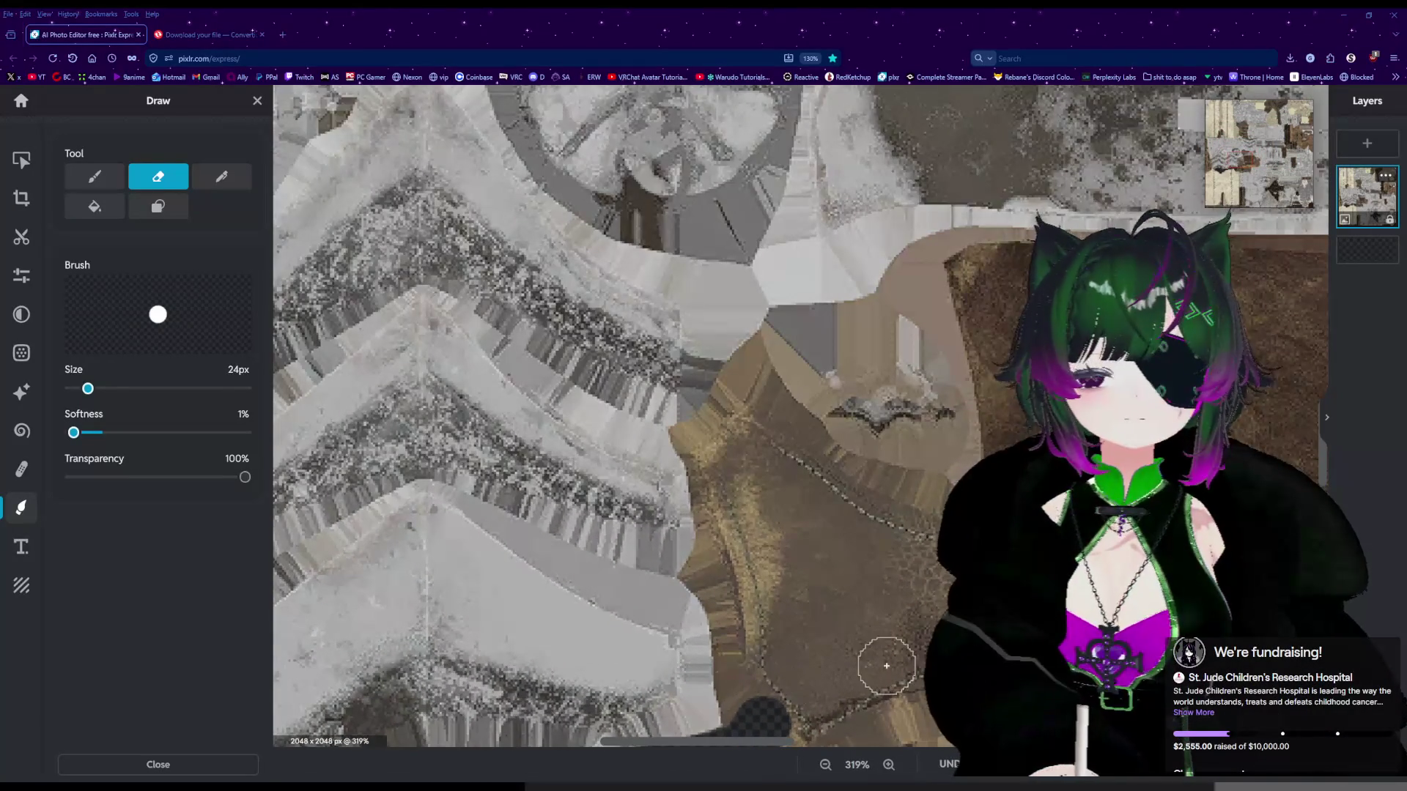
drag(1323, 471, 1323, 495)
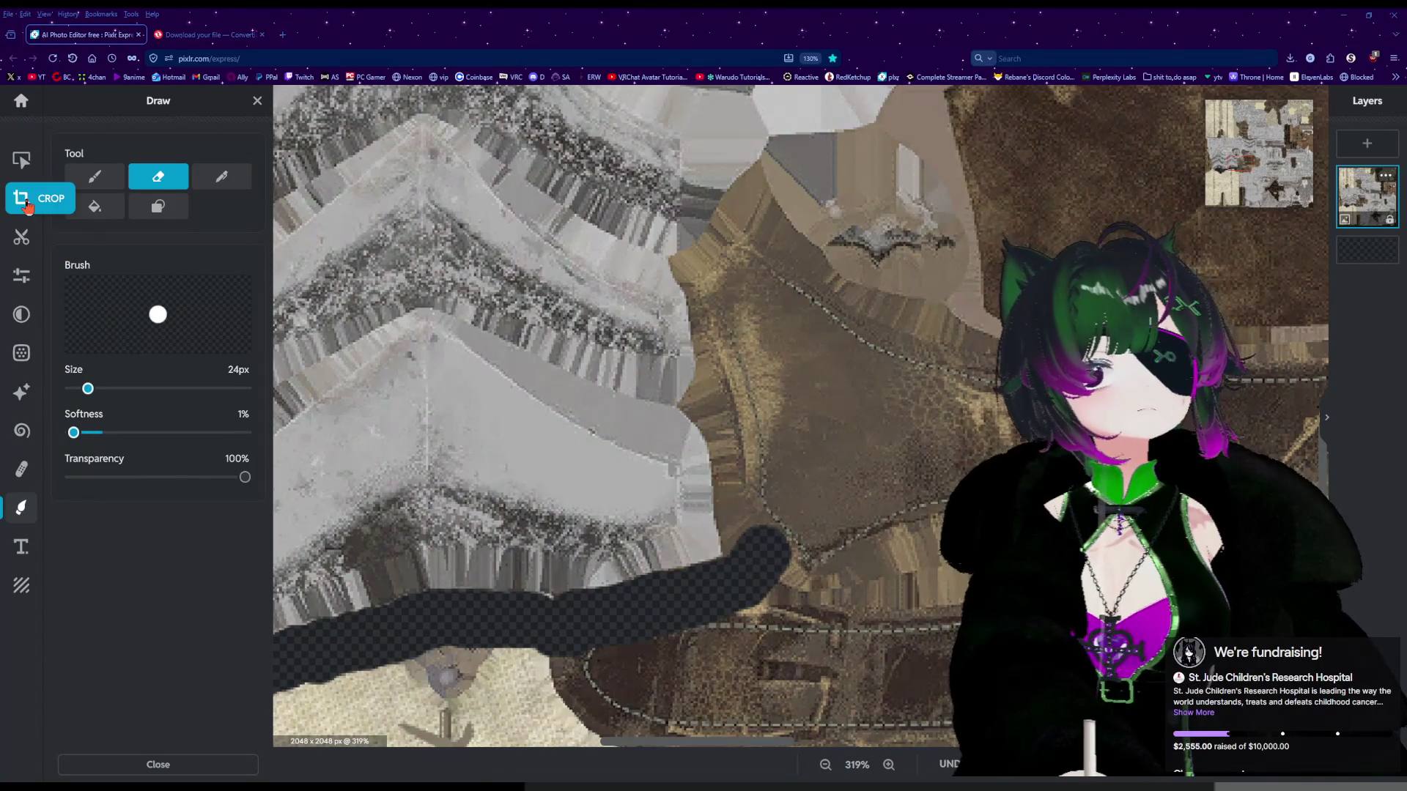
click(22, 237)
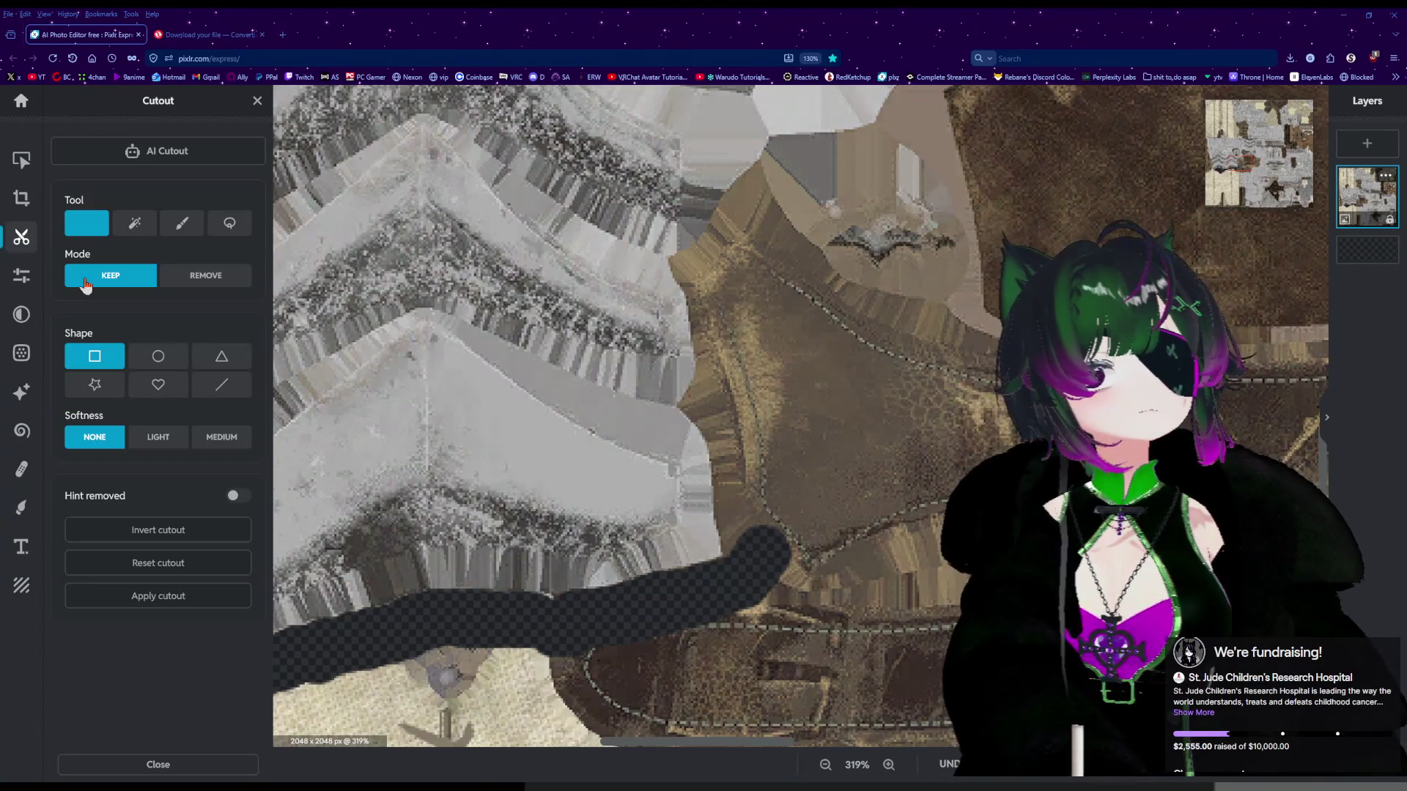
Set the Draw Cutout brush to Remove mode at 16px with 26% softness.
click(181, 223)
click(205, 276)
drag(88, 464, 121, 463)
mouse_move(158, 509)
mouse_down()
mouse_move(118, 511)
mouse_move(96, 464)
mouse_move(77, 464)
mouse_up()
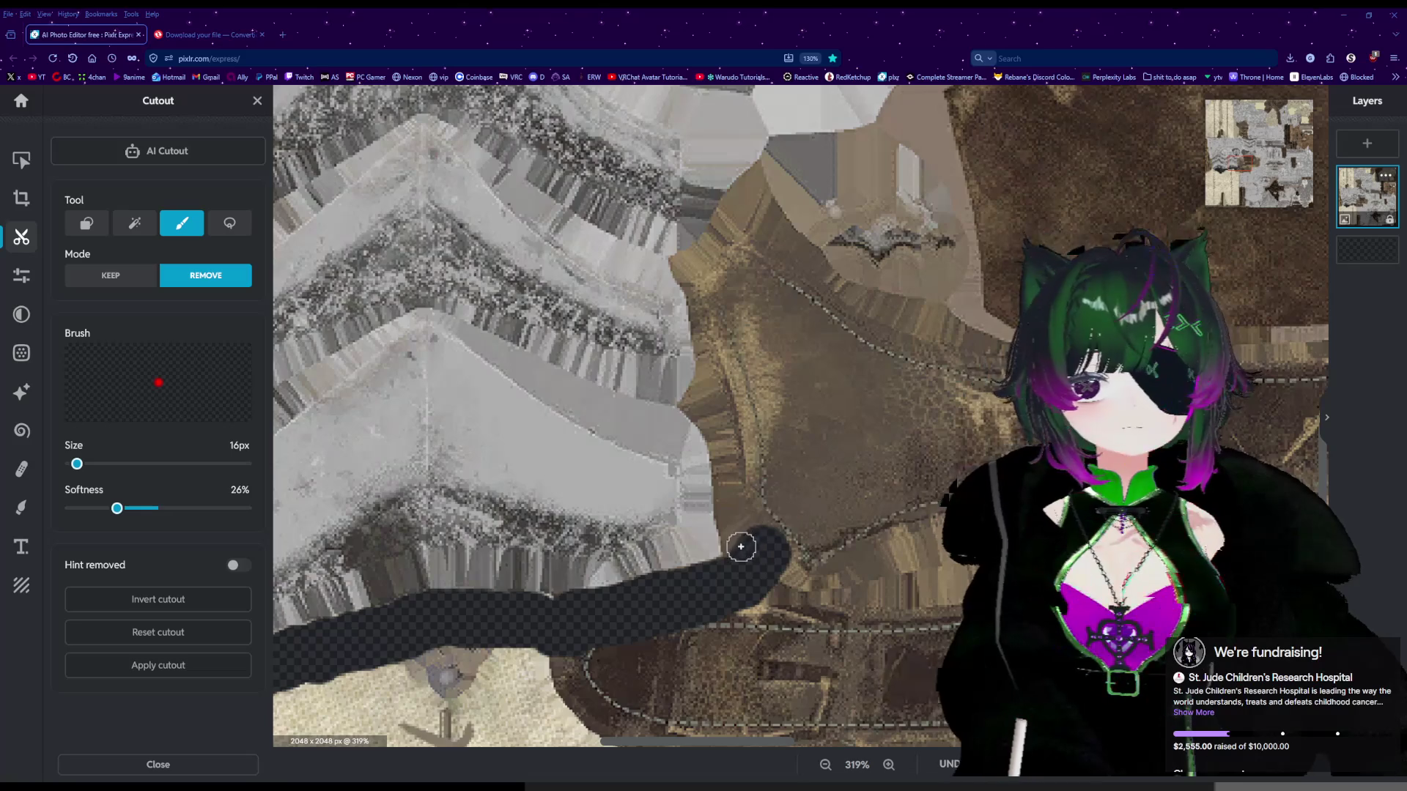
Paint and widen a removal stroke upward from the band, then undo it.
mouse_move(740, 553)
mouse_down()
mouse_move(723, 435)
mouse_move(697, 404)
mouse_move(722, 365)
mouse_move(692, 404)
mouse_move(716, 406)
mouse_move(718, 432)
mouse_move(707, 324)
mouse_move(679, 264)
mouse_move(803, 155)
mouse_up()
drag(727, 191, 766, 182)
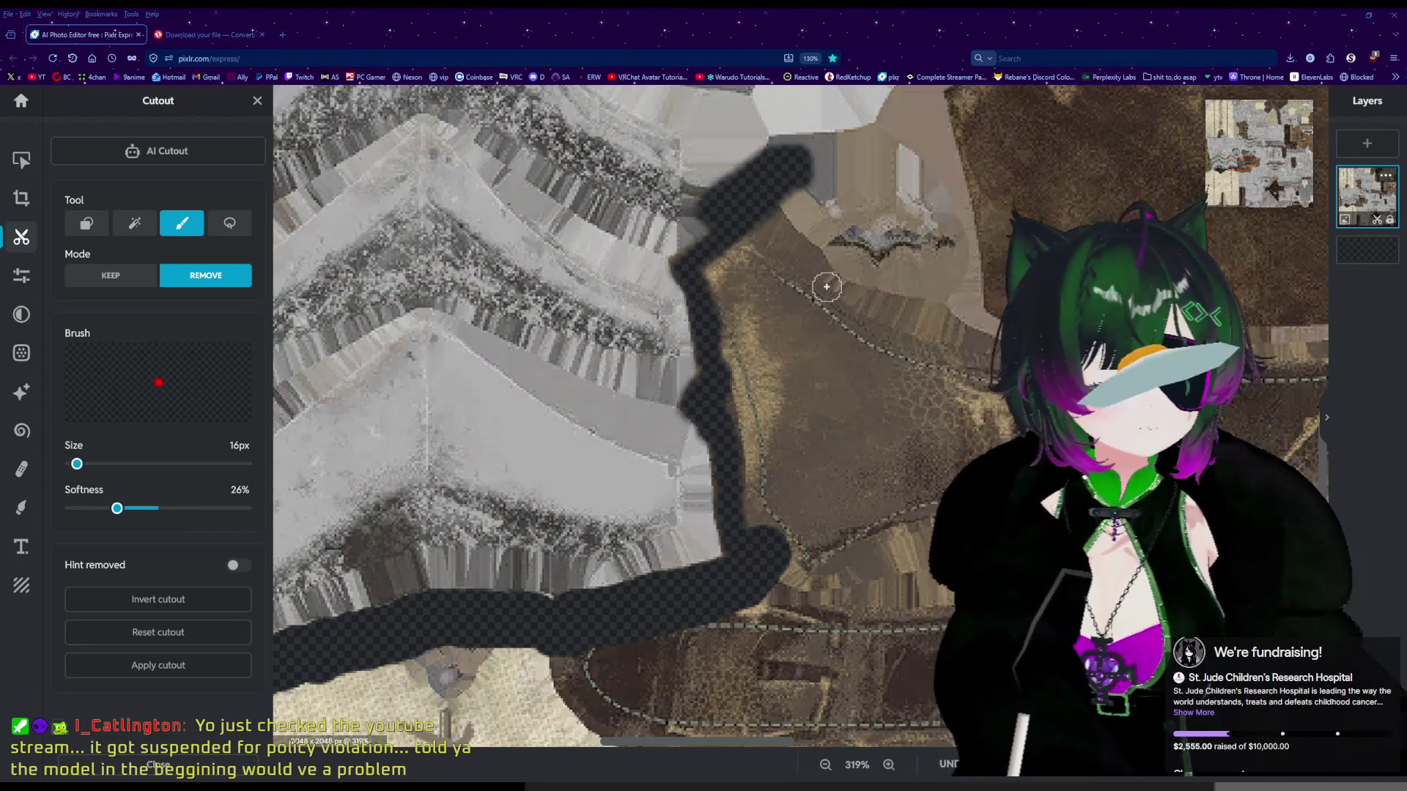
key(ctrl+z)
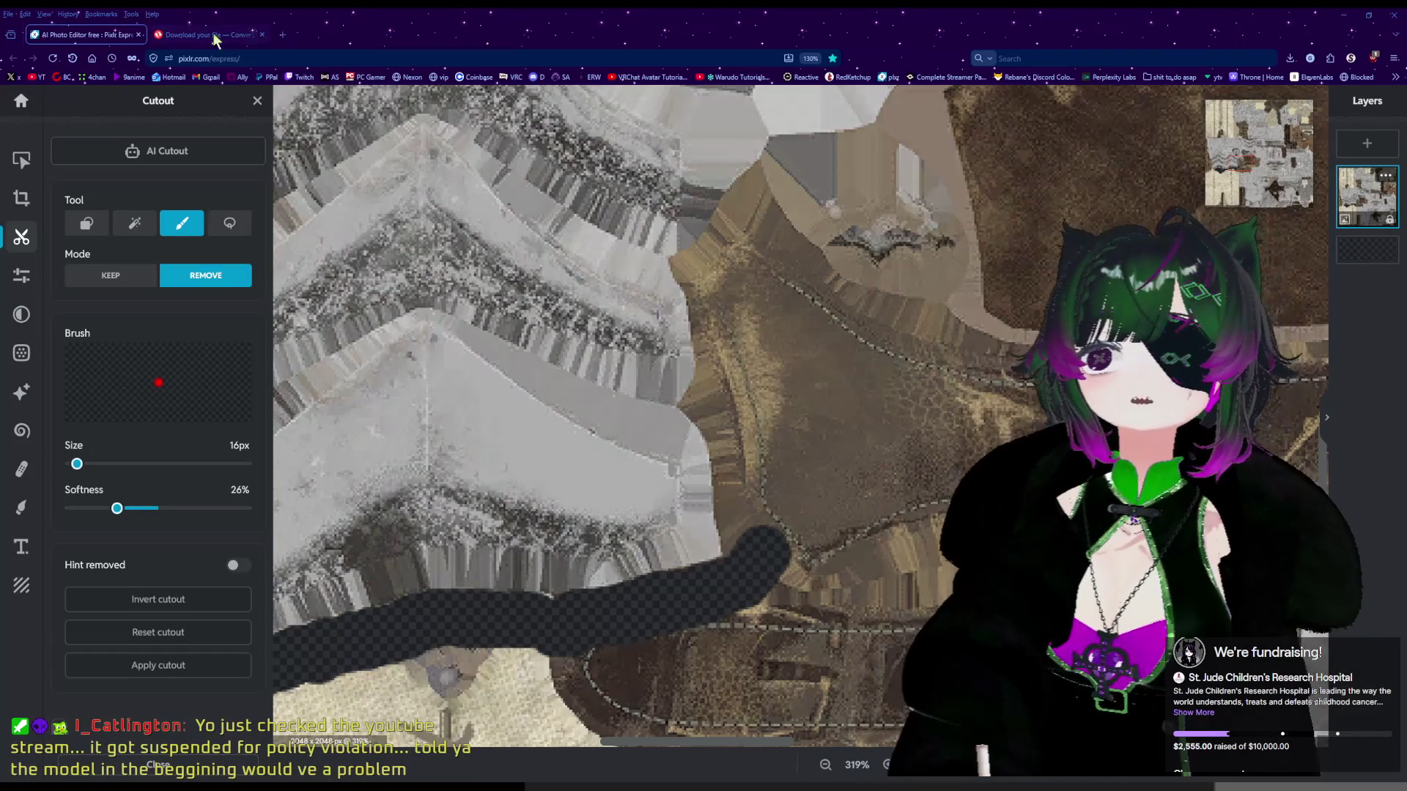
Open a new browser tab and load youtube.com.
key(ctrl+t)
text(youtube.com)
key(Return)
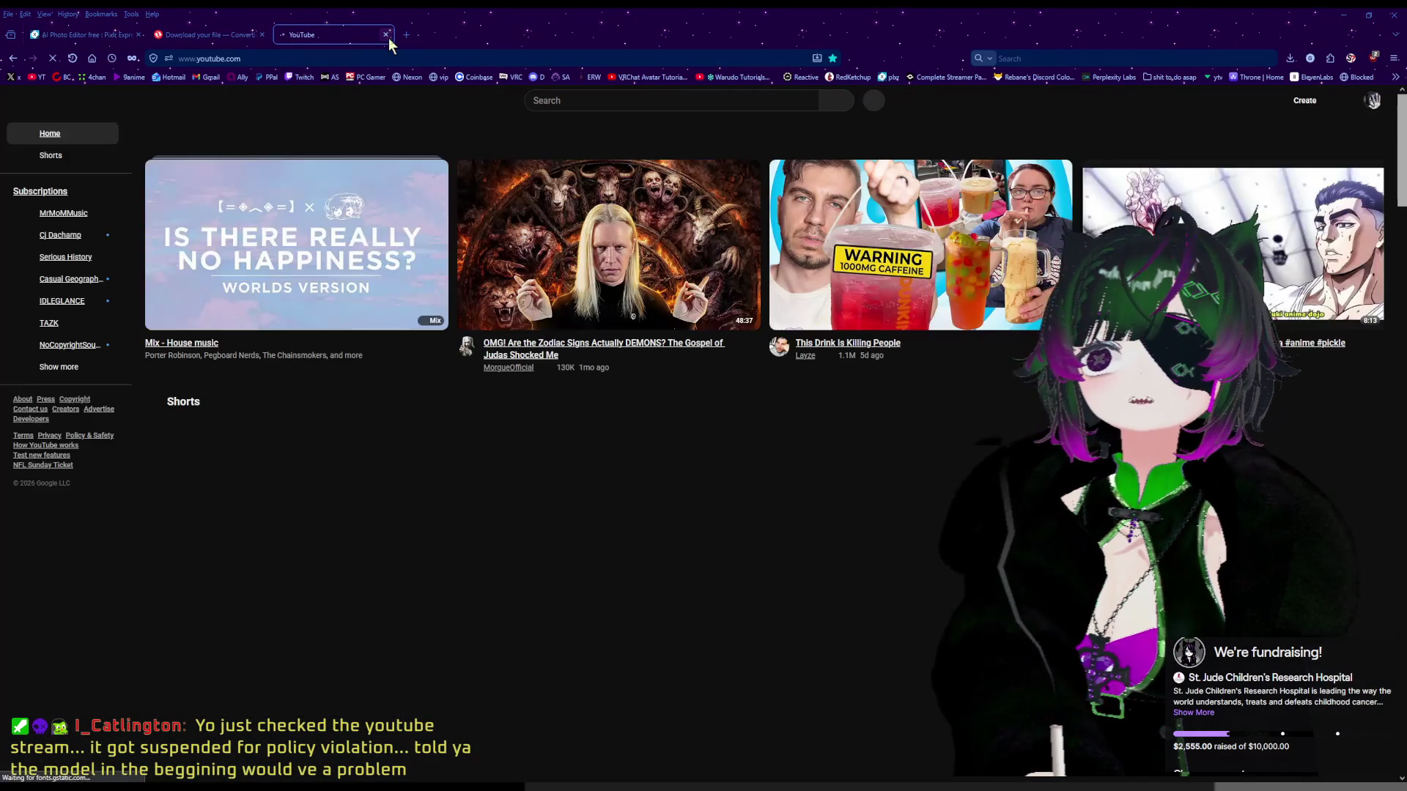
Close the YouTube tab to return to the Pixlr Express cutout editor.
click(386, 34)
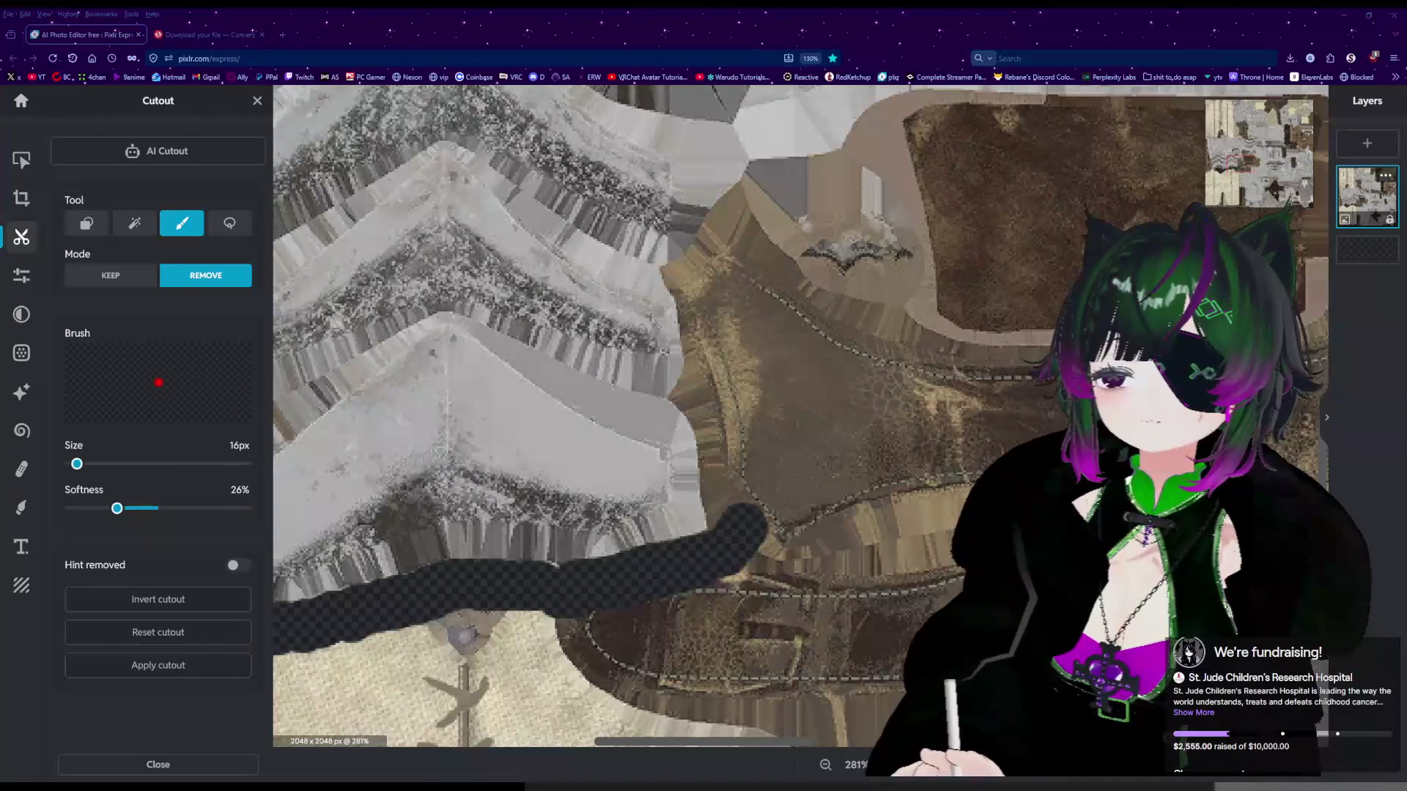
Remove a vertical strip at the band's right end, undoing a second stray removal stroke.
scroll(663, 585, up, 1)
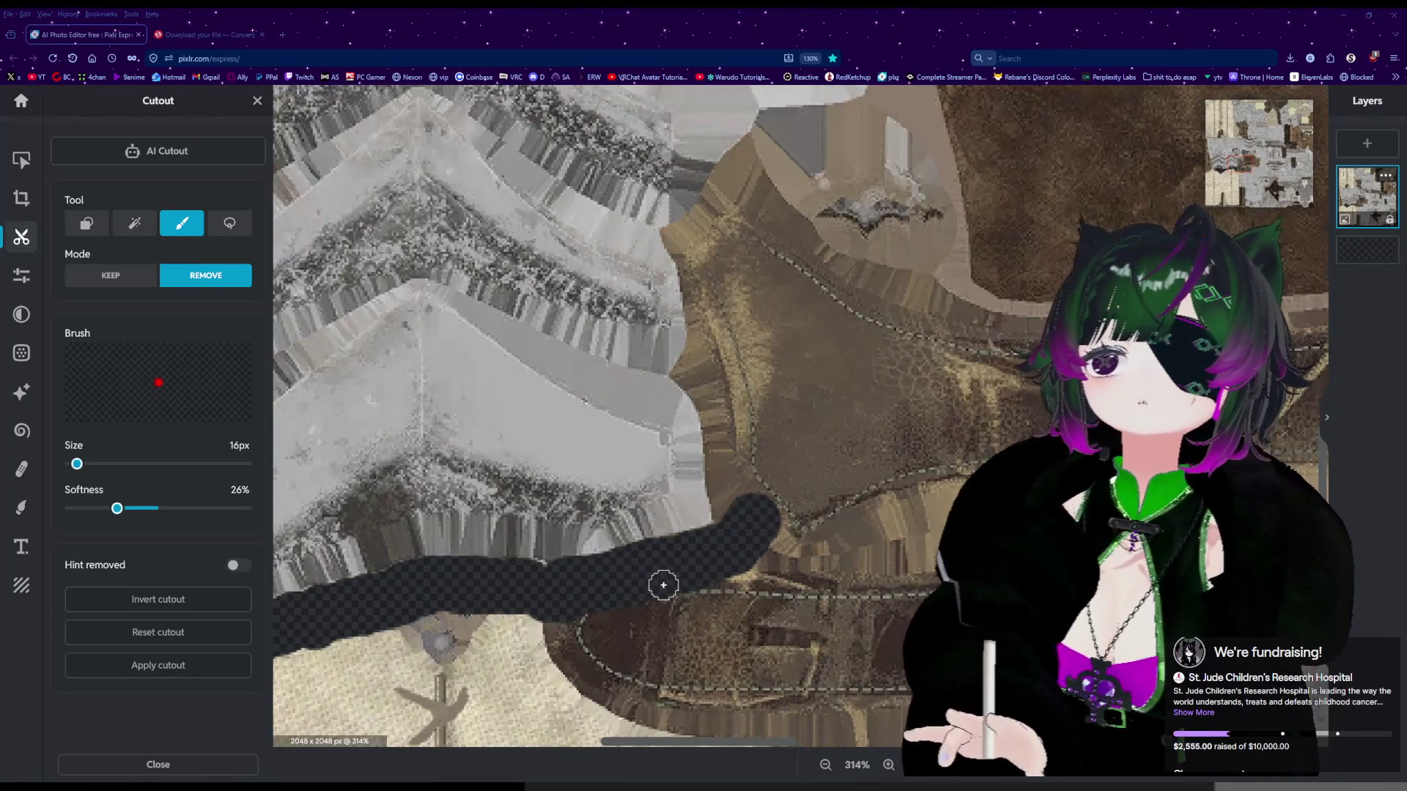
scroll(663, 585, up, 4)
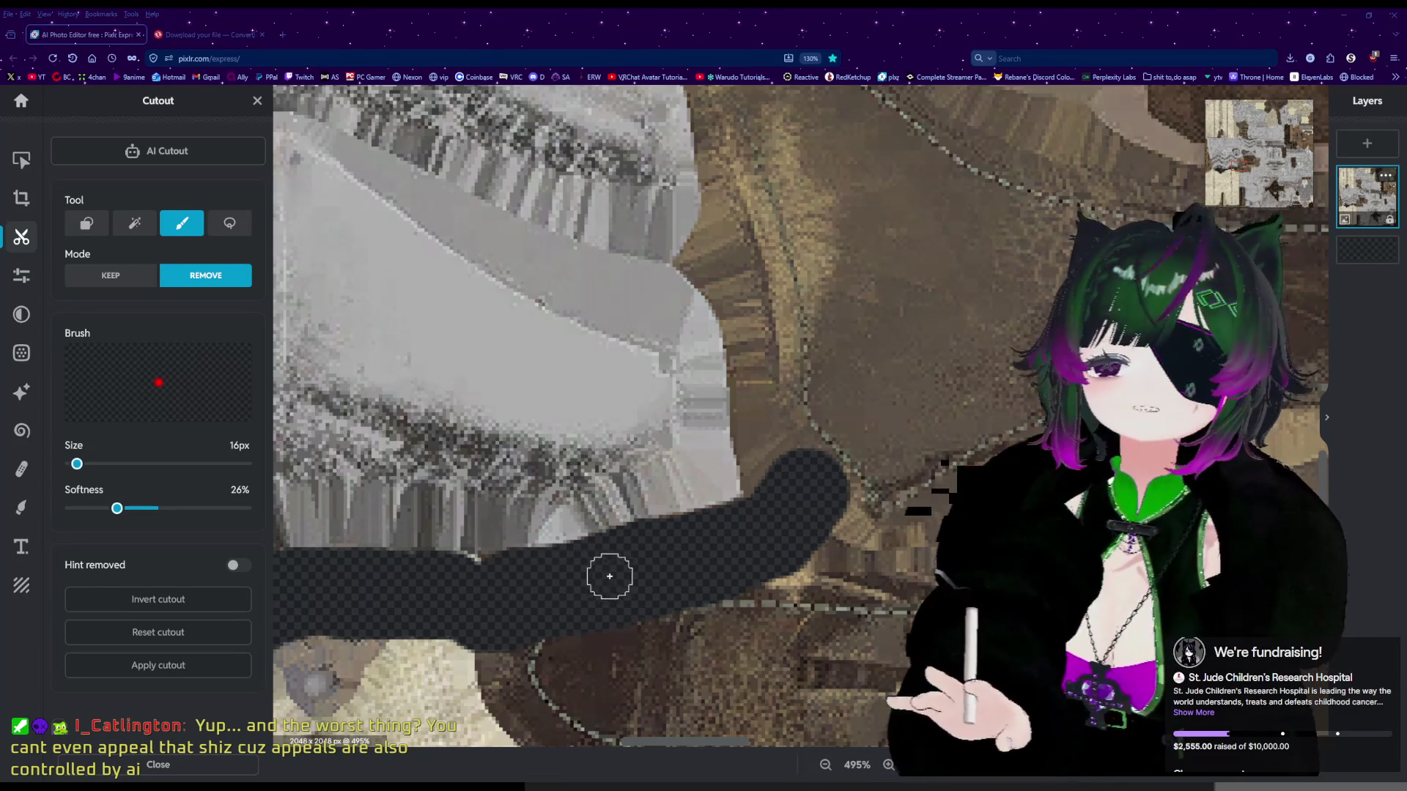
scroll(753, 550, up, 1)
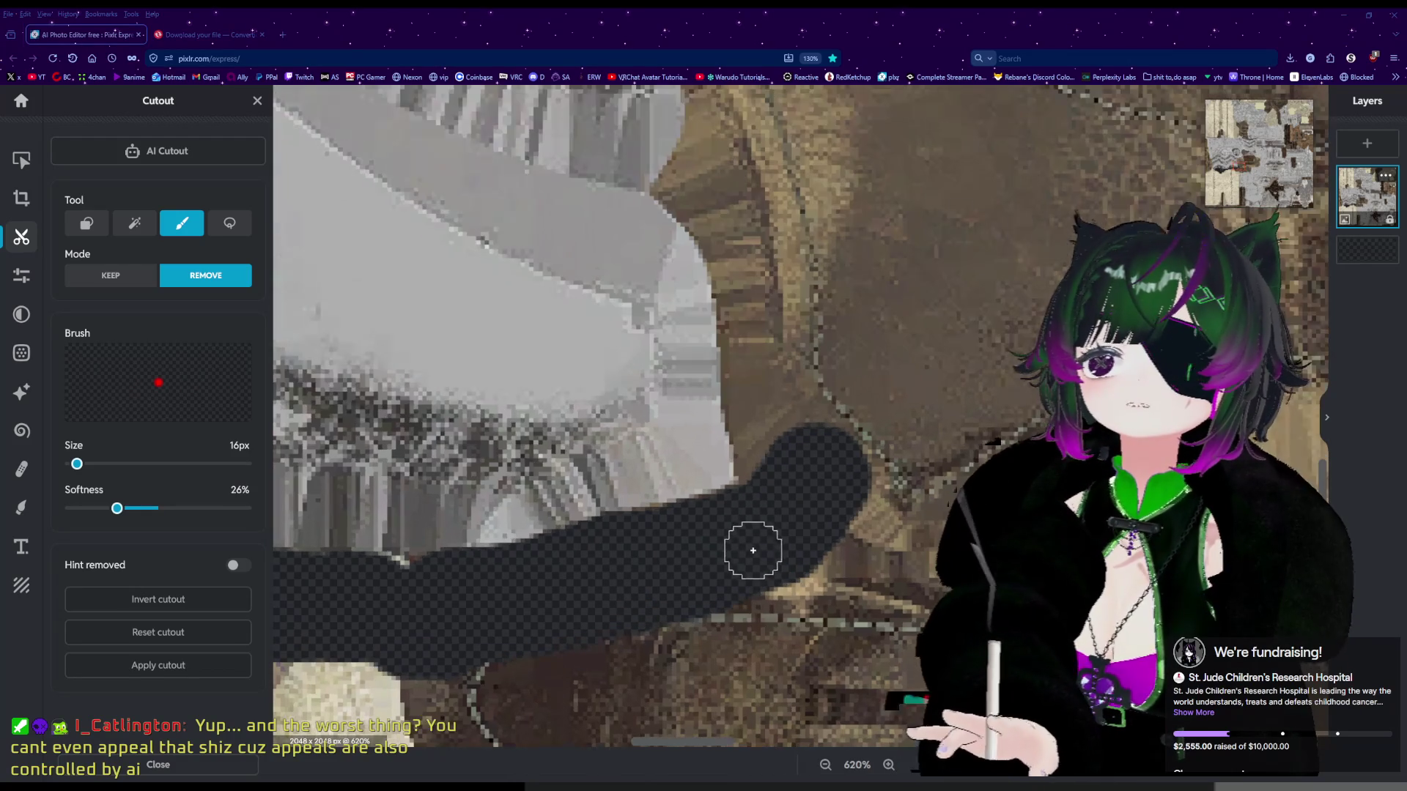
scroll(752, 551, up, 1)
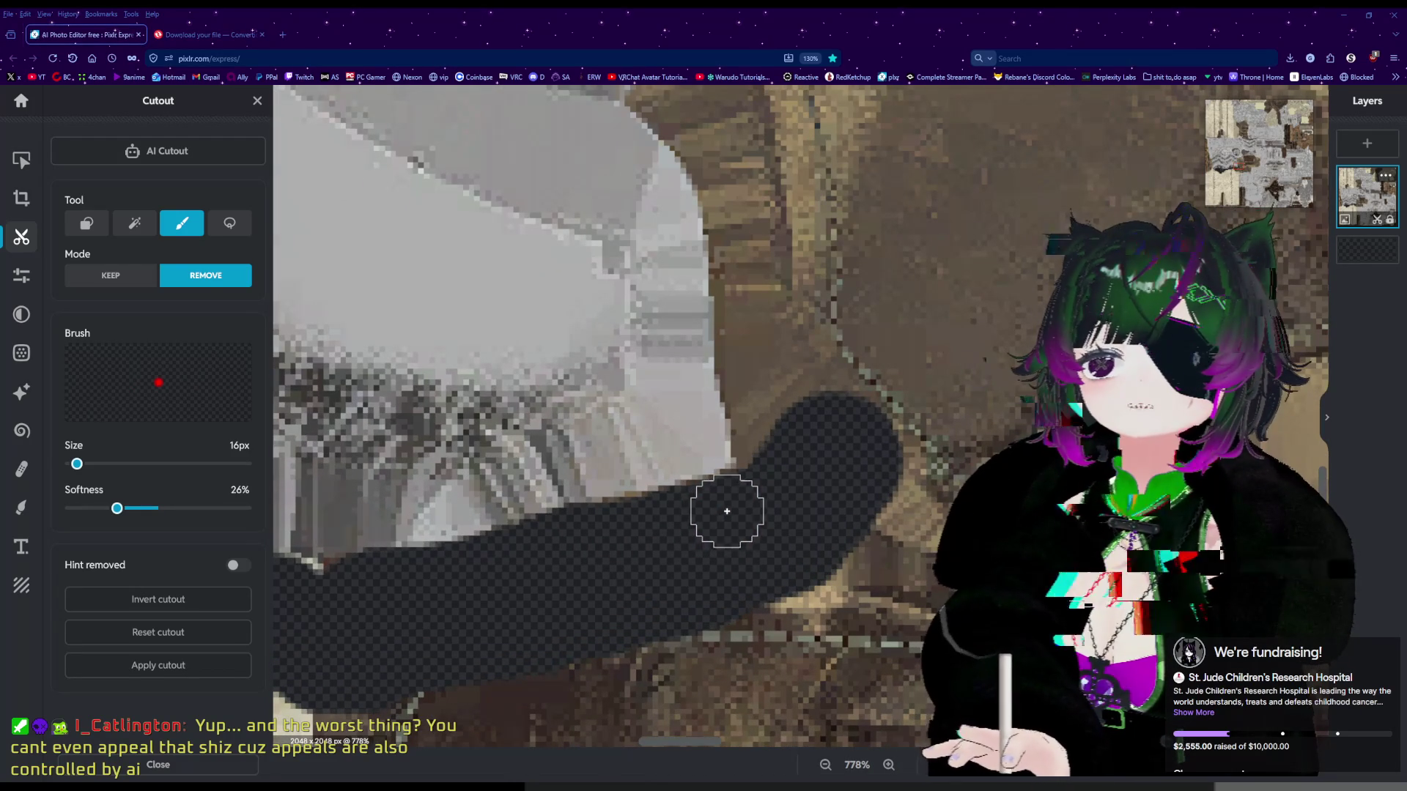
mouse_move(733, 510)
mouse_down()
mouse_move(669, 534)
mouse_move(637, 528)
mouse_move(763, 487)
mouse_move(769, 414)
mouse_move(741, 339)
mouse_move(742, 360)
mouse_move(788, 355)
mouse_move(814, 286)
mouse_up()
scroll(843, 370, down, 1)
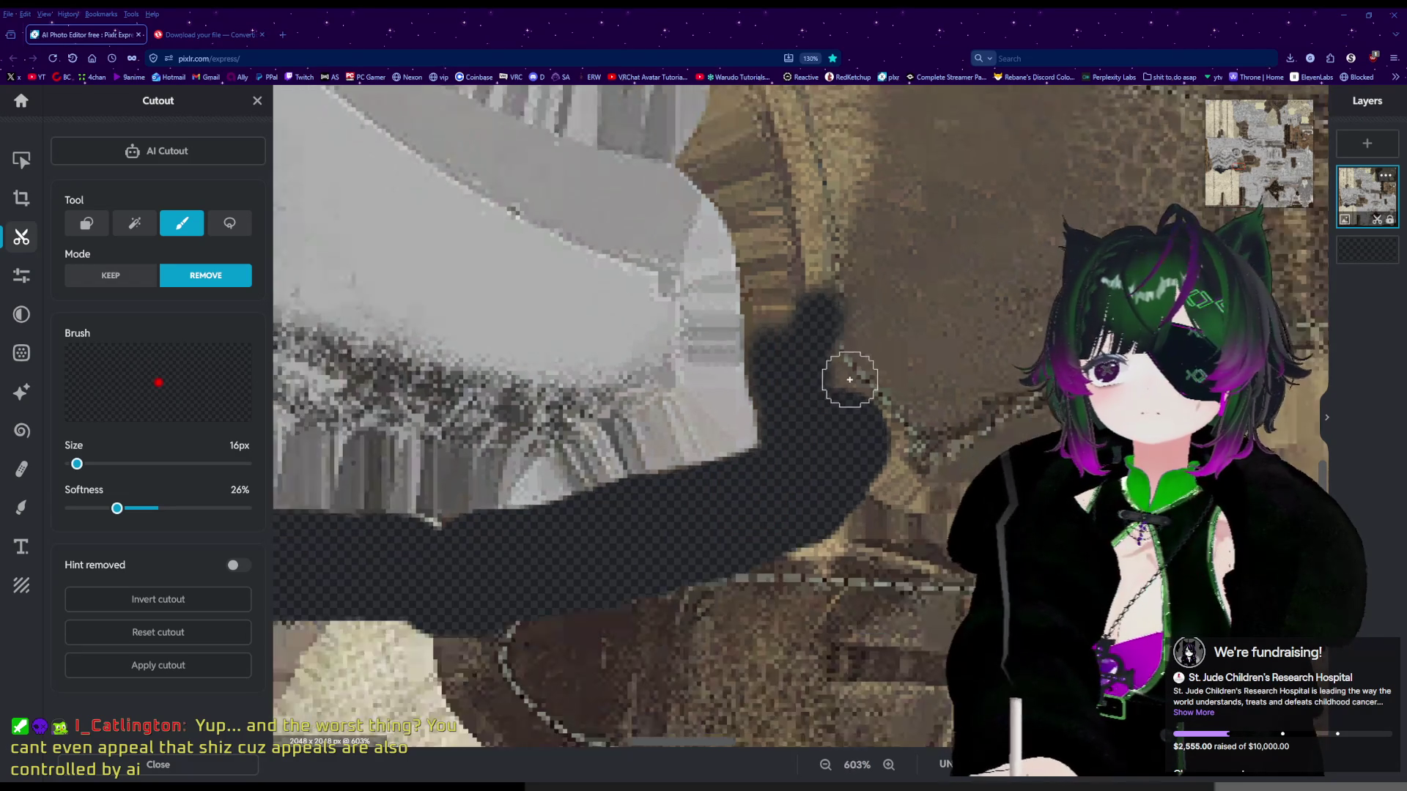
scroll(849, 379, down, 1)
drag(813, 367, 779, 340)
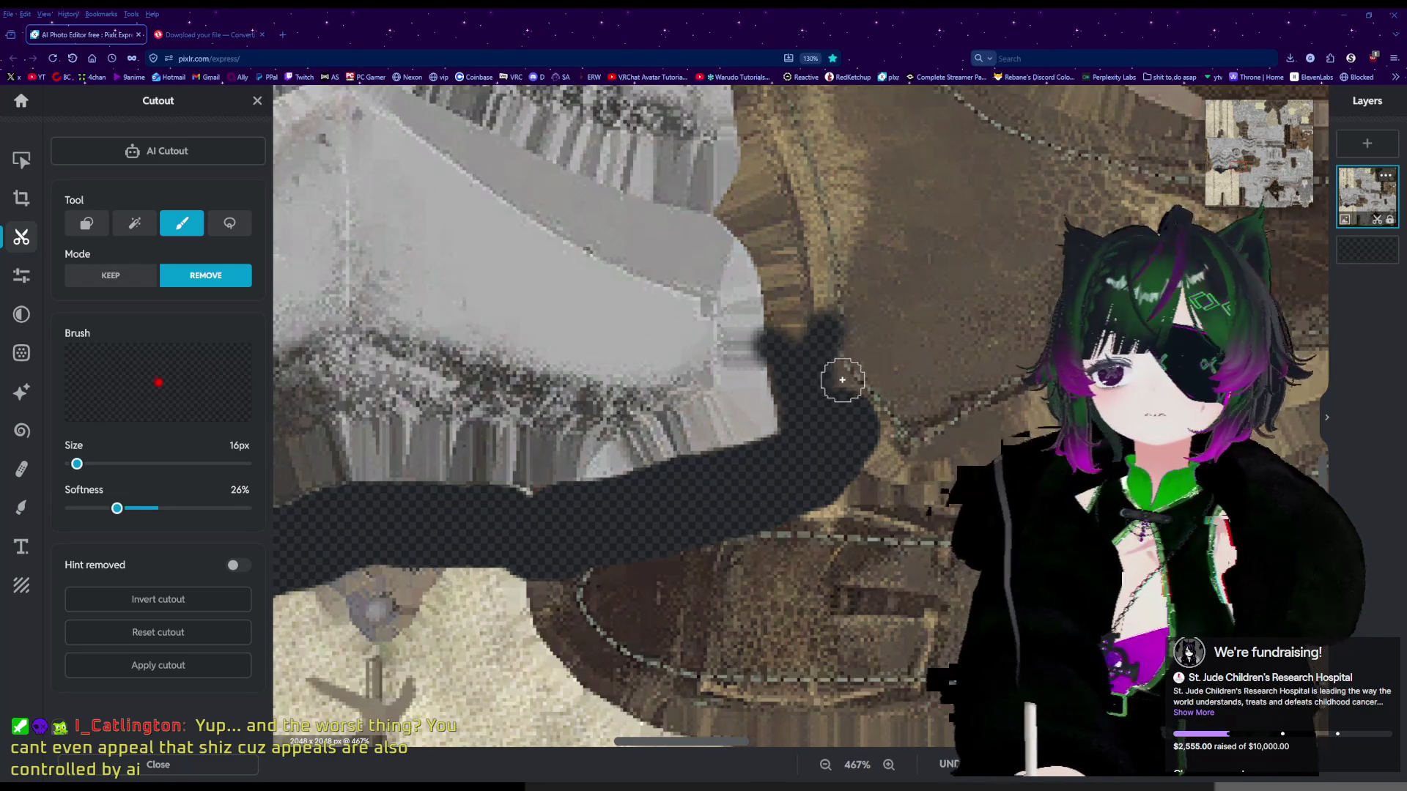
key(ctrl+z)
scroll(801, 353, up, 1)
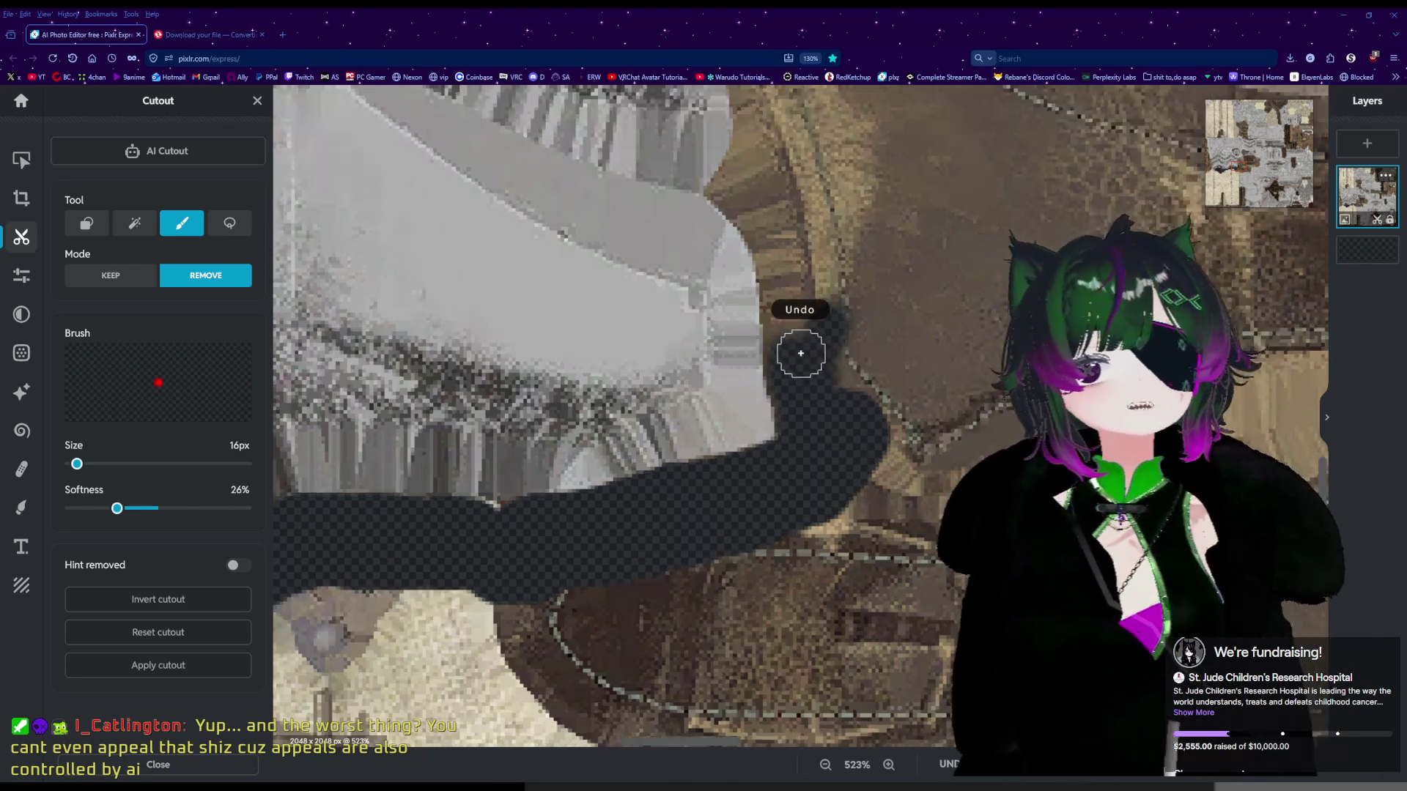
scroll(801, 353, up, 1)
scroll(793, 377, up, 1)
Cut the dark shadow's upper edge to transparency with short Remove strokes beside the armor.
mouse_move(795, 385)
mouse_down()
mouse_move(790, 231)
mouse_move(846, 213)
mouse_up()
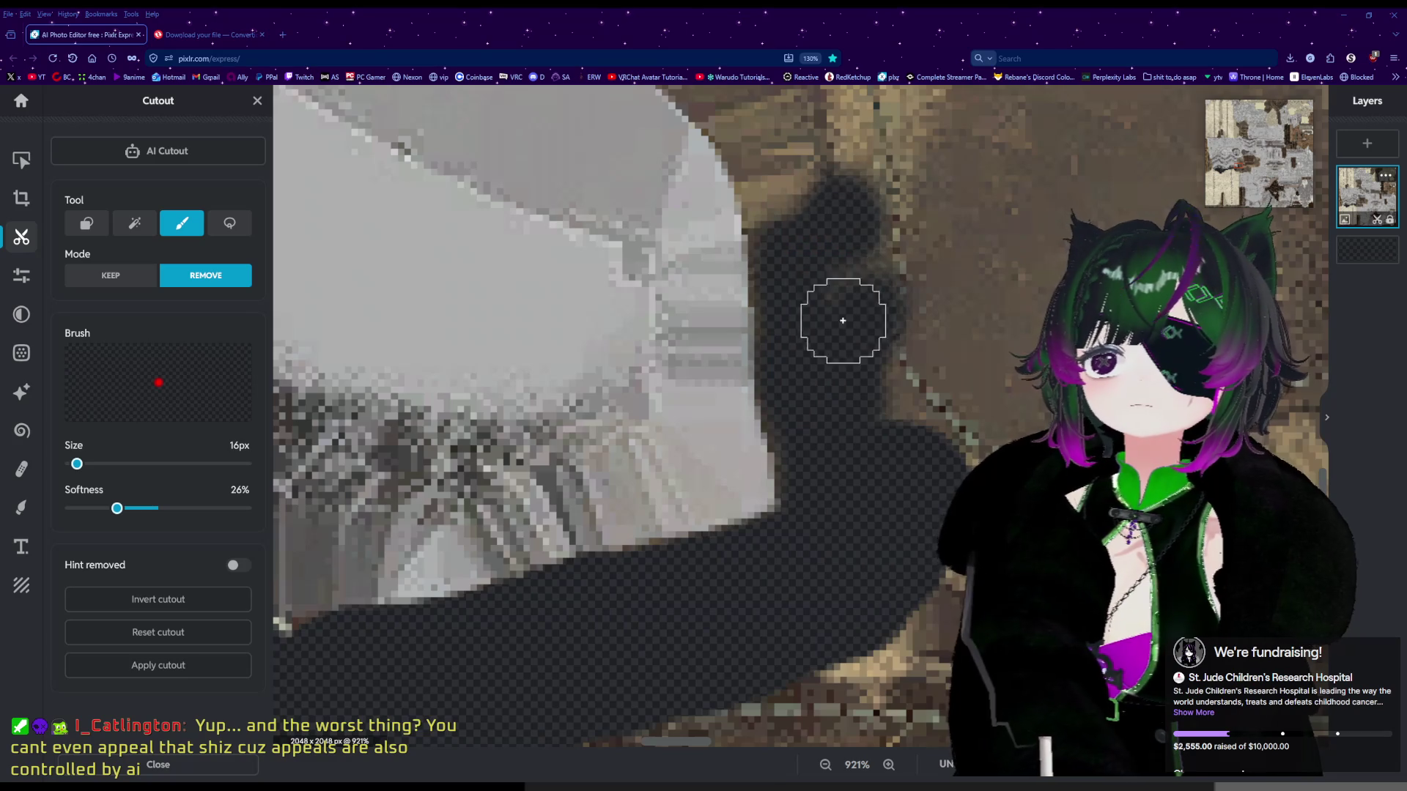
scroll(842, 320, down, 3)
scroll(829, 286, up, 2)
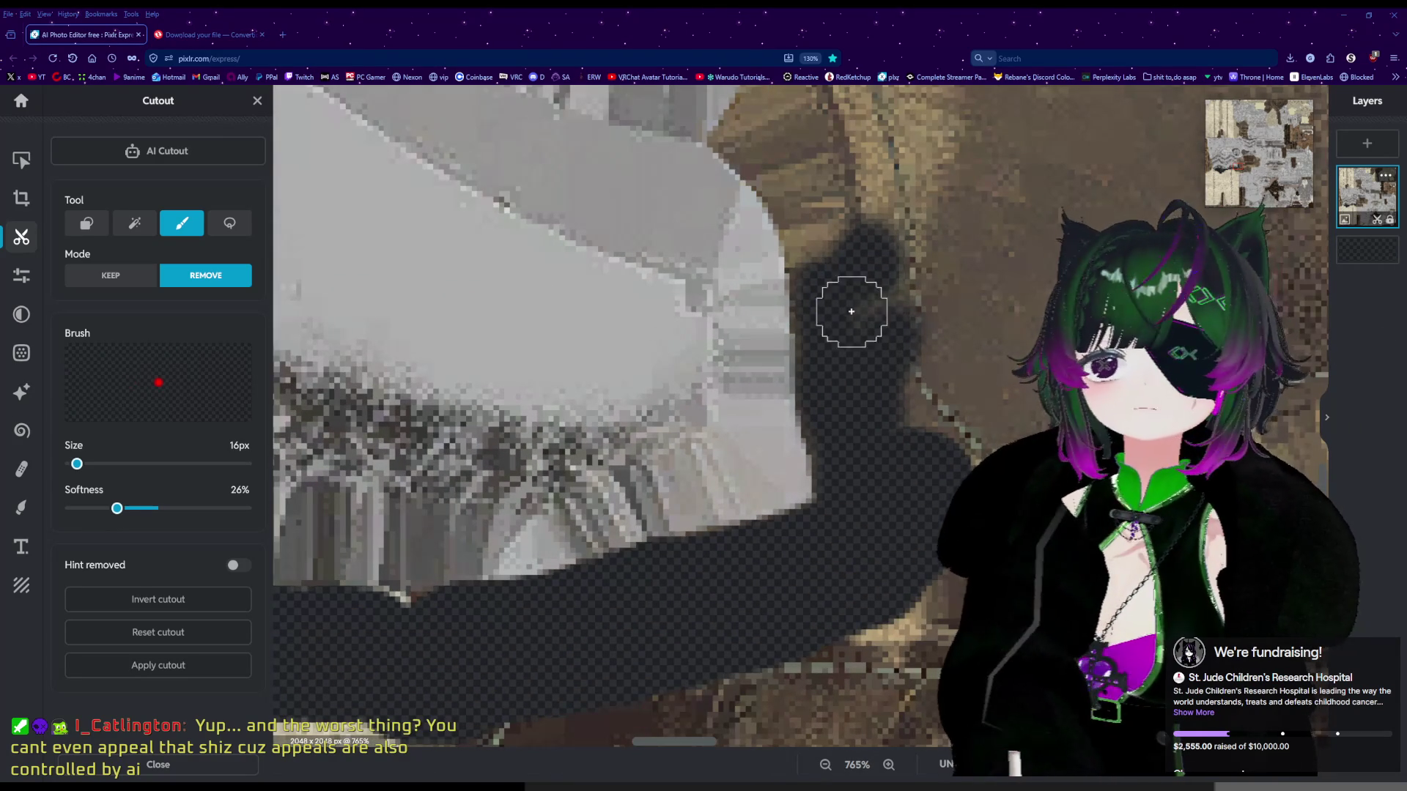
drag(819, 251, 819, 249)
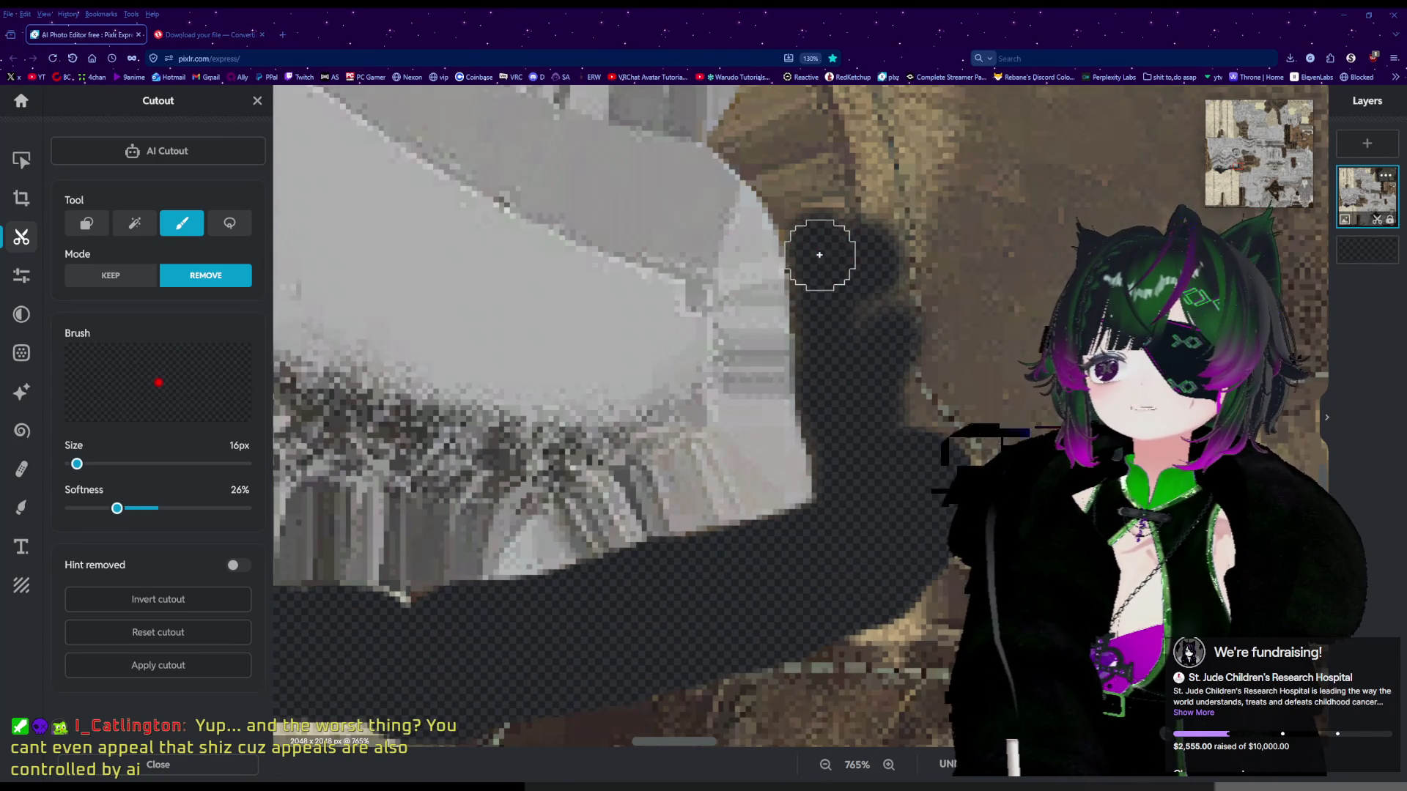
mouse_move(823, 226)
mouse_down()
mouse_move(760, 141)
mouse_move(807, 132)
mouse_move(842, 151)
mouse_move(913, 275)
mouse_move(872, 308)
mouse_up()
mouse_move(916, 399)
mouse_down()
mouse_move(936, 402)
mouse_move(915, 388)
mouse_up()
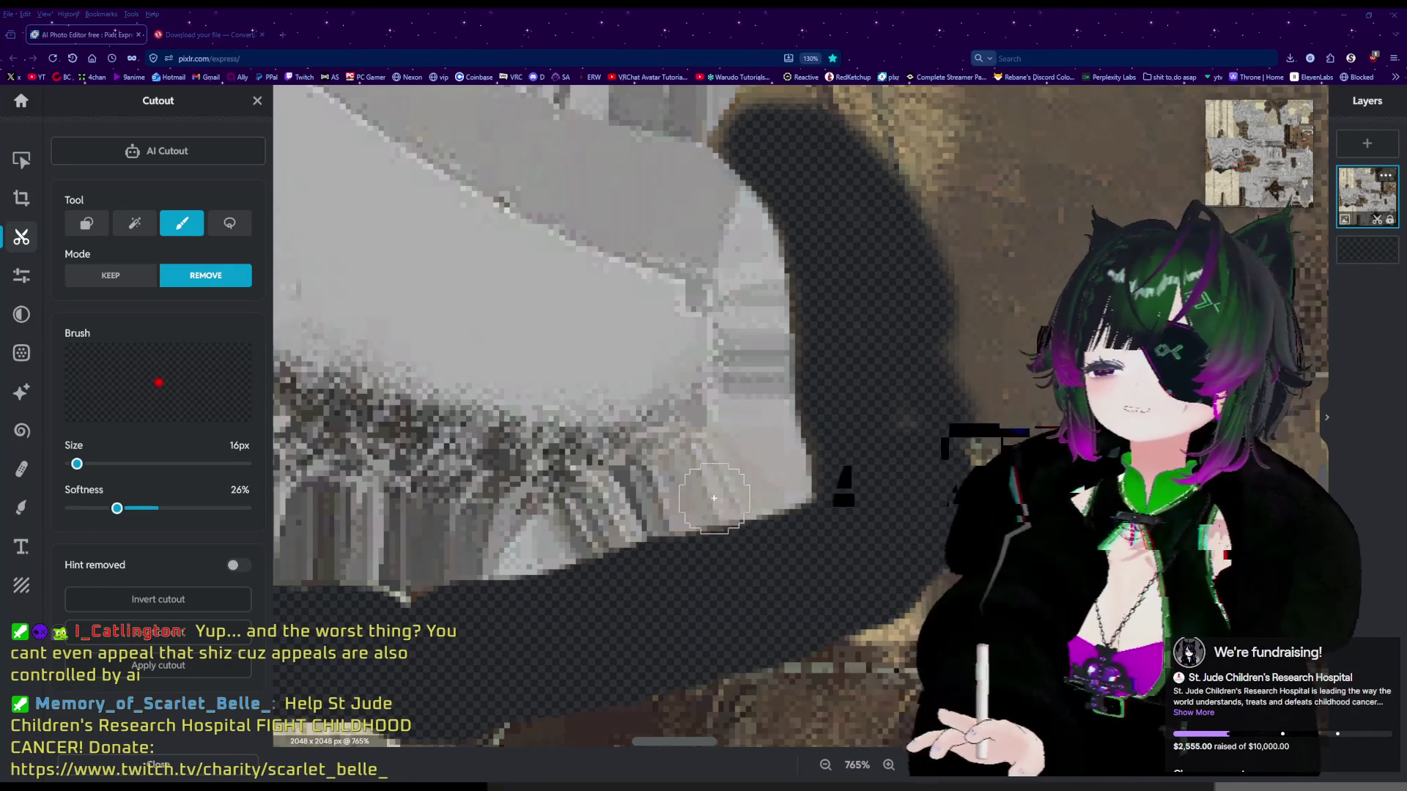
scroll(854, 471, down, 3)
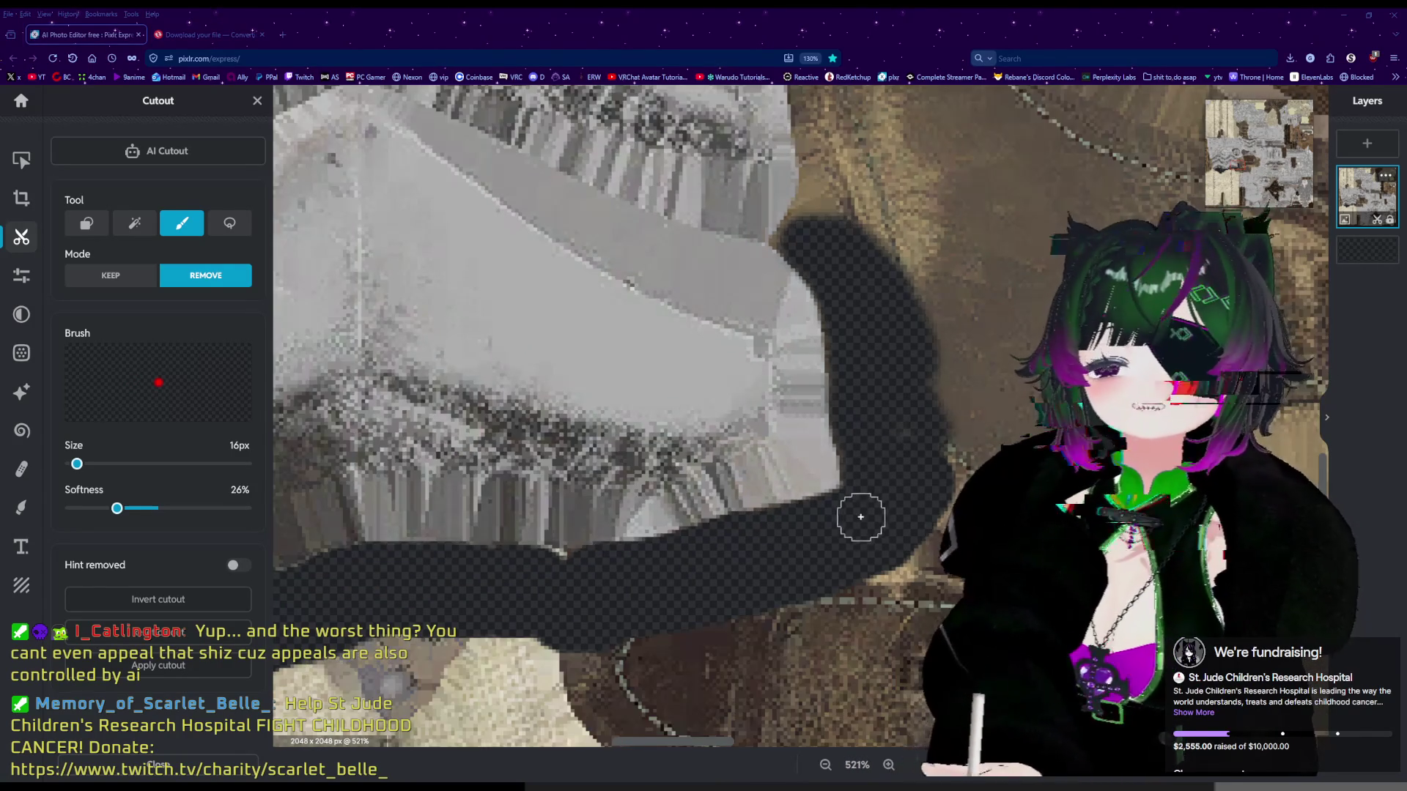
Lower the Cutout brush softness from 26% to 19%.
drag(117, 508, 104, 509)
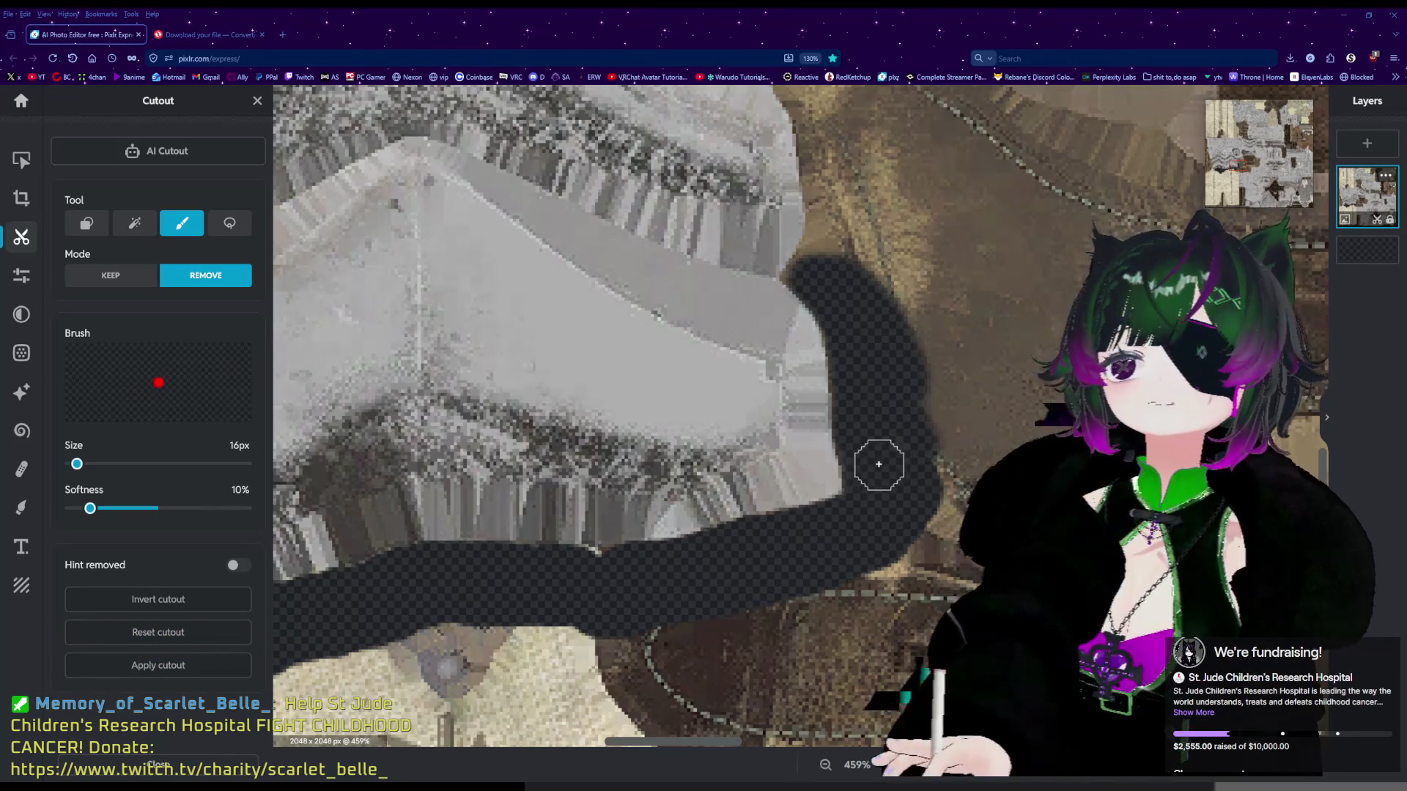
scroll(850, 425, up, 3)
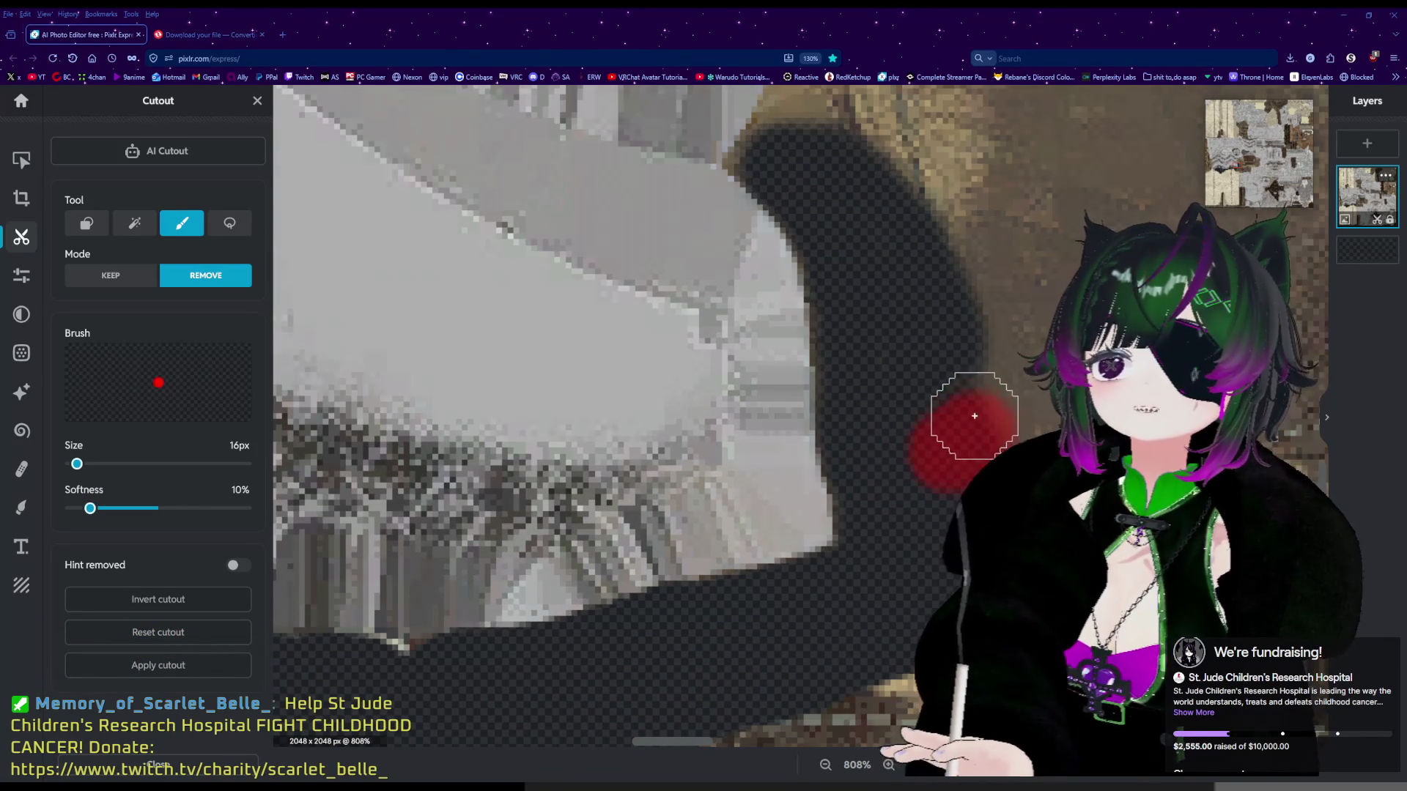
scroll(909, 322, down, 1)
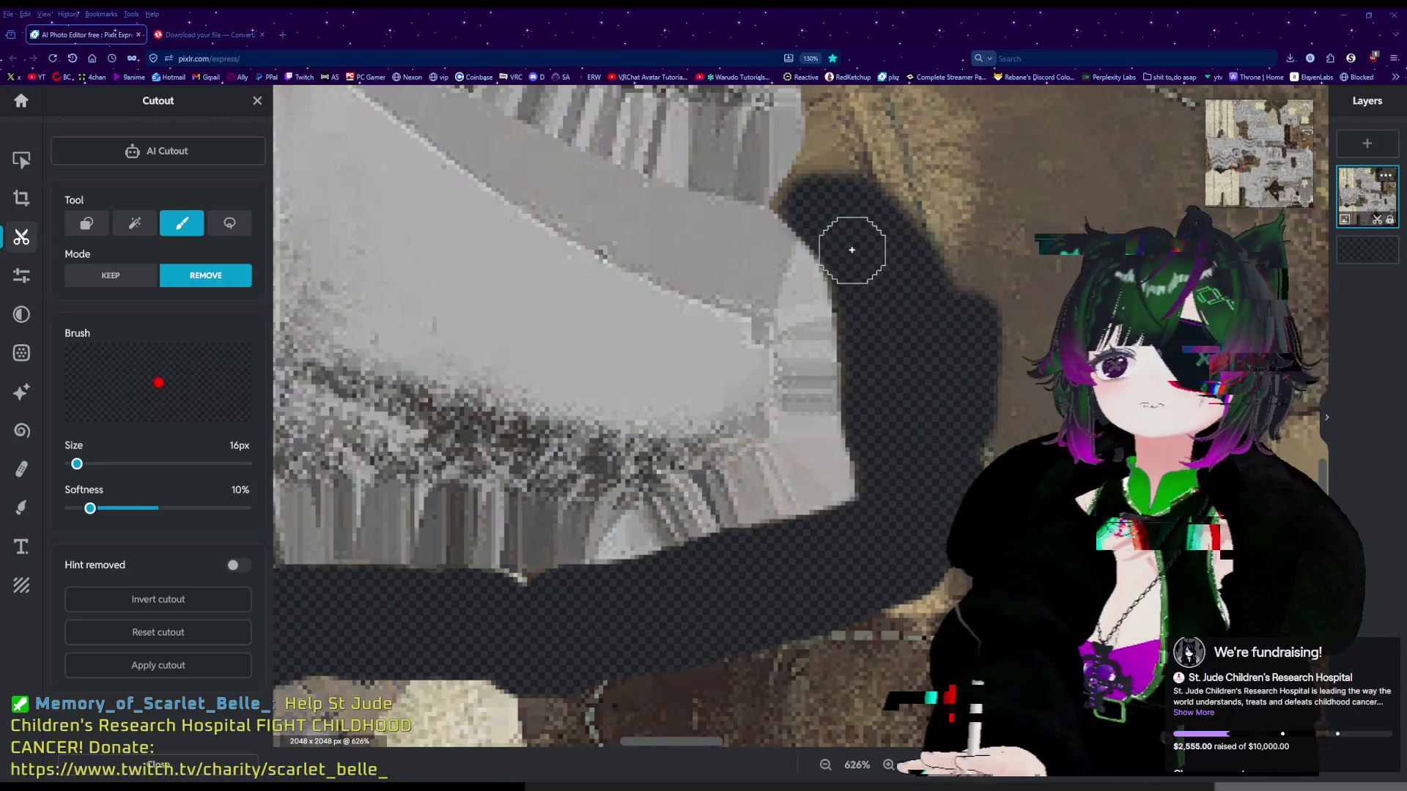
scroll(835, 235, up, 3)
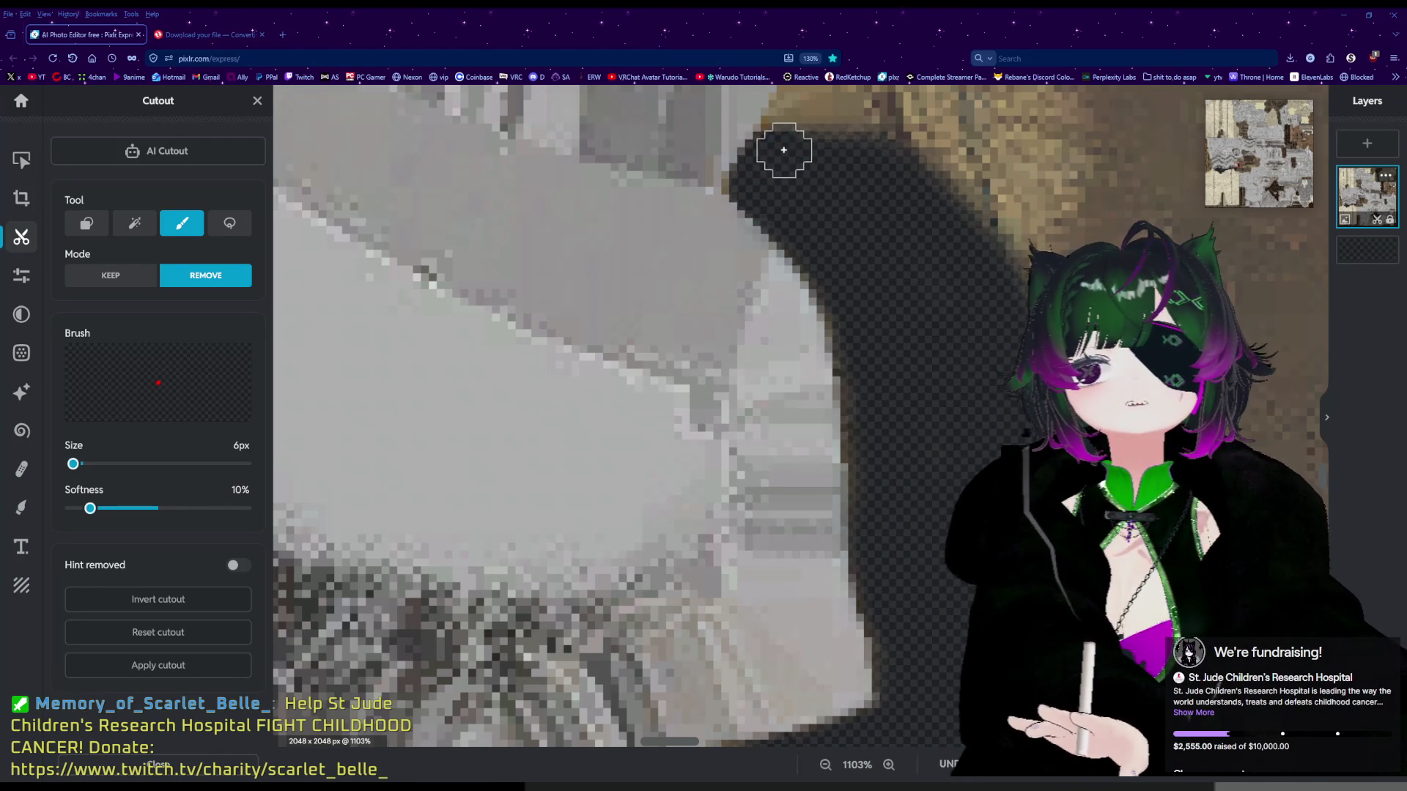
Erase dark outline pixels at the top of the cutout to transparency.
drag(788, 132, 831, 116)
scroll(869, 271, down, 5)
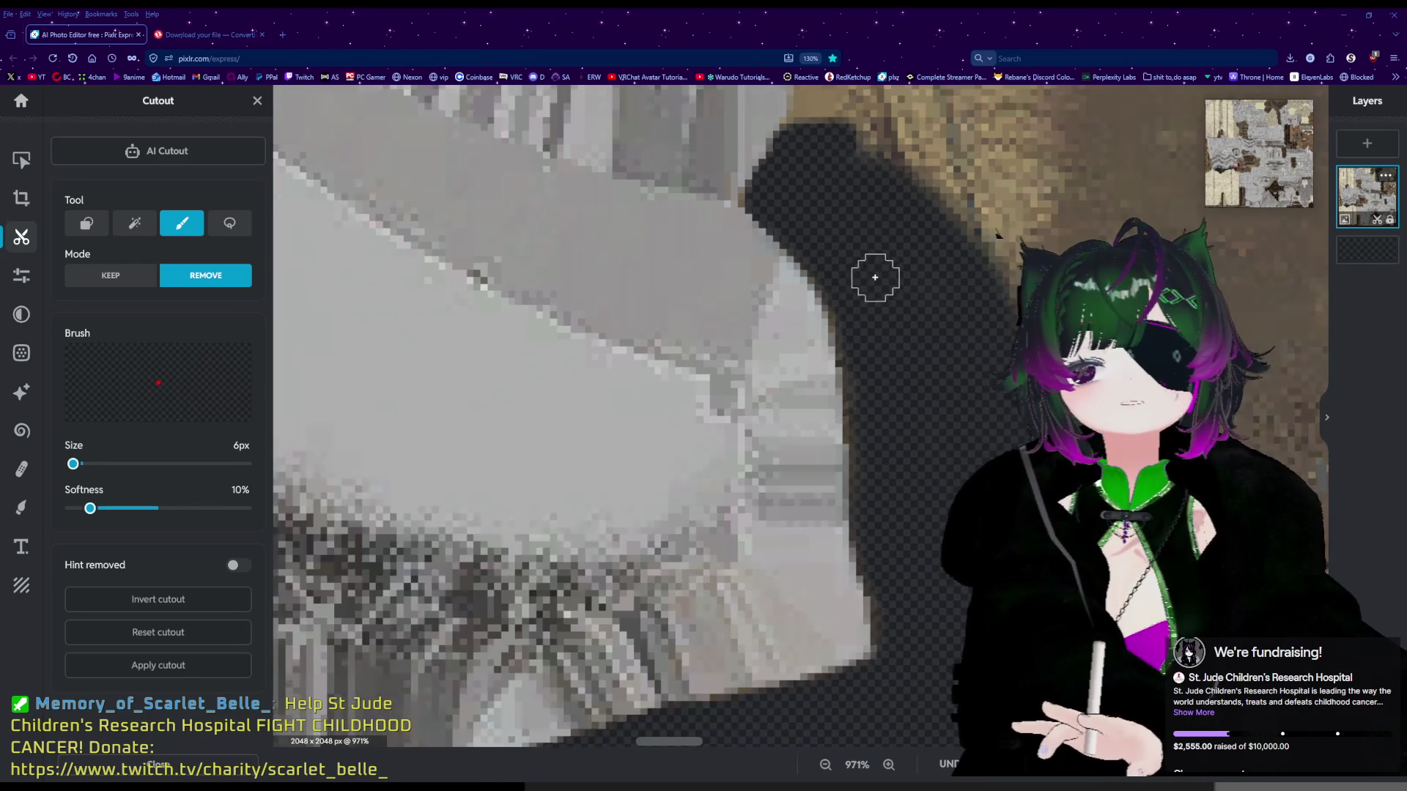
scroll(854, 198, up, 5)
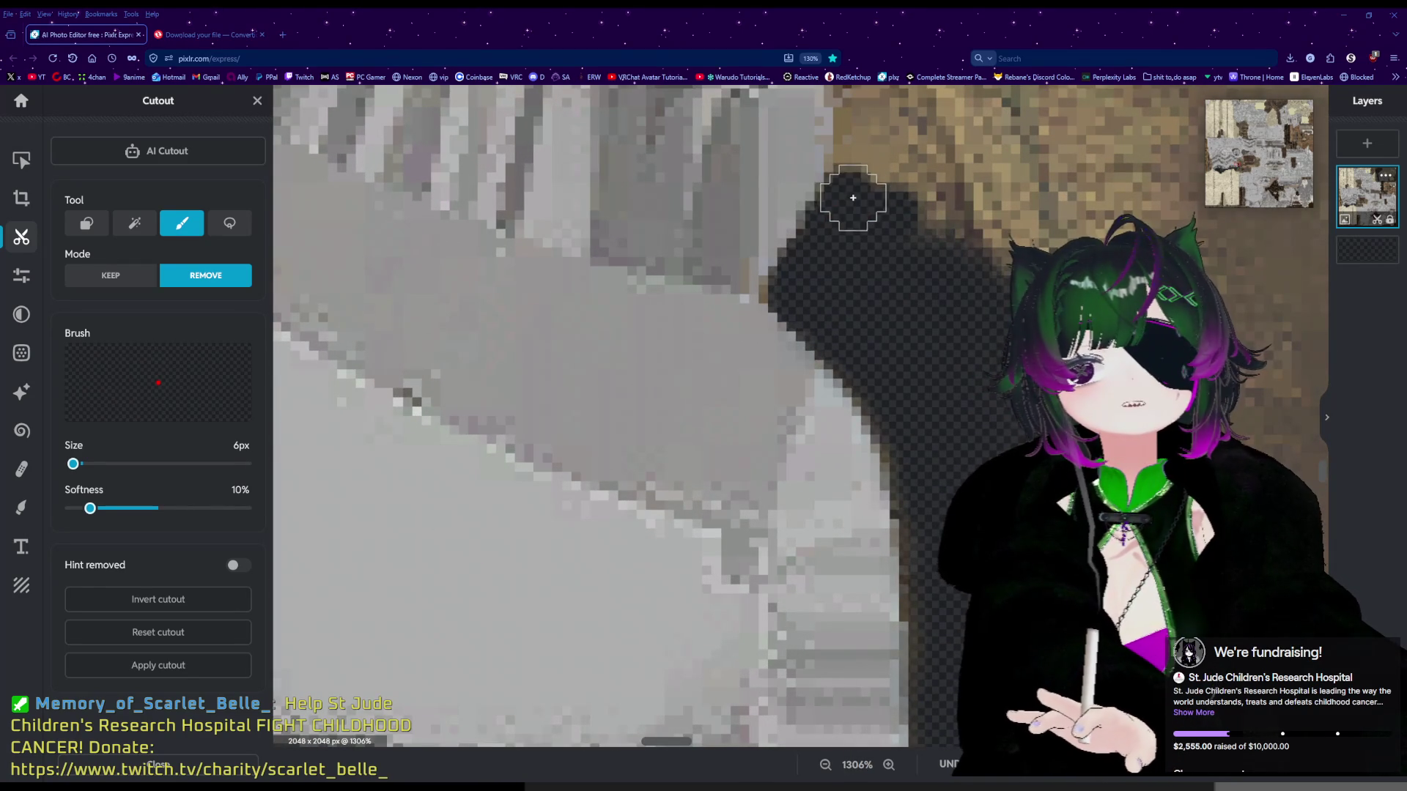
mouse_move(848, 199)
mouse_down()
mouse_move(864, 173)
mouse_move(857, 119)
mouse_move(862, 158)
mouse_up()
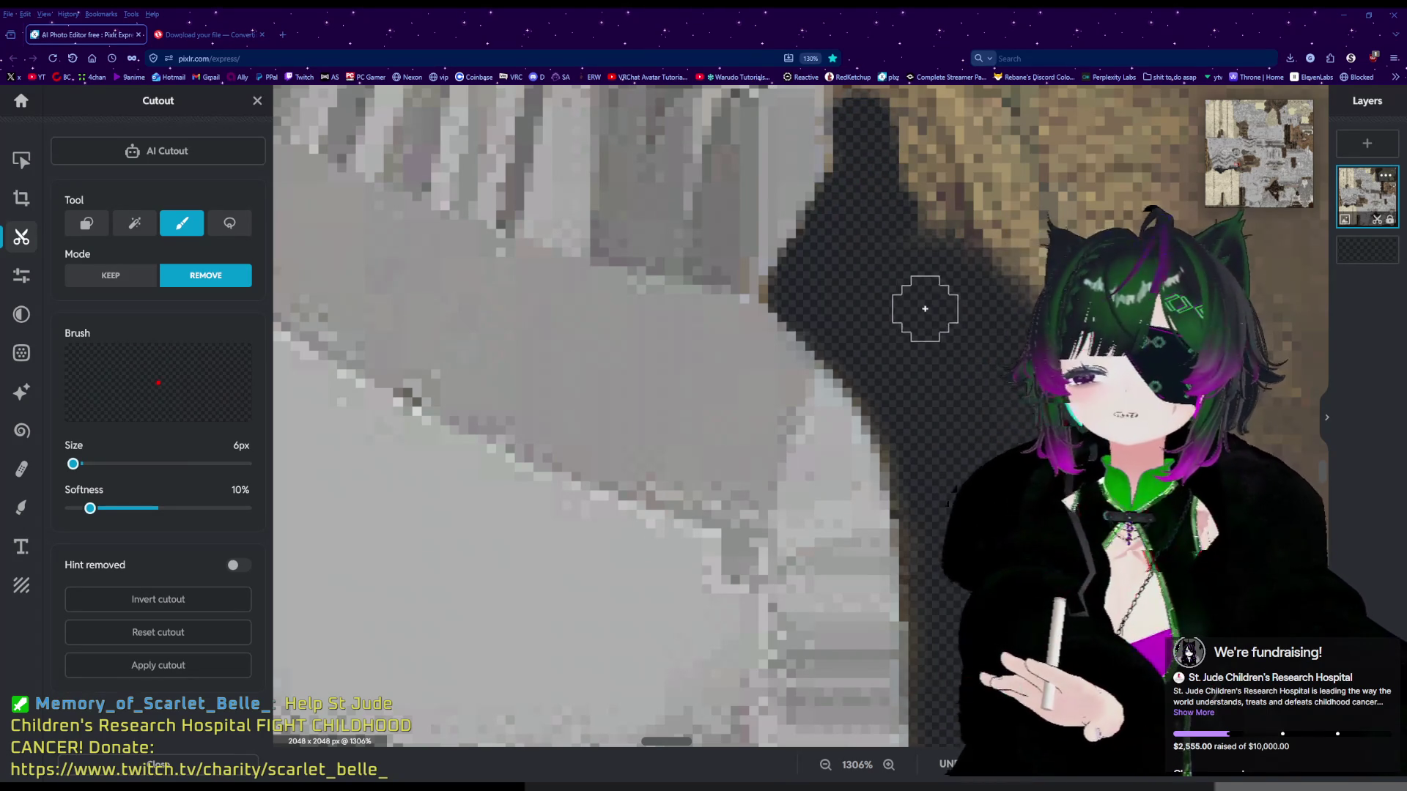
scroll(953, 323, down, 1)
scroll(953, 323, down, 4)
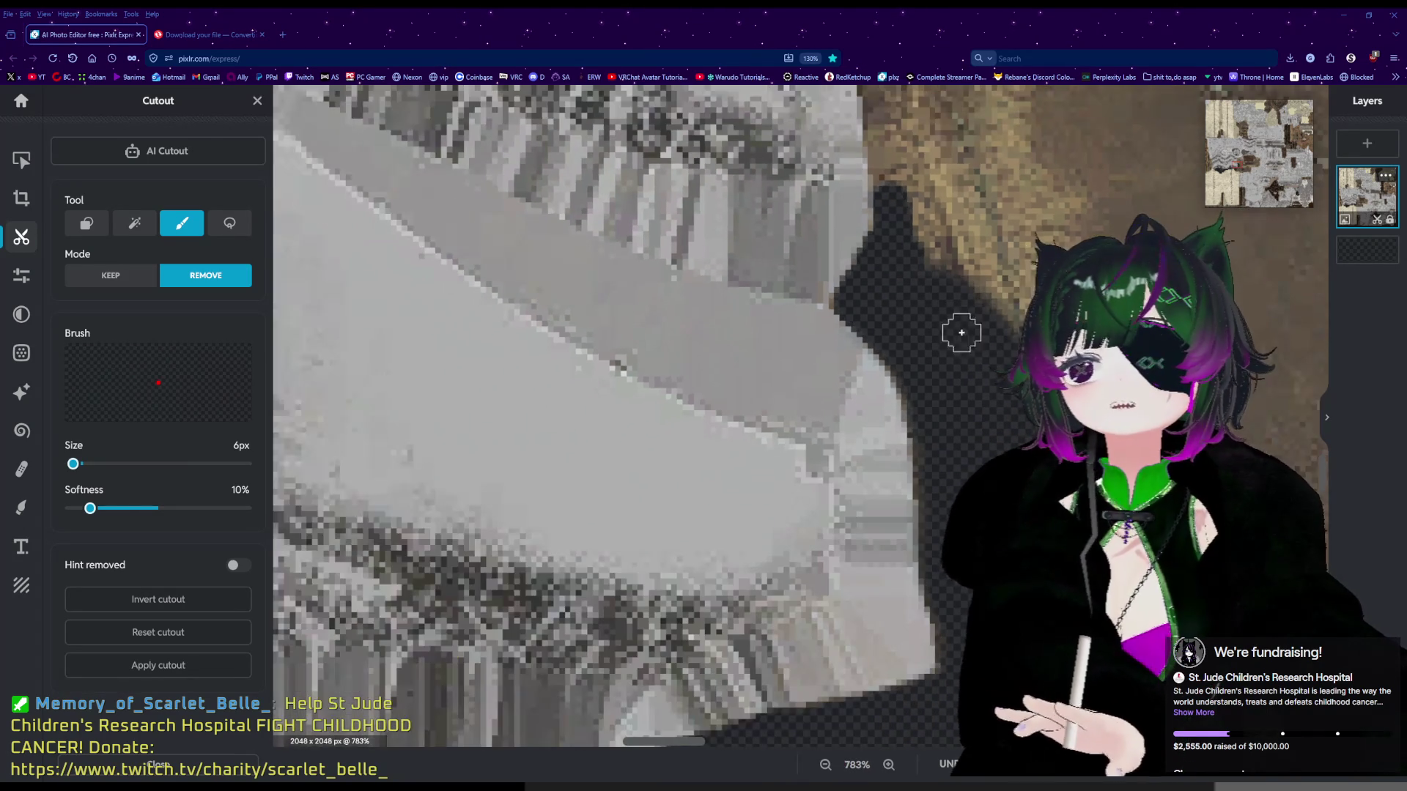
scroll(1013, 360, up, 6)
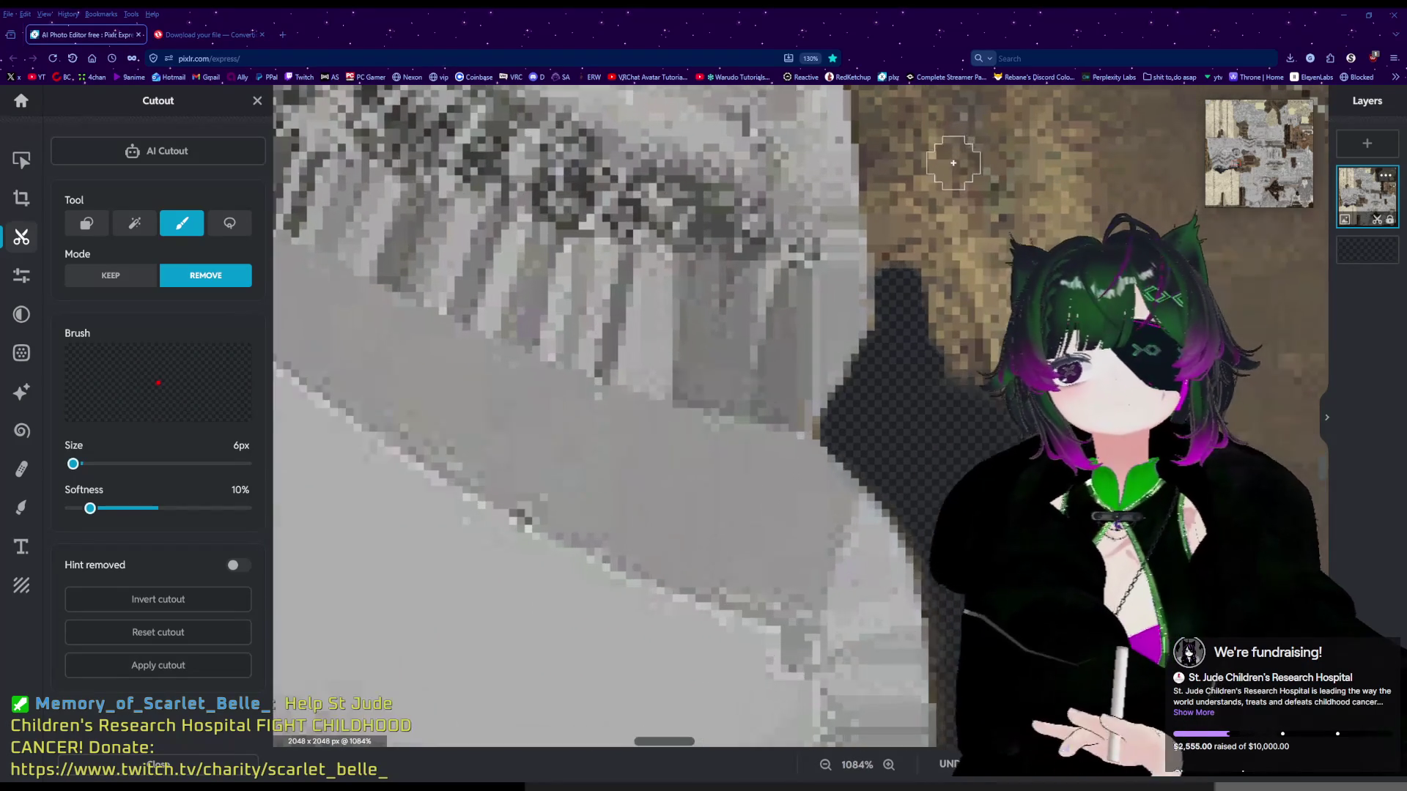
scroll(903, 258, up, 2)
Erase another short stretch of the outline, then move to a new stretch and remove it.
drag(888, 308, 888, 268)
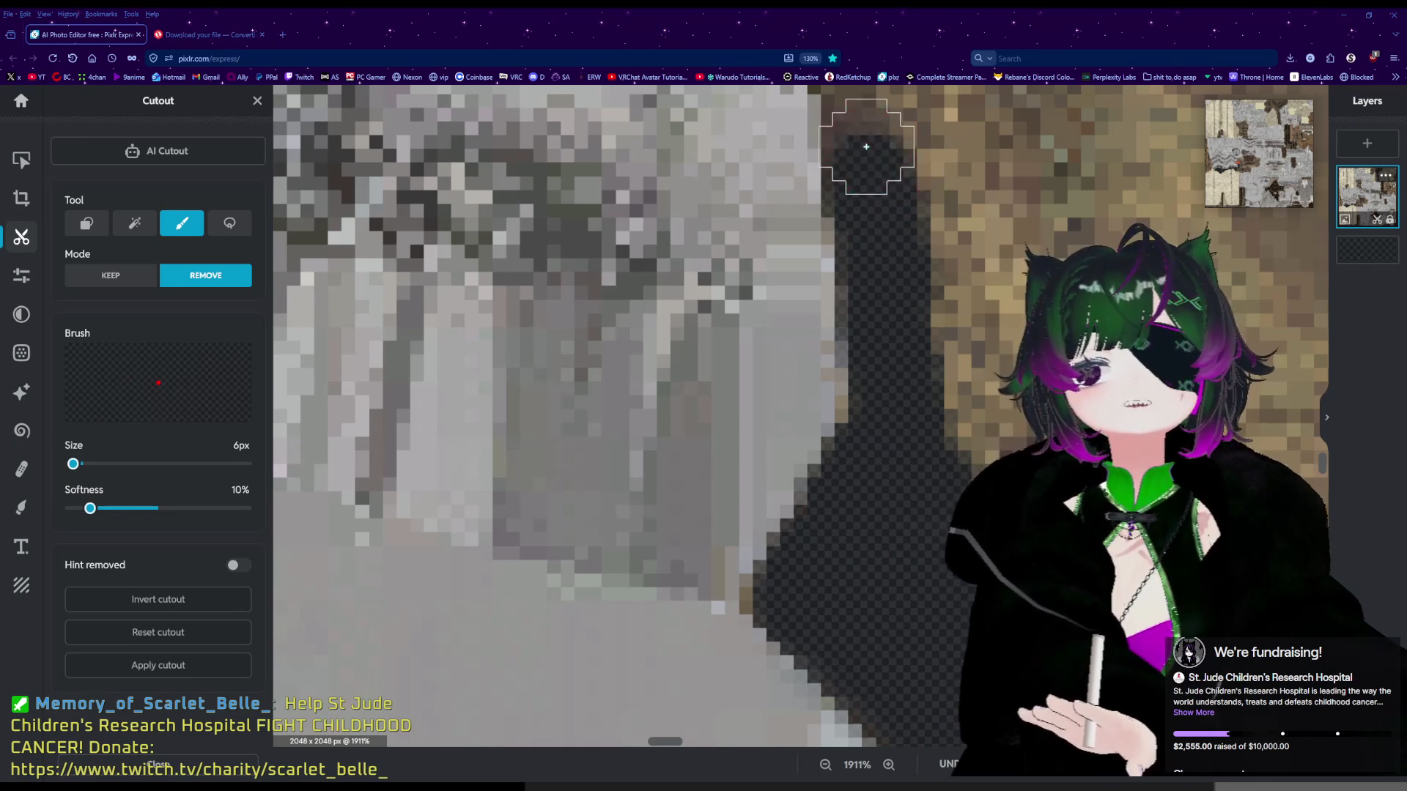
scroll(911, 252, down, 2)
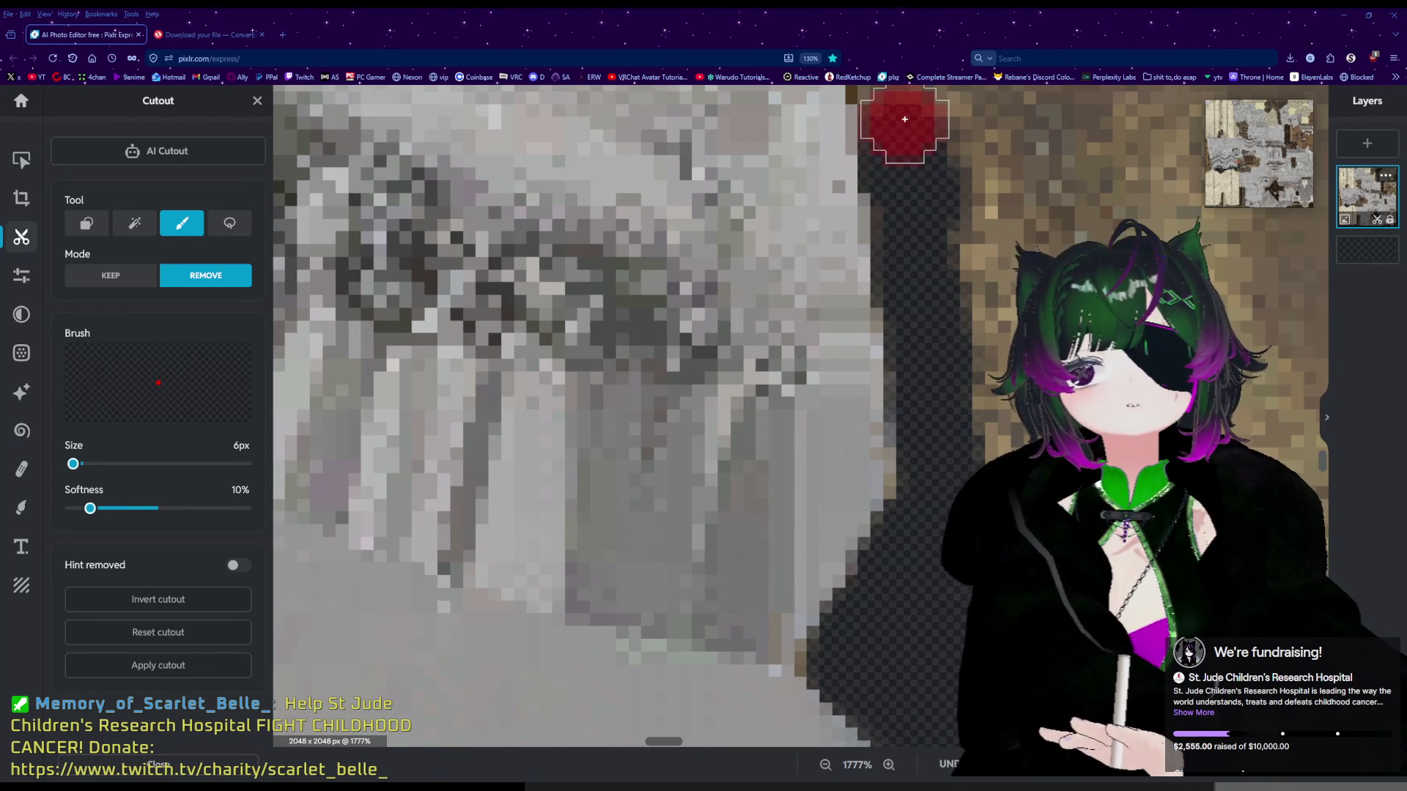
scroll(913, 143, down, 5)
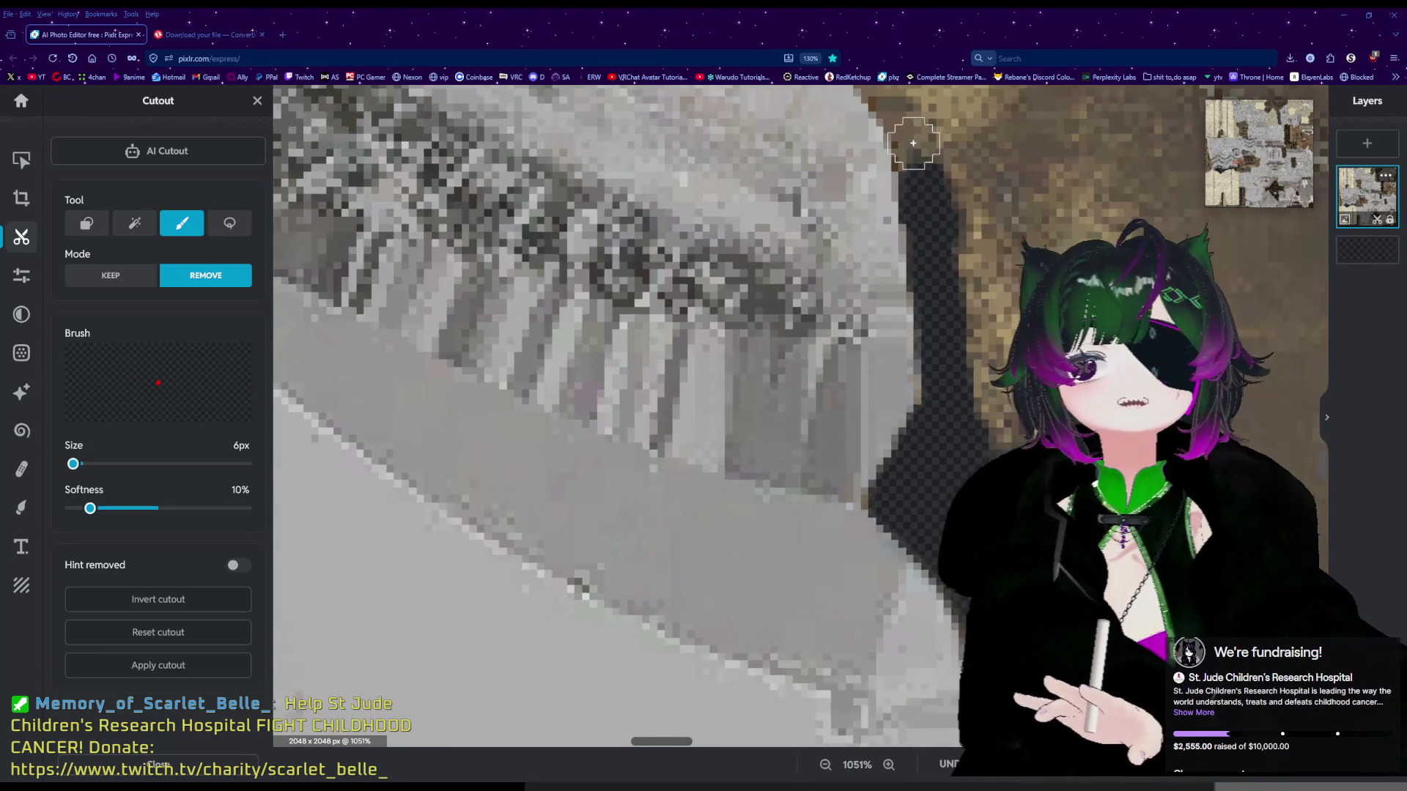
scroll(913, 143, up, 6)
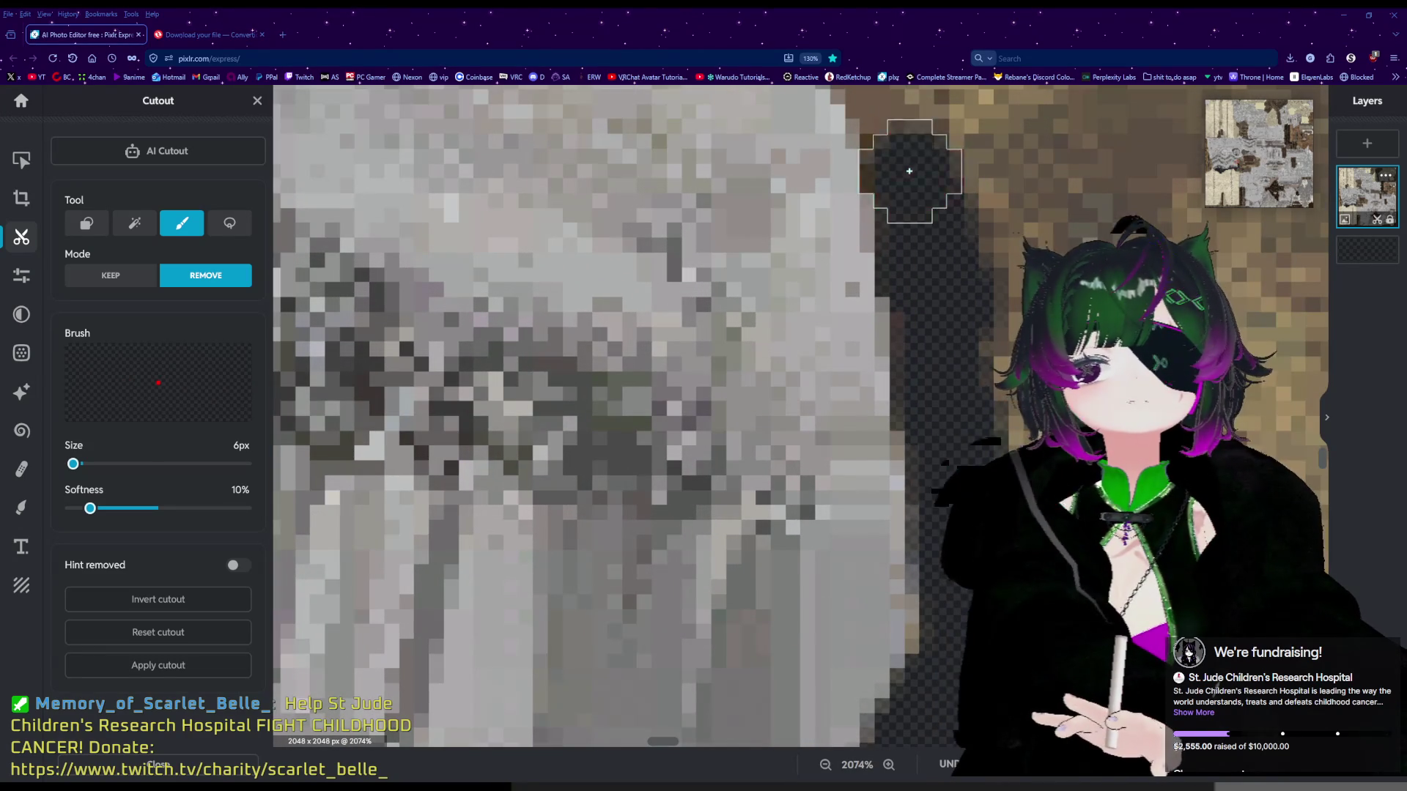
scroll(919, 176, down, 3)
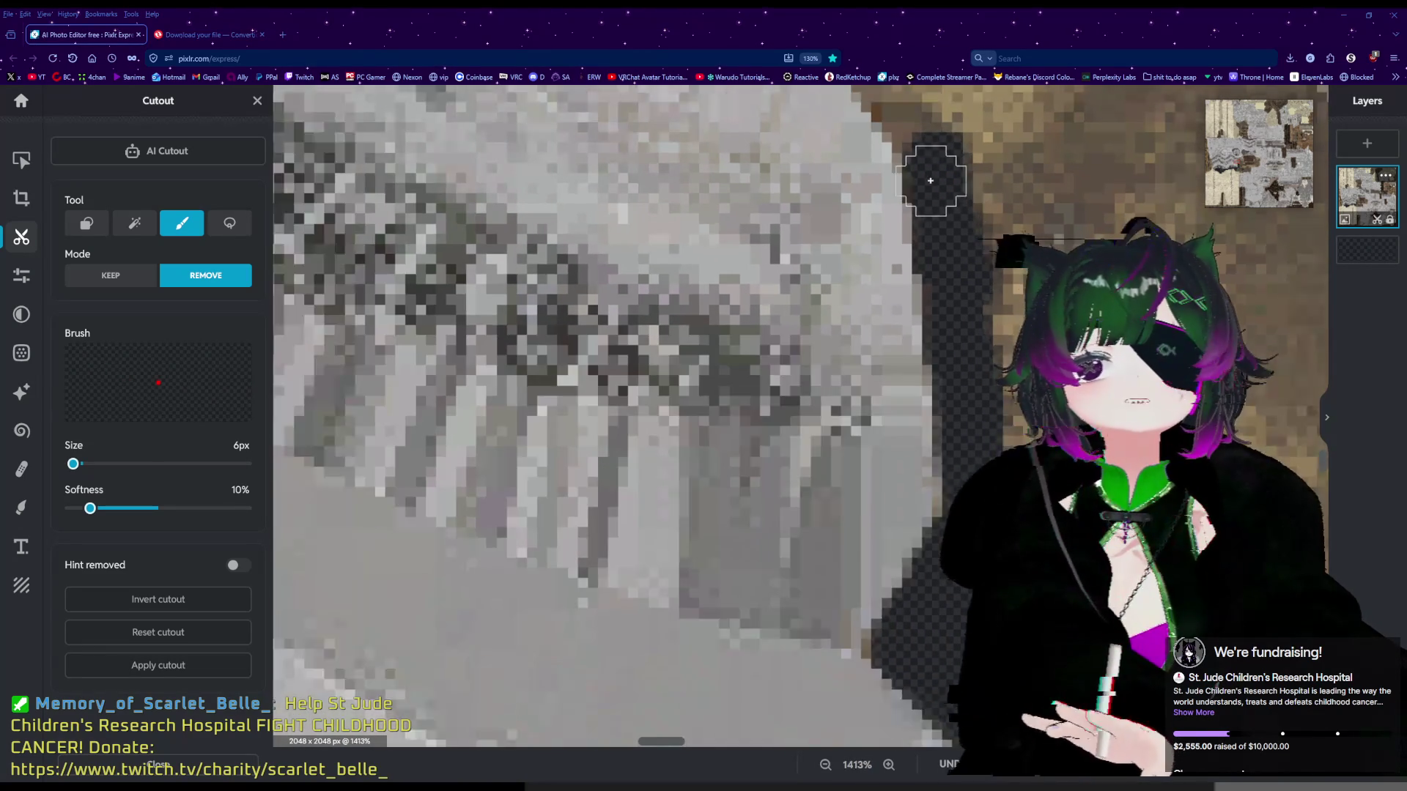
scroll(931, 181, down, 3)
scroll(946, 123, up, 3)
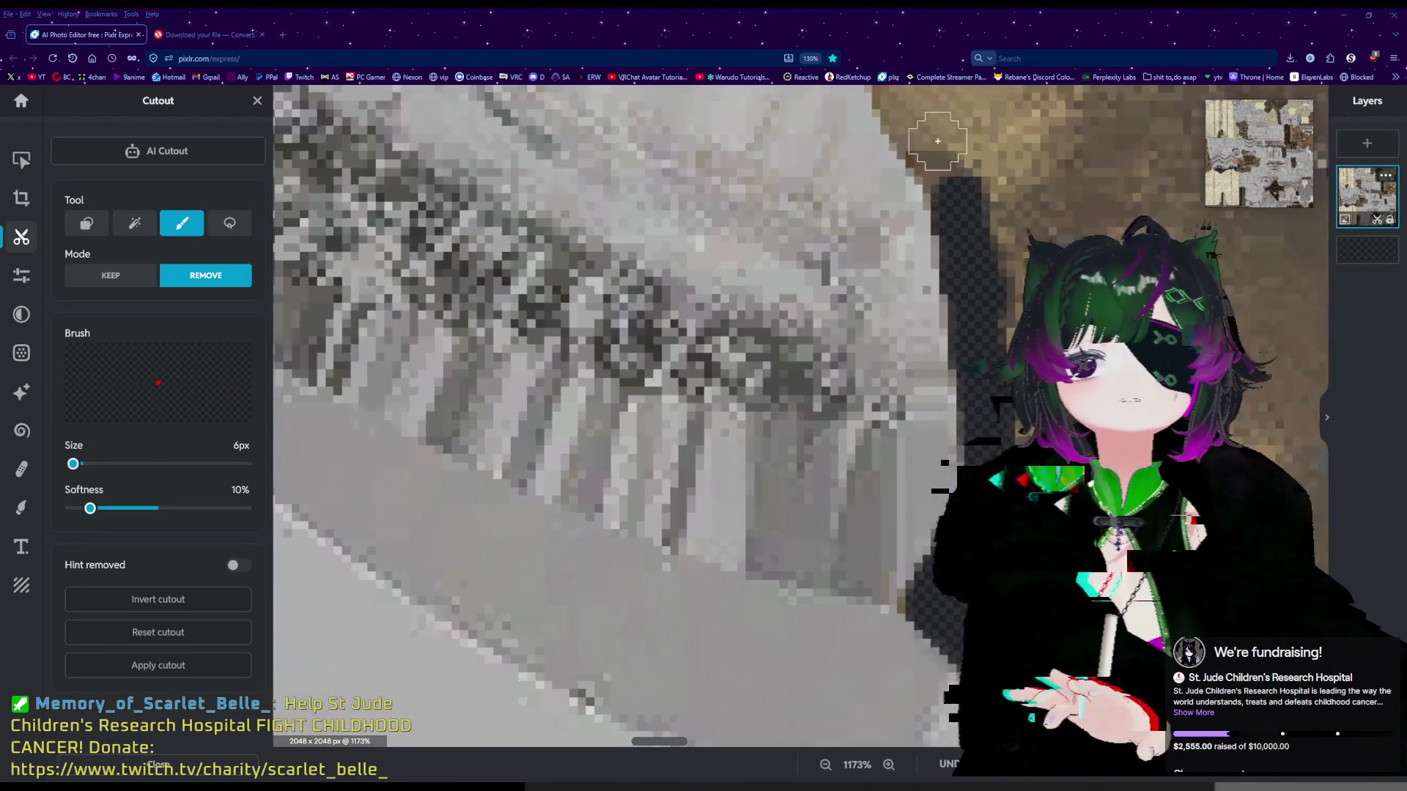
mouse_move(1323, 460)
mouse_down()
mouse_move(1217, 388)
mouse_move(1202, 352)
mouse_up()
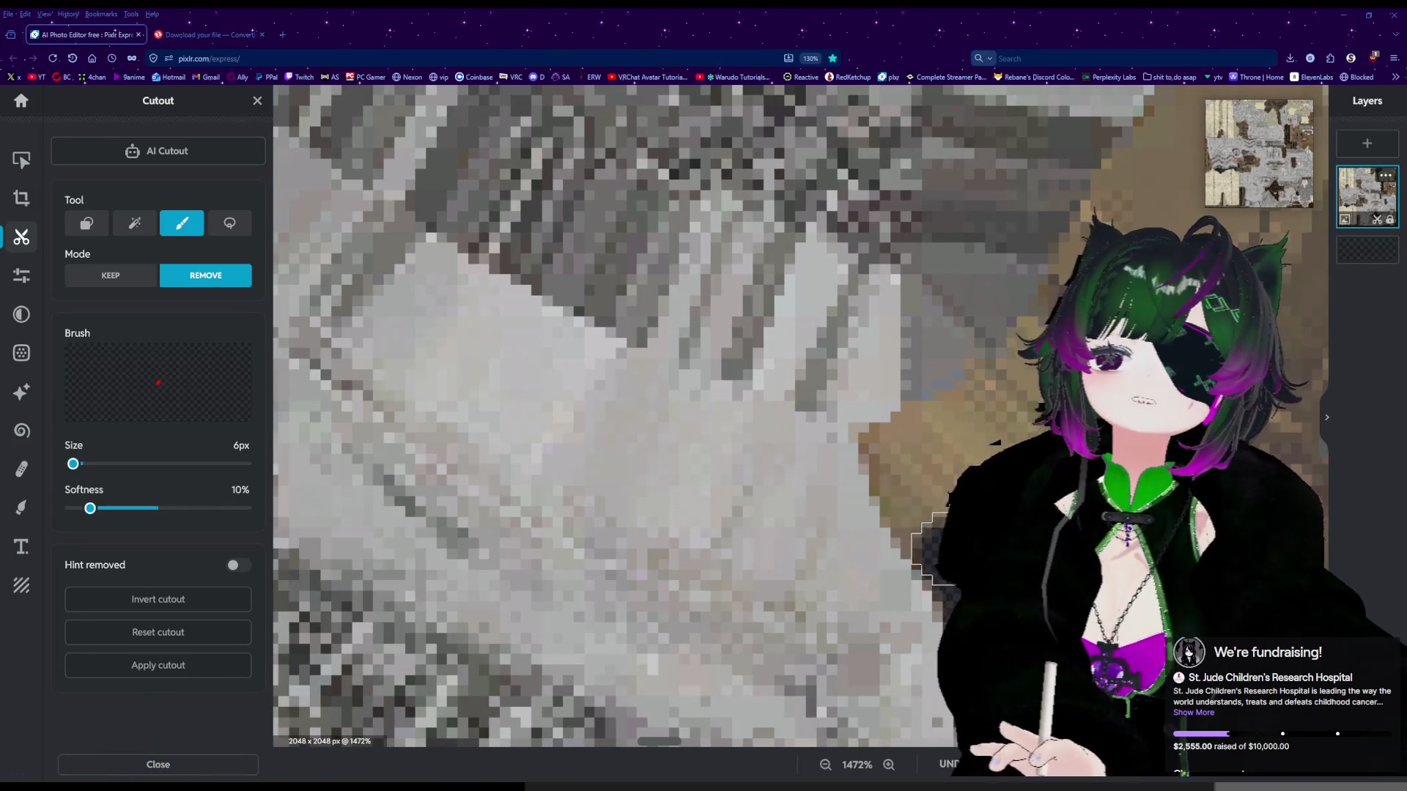
drag(930, 543, 938, 555)
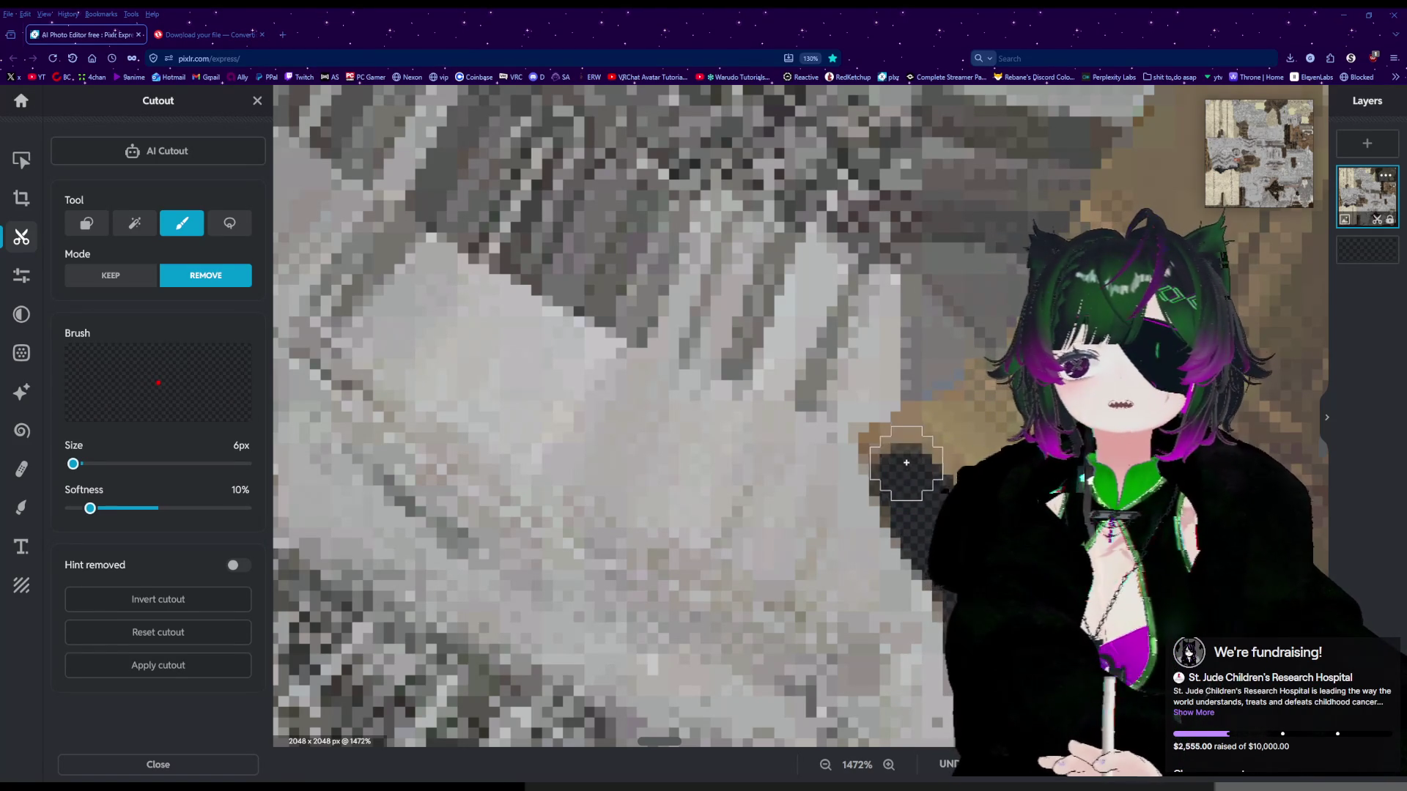
Erase another patch of the dark outline and collapse the Layers panel.
drag(898, 453, 914, 452)
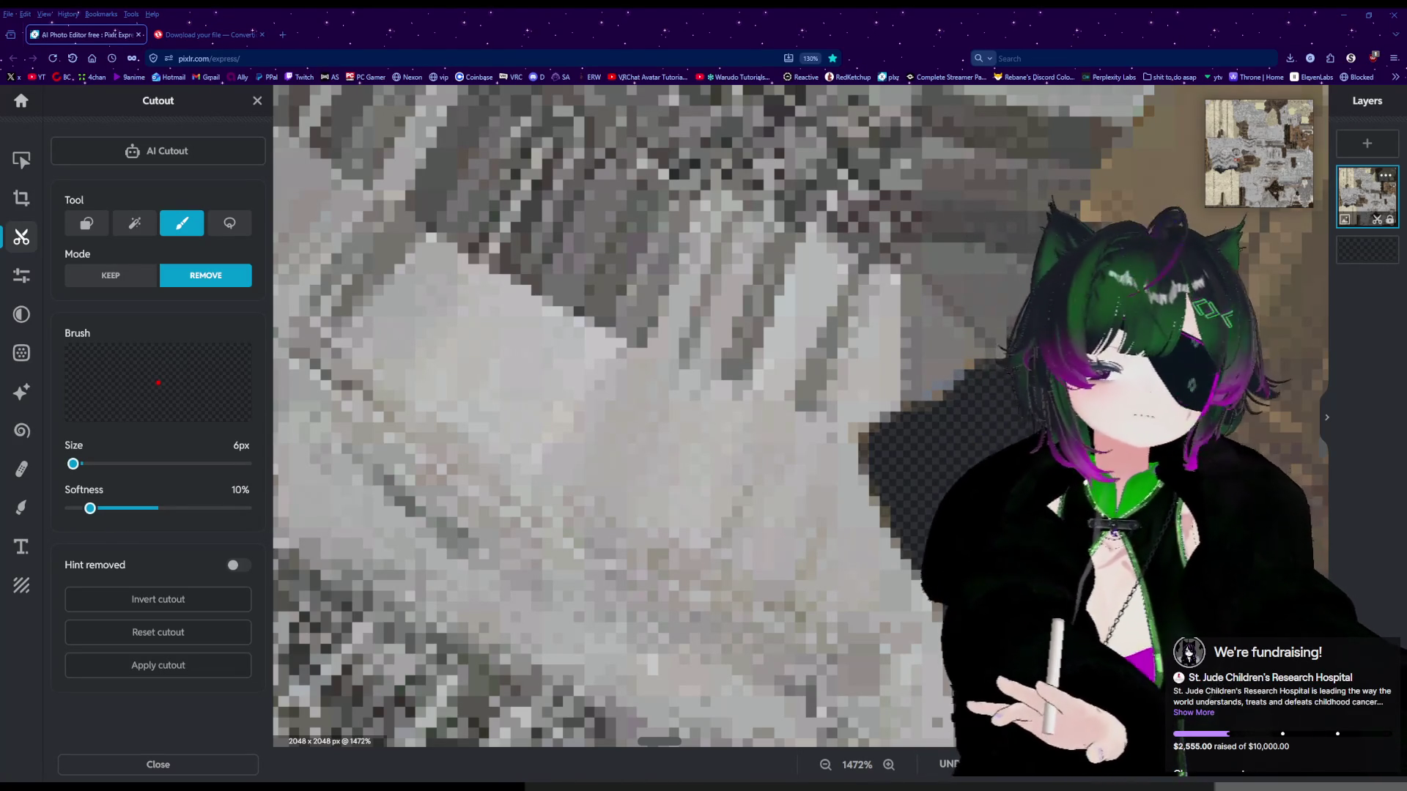
scroll(616, 414, down, 3)
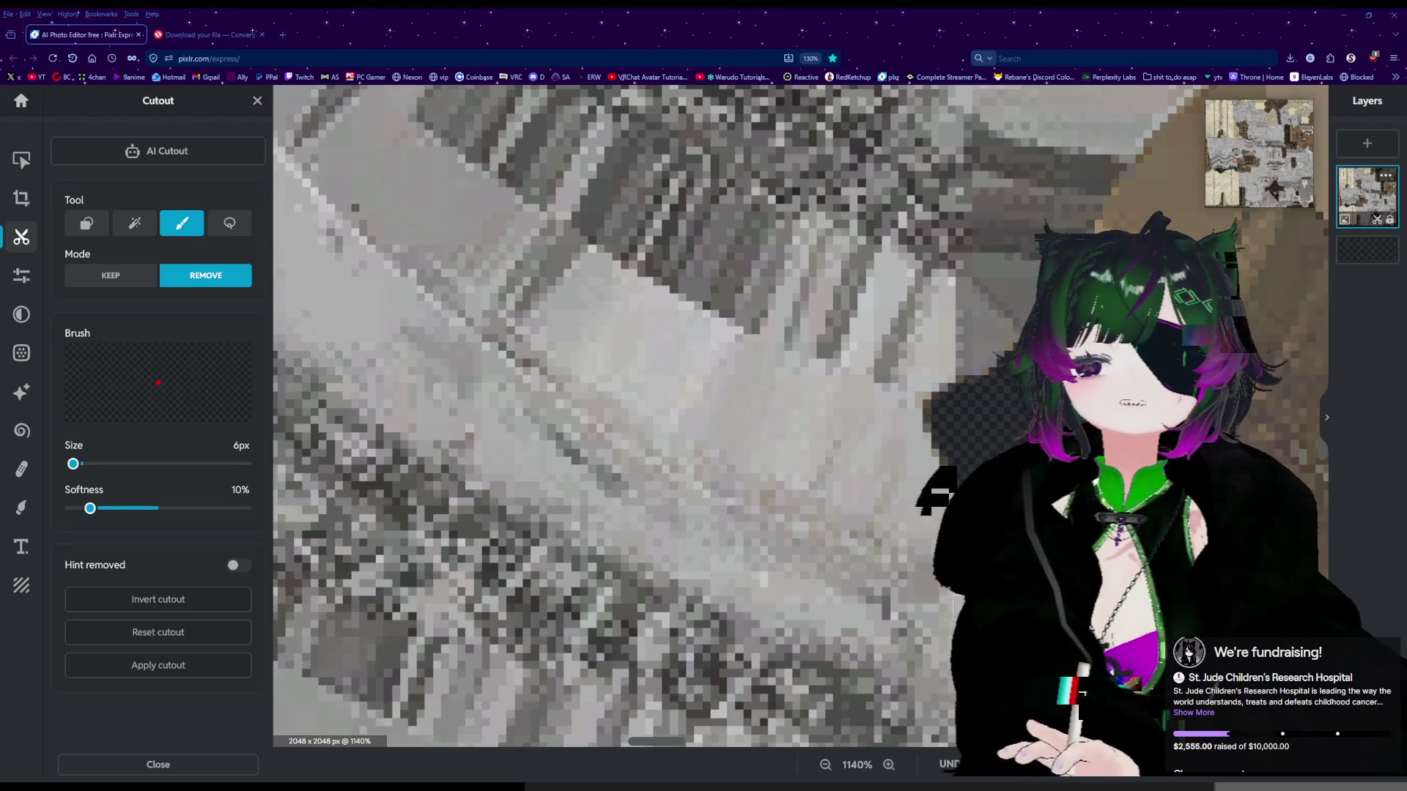
click(1328, 417)
Paint the Remove brush up the dark outline between the grey armor and brown fabric to its top end.
drag(673, 746, 714, 743)
scroll(513, 373, up, 1)
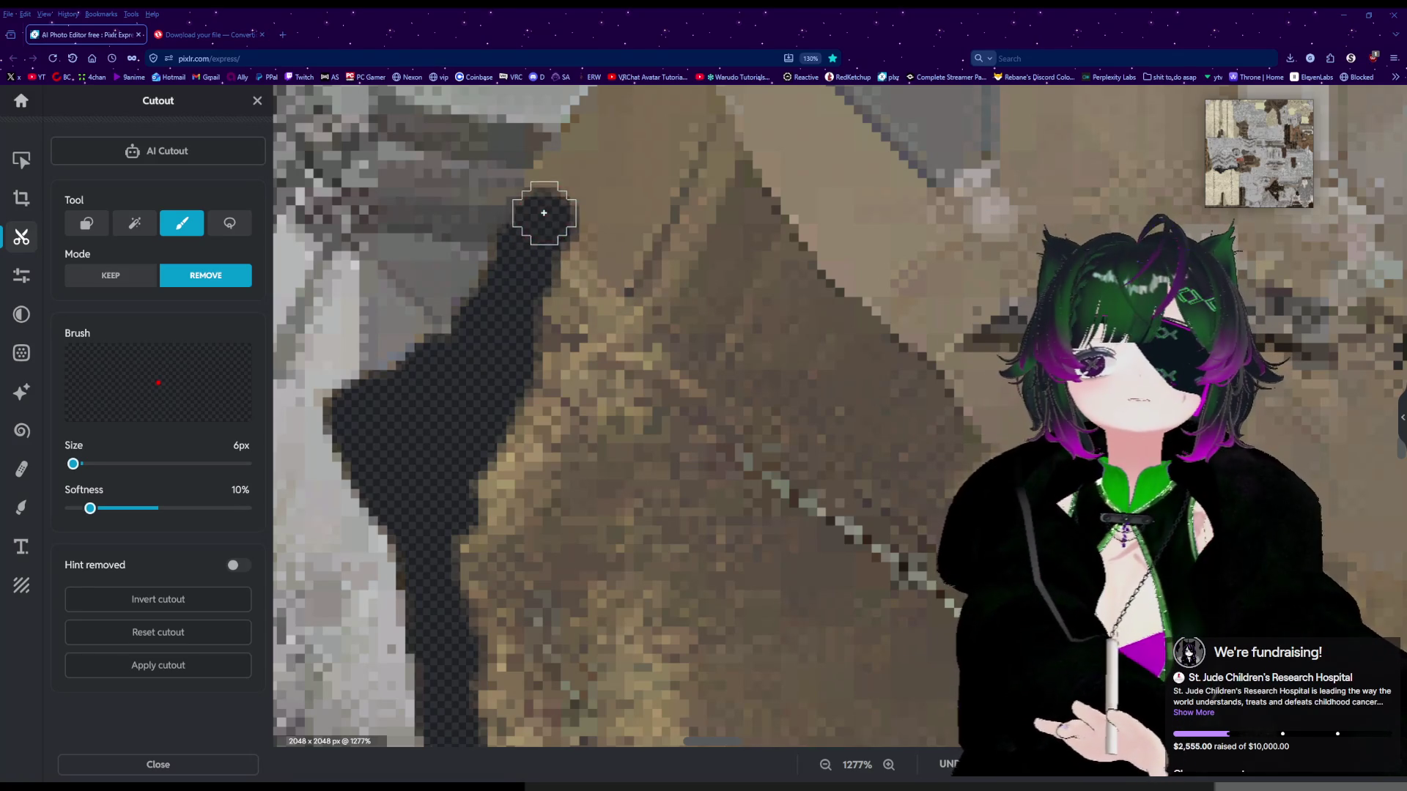
mouse_move(547, 204)
mouse_down()
mouse_move(569, 178)
mouse_move(562, 163)
mouse_move(595, 174)
mouse_up()
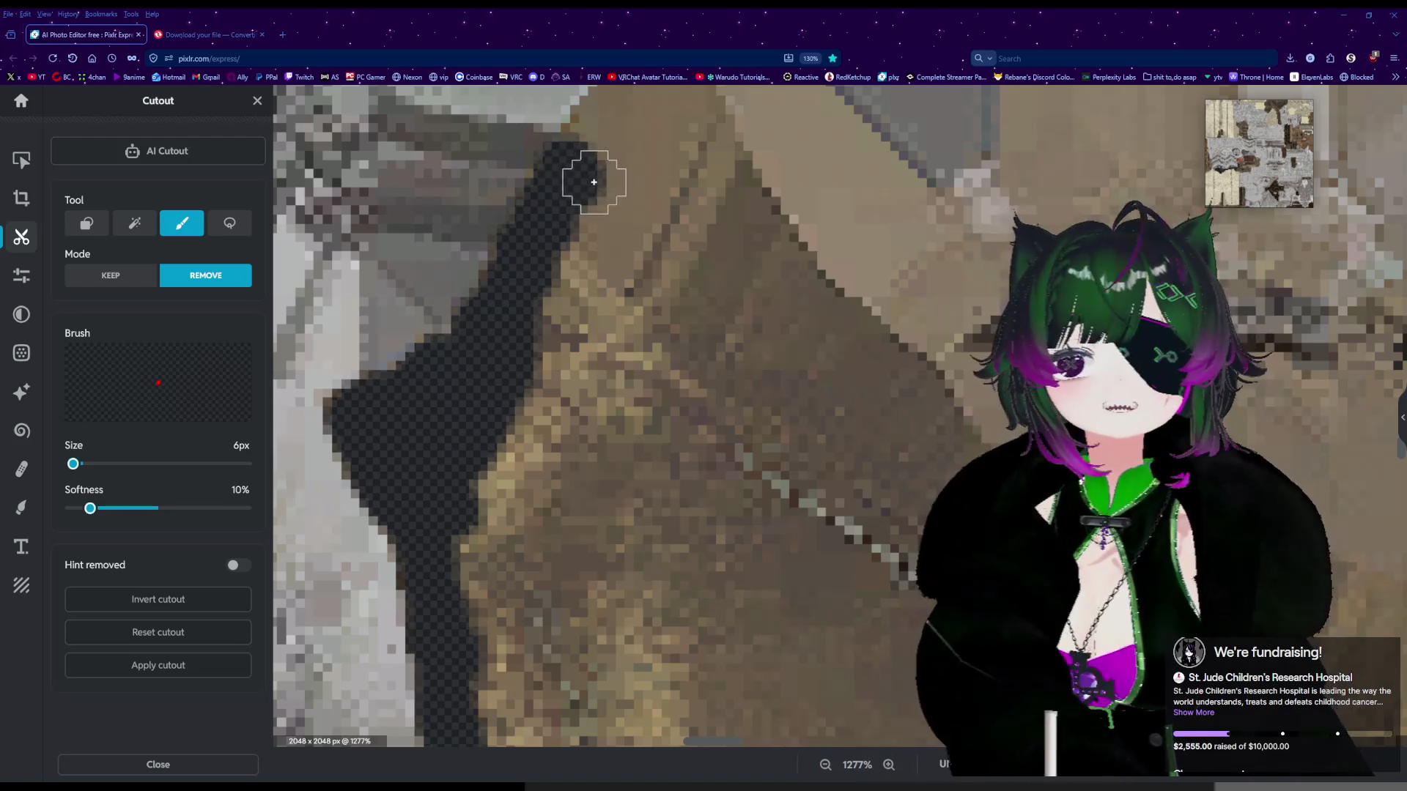
scroll(595, 183, down, 5)
scroll(597, 183, up, 3)
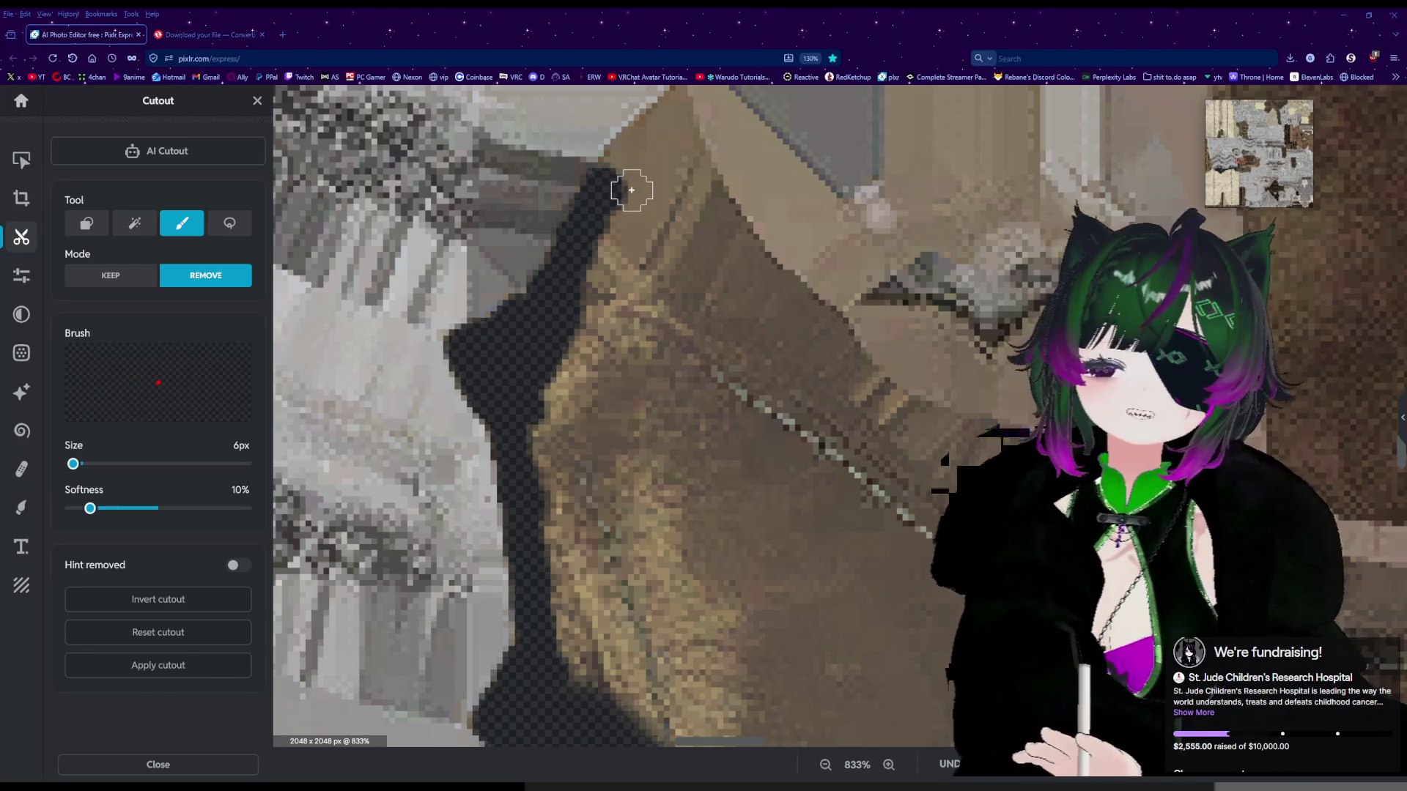
mouse_move(635, 157)
mouse_down()
mouse_move(617, 165)
mouse_move(626, 153)
mouse_up()
Erase the lower part of the diagonal dark band to transparency.
scroll(647, 213, up, 1)
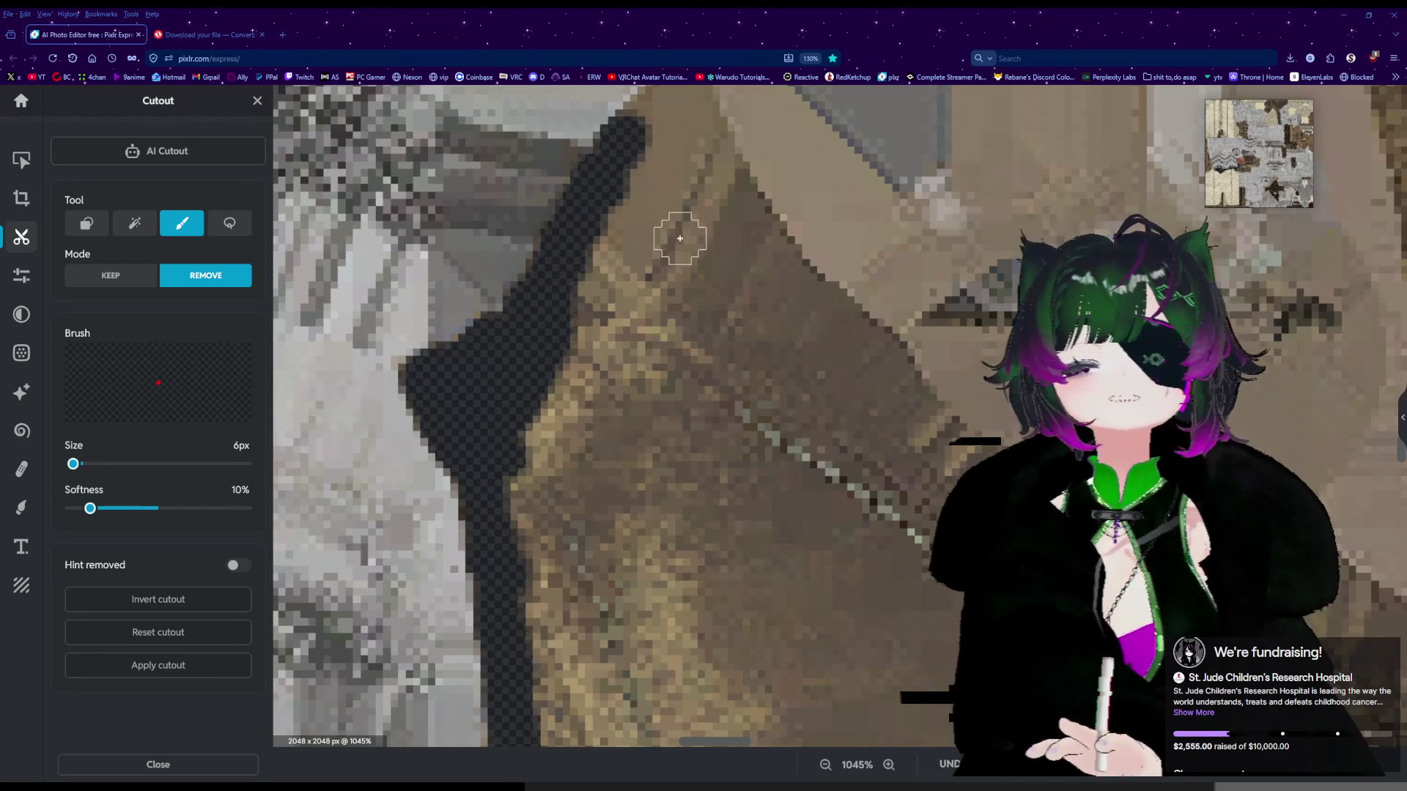
scroll(763, 367, up, 2)
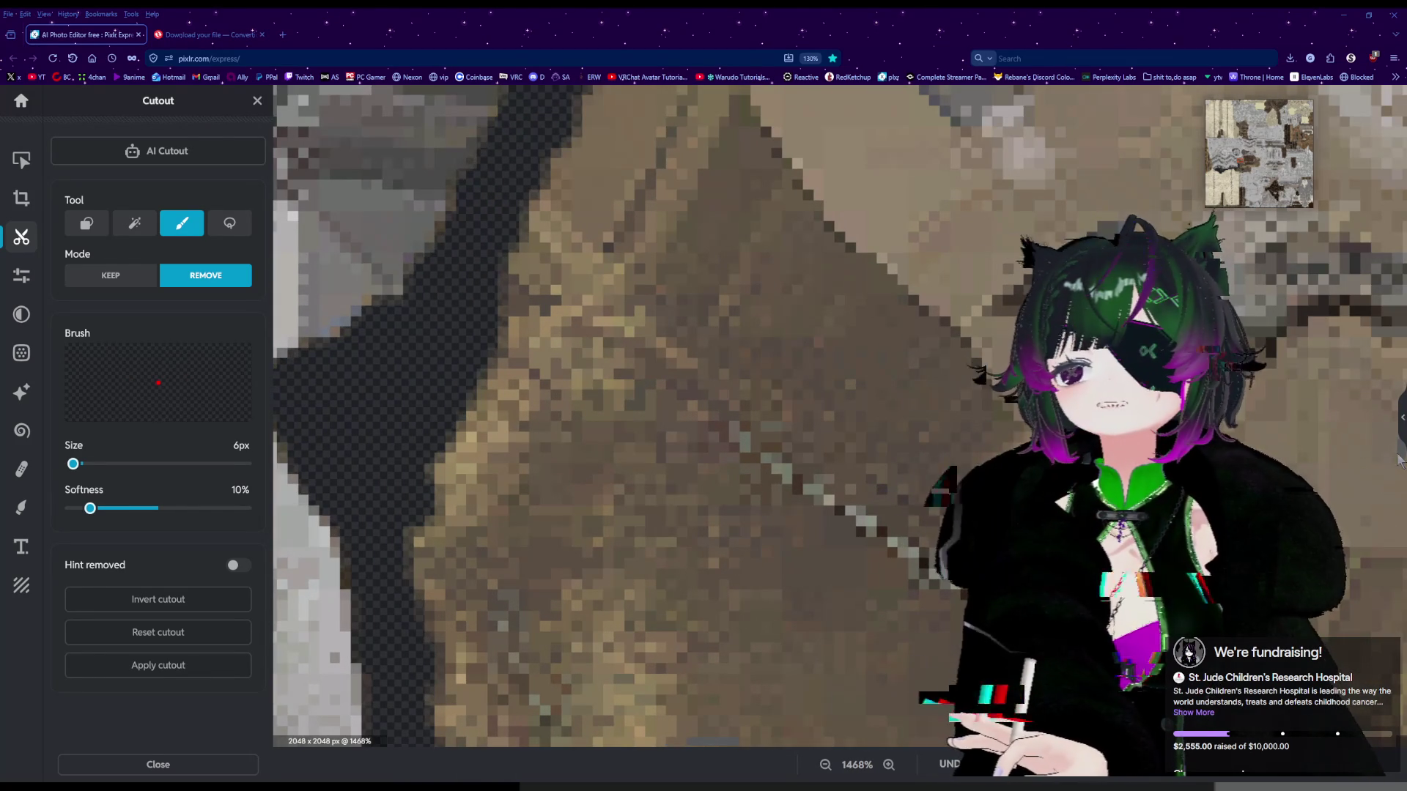
scroll(1400, 459, up, 3)
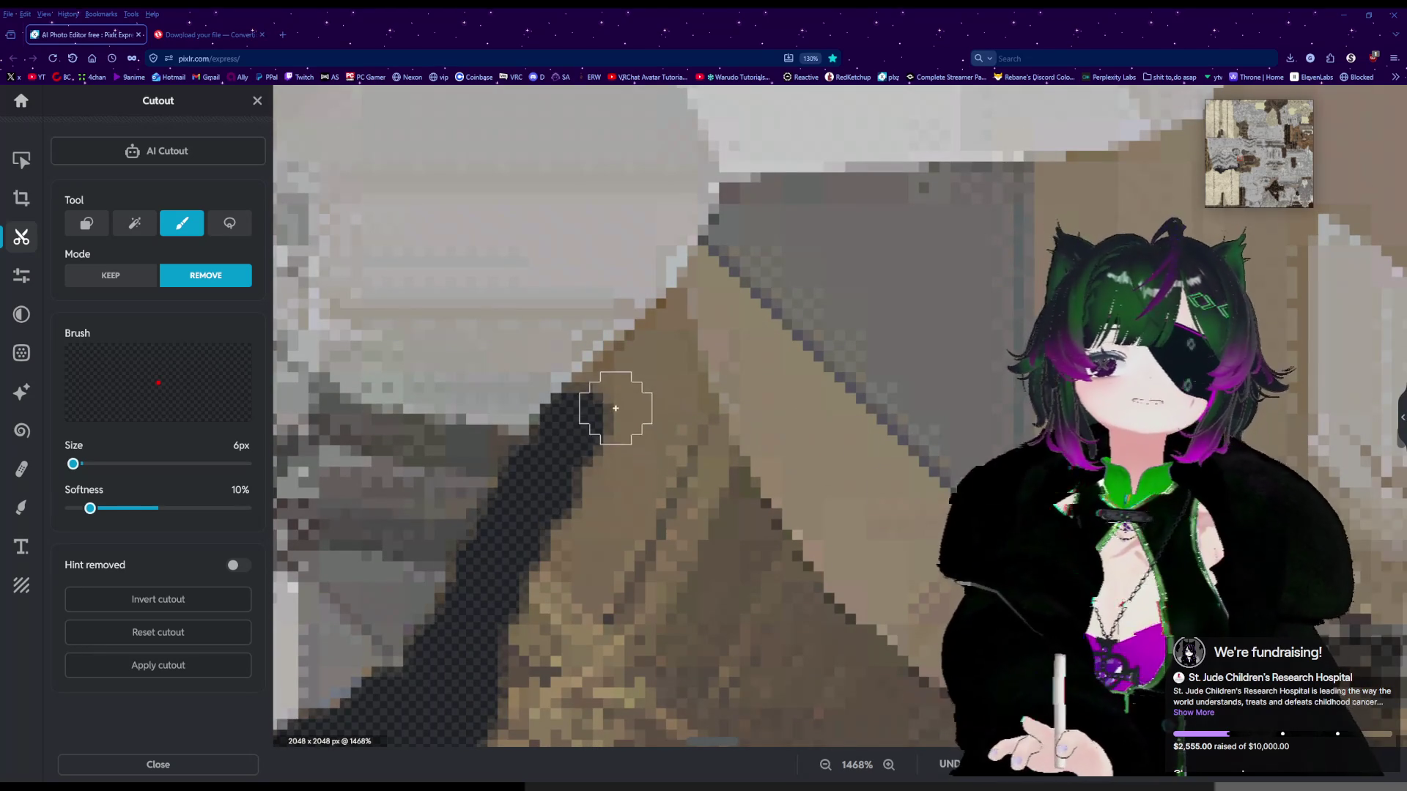
mouse_move(606, 400)
mouse_down()
mouse_move(660, 339)
mouse_move(686, 336)
mouse_move(728, 265)
mouse_up()
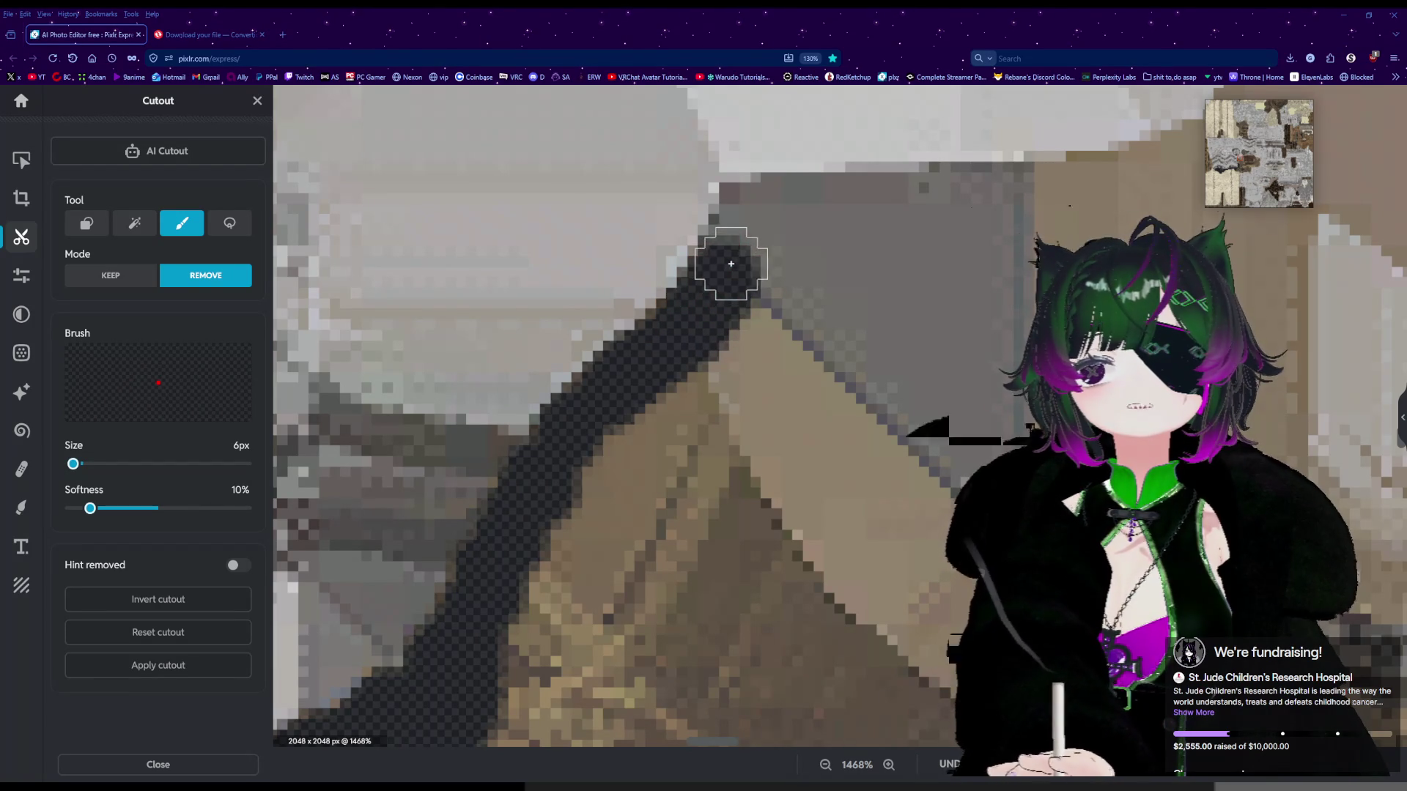
Extend the erased band rightward along the grey armor's top edge.
scroll(819, 425, down, 4)
scroll(826, 449, down, 2)
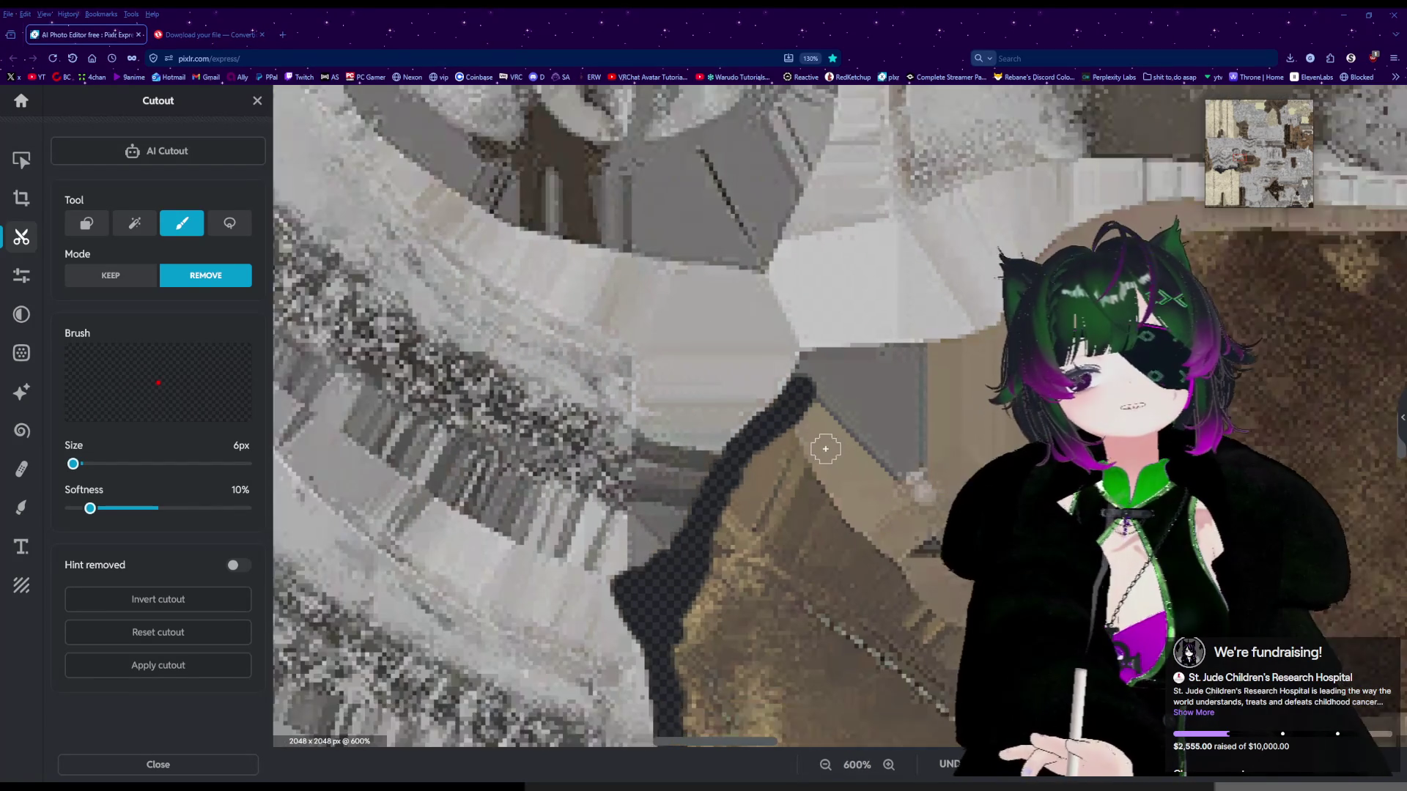
scroll(824, 425, up, 4)
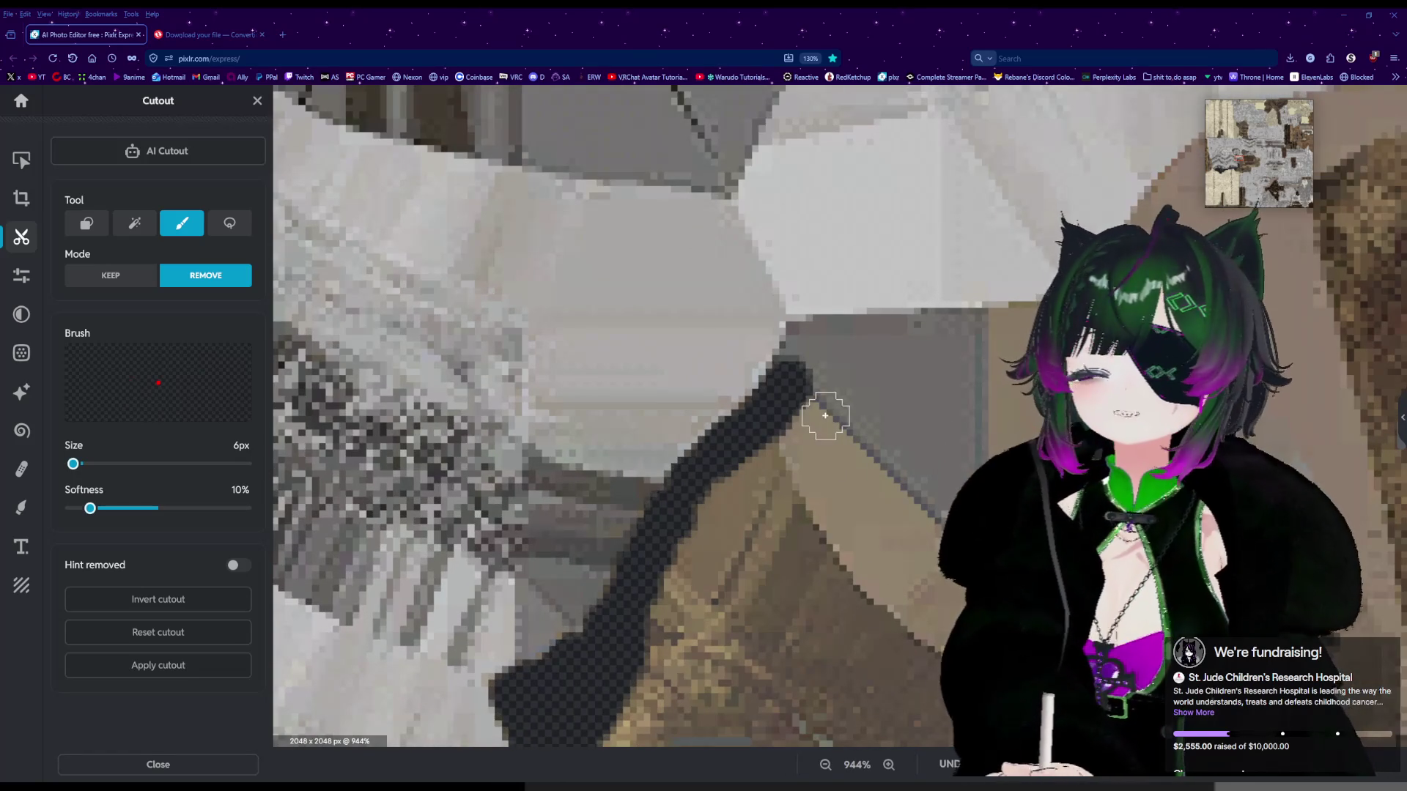
scroll(829, 450, up, 1)
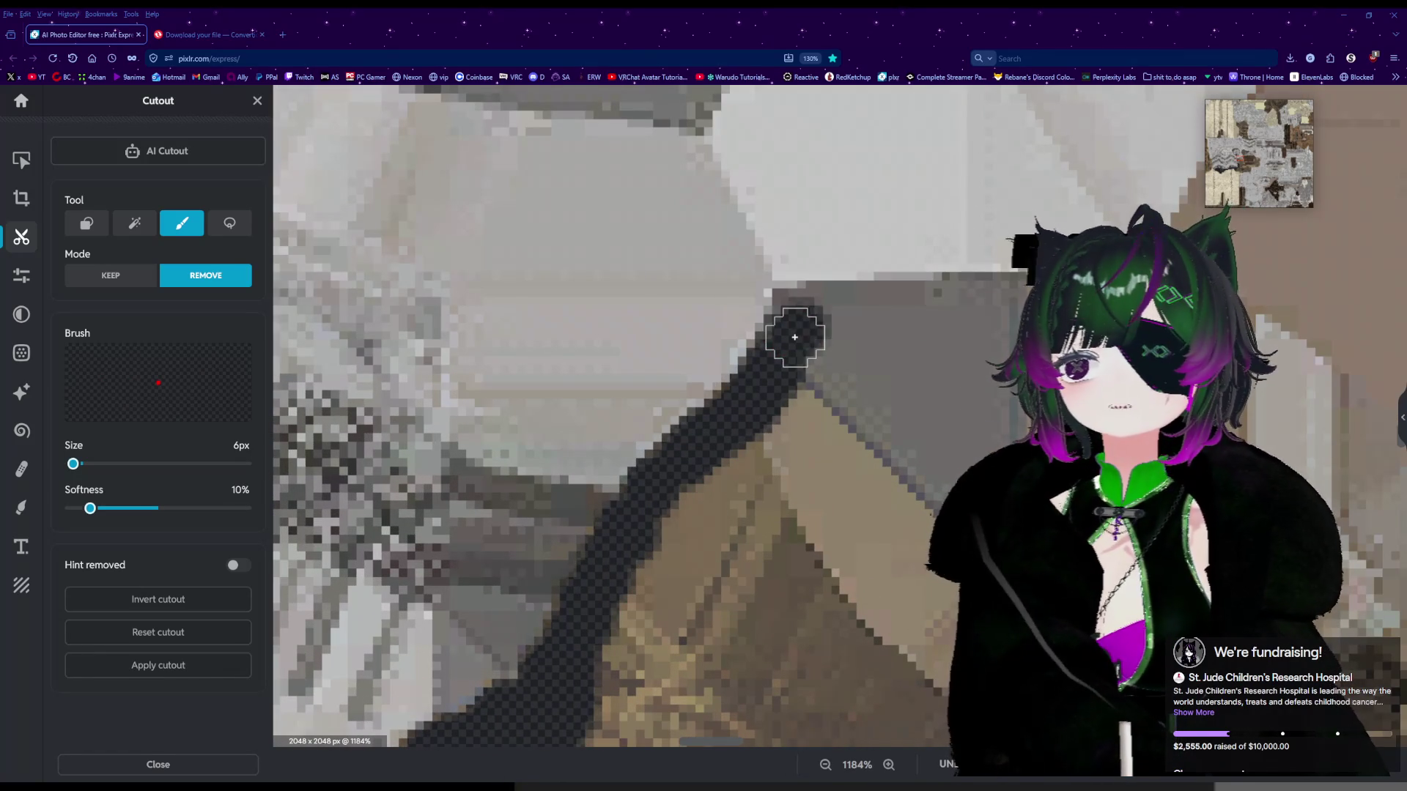
mouse_move(792, 327)
mouse_down()
mouse_move(829, 308)
mouse_move(888, 318)
mouse_move(850, 311)
mouse_move(944, 302)
mouse_up()
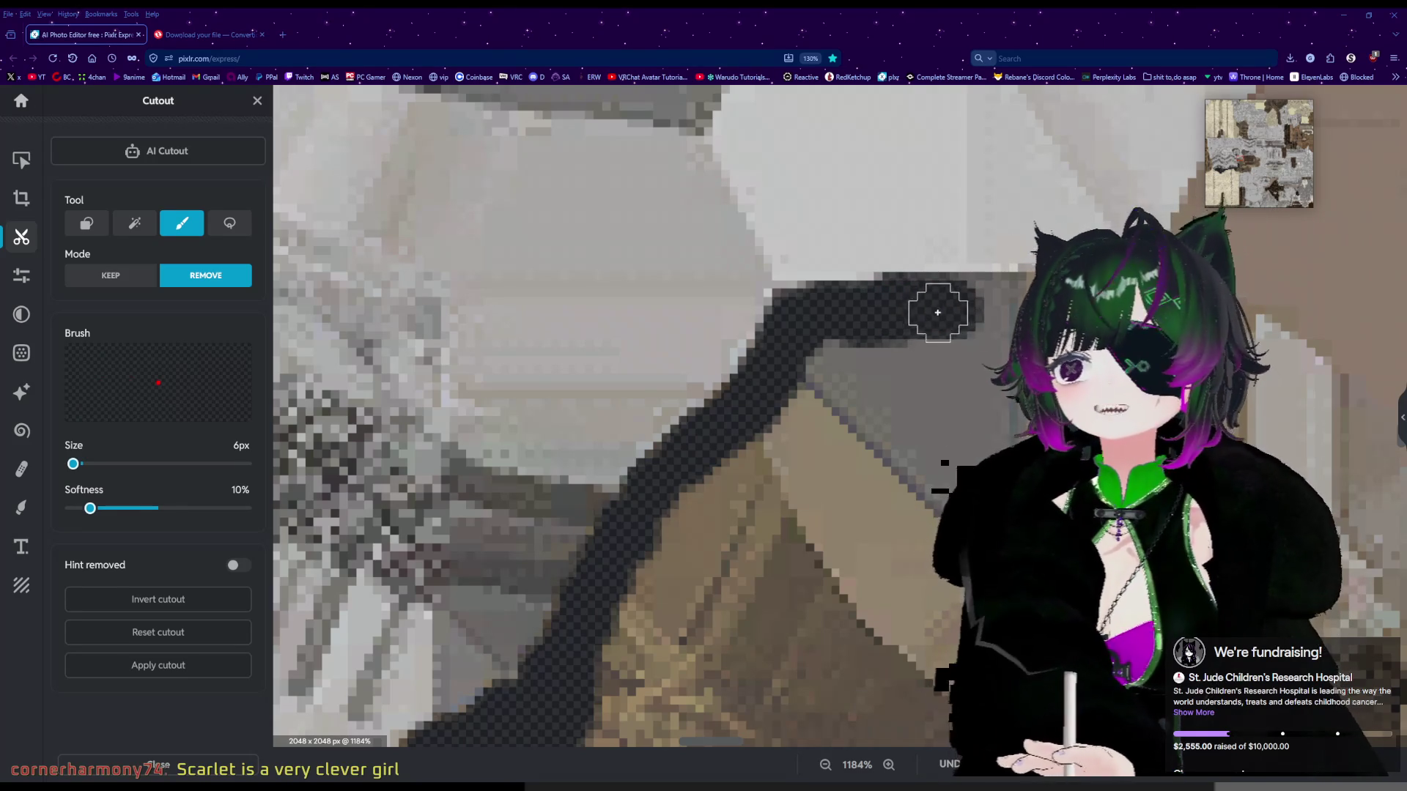
drag(998, 301, 1019, 299)
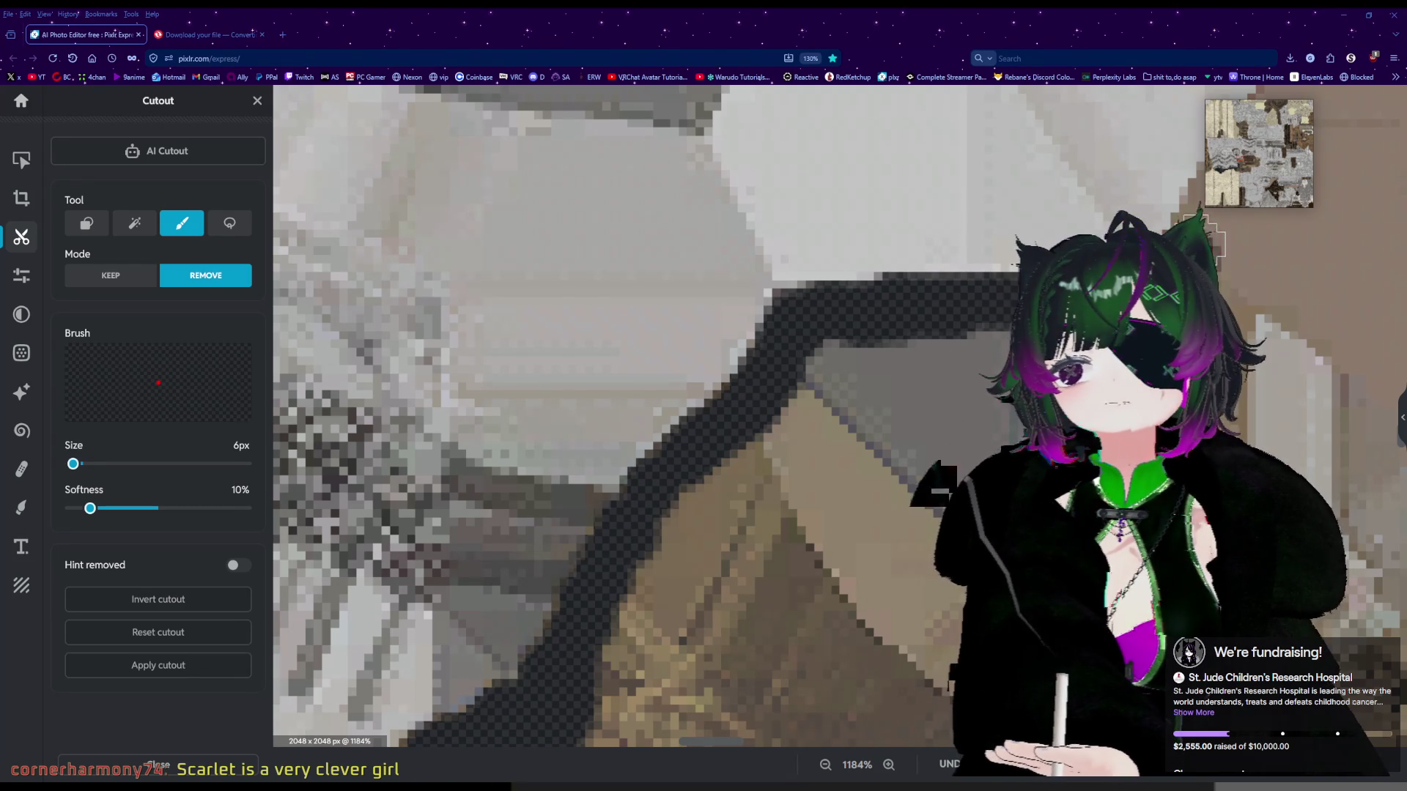
drag(898, 346, 755, 425)
scroll(945, 401, down, 8)
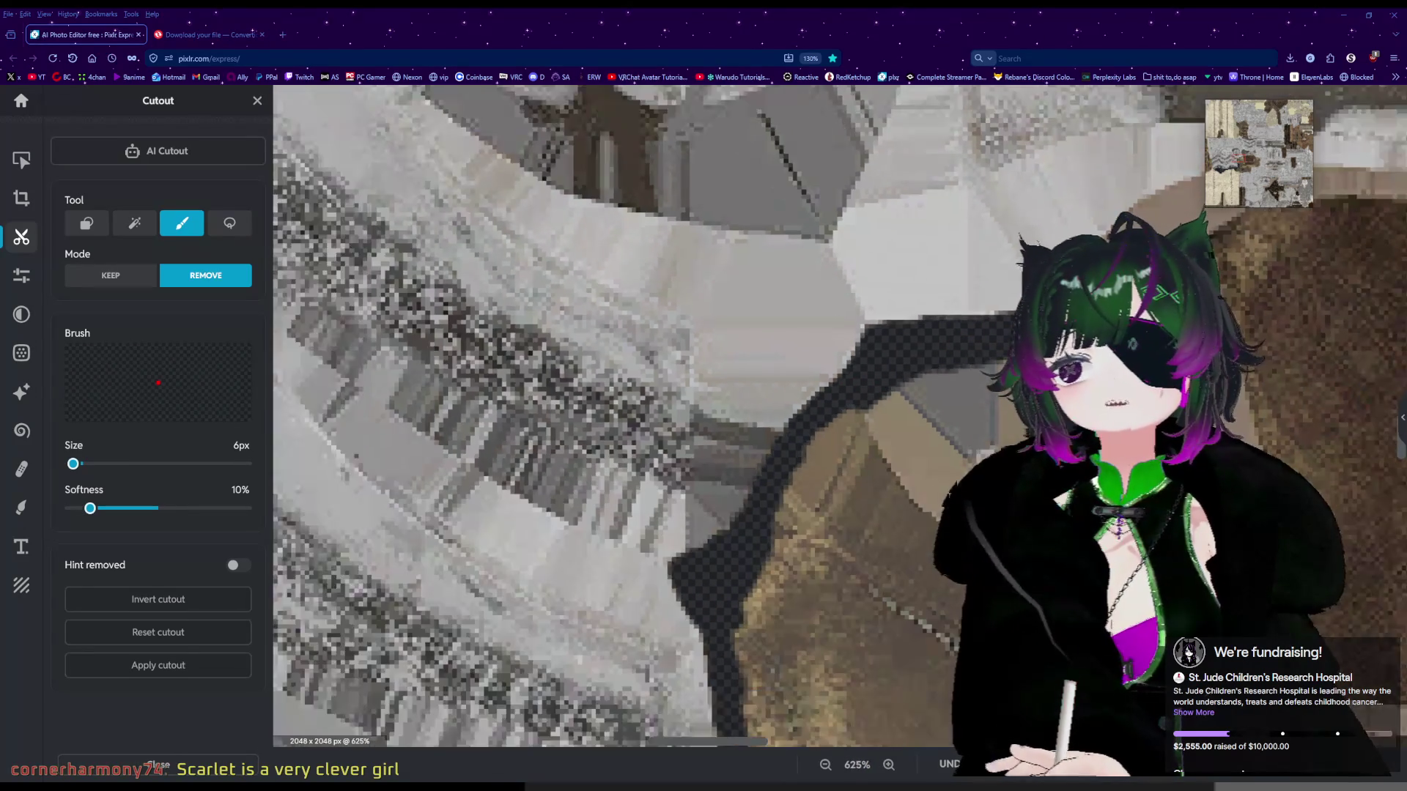
Lengthen the removal stroke along the armor's edge, arching over its top corner.
scroll(945, 401, down, 7)
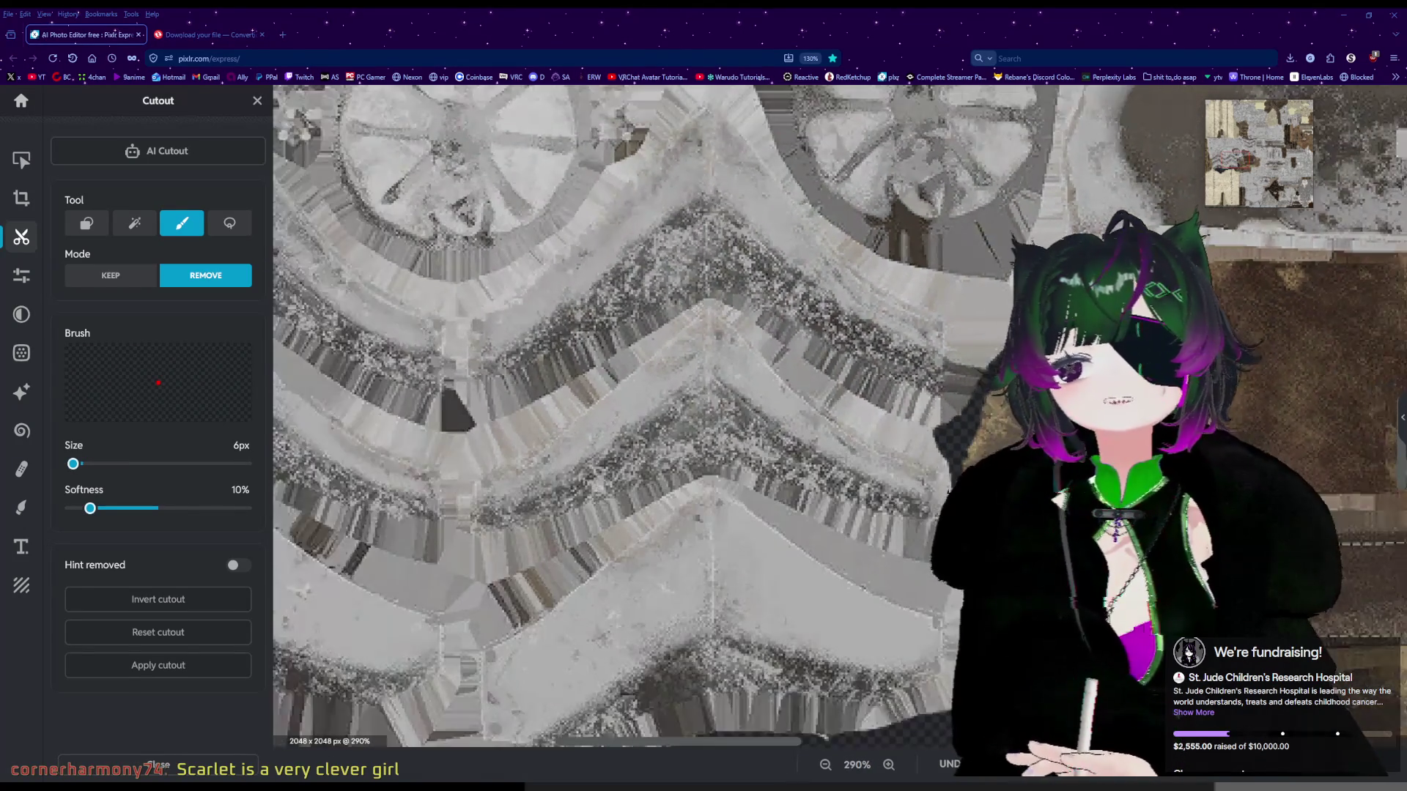
scroll(944, 402, down, 2)
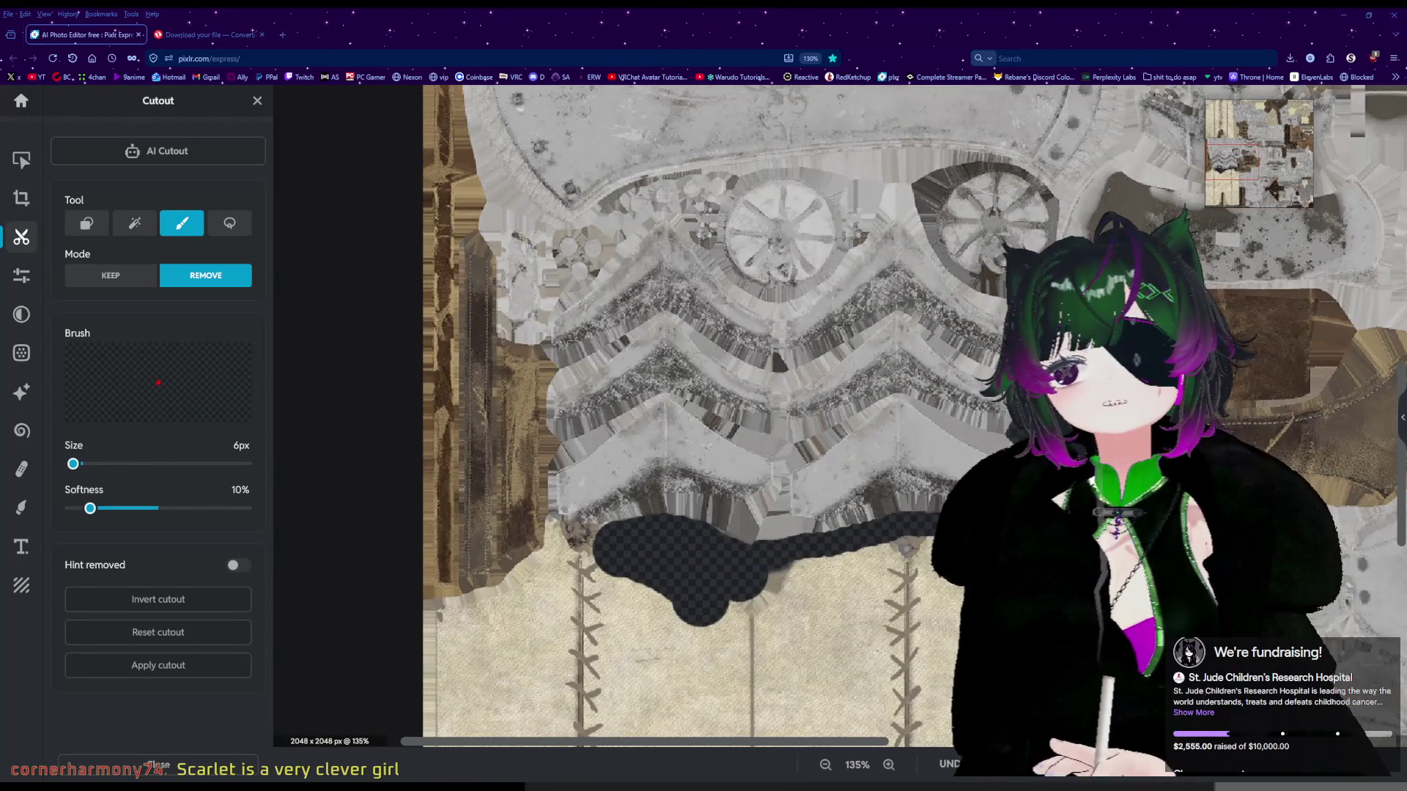
scroll(914, 355, up, 7)
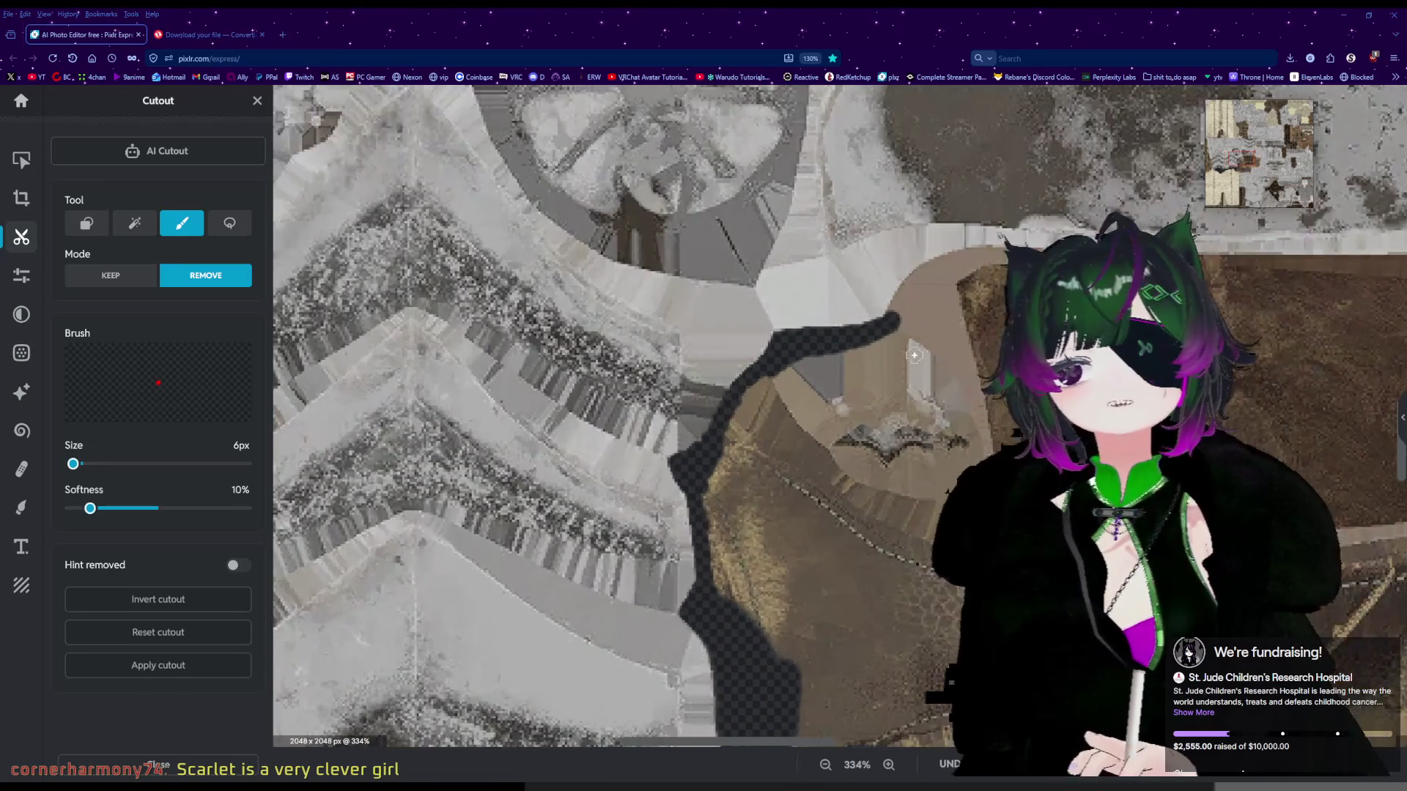
scroll(914, 355, up, 4)
scroll(895, 363, up, 3)
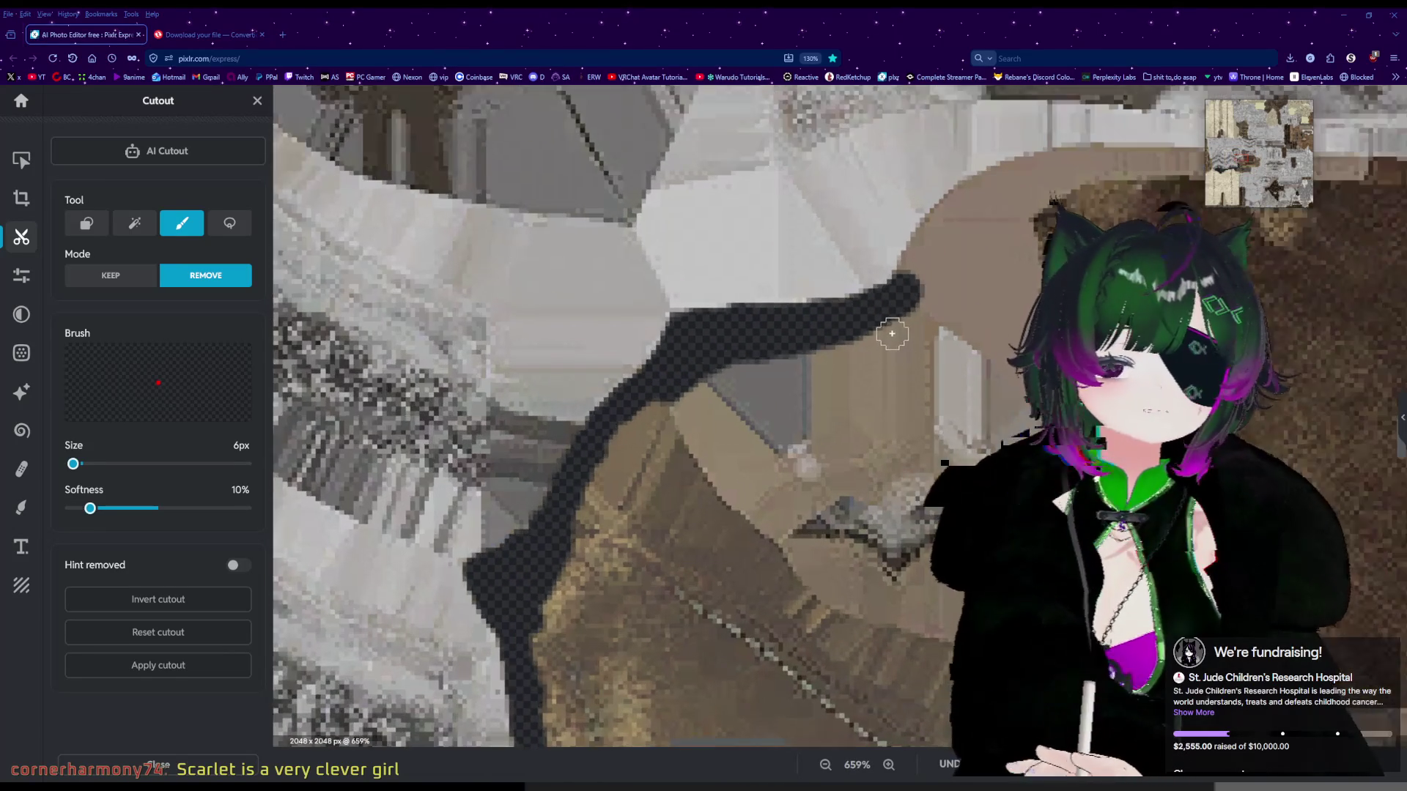
mouse_move(922, 249)
mouse_down()
mouse_move(1025, 123)
mouse_move(1069, 110)
mouse_move(1111, 124)
mouse_up()
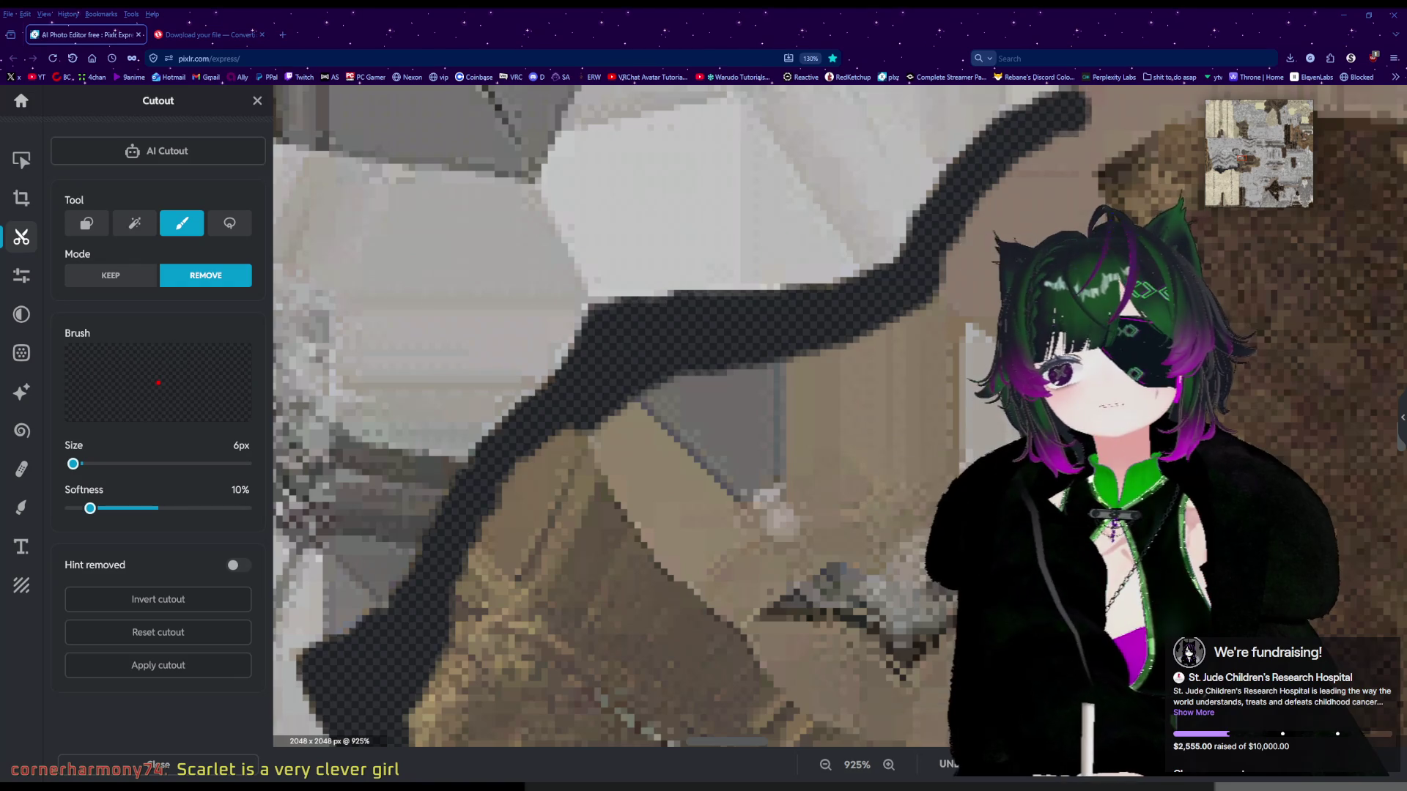
scroll(1110, 123, down, 2)
scroll(1088, 279, up, 2)
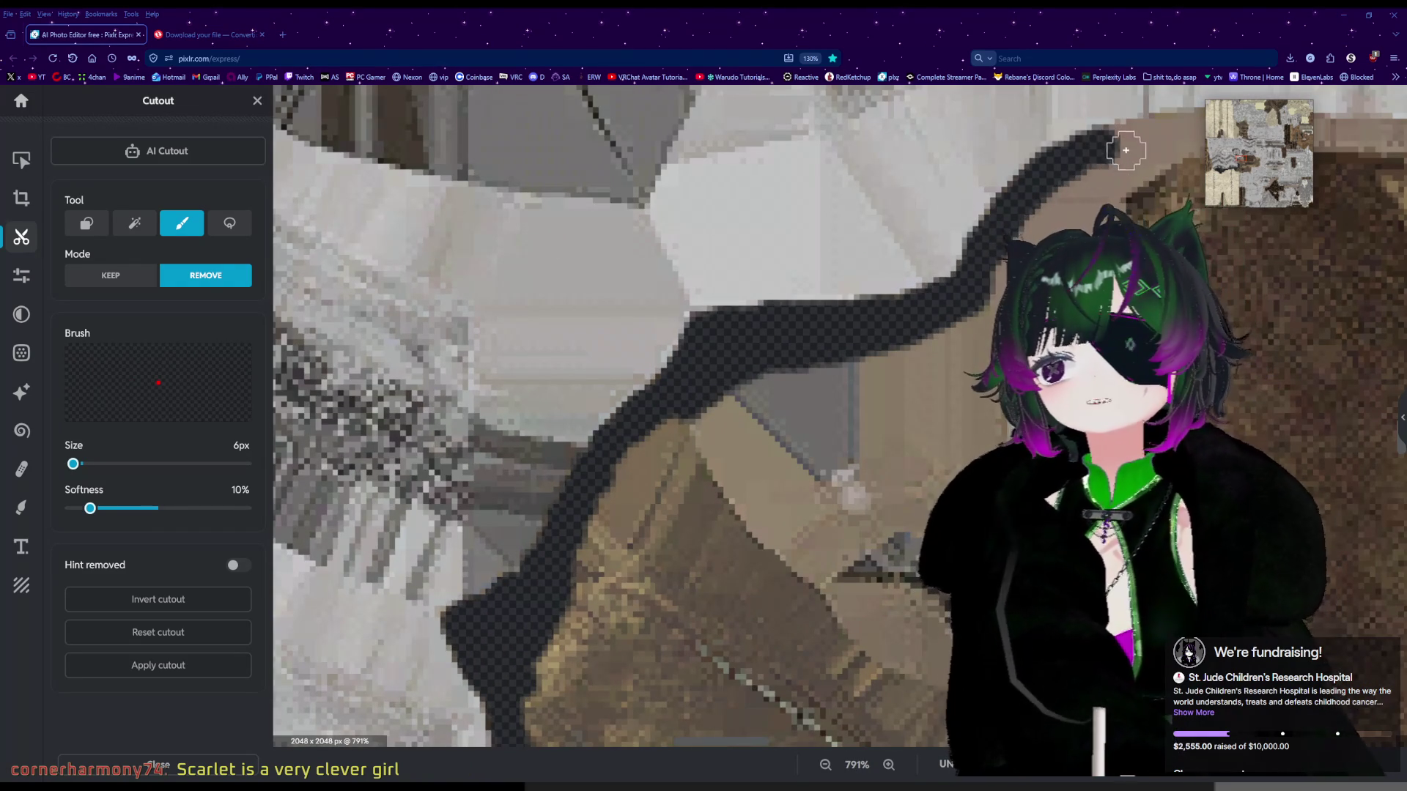
scroll(1143, 169, up, 1)
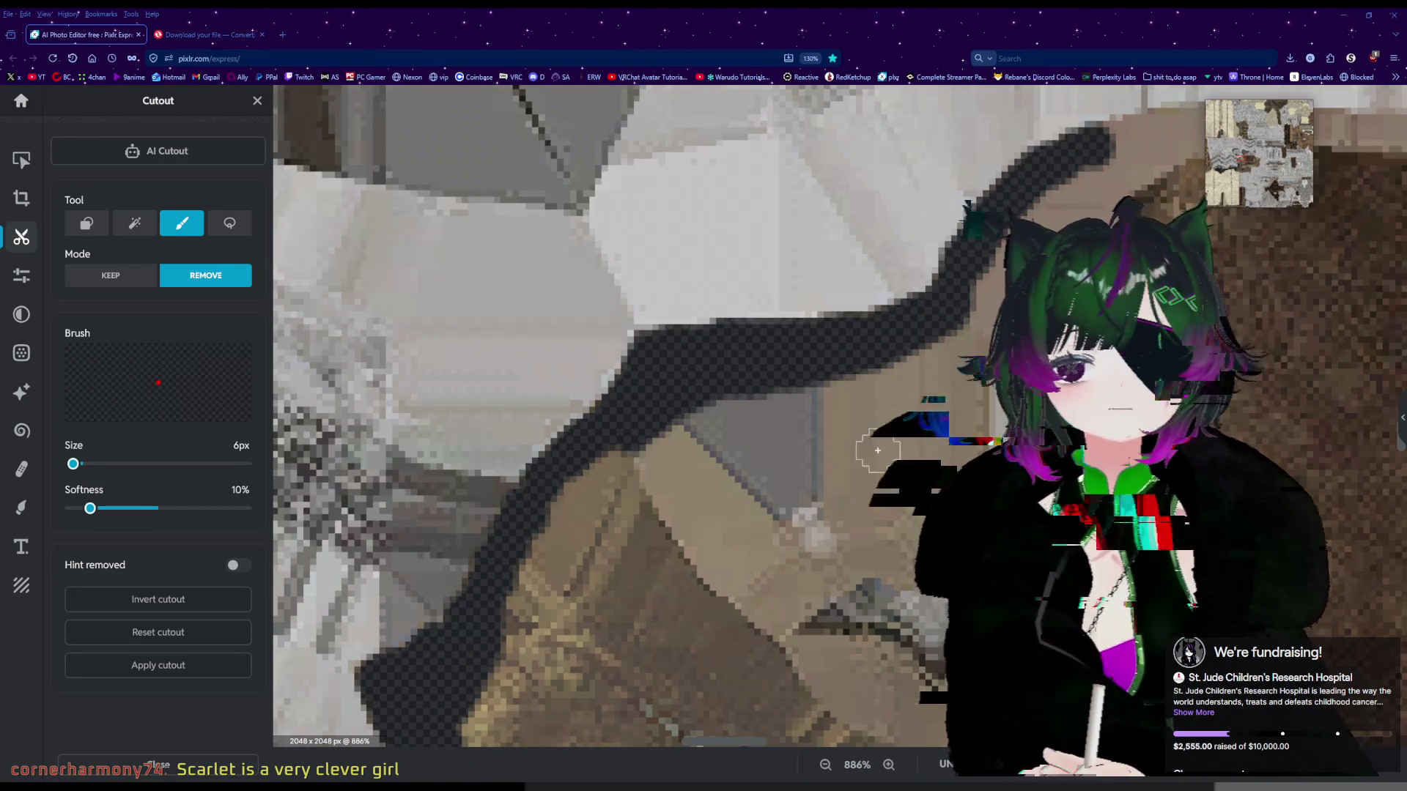
mouse_move(740, 742)
mouse_down()
mouse_move(787, 742)
mouse_move(777, 730)
mouse_up()
scroll(493, 261, up, 2)
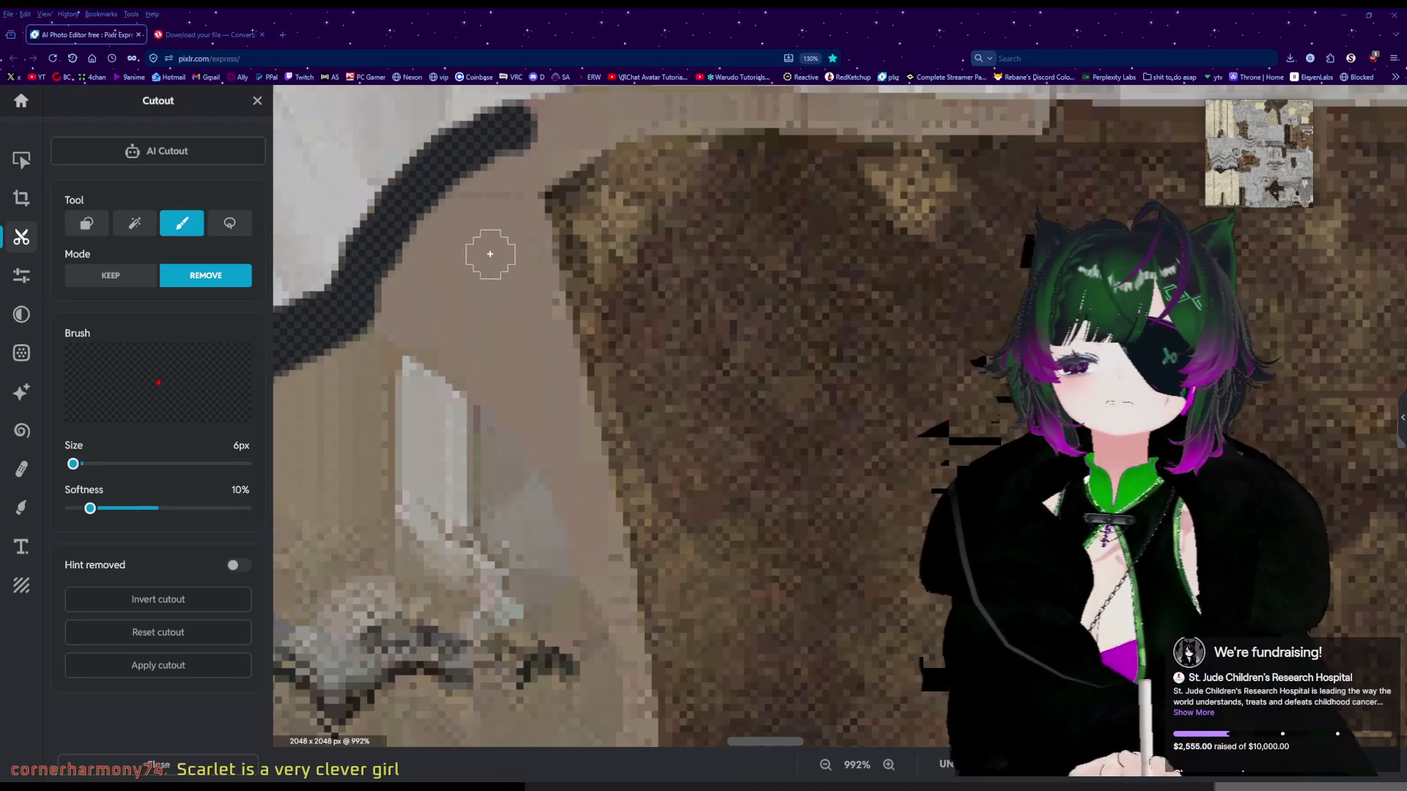
scroll(487, 268, up, 1)
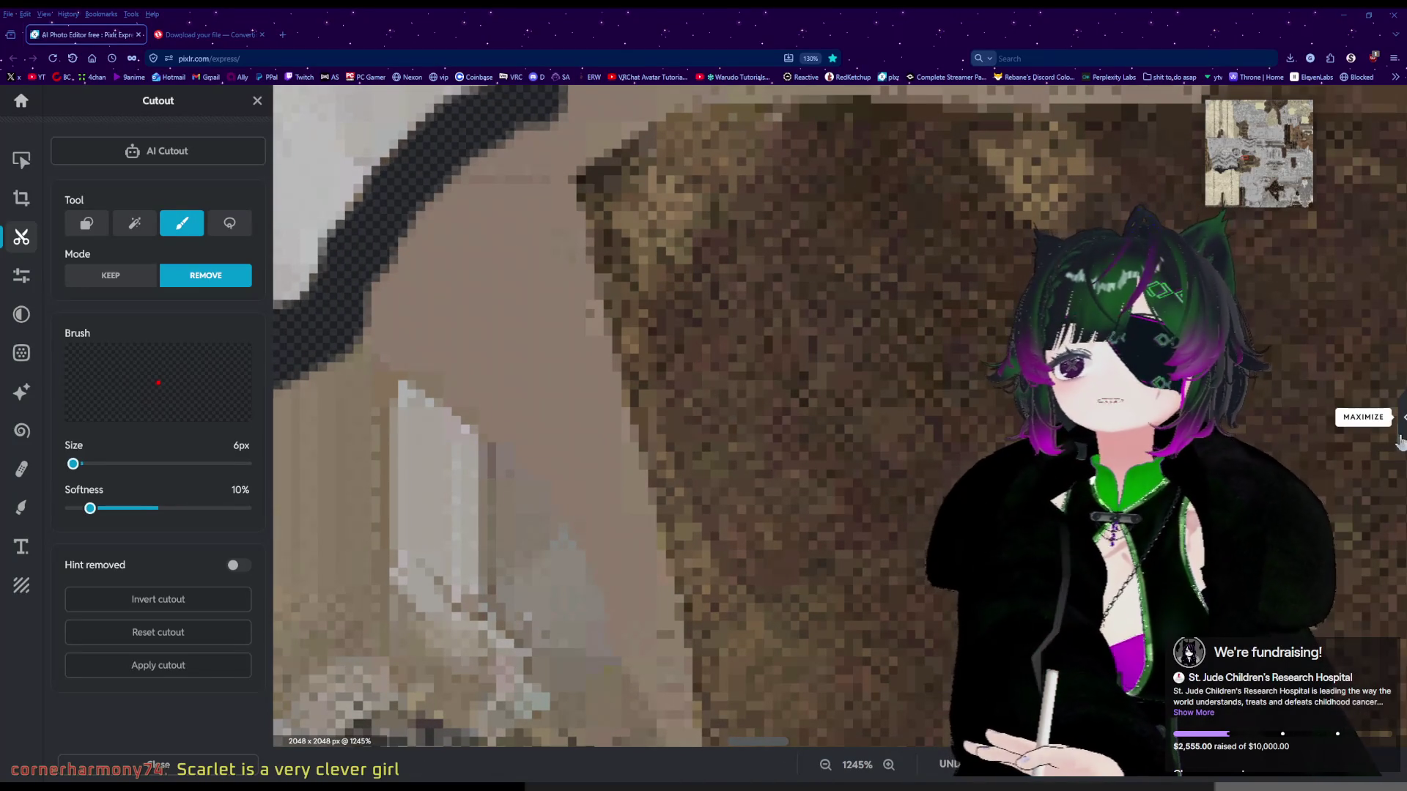
Briefly show and hide the Layers list, then reposition the view with the navigator.
click(1401, 394)
click(1327, 423)
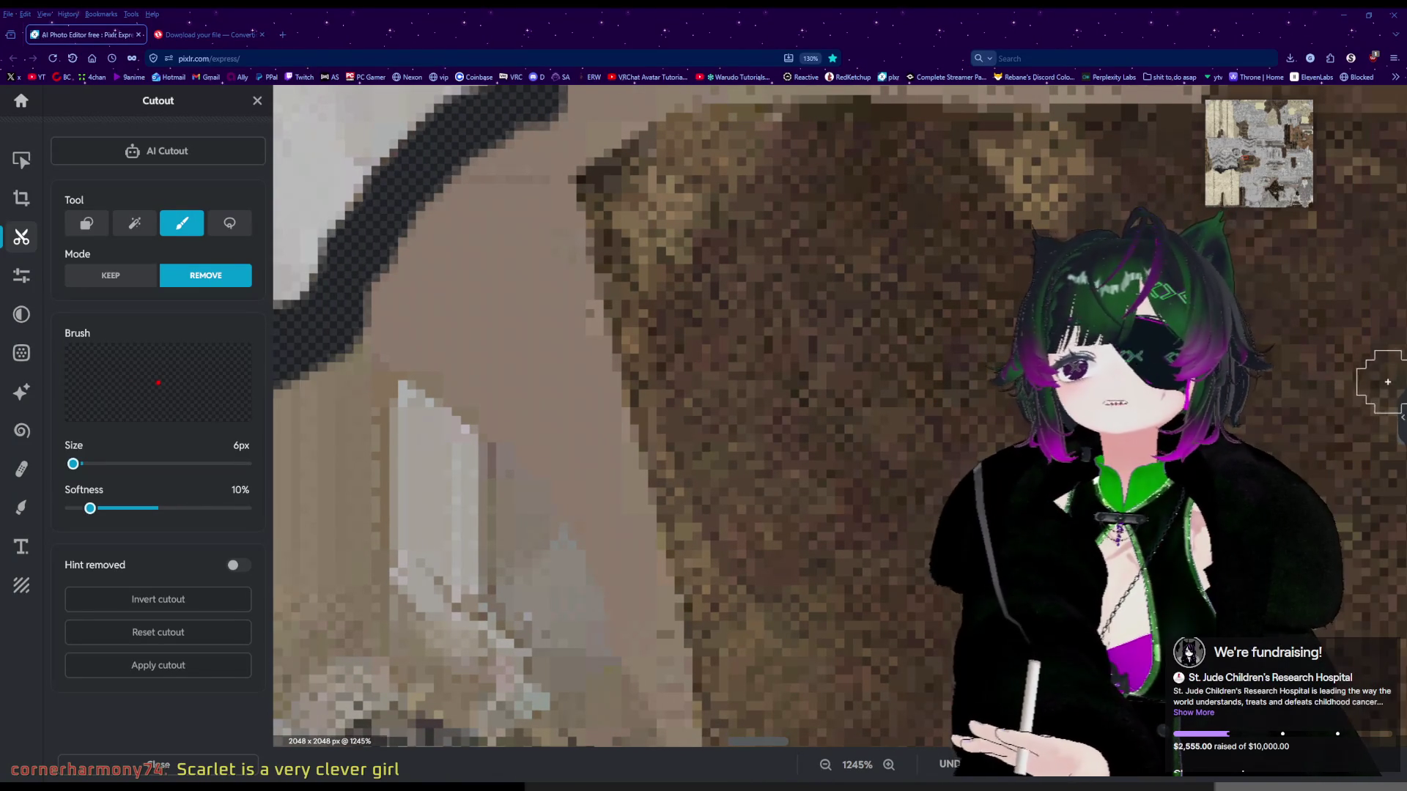
scroll(754, 477, down, 2)
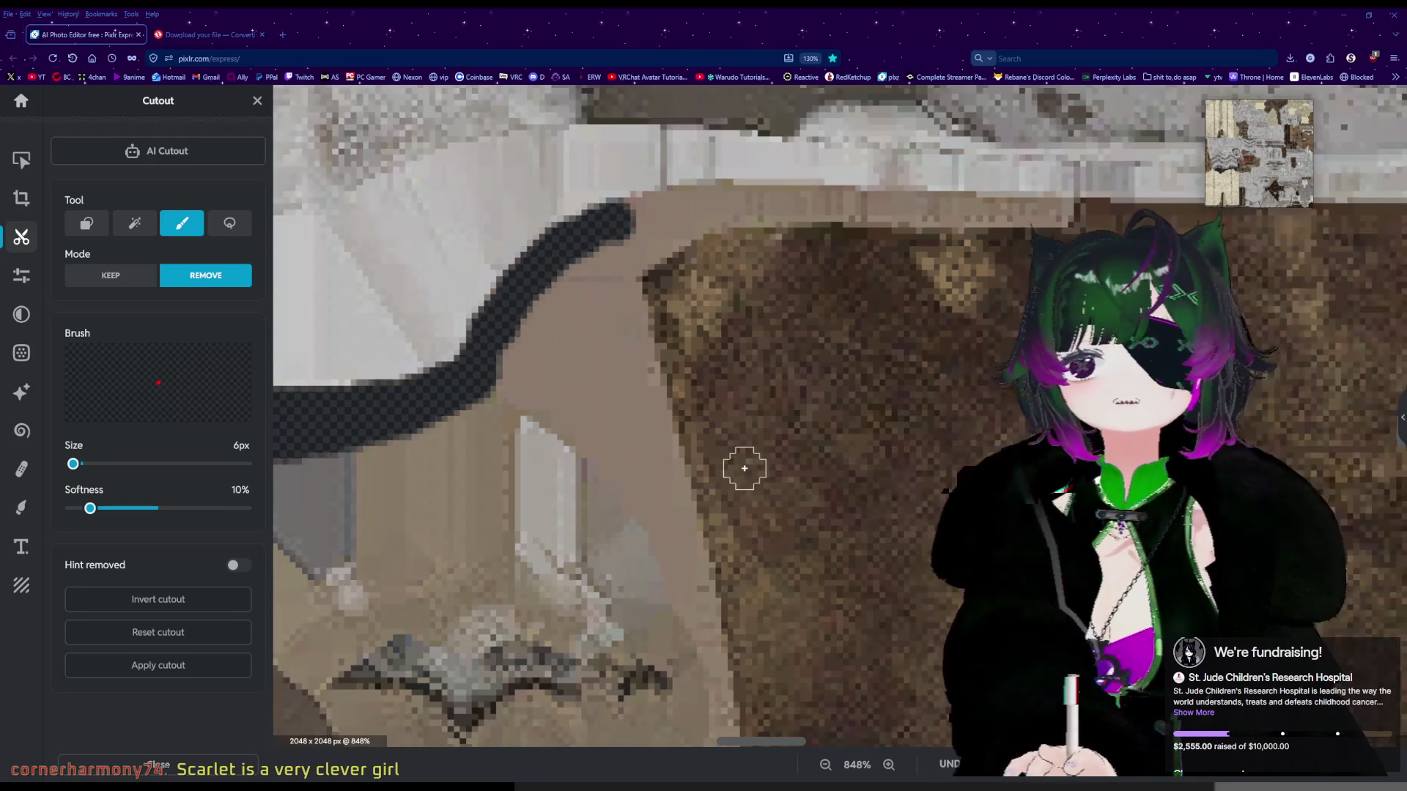
scroll(618, 389, up, 2)
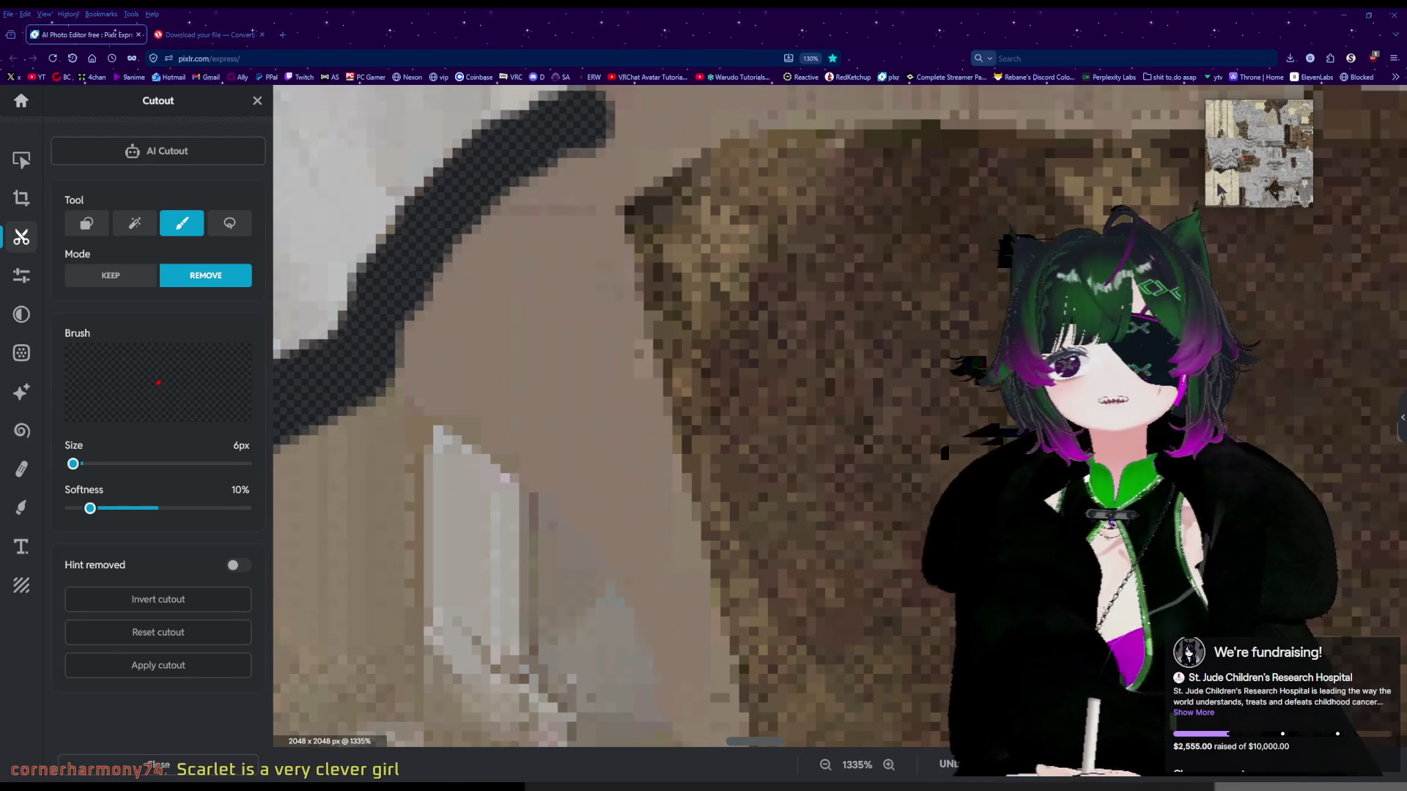
mouse_move(1251, 161)
mouse_down()
mouse_move(1239, 152)
mouse_move(1244, 178)
mouse_up()
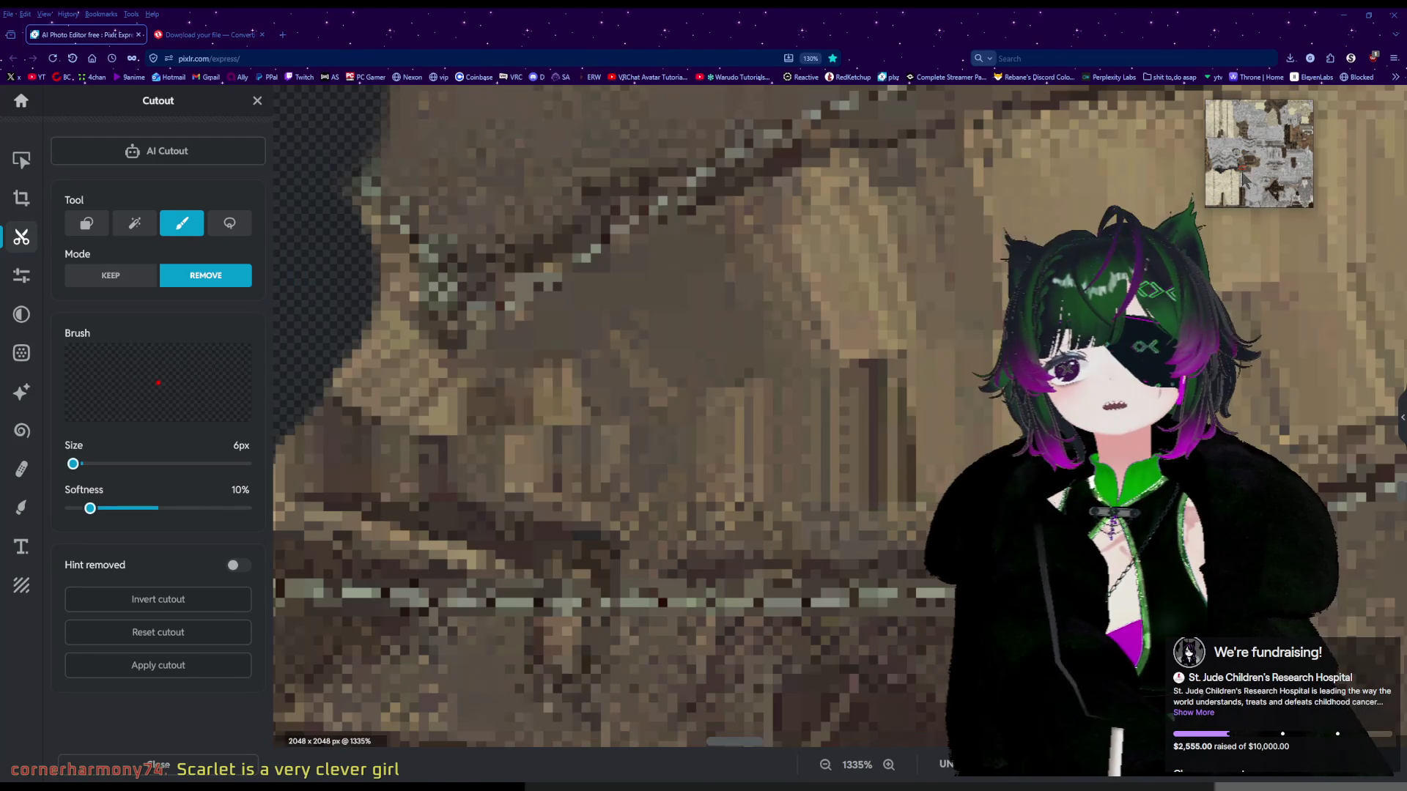
scroll(995, 424, down, 6)
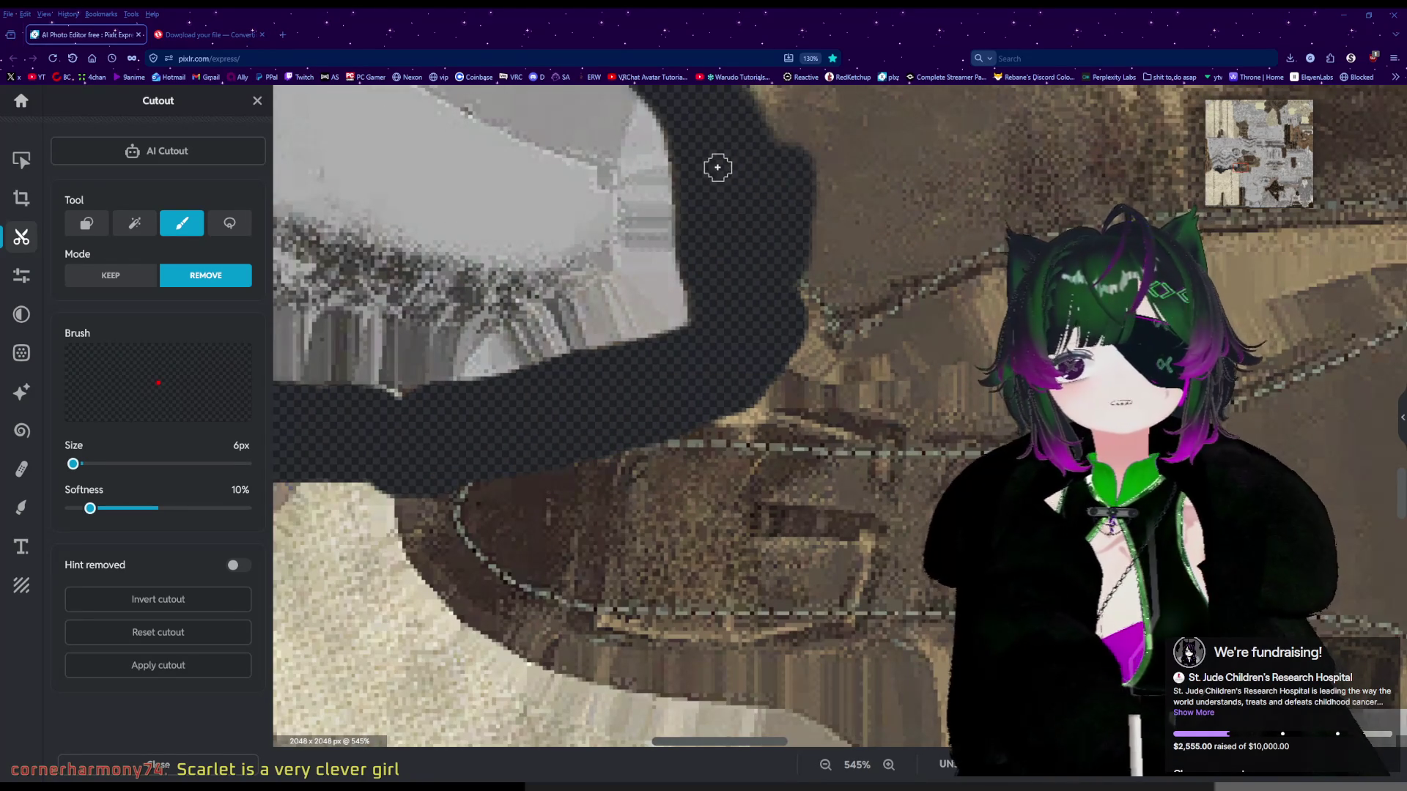
Extend the erased stroke right along the fabric panel's top edge and touch up its end.
scroll(779, 242, down, 3)
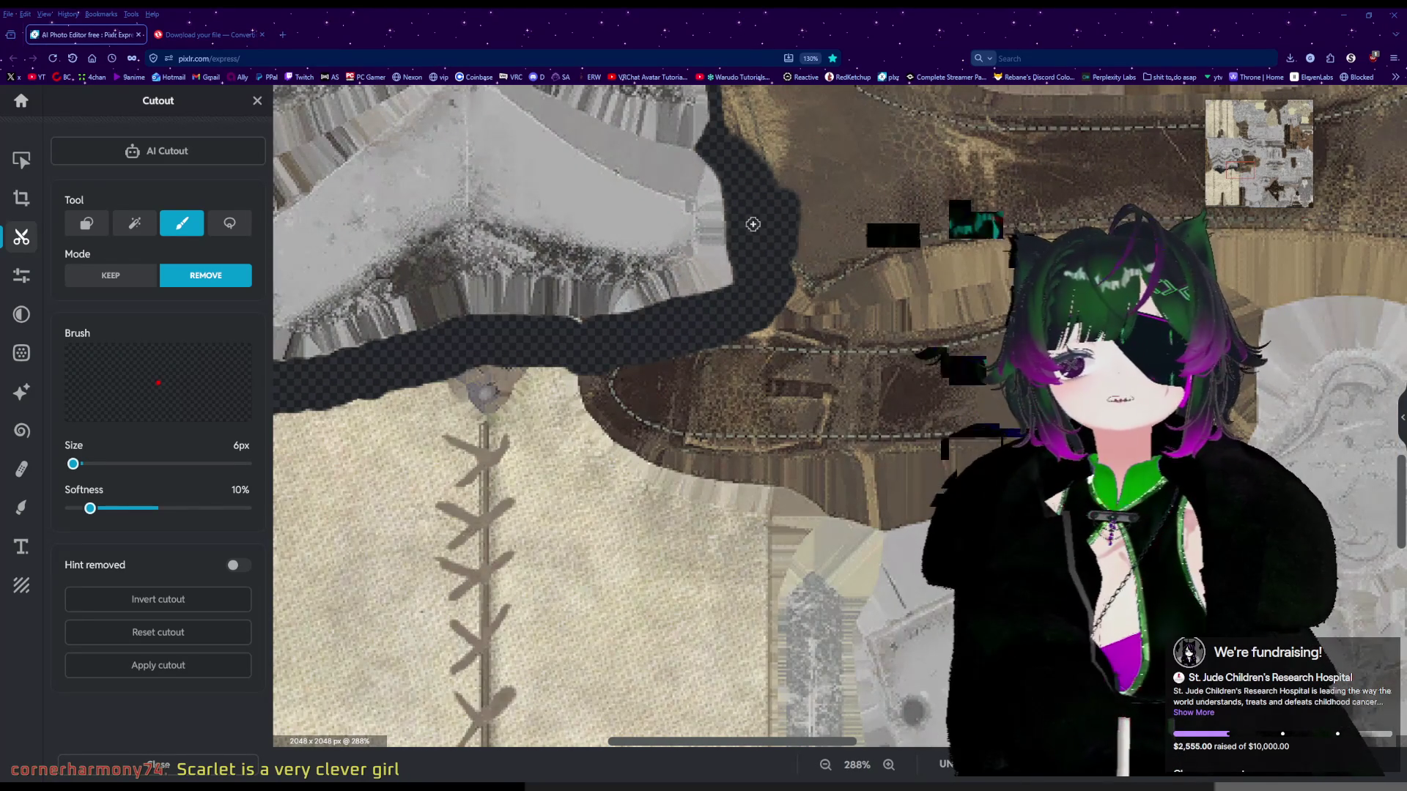
scroll(839, 416, up, 5)
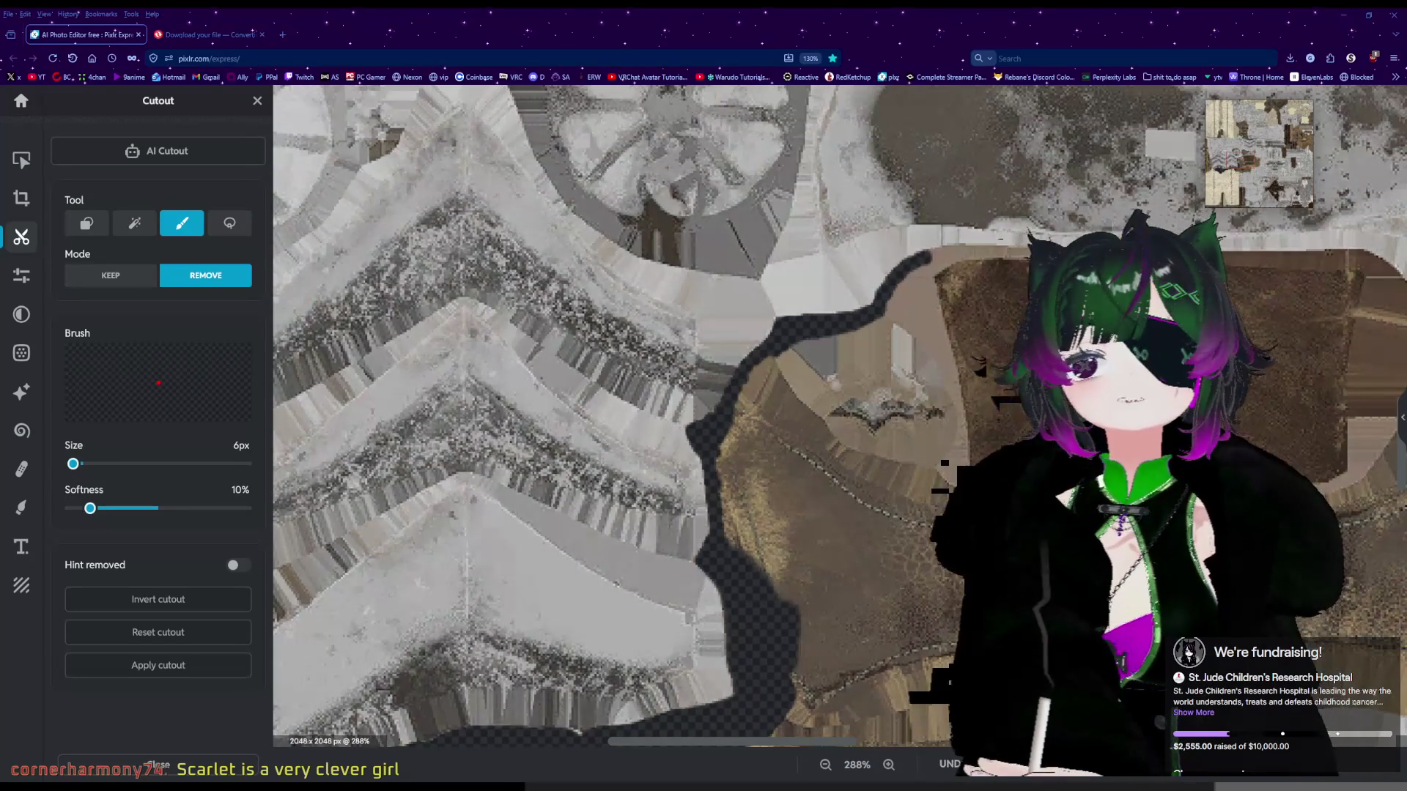
scroll(840, 416, up, 3)
scroll(994, 440, up, 1)
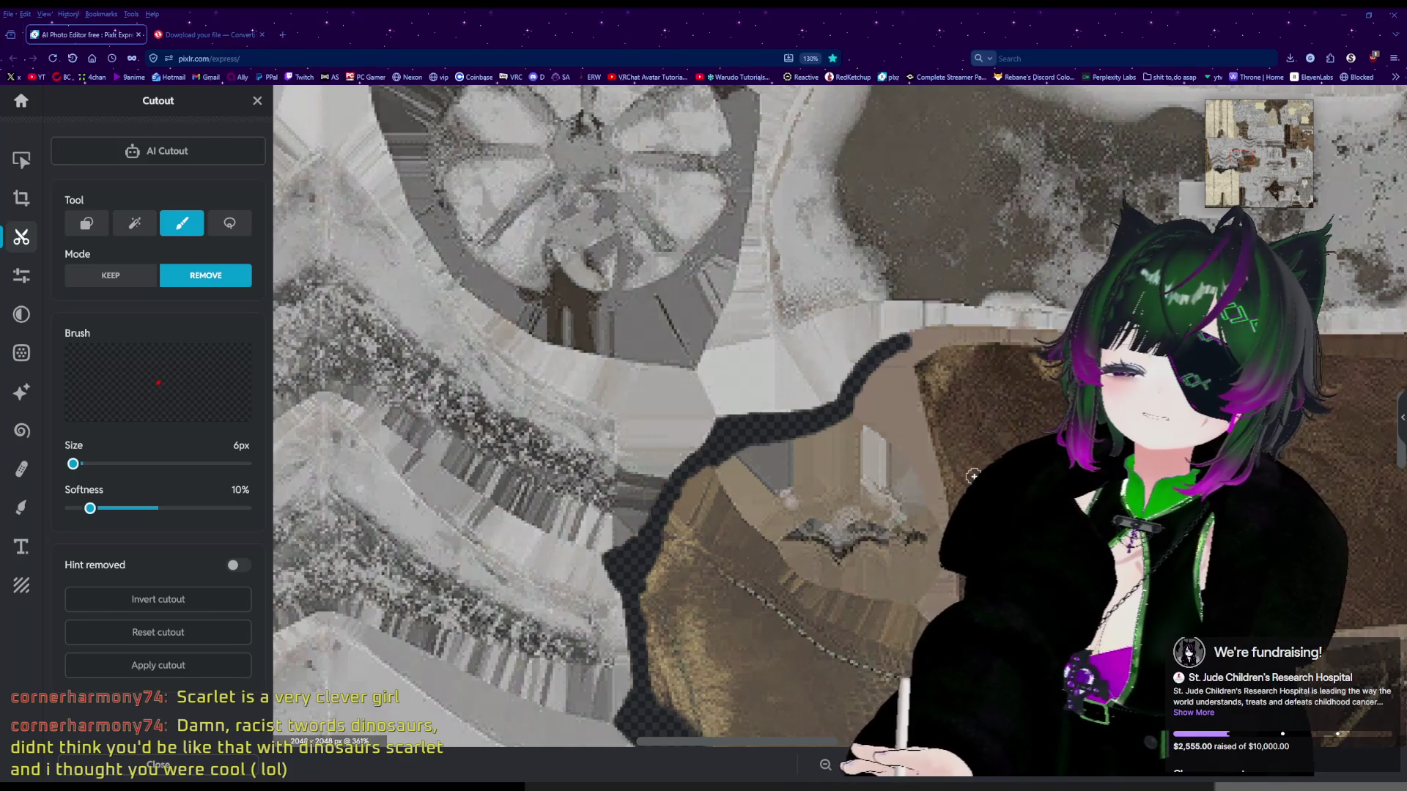
scroll(966, 455, up, 2)
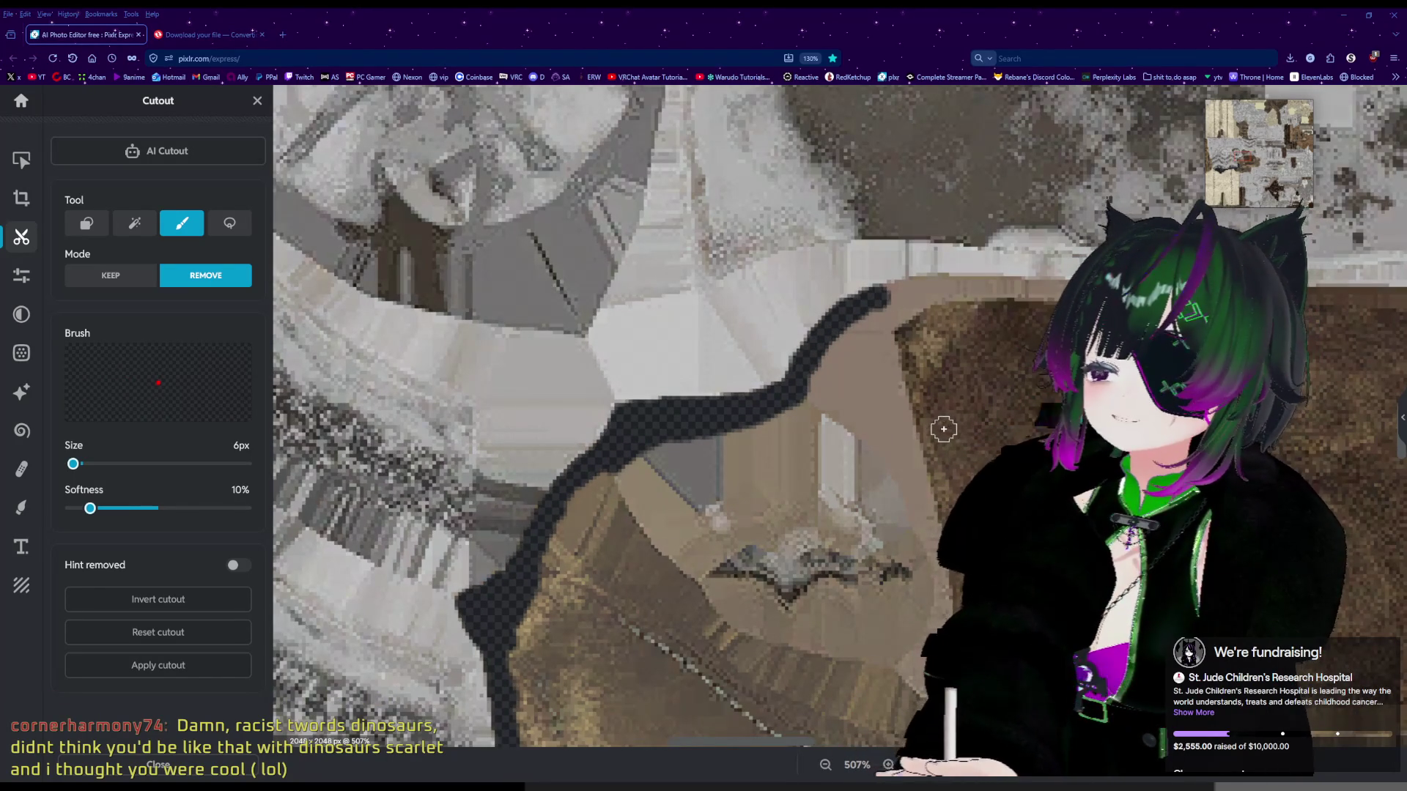
scroll(904, 308, up, 3)
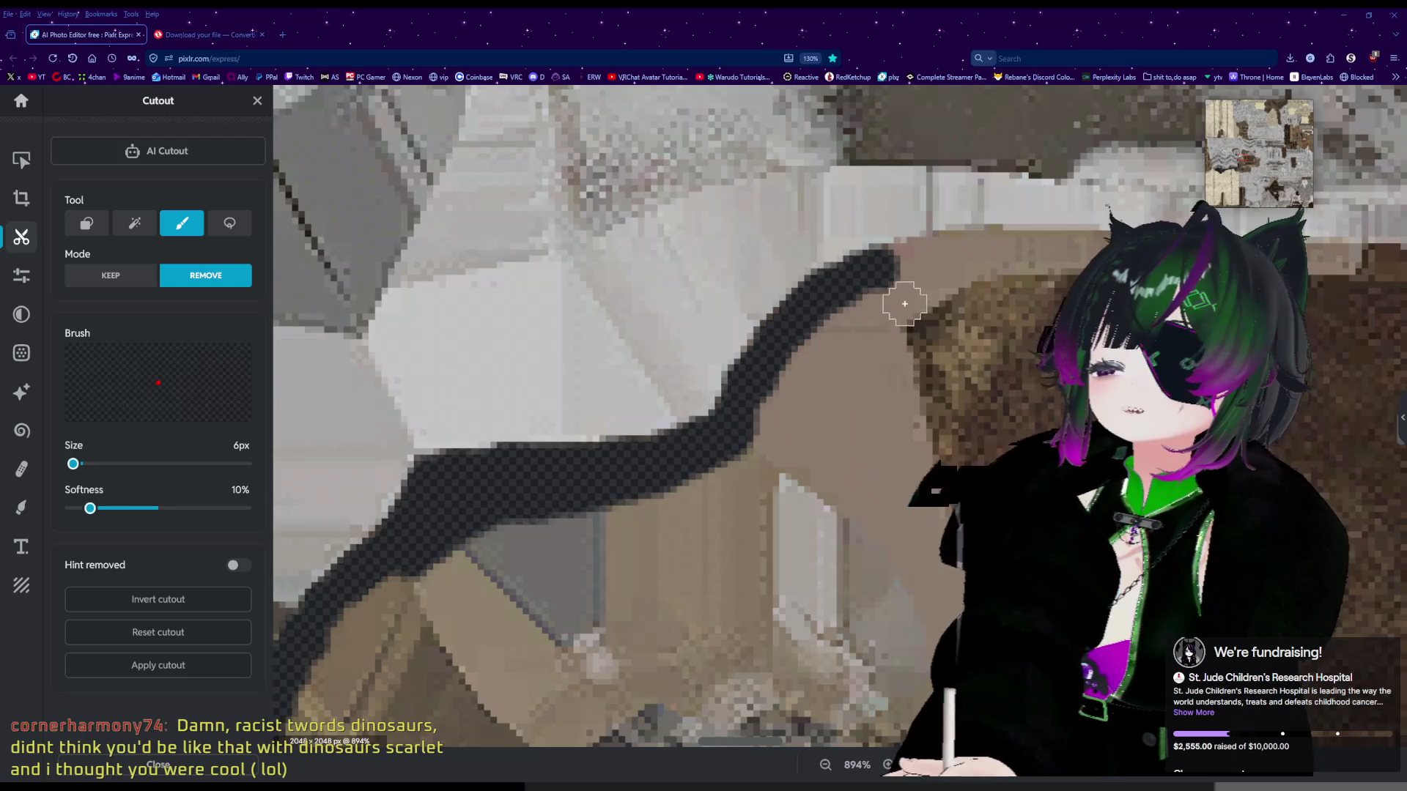
mouse_move(881, 268)
mouse_down()
mouse_move(983, 253)
mouse_move(958, 241)
mouse_move(1019, 251)
mouse_up()
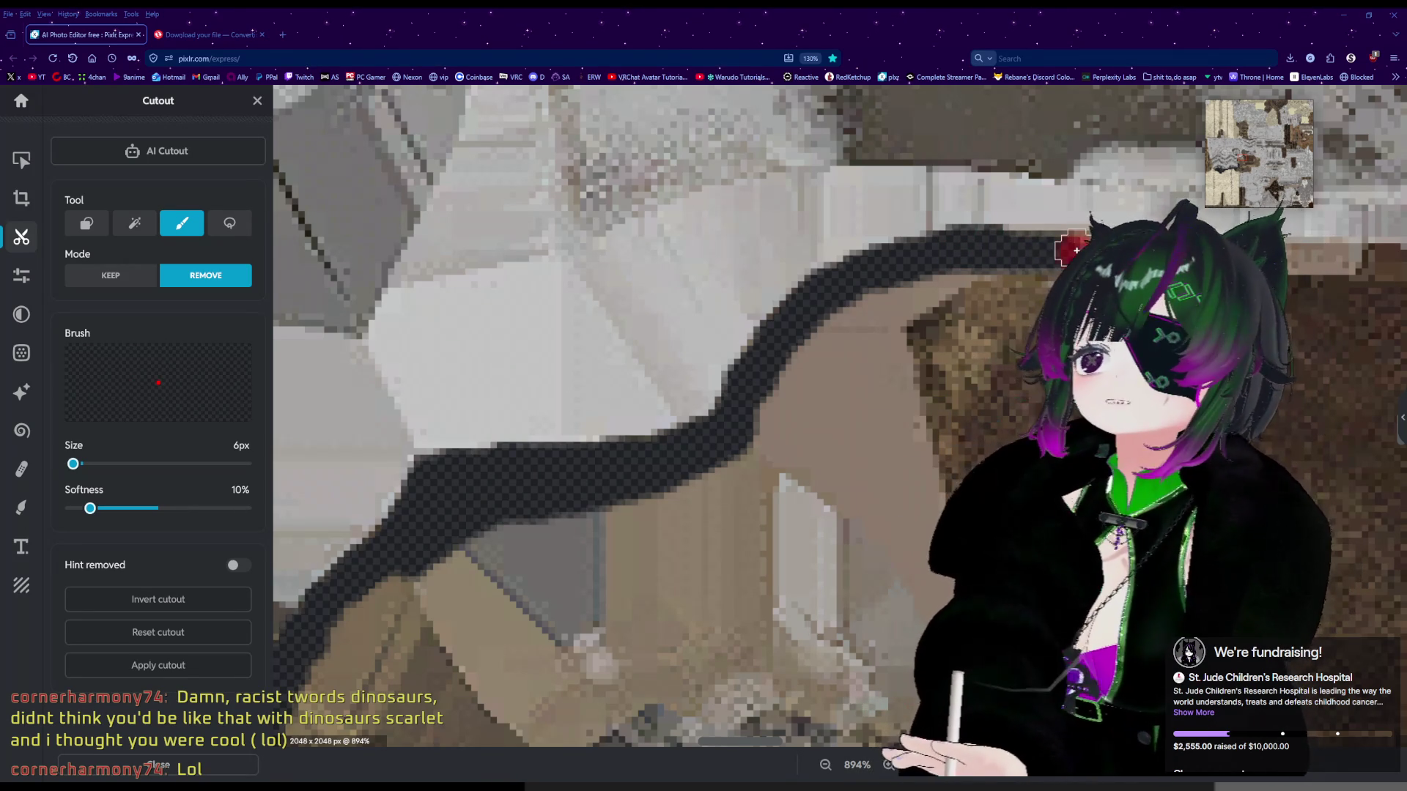
drag(1058, 252, 1034, 254)
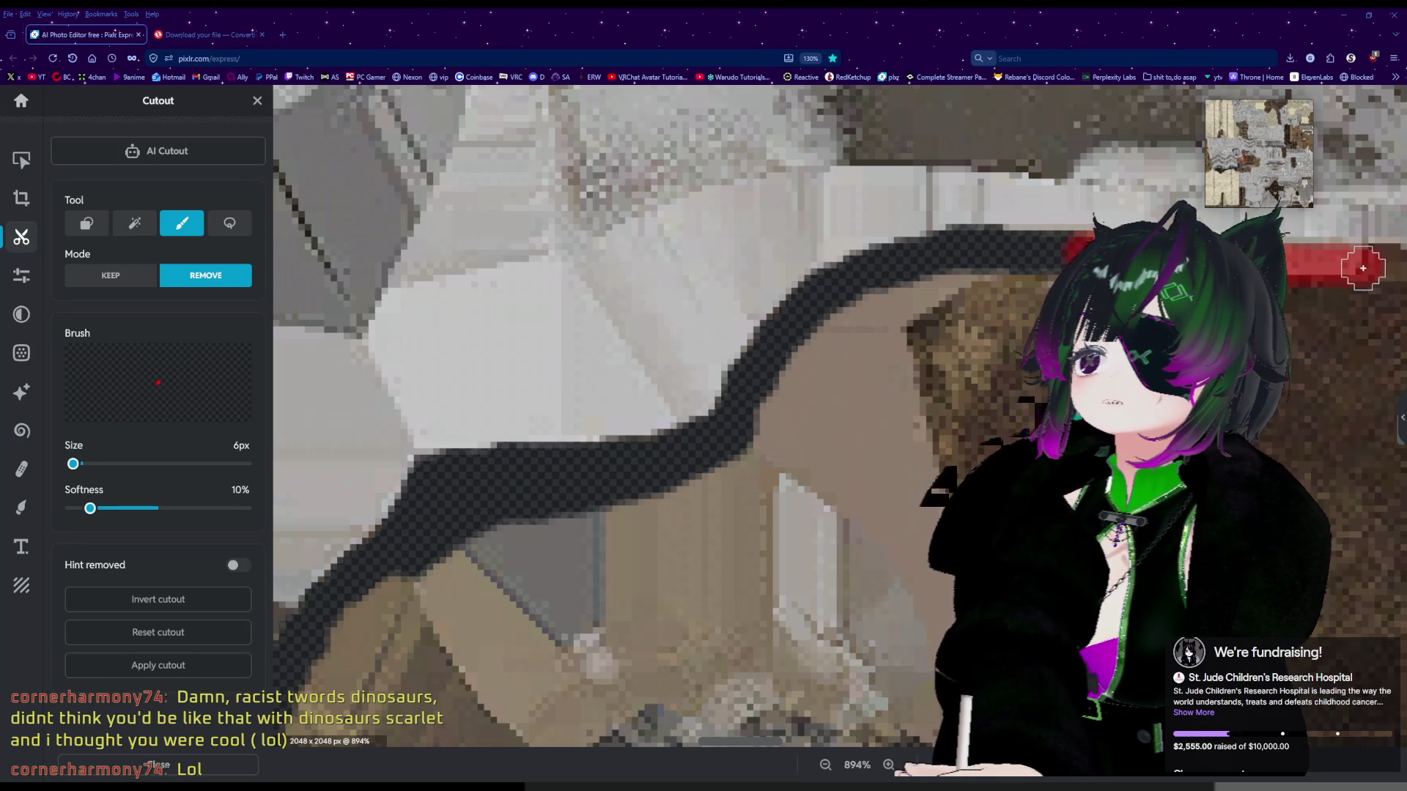
scroll(1363, 268, down, 4)
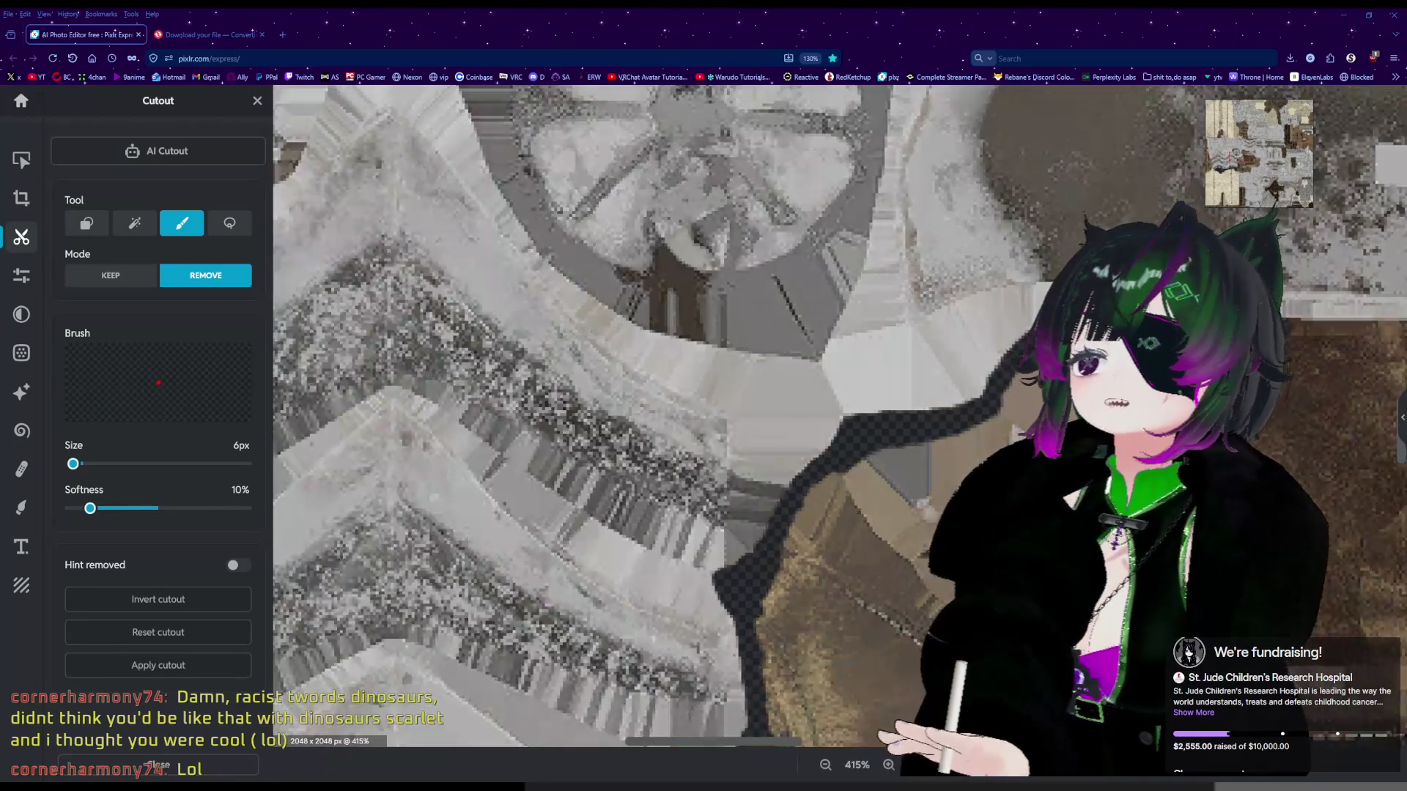
drag(751, 743, 828, 734)
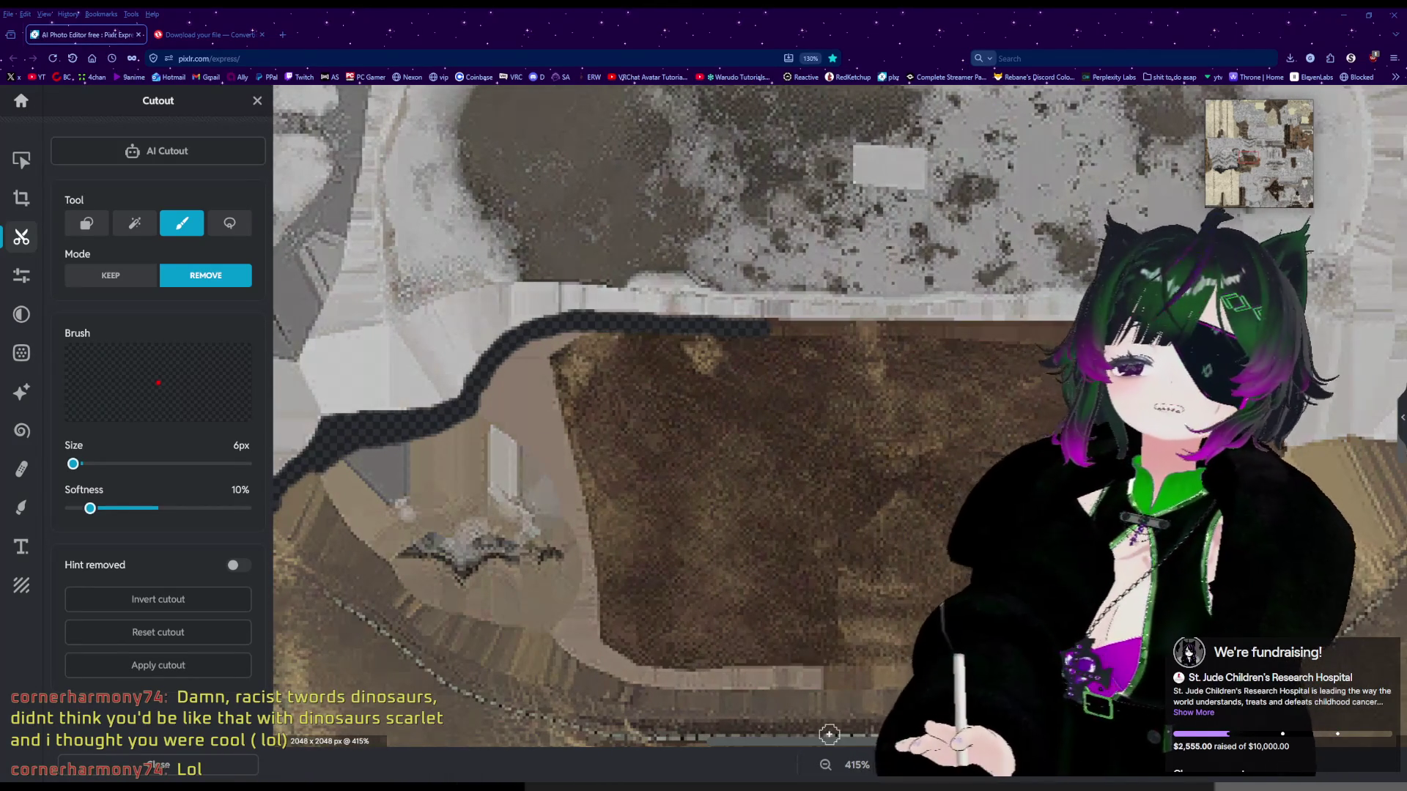
At about 1235% zoom, touch up the stripe's end and erase further right along the fabric's top edge.
scroll(911, 440, up, 3)
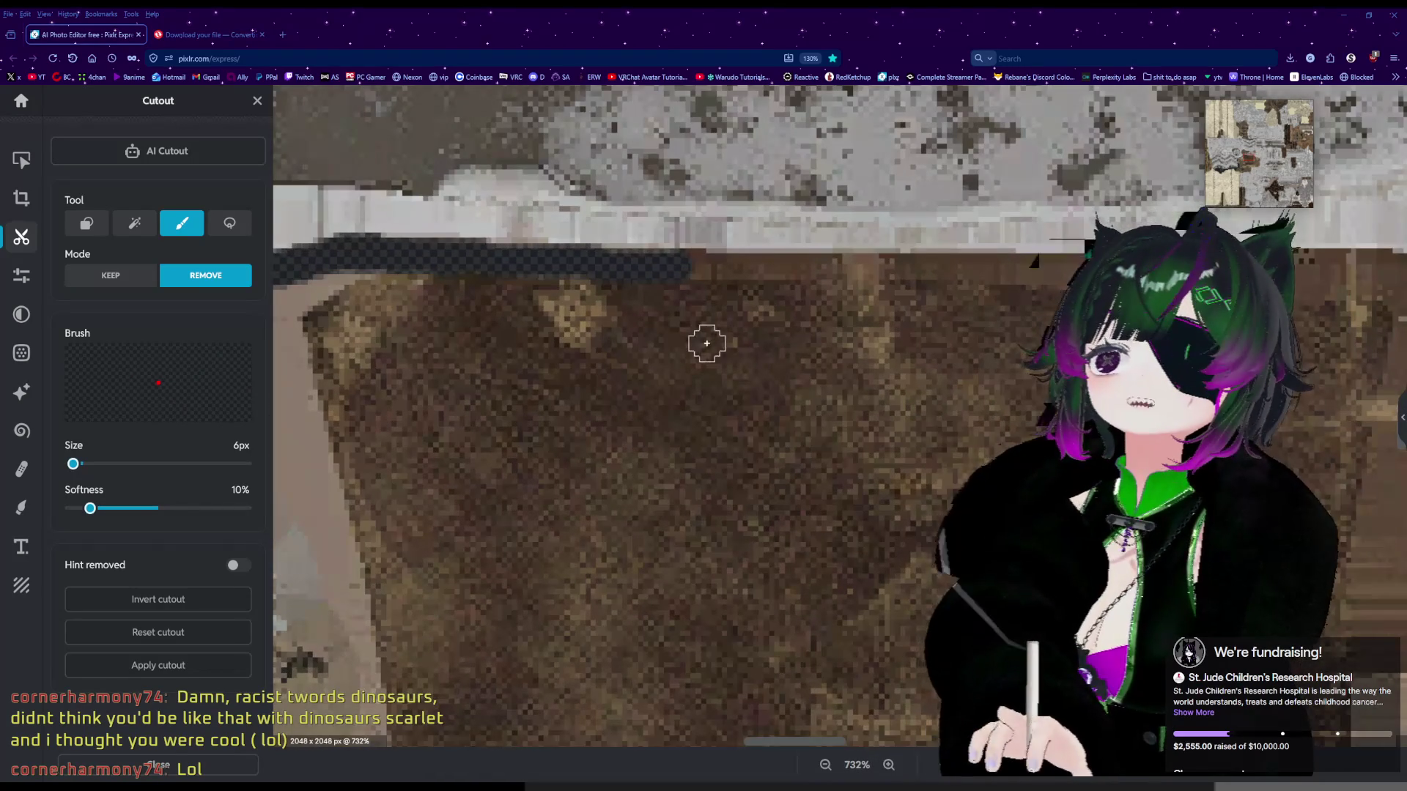
scroll(706, 343, up, 1)
drag(687, 255, 912, 264)
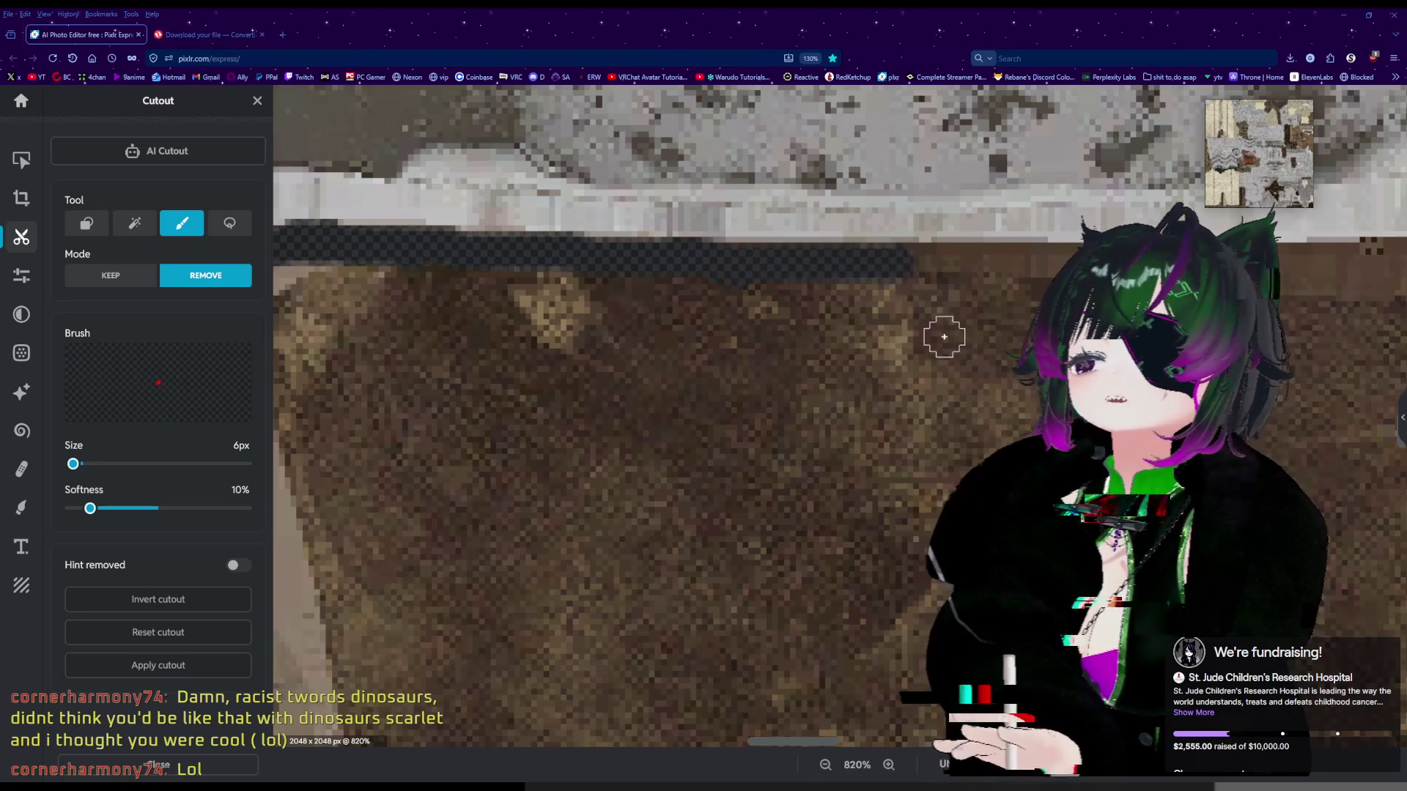
scroll(923, 362, down, 2)
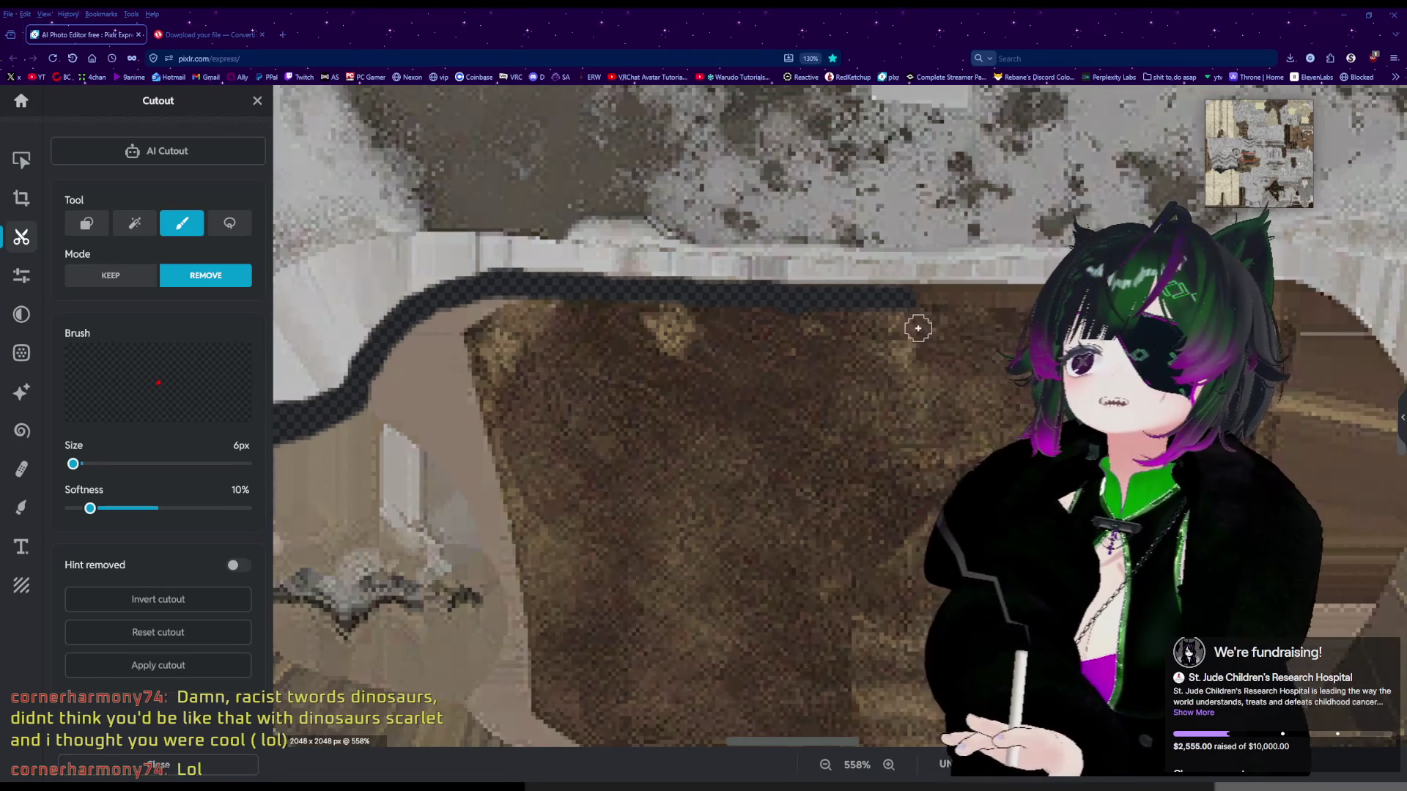
scroll(918, 329, up, 4)
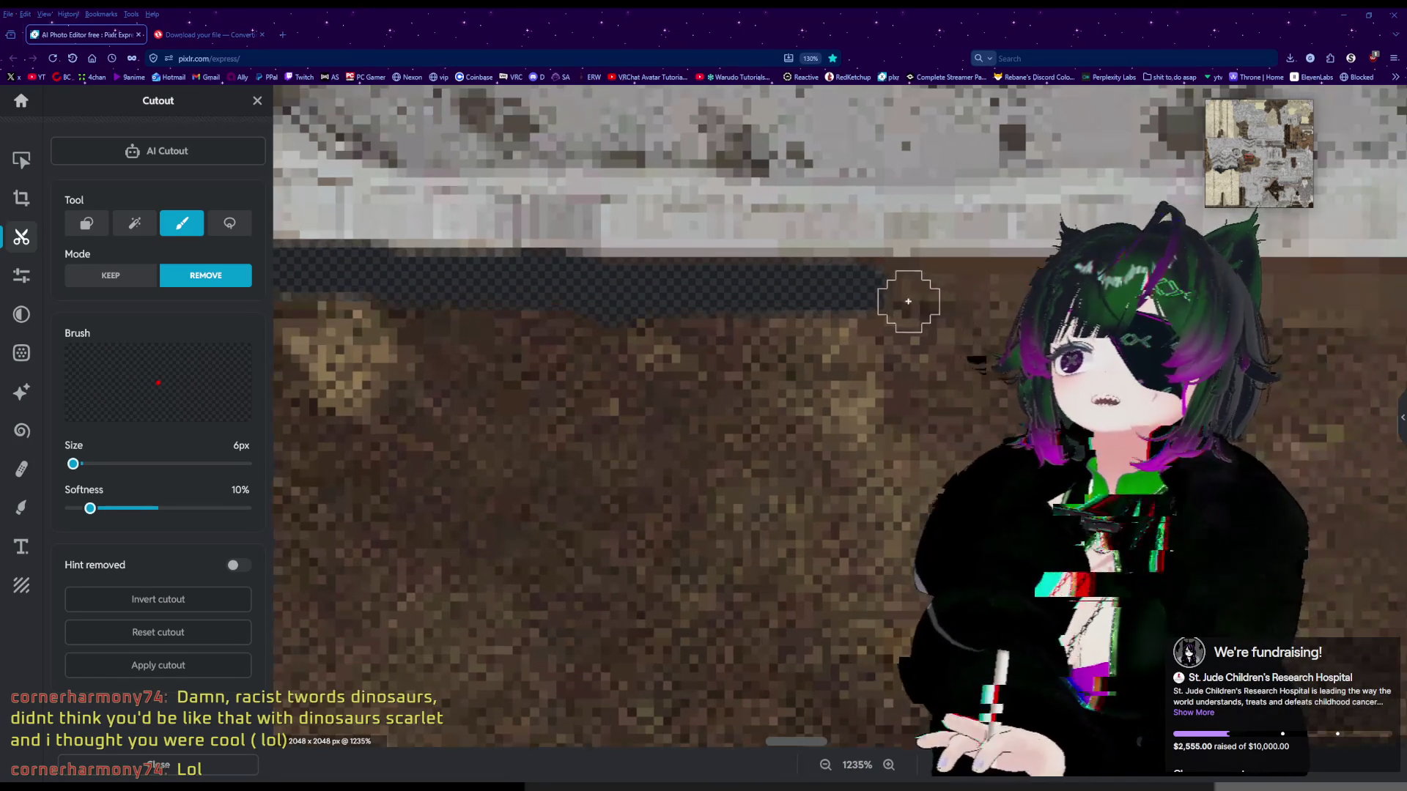
drag(827, 286, 960, 287)
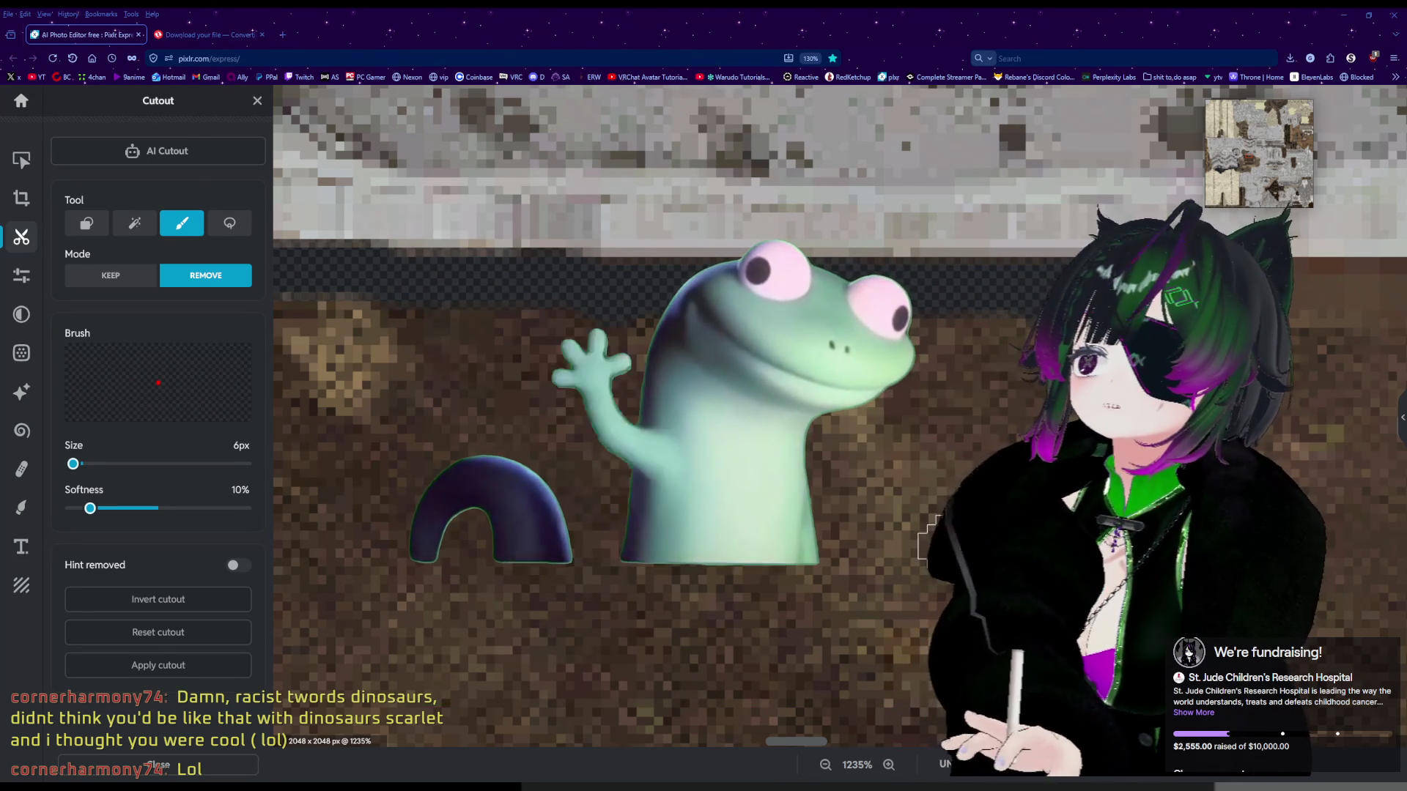
drag(818, 742, 862, 742)
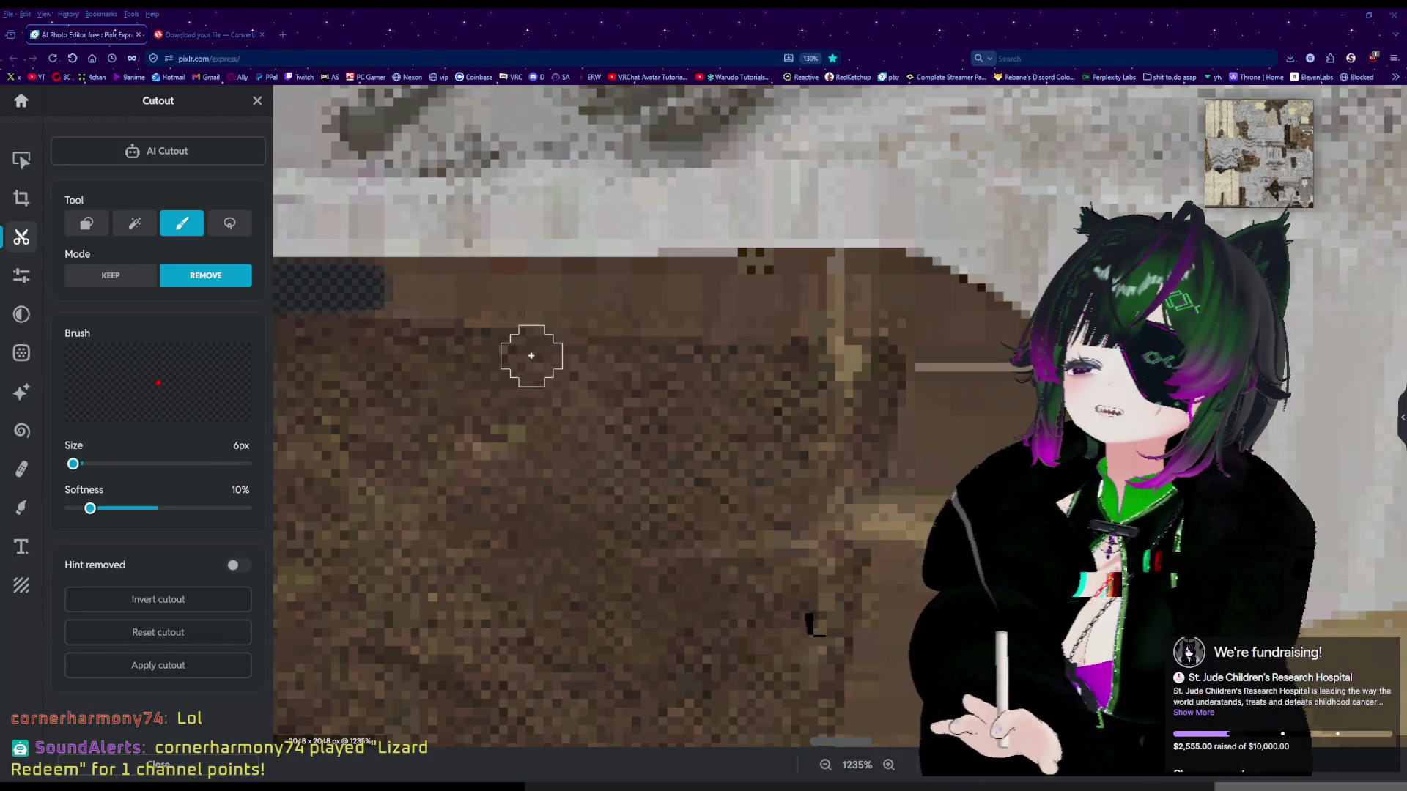
Continue erasing rightward along the top edge, bending the strip down at its far end.
drag(374, 289, 460, 288)
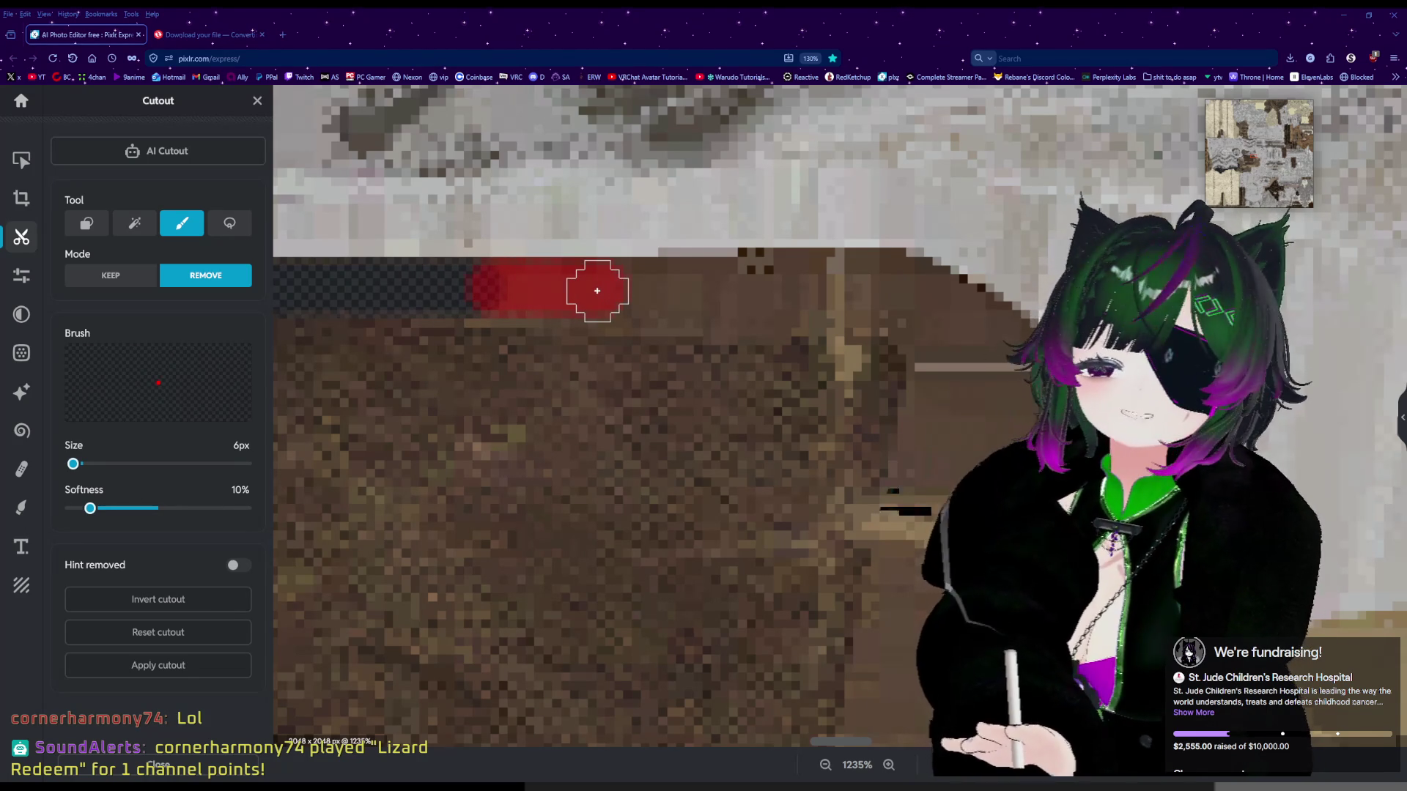
drag(623, 291, 631, 290)
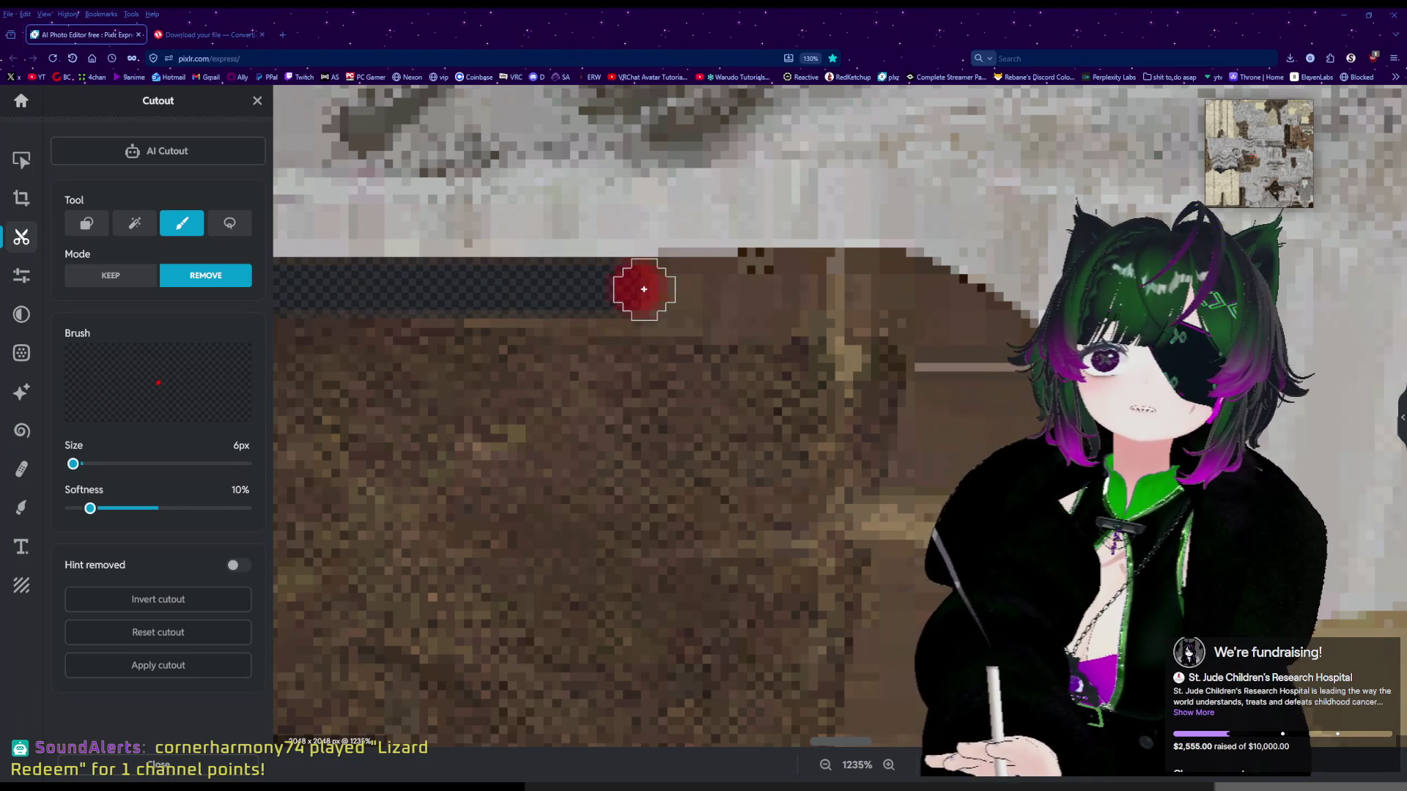
mouse_move(661, 288)
mouse_down()
mouse_move(899, 283)
mouse_move(1011, 353)
mouse_up()
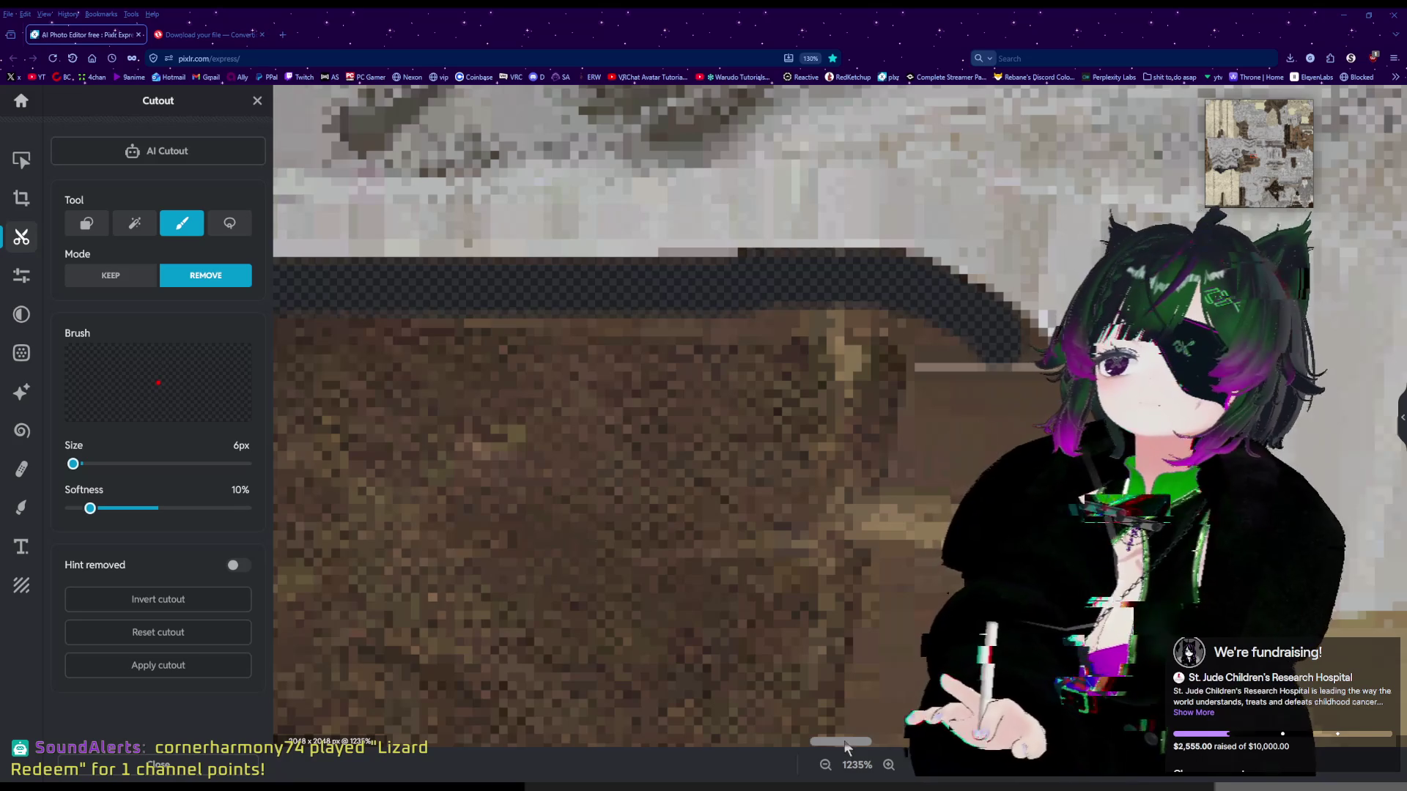
drag(833, 738, 848, 739)
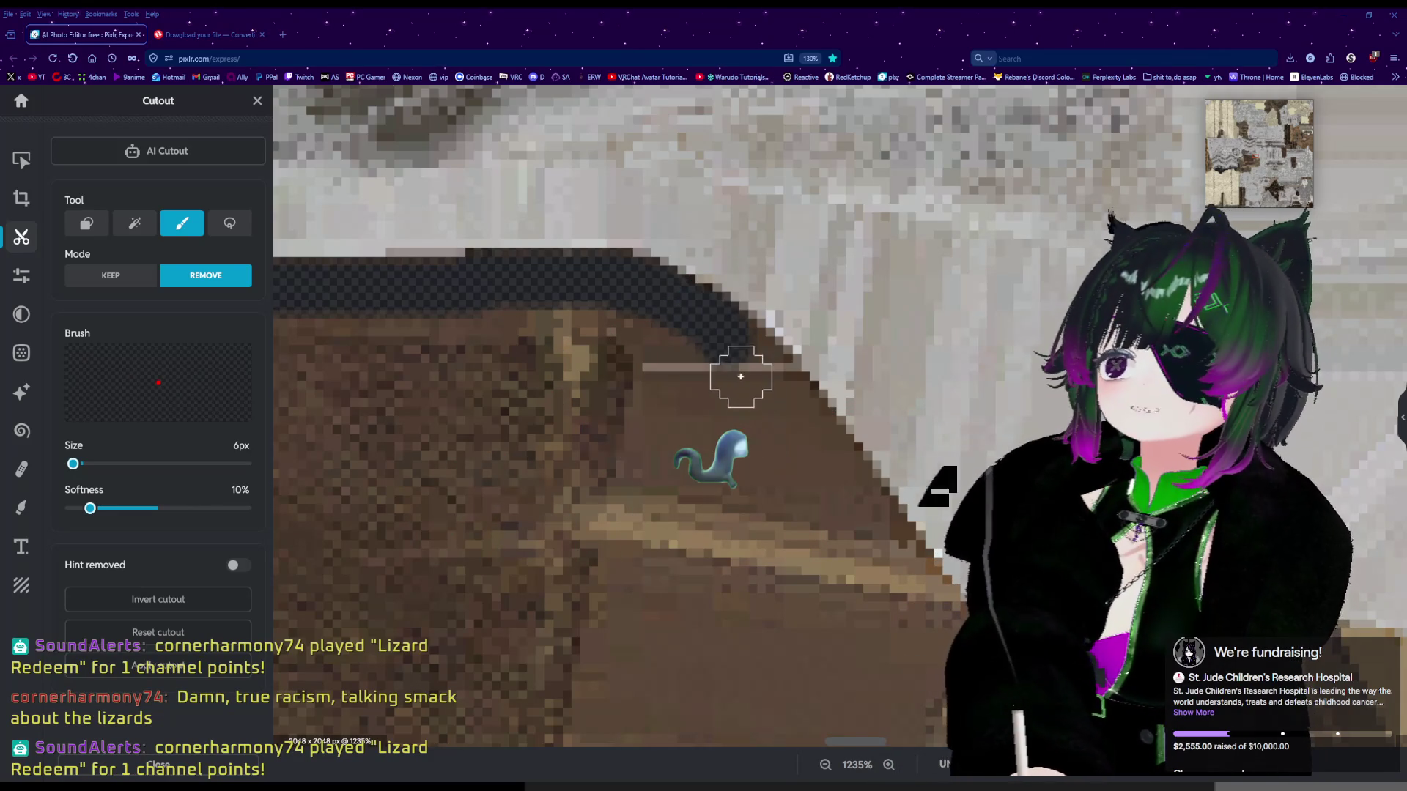
Complete the erase stroke and extend the transparent outline along the leather piece's edge.
drag(743, 361, 745, 353)
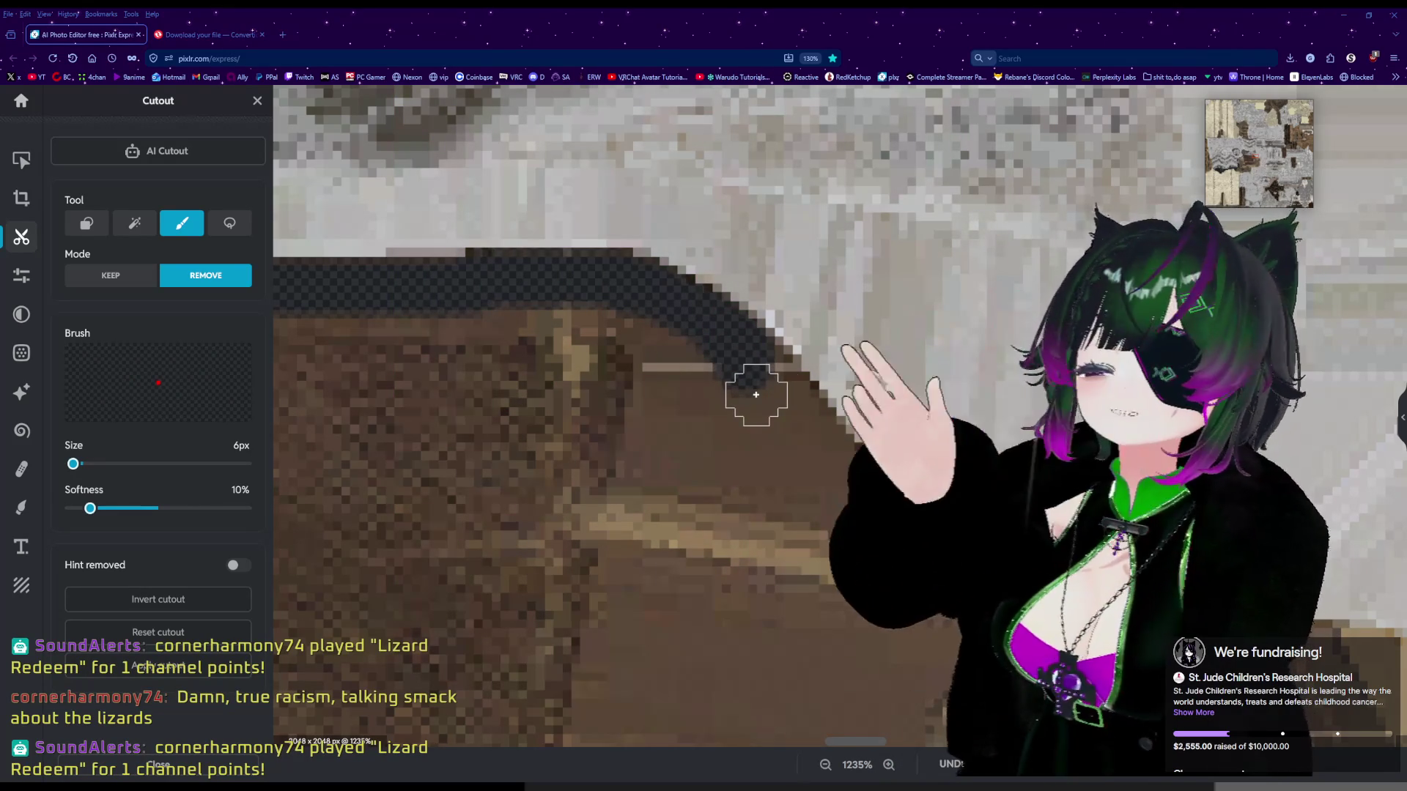
mouse_move(785, 373)
mouse_down()
mouse_move(768, 374)
mouse_move(849, 487)
mouse_up()
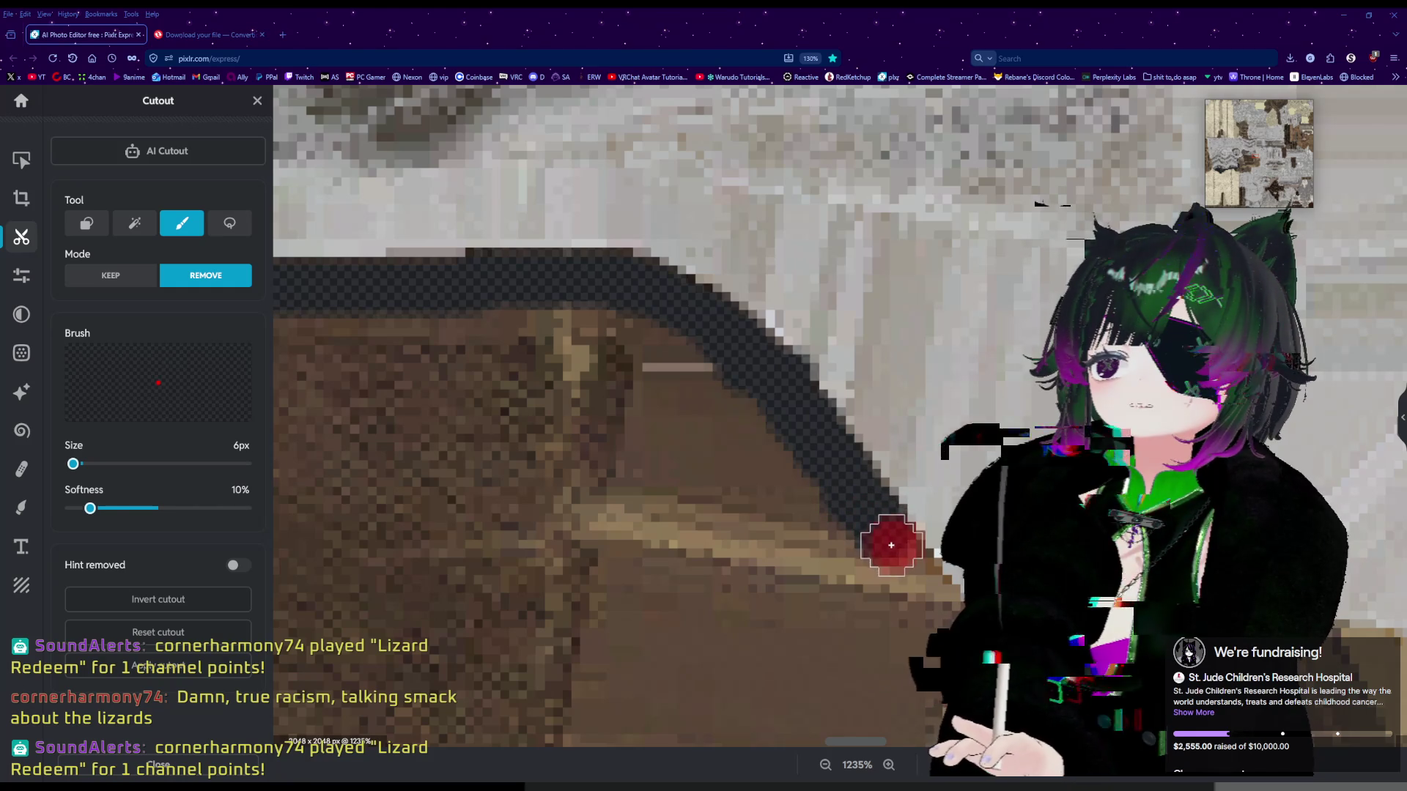
scroll(892, 553, down, 2)
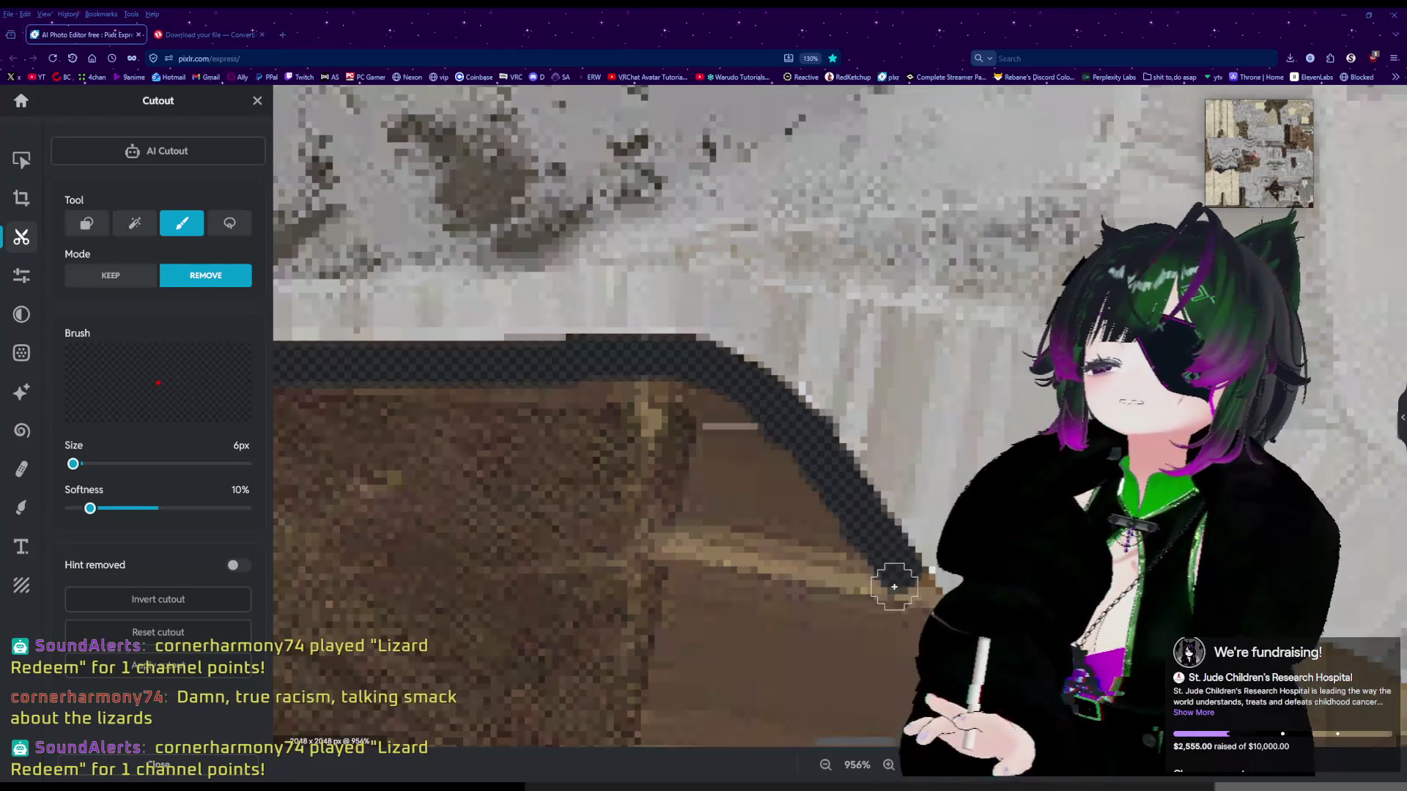
scroll(894, 606, up, 1)
scroll(895, 624, up, 2)
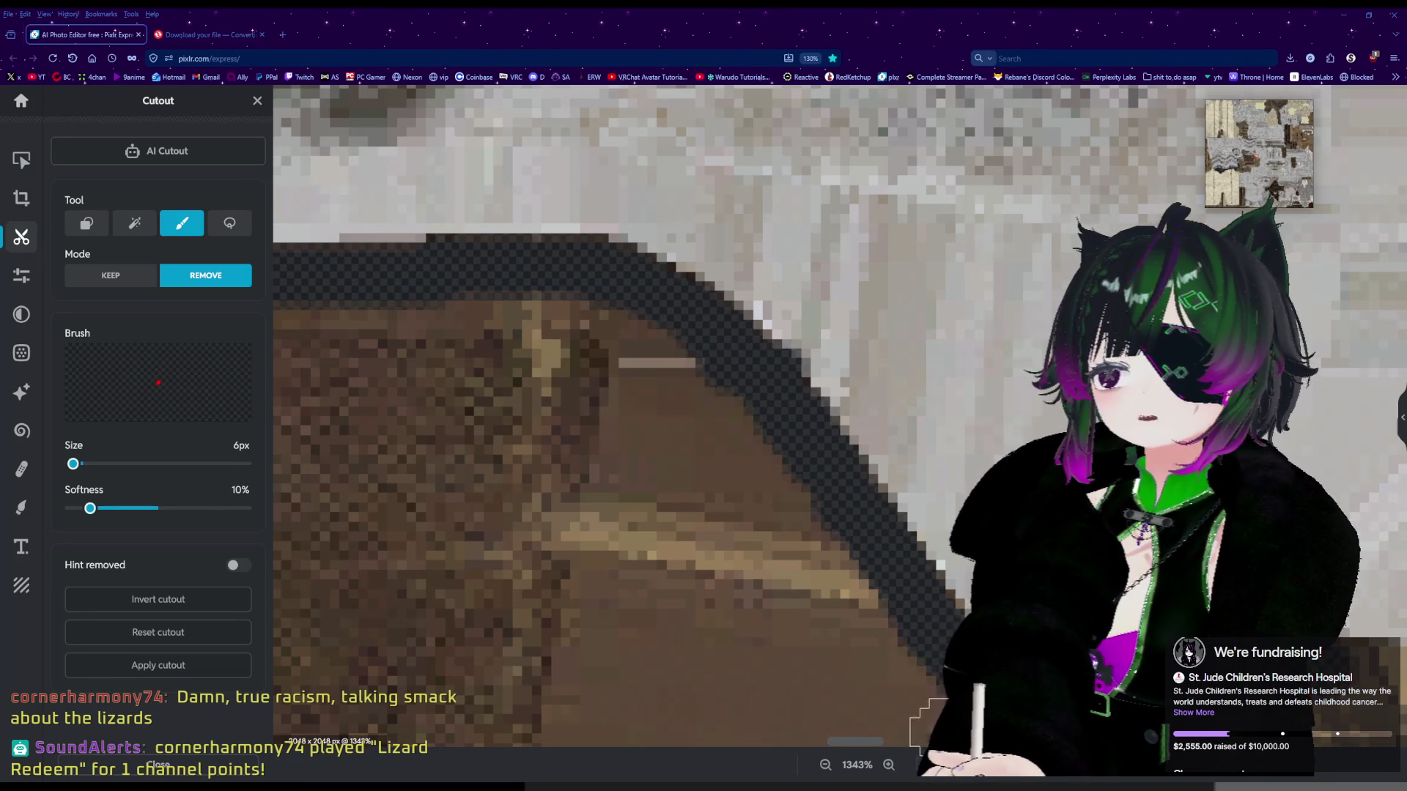
drag(870, 742, 889, 745)
Erase more of the border near the right side of the piece.
scroll(888, 745, down, 3)
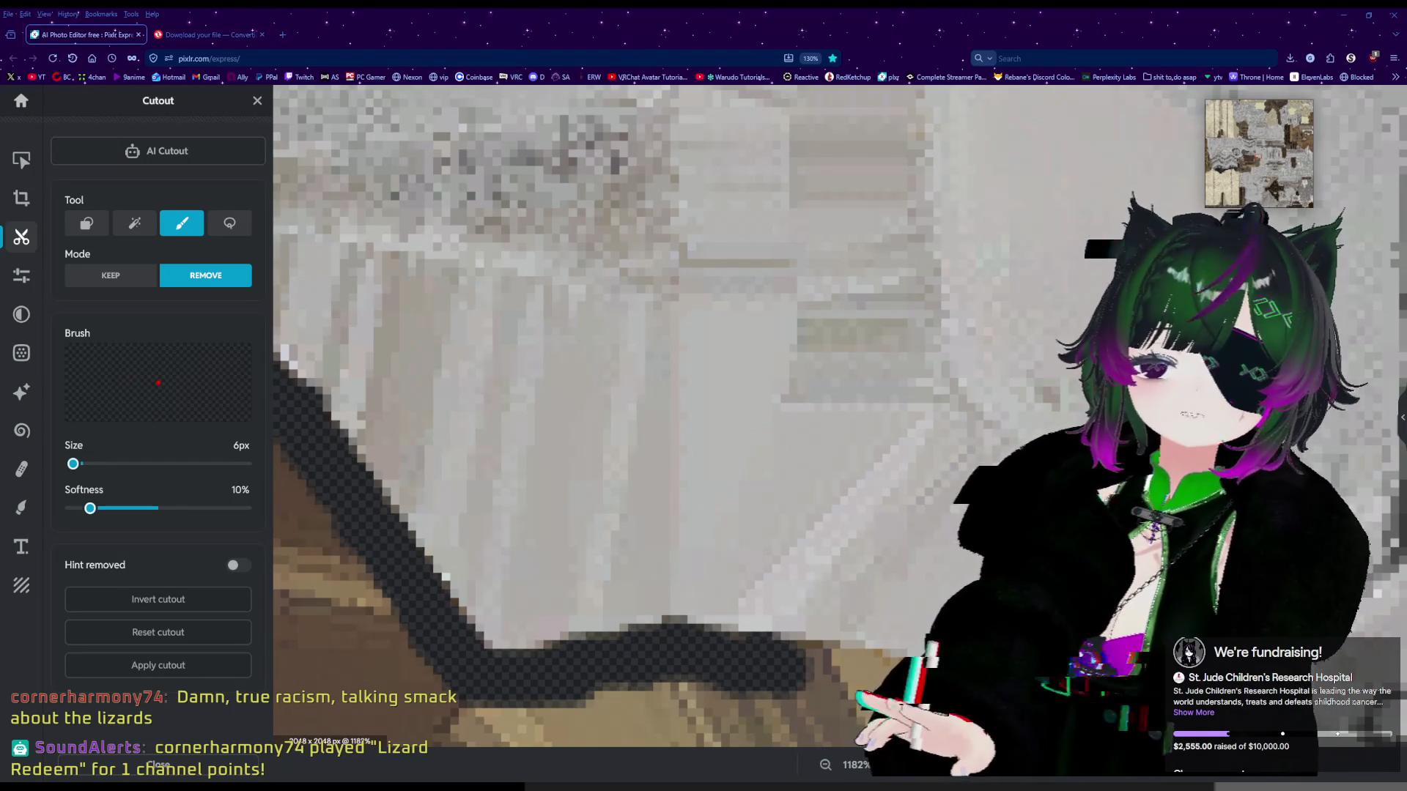
scroll(1099, 527, up, 3)
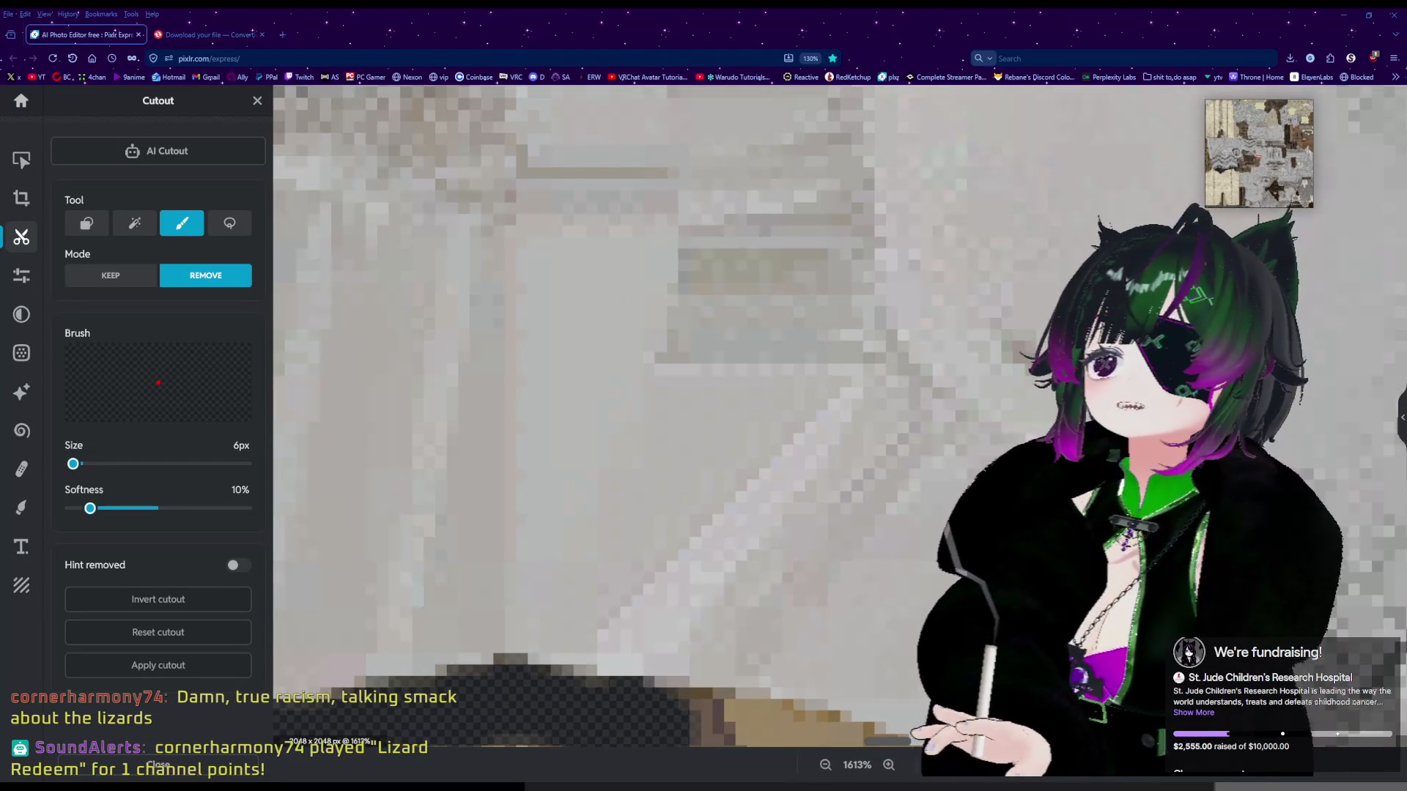
scroll(733, 524, down, 2)
scroll(1143, 550, up, 2)
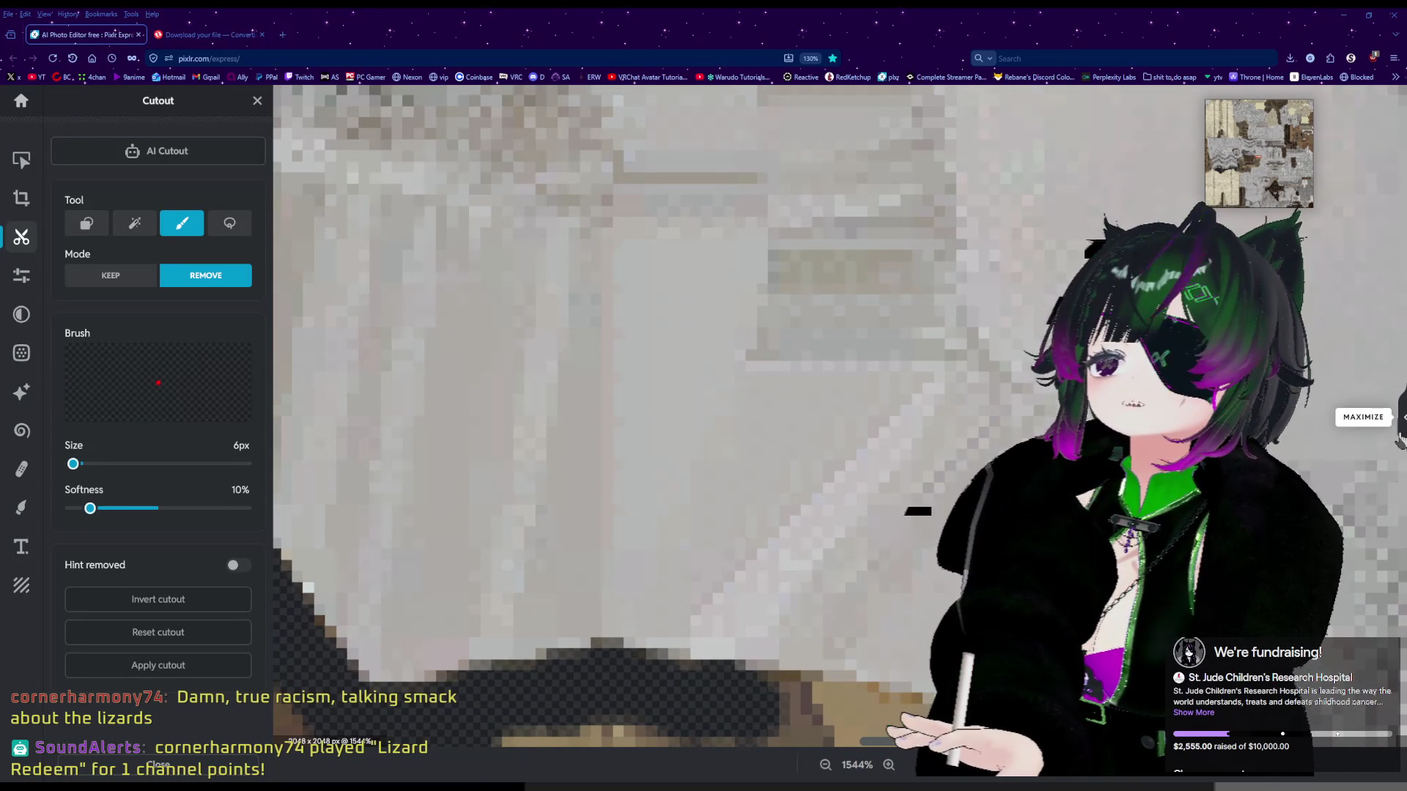
drag(1396, 434, 1403, 432)
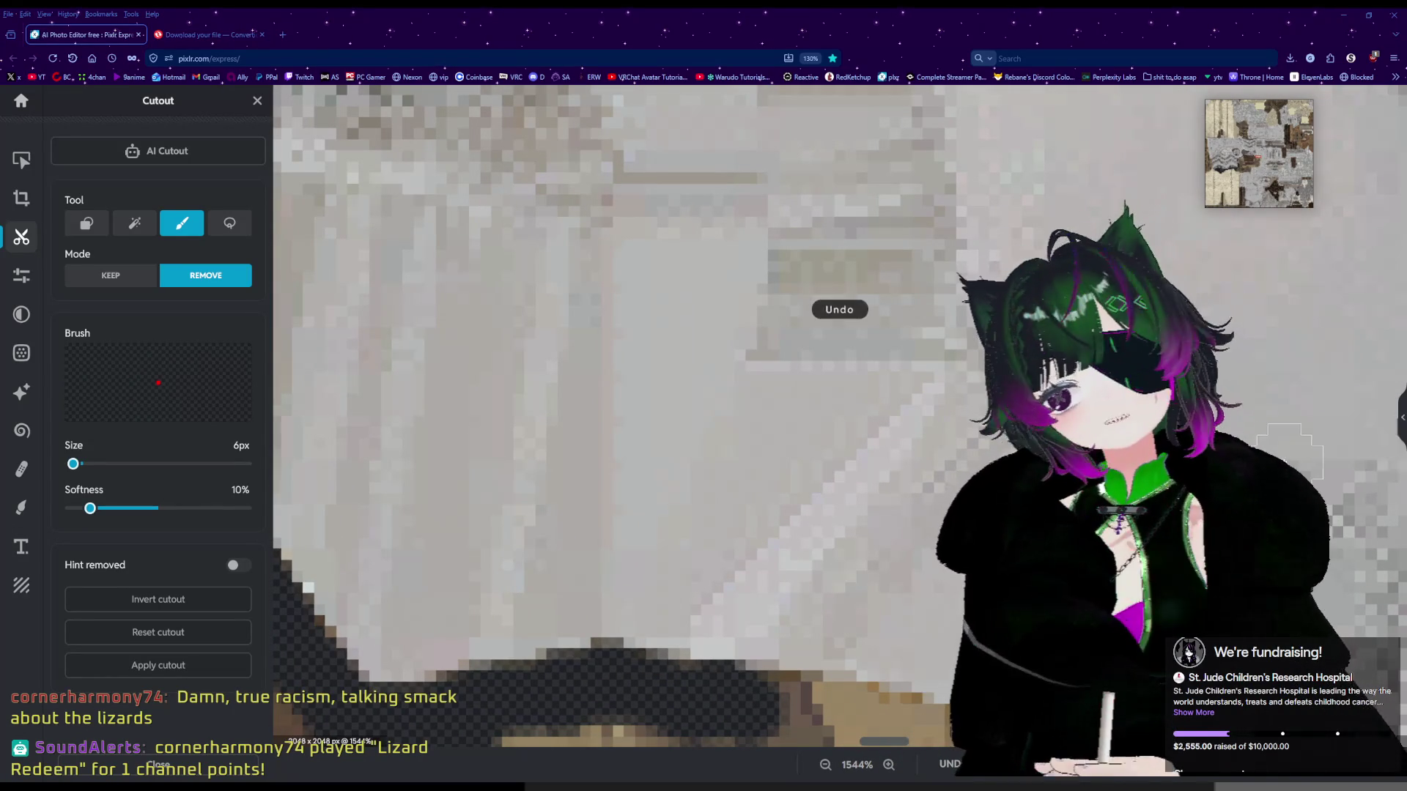
scroll(836, 308, down, 4)
scroll(1399, 421, down, 3)
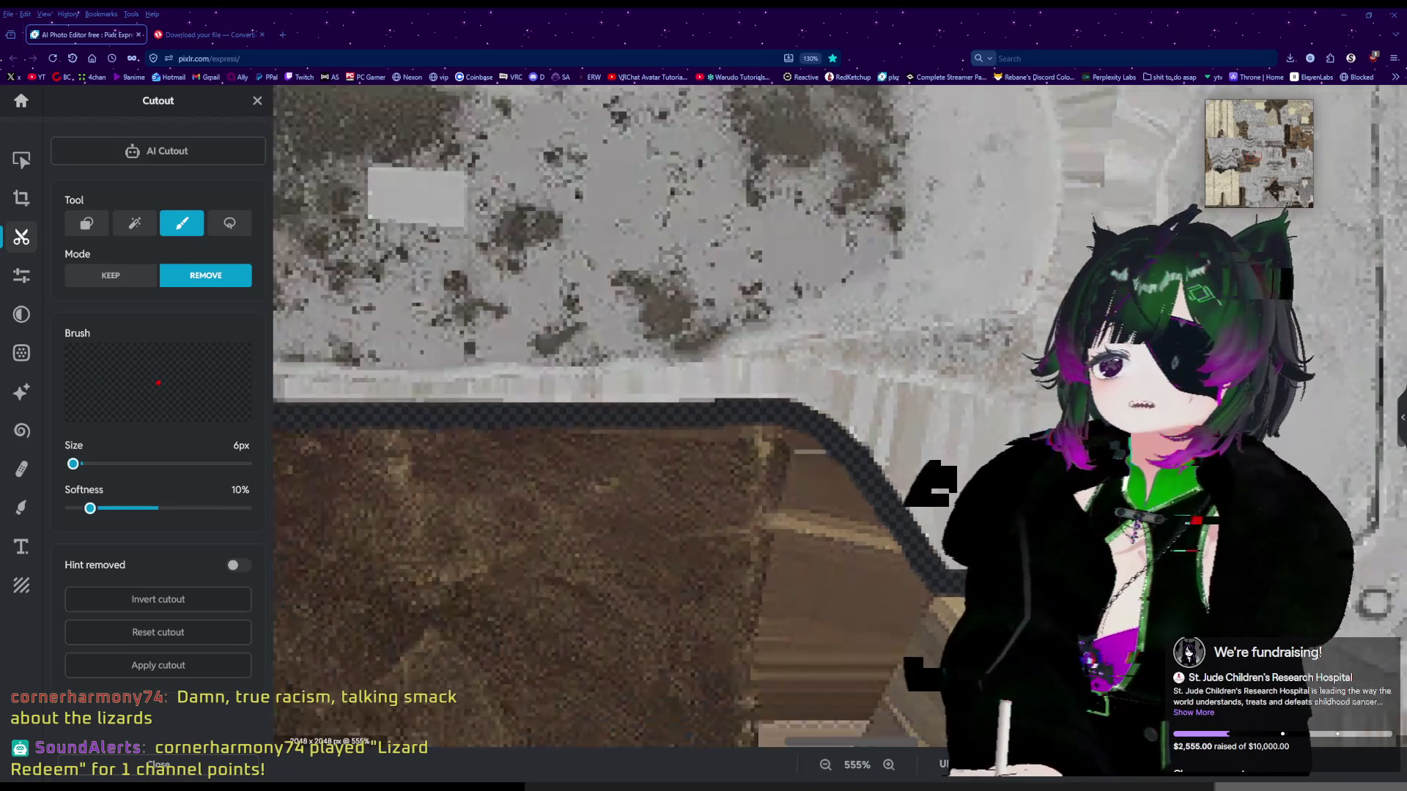
Briefly show and hide the Layers list, then move the view to another part of the atlas.
click(1403, 447)
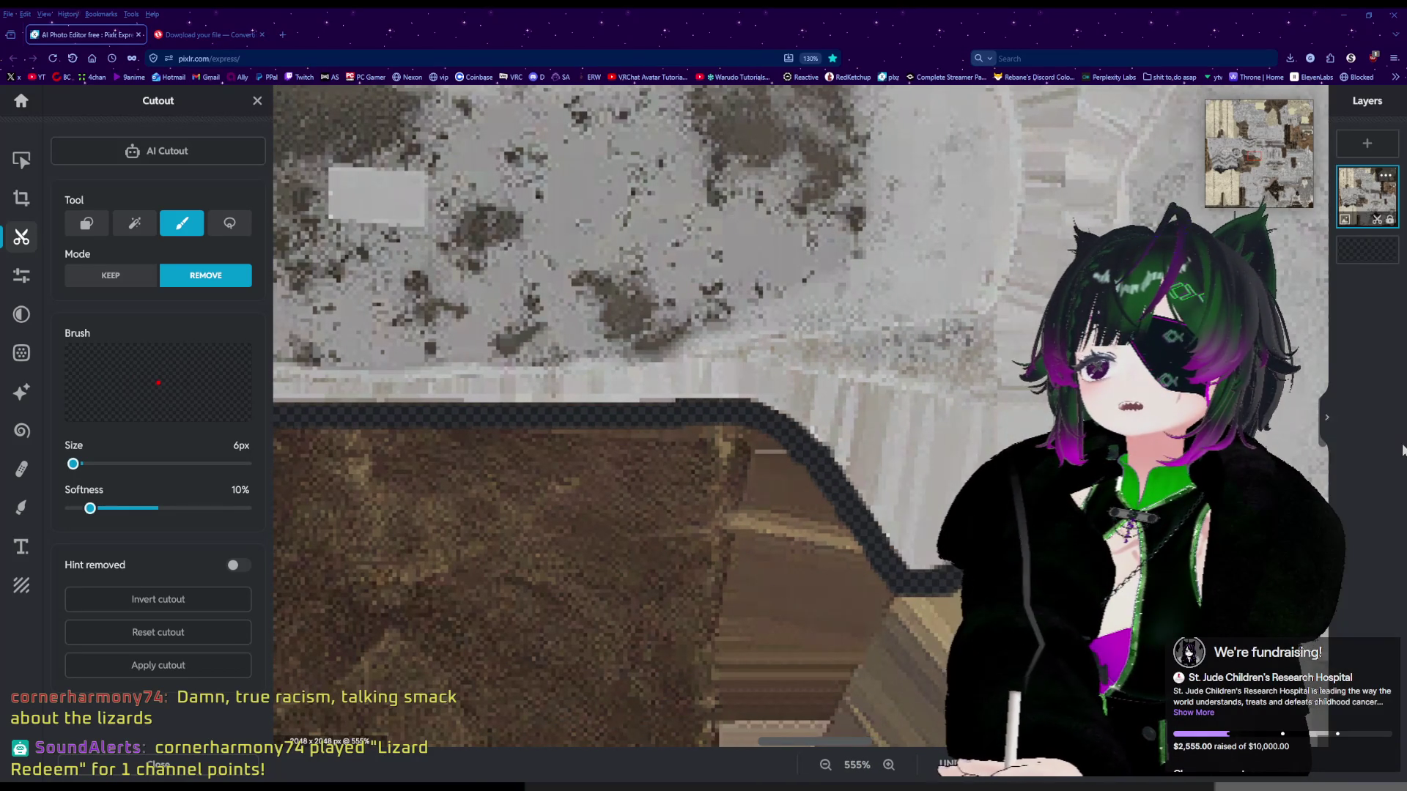
click(1331, 456)
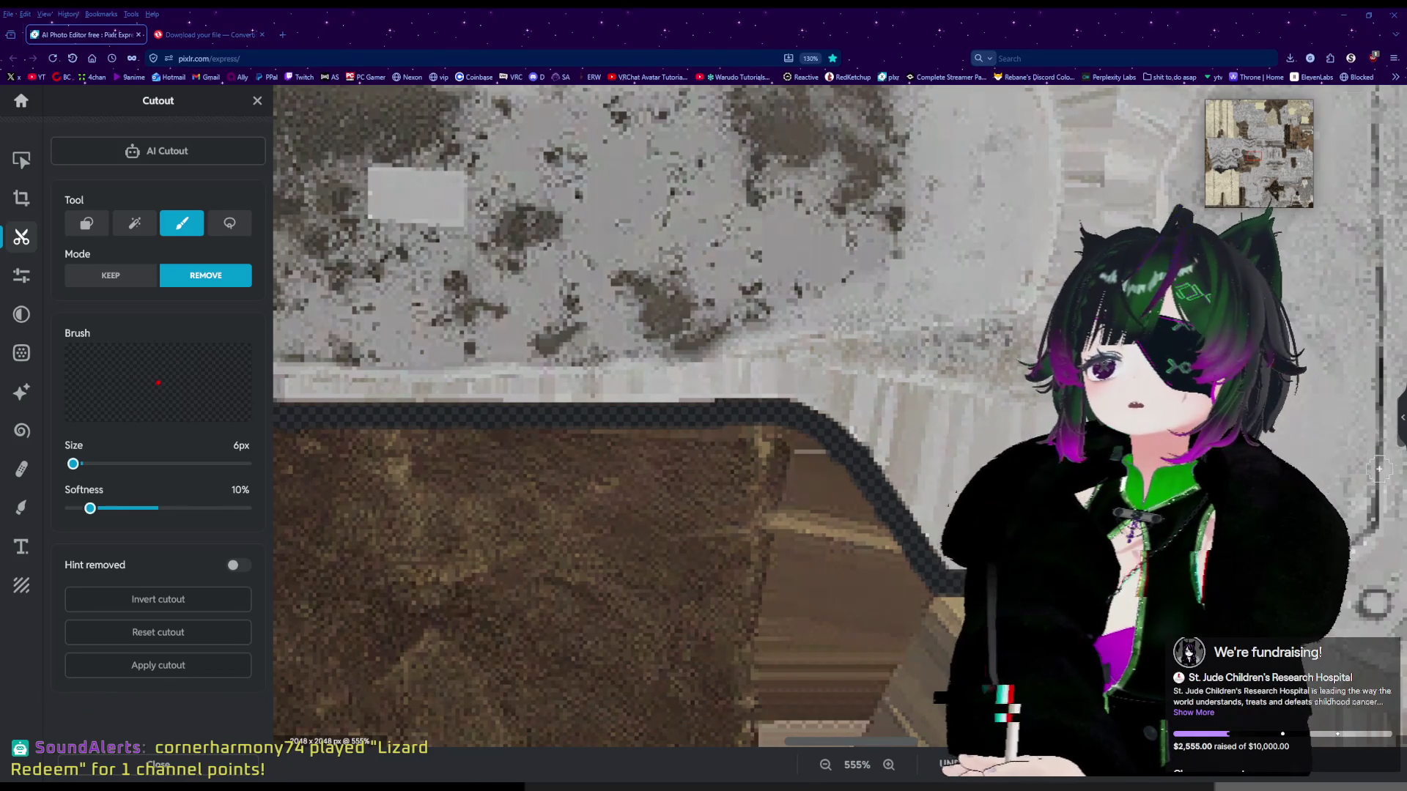
scroll(1367, 444, down, 3)
scroll(1368, 445, up, 2)
scroll(1270, 638, up, 2)
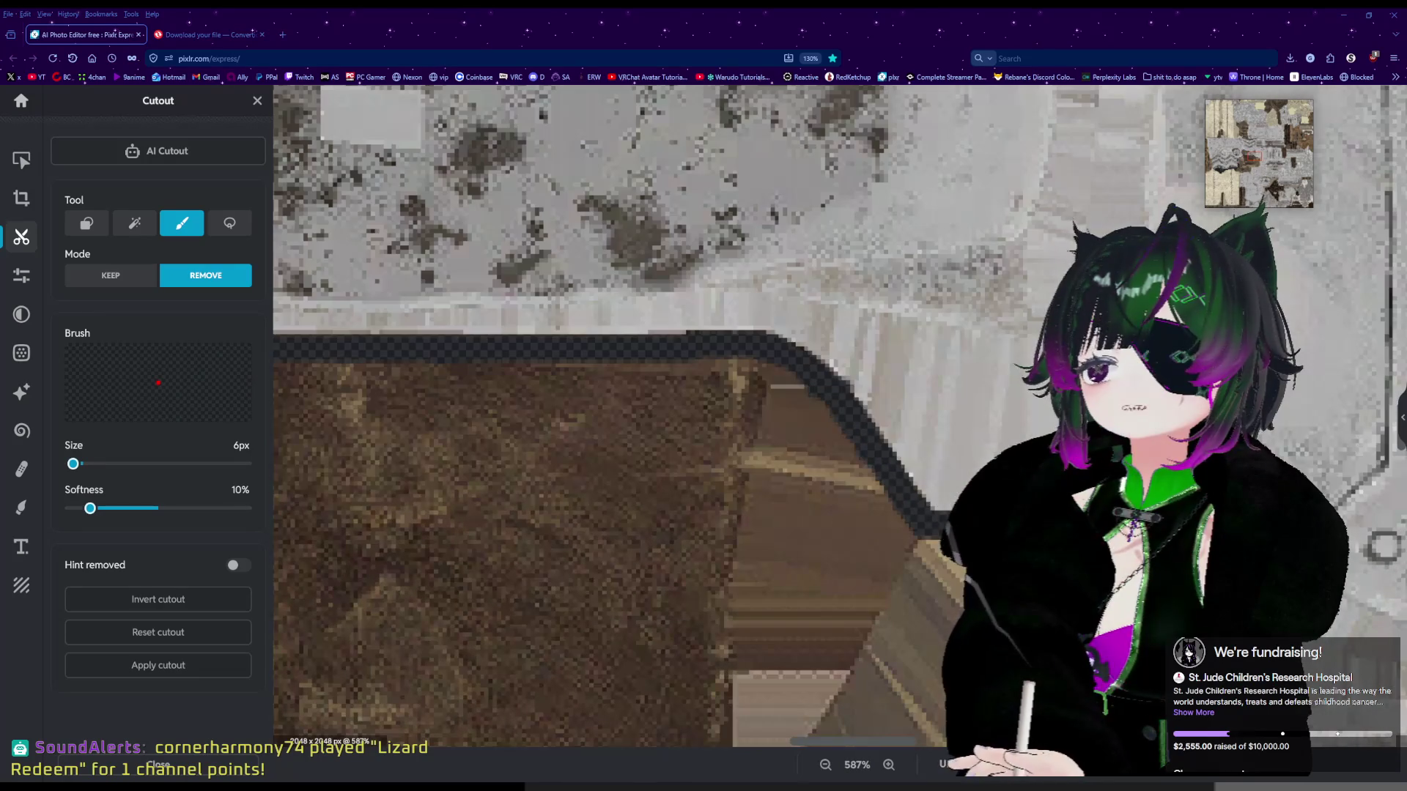
drag(1254, 168, 1253, 159)
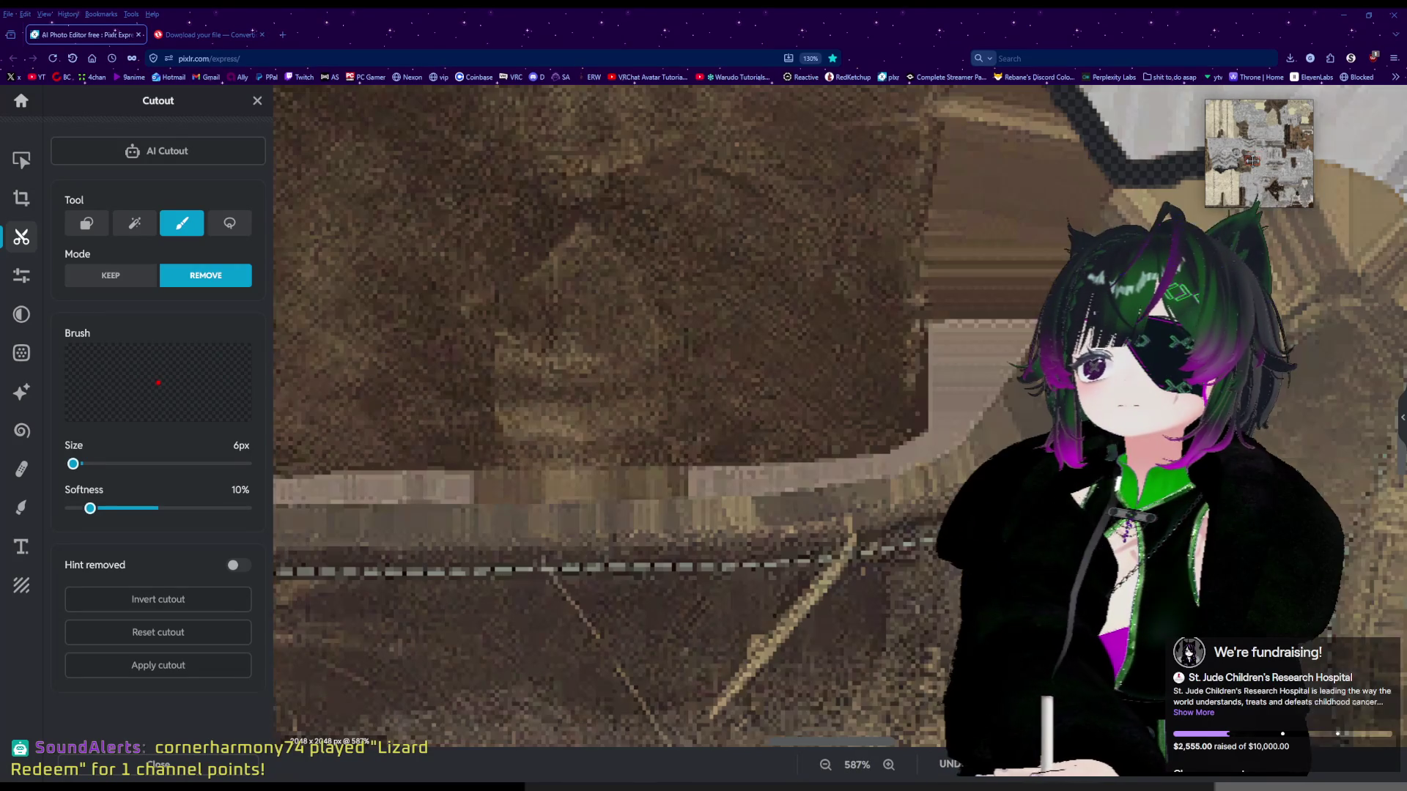
scroll(1202, 330, down, 4)
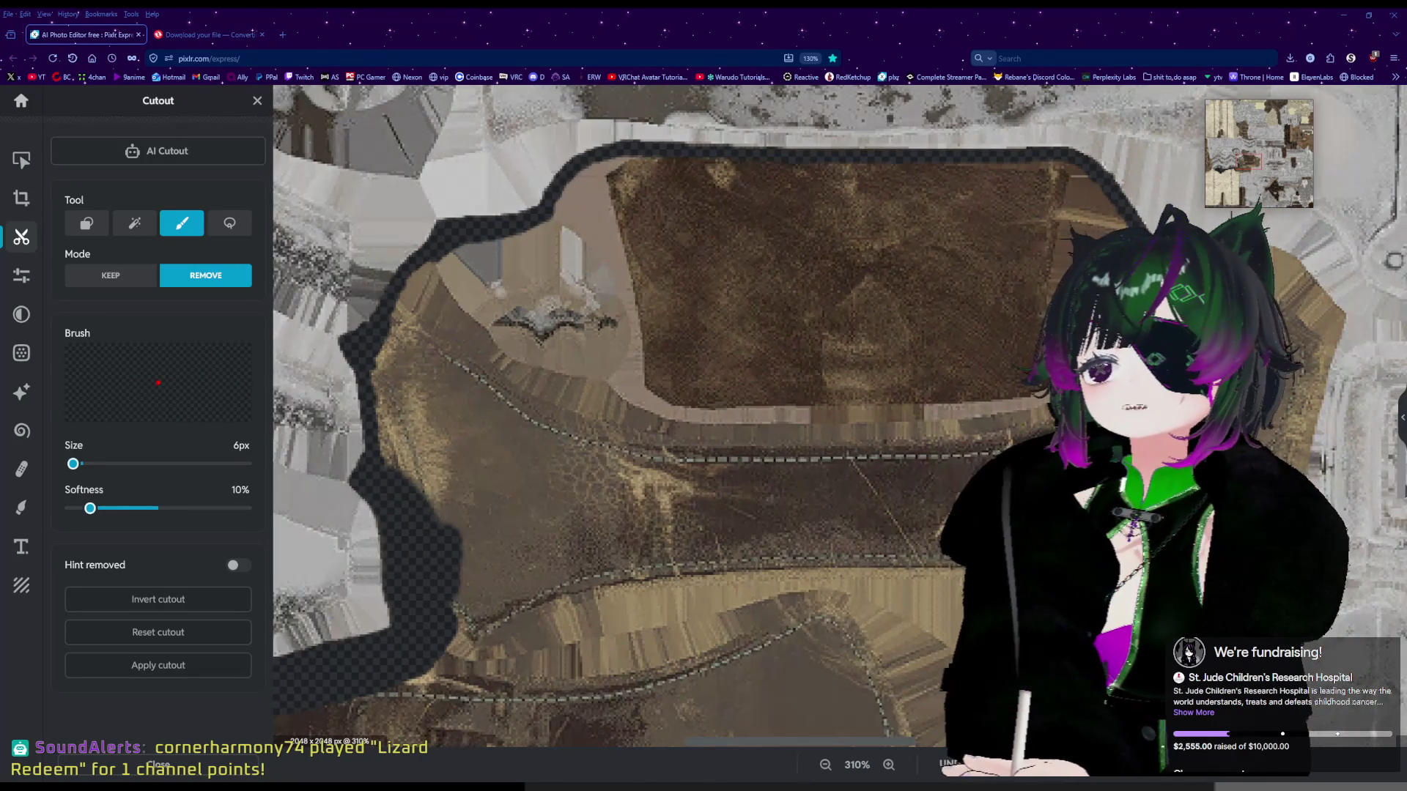
scroll(1401, 463, up, 4)
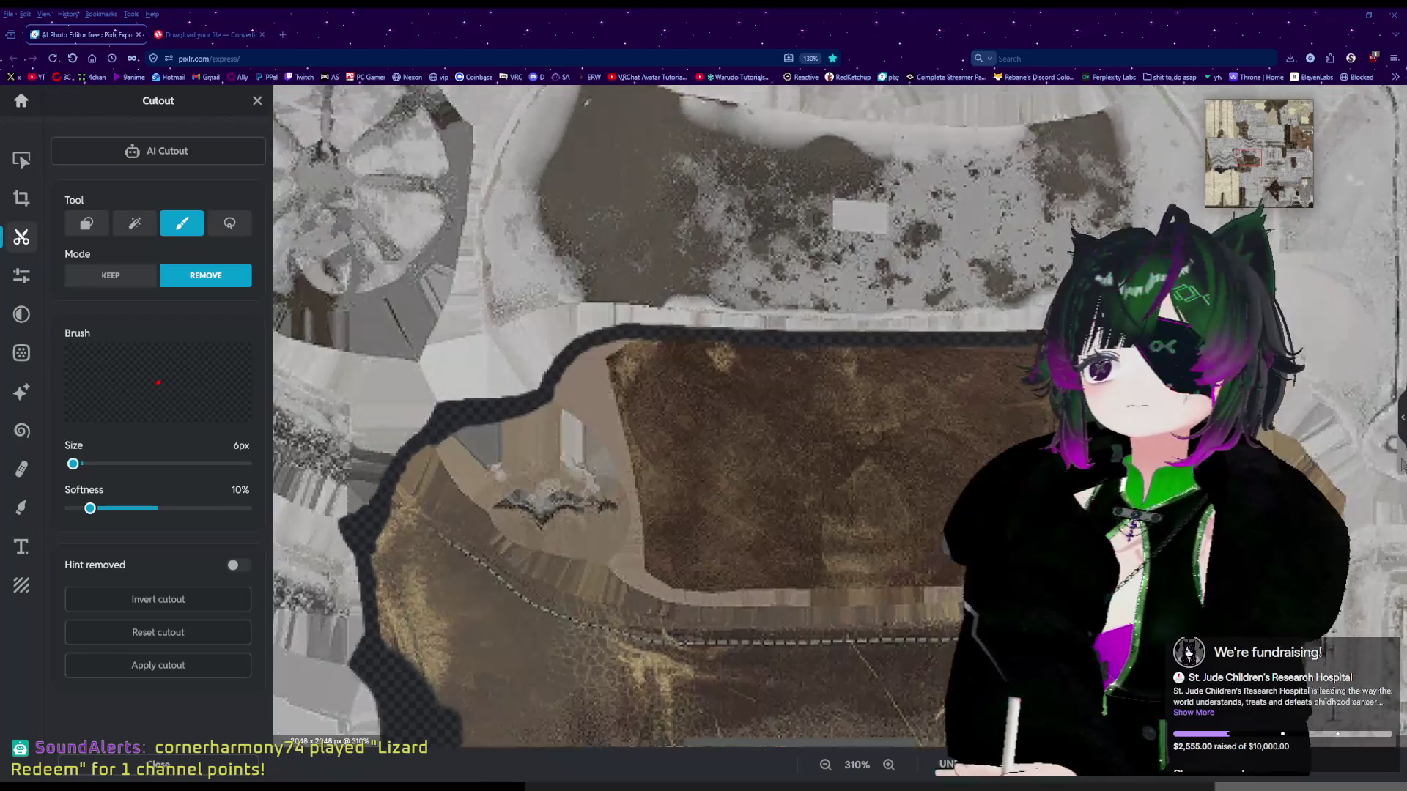
scroll(1401, 463, up, 1)
drag(876, 745, 968, 745)
scroll(746, 441, up, 8)
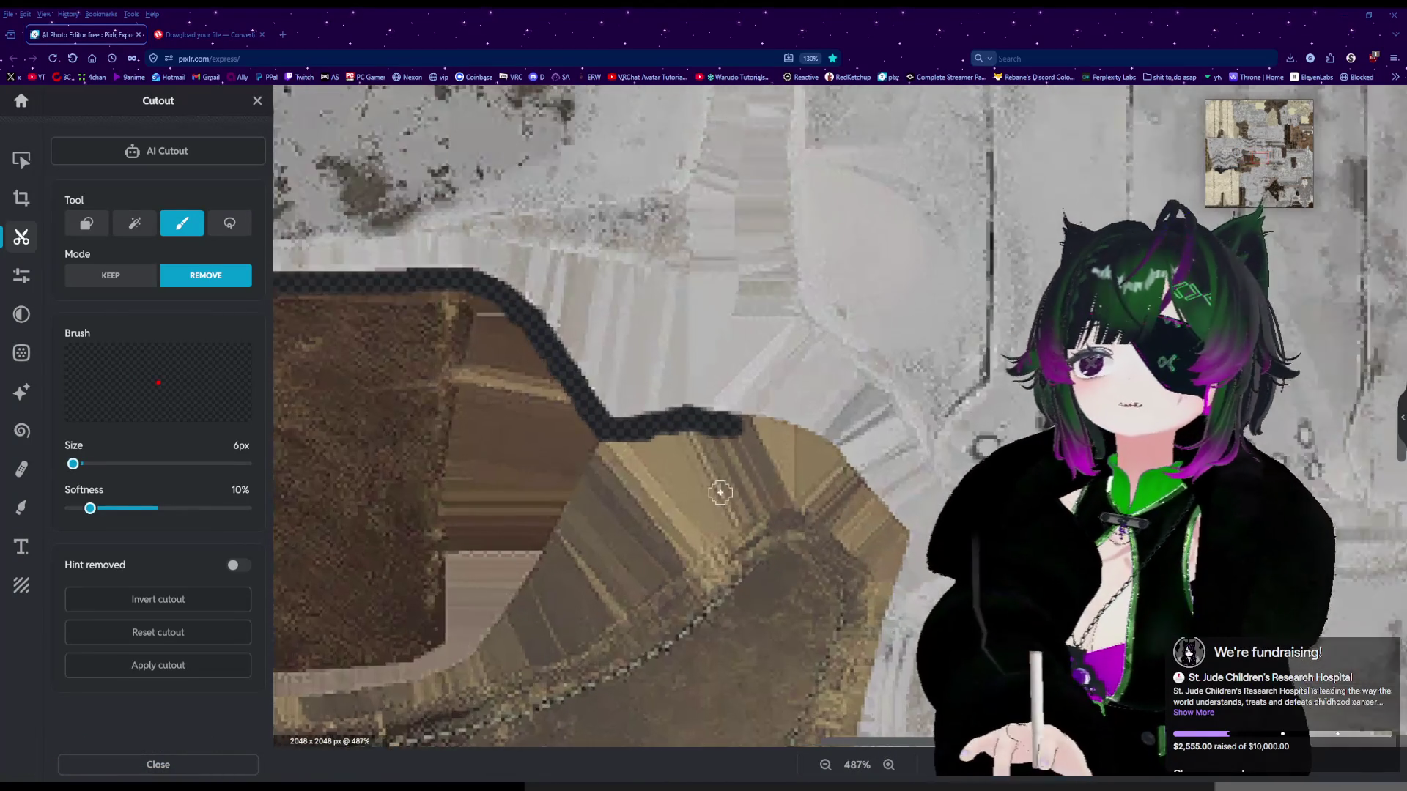
Paint short Remove strokes rightward along the tan piece's wavy top edge, ending in a rounded tip.
scroll(746, 441, up, 6)
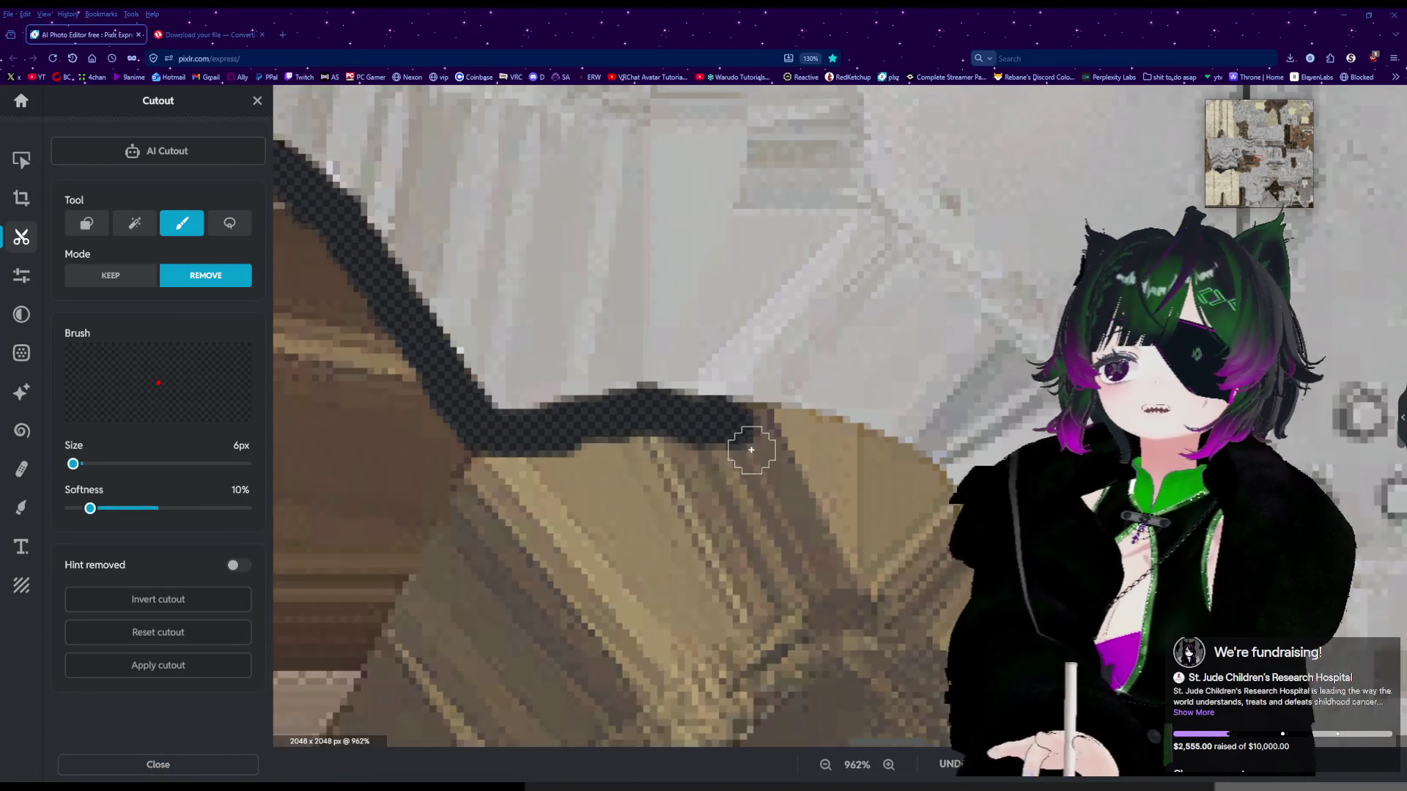
click(679, 427)
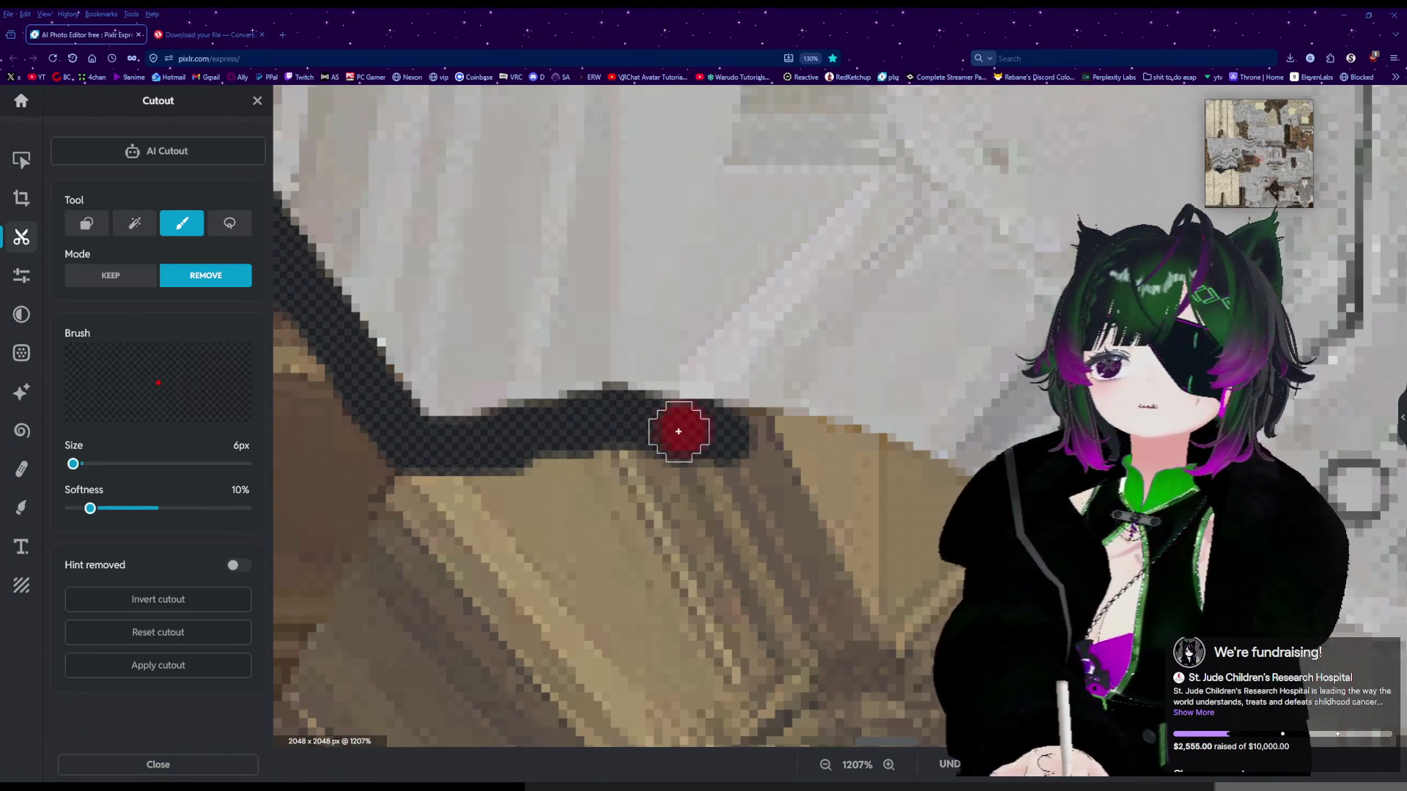
drag(744, 438, 843, 459)
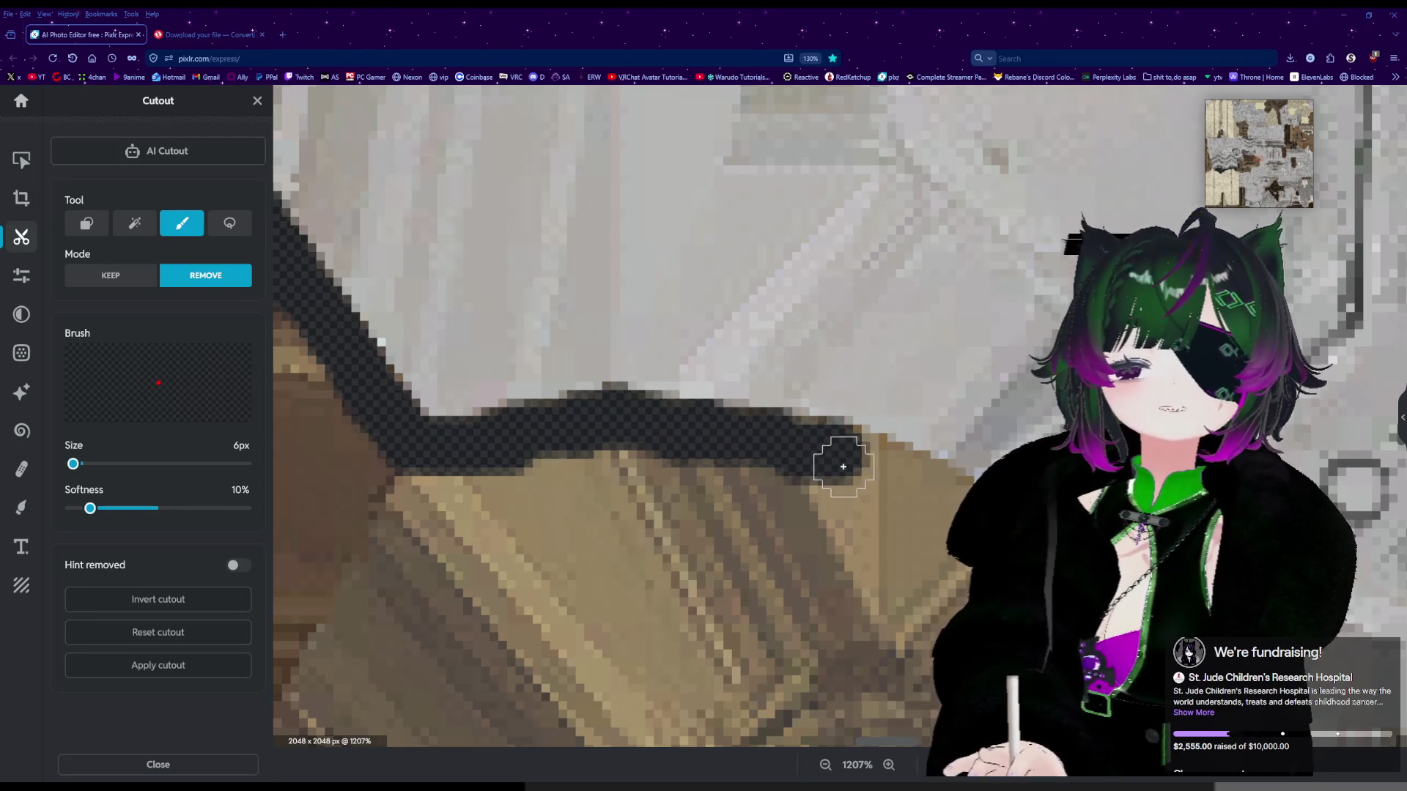
drag(850, 467, 891, 467)
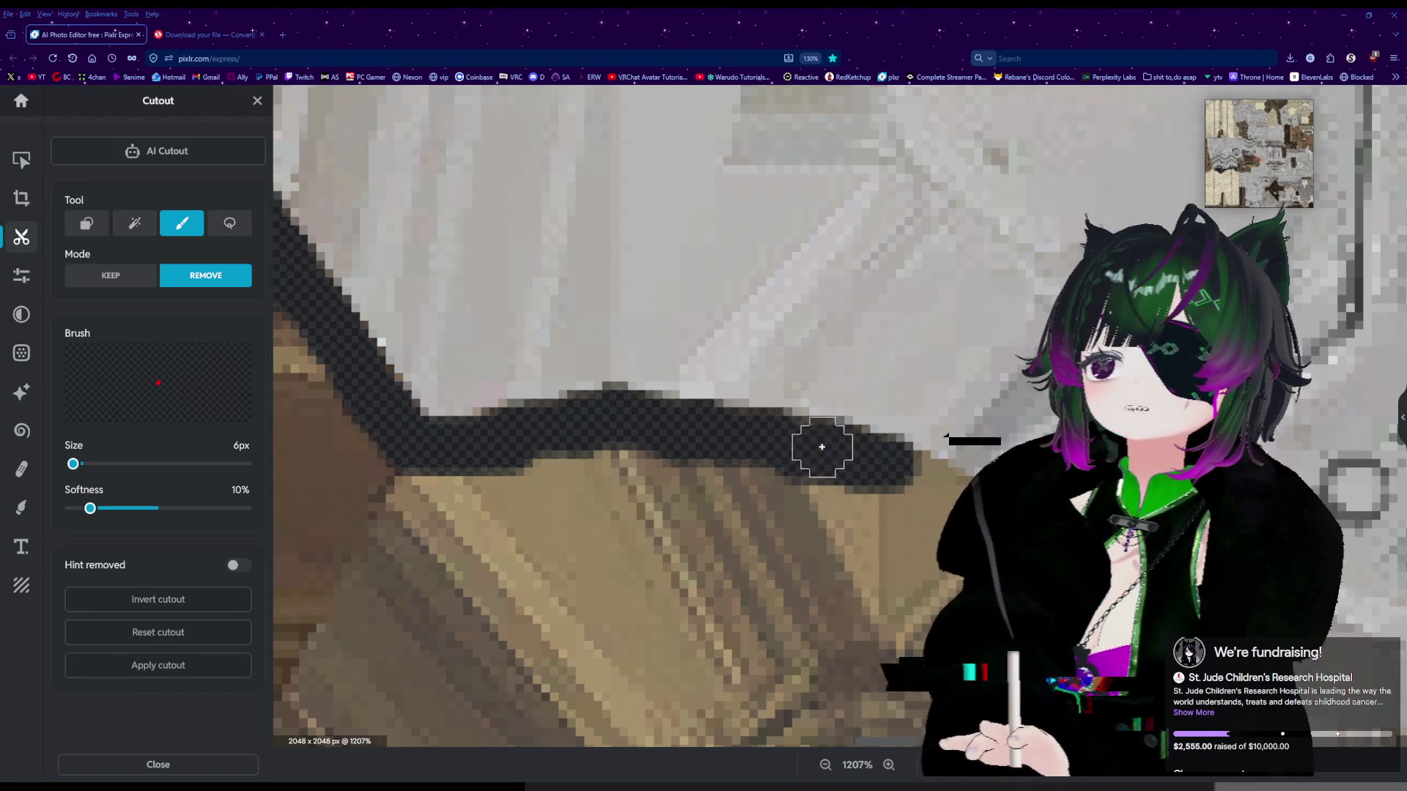
drag(903, 478, 915, 487)
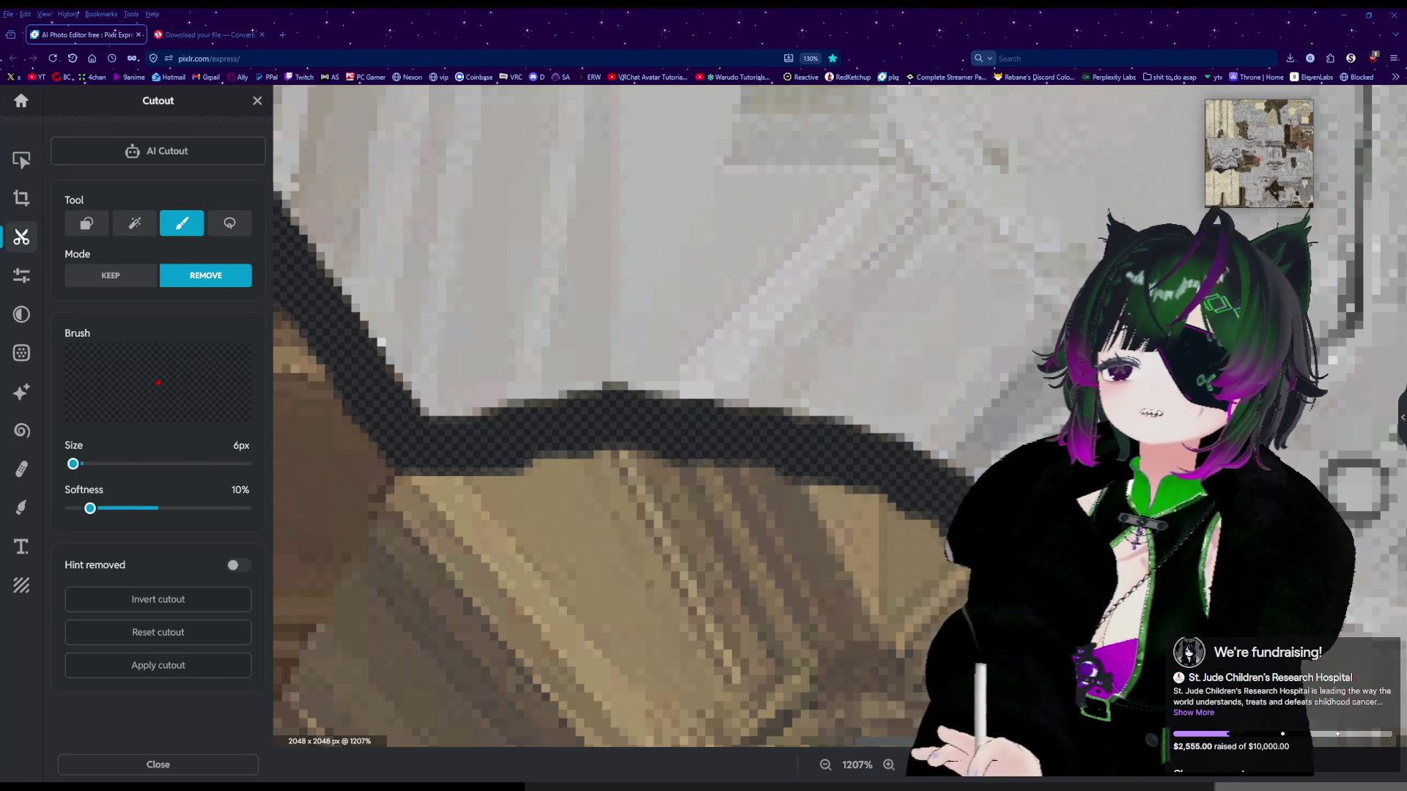
scroll(660, 418, up, 3)
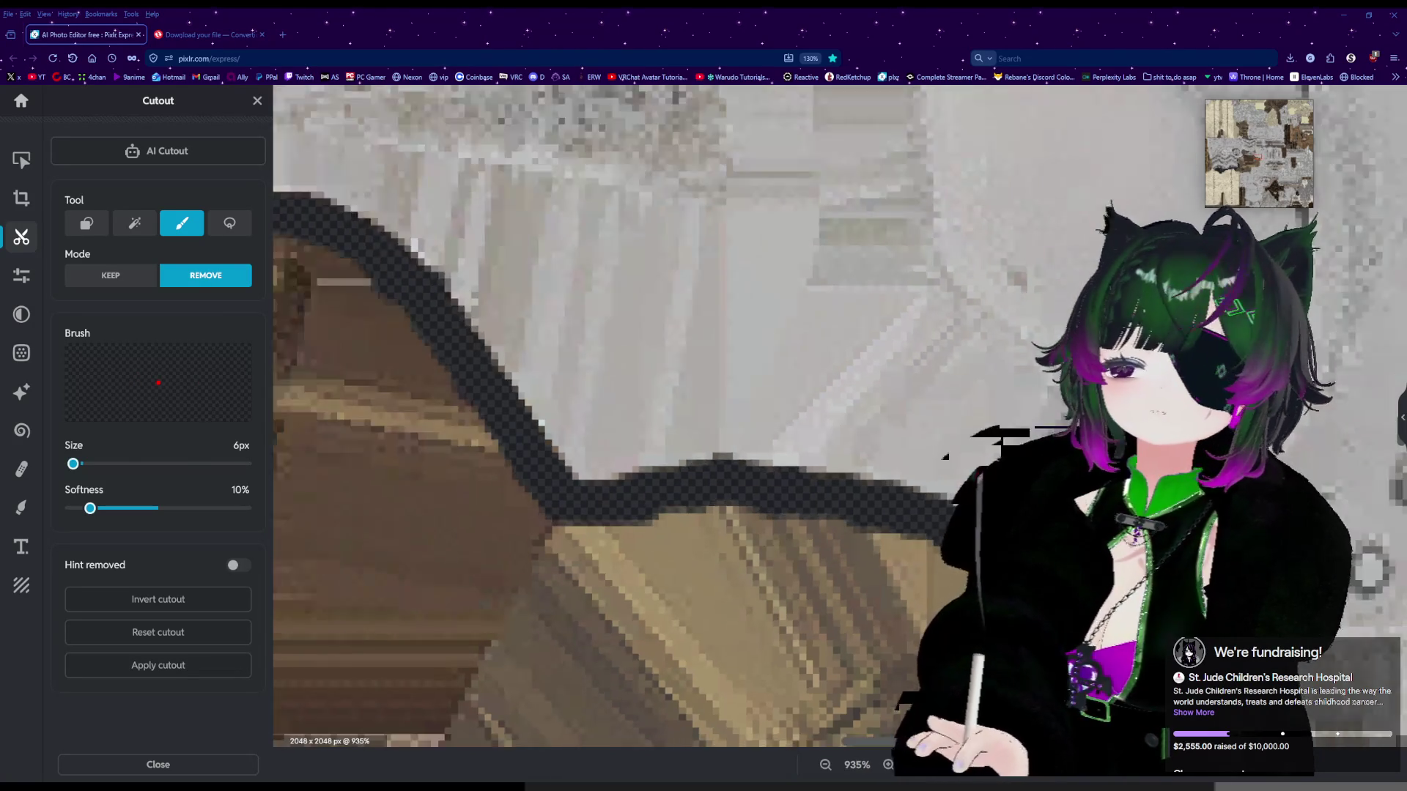
scroll(1026, 660, up, 2)
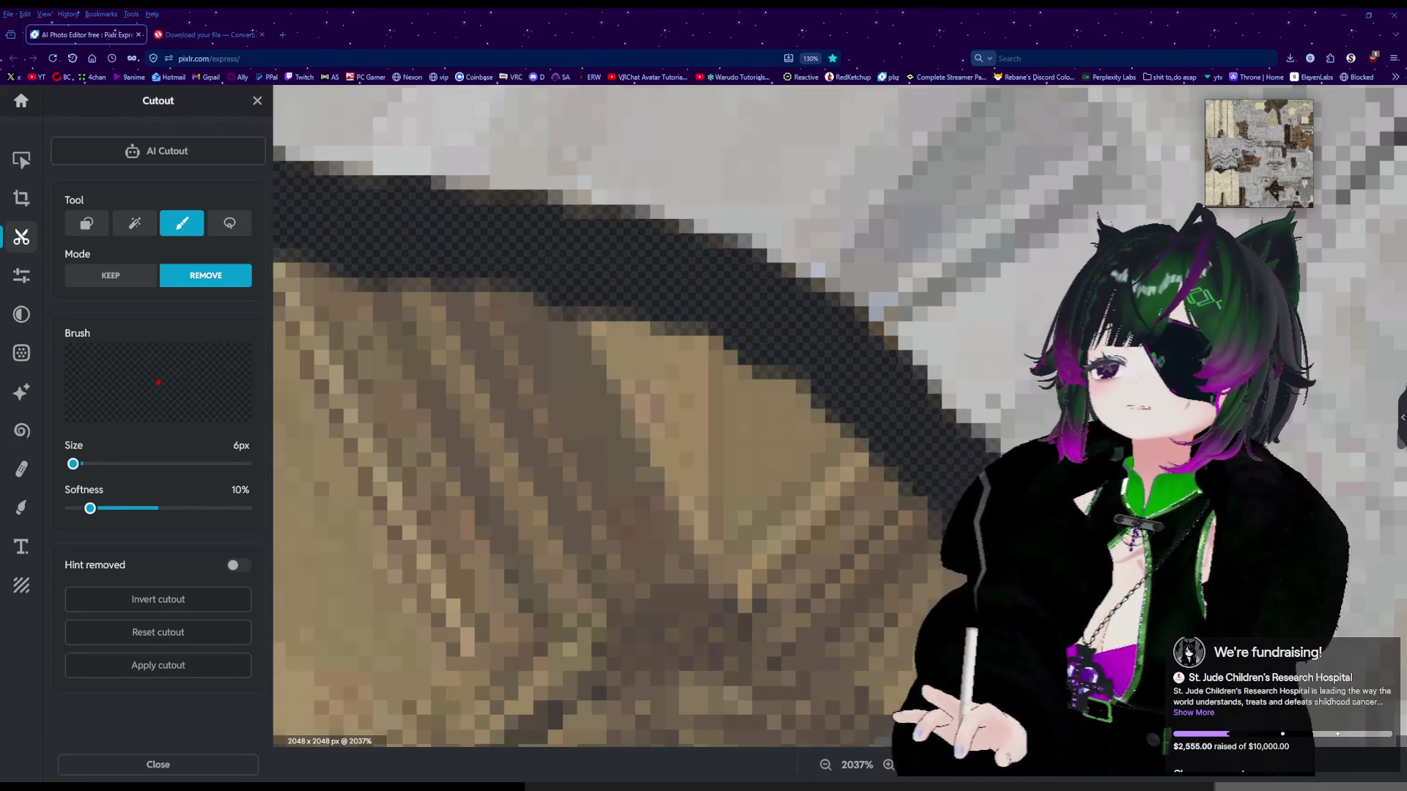
scroll(659, 418, down, 2)
scroll(1372, 509, down, 2)
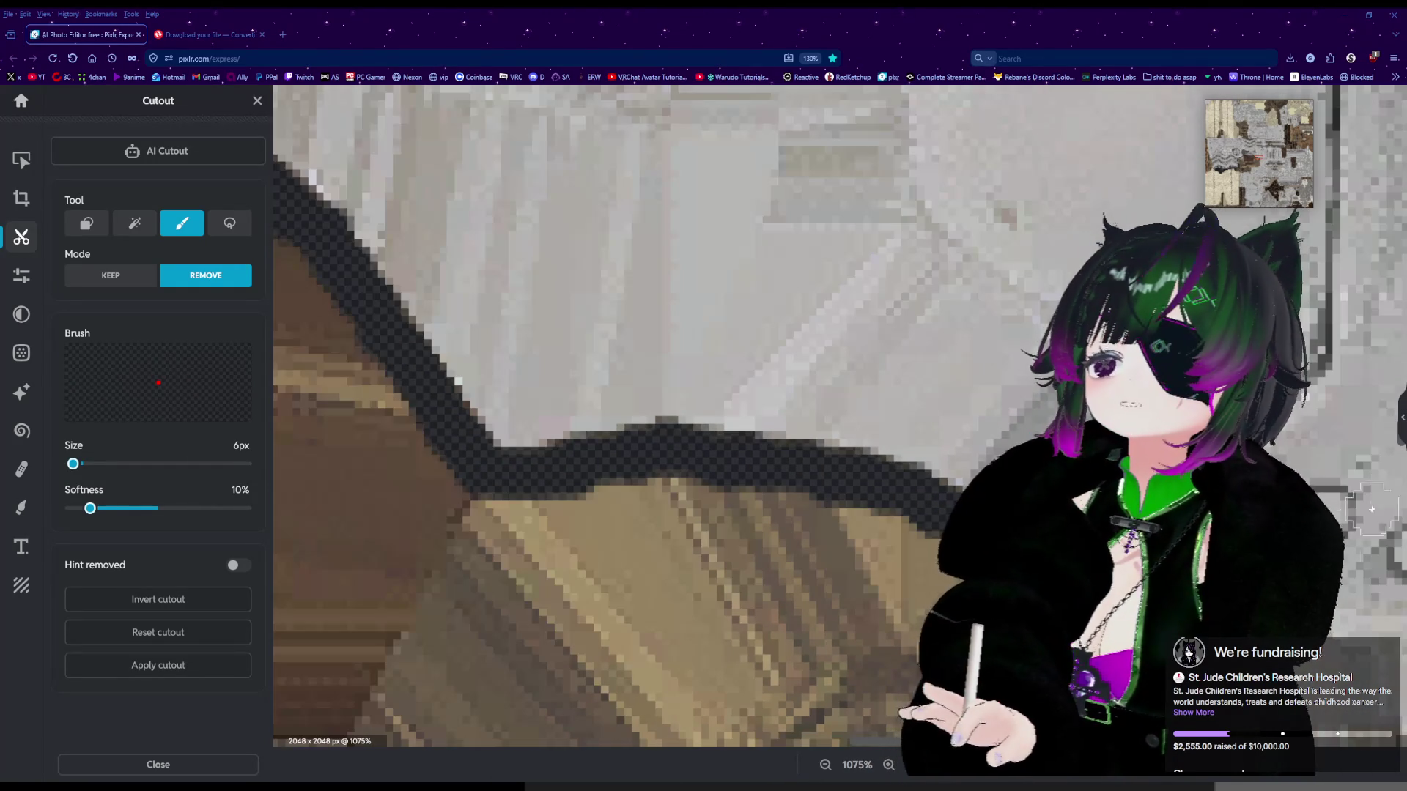
scroll(1399, 451, down, 3)
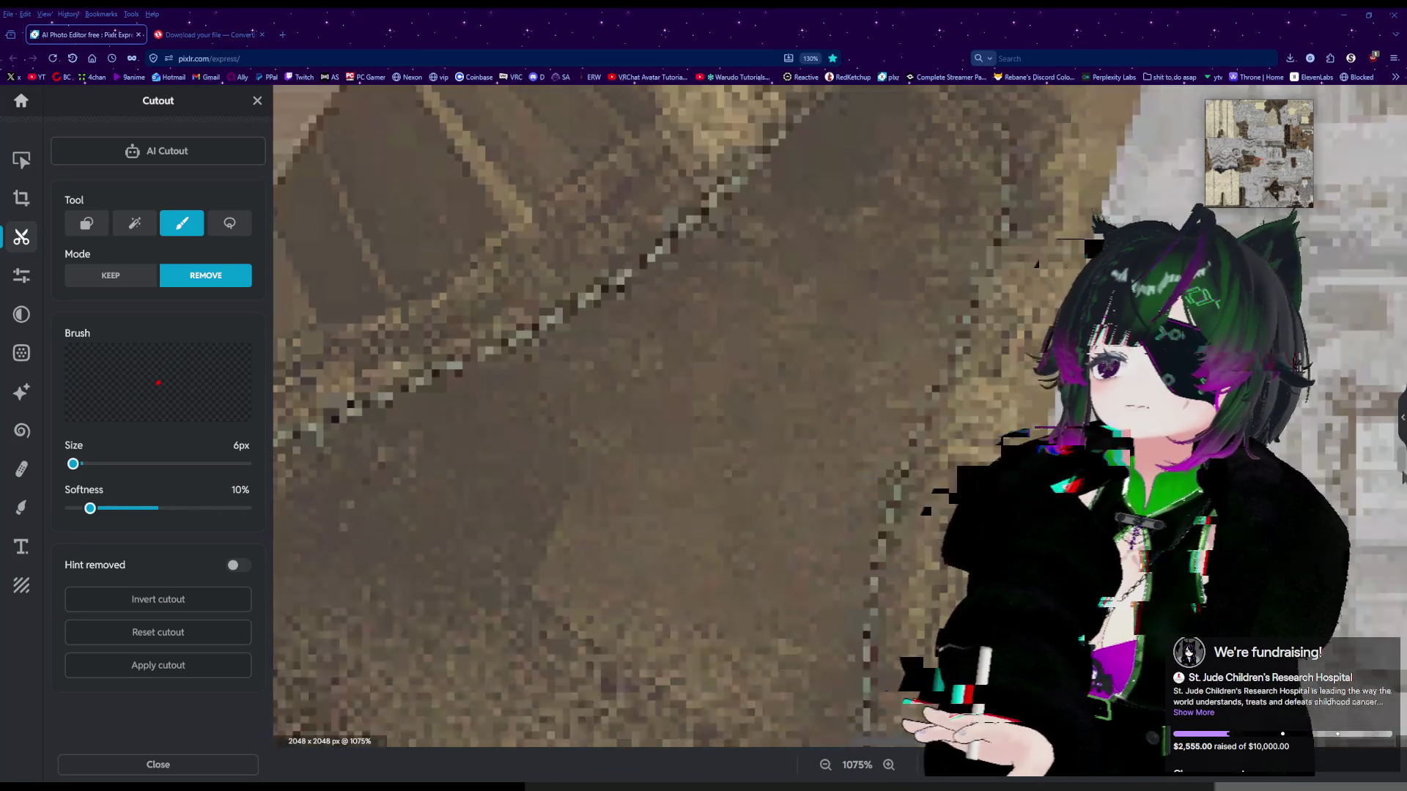
scroll(1402, 465, up, 3)
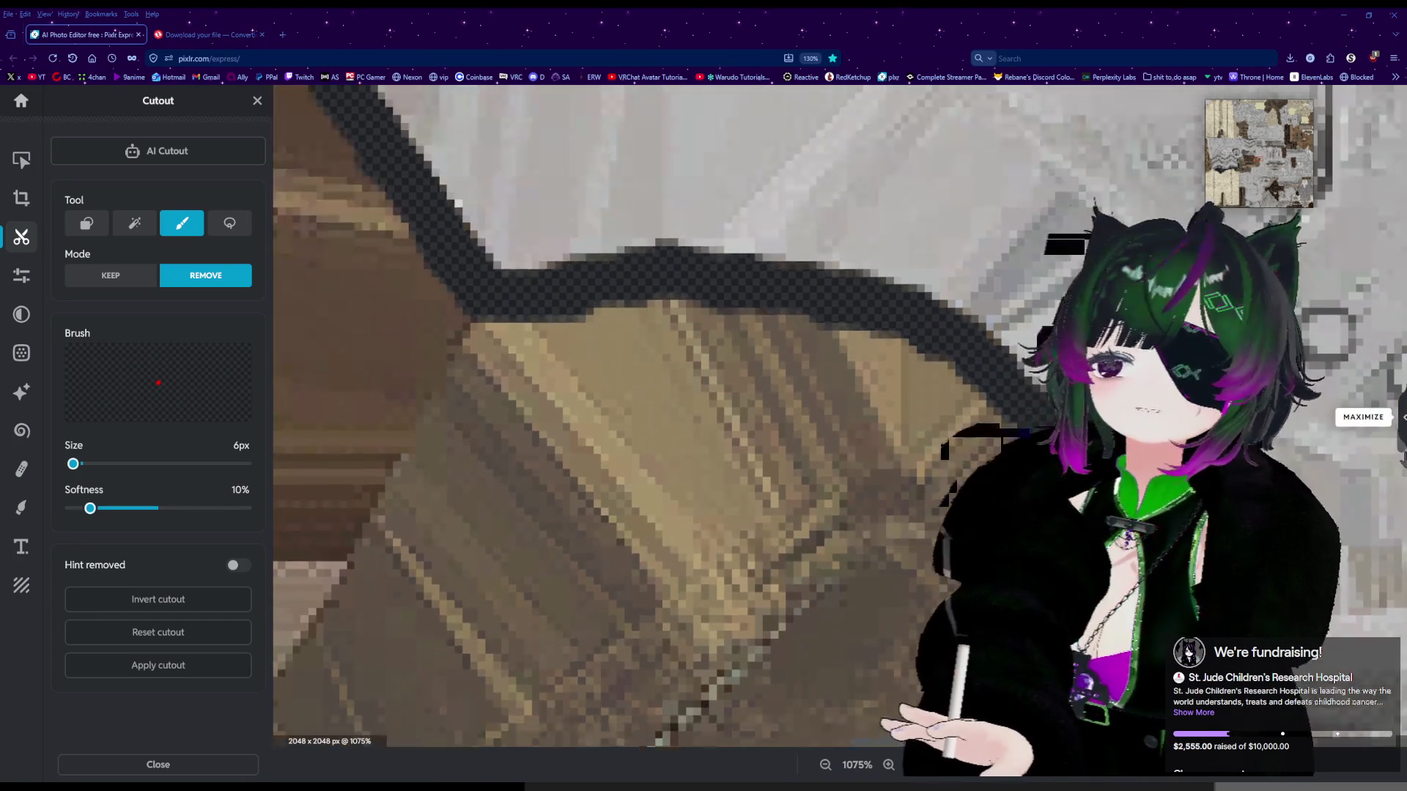
scroll(1379, 476, down, 3)
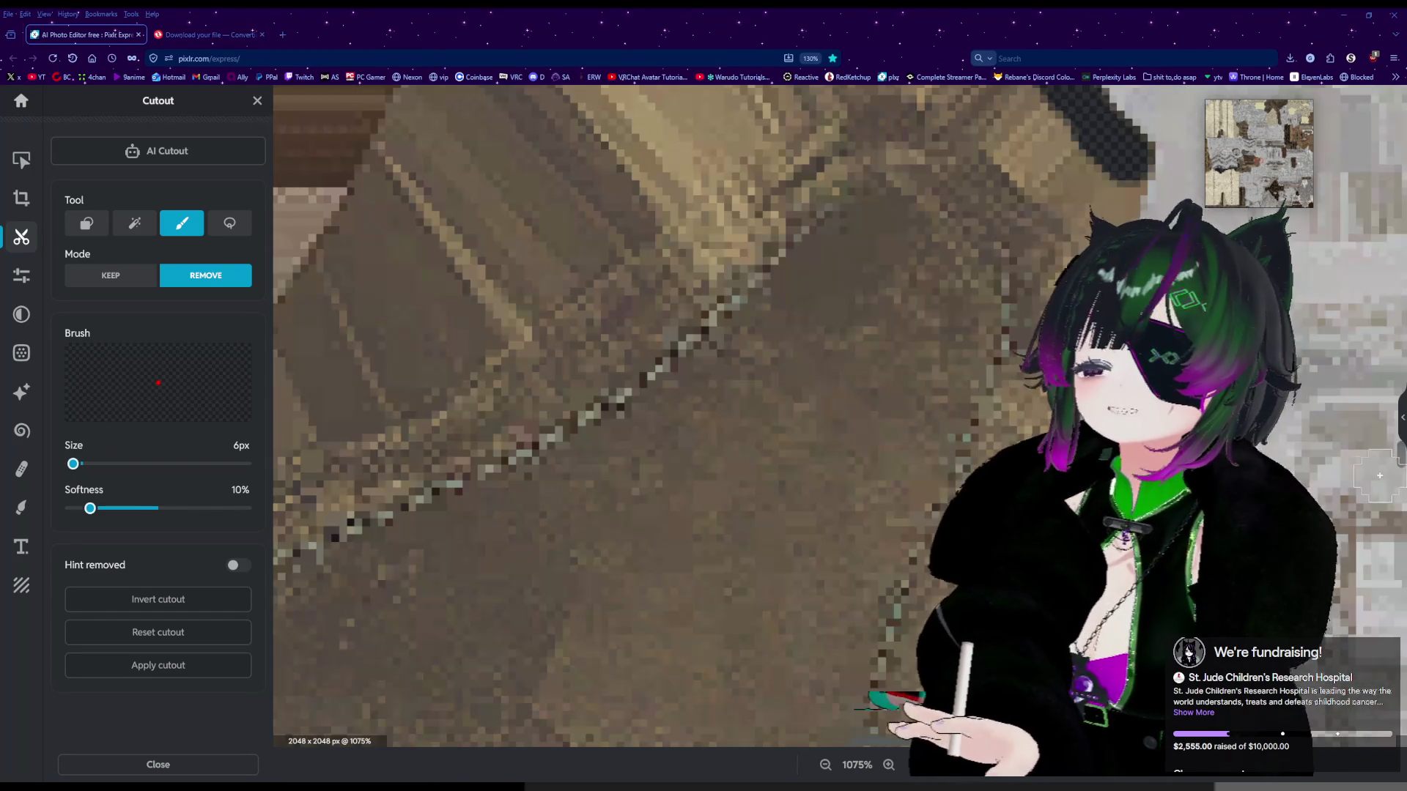
scroll(823, 523, right, 4)
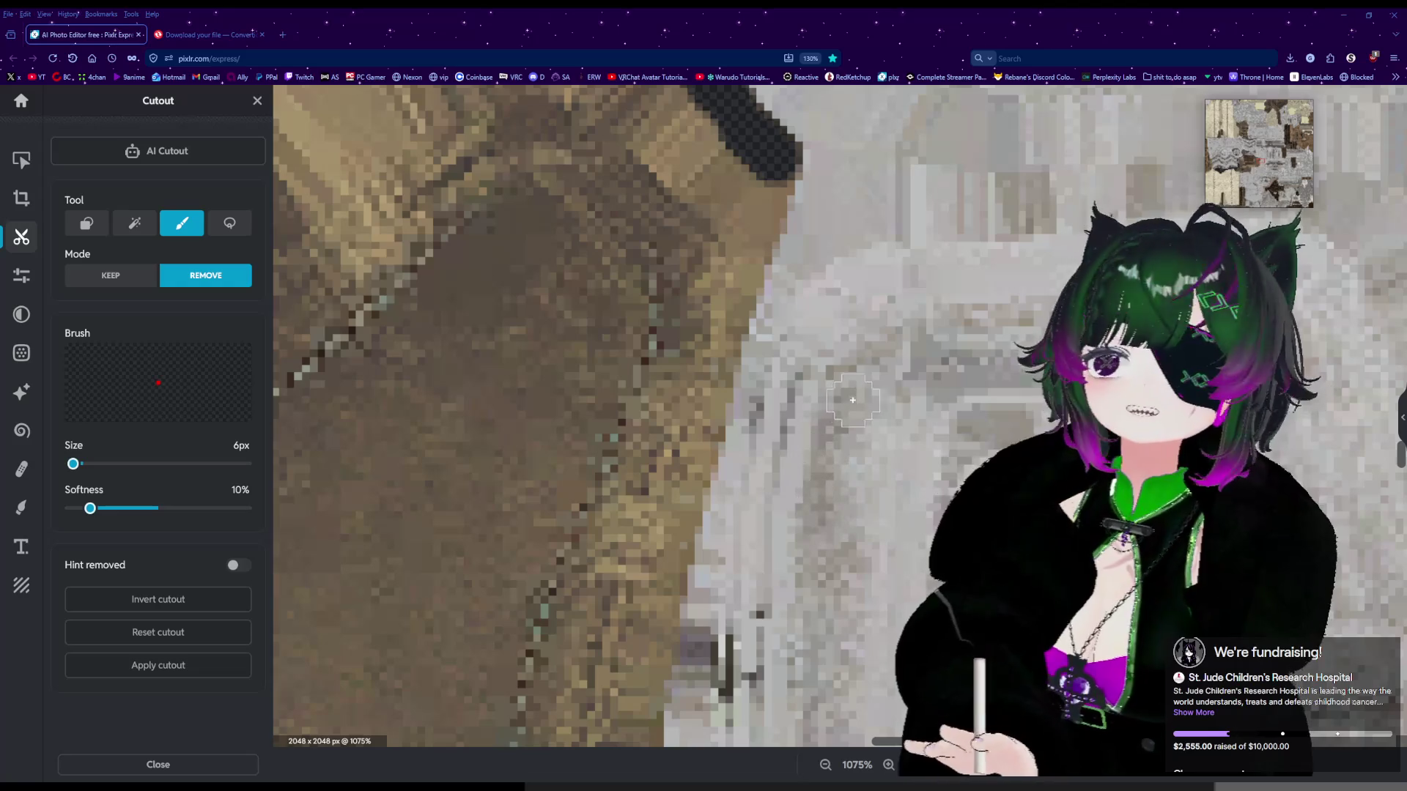
scroll(758, 195, up, 1)
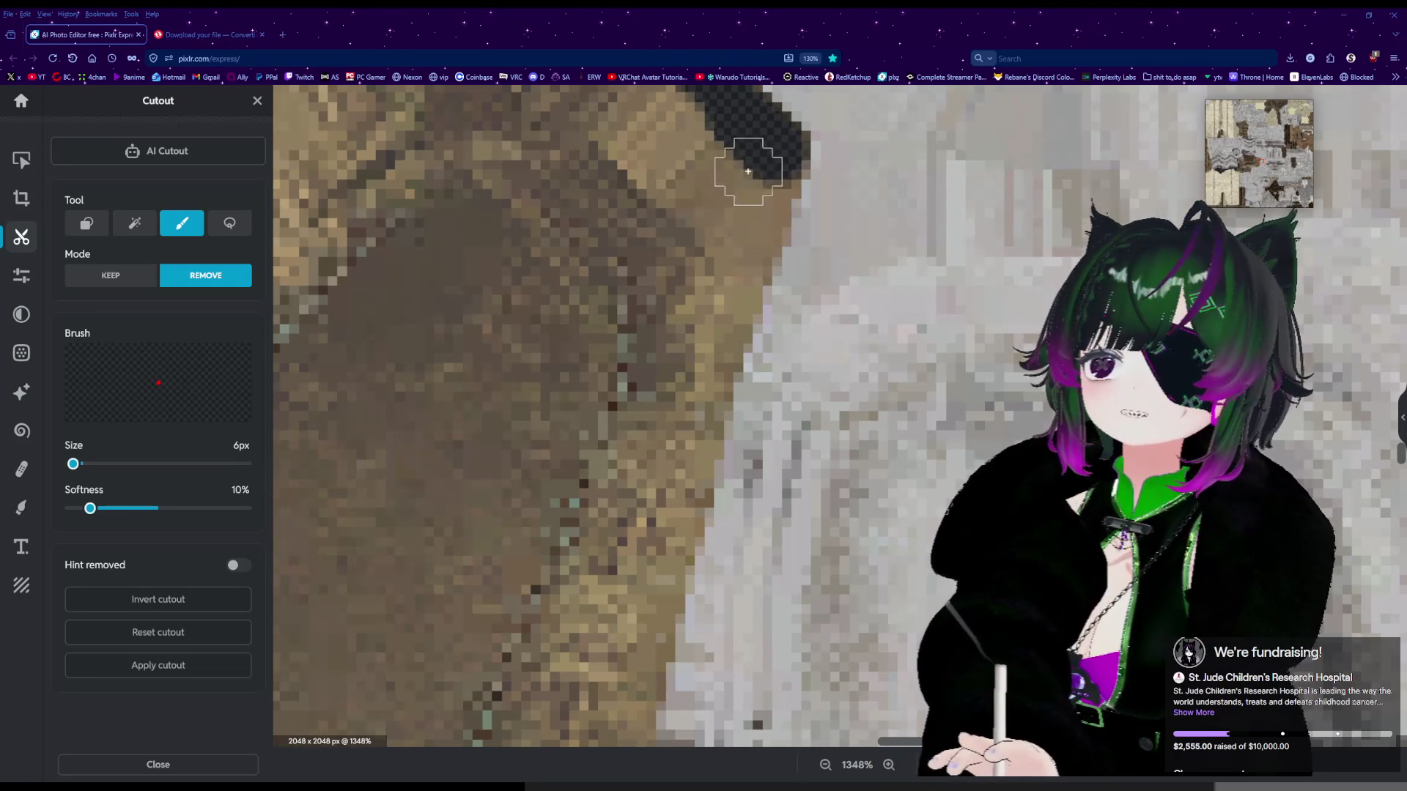
Erase the dark border strip down the fabric's edge to transparency.
mouse_move(774, 165)
mouse_down()
mouse_move(710, 333)
mouse_move(701, 427)
mouse_move(666, 486)
mouse_move(664, 582)
mouse_up()
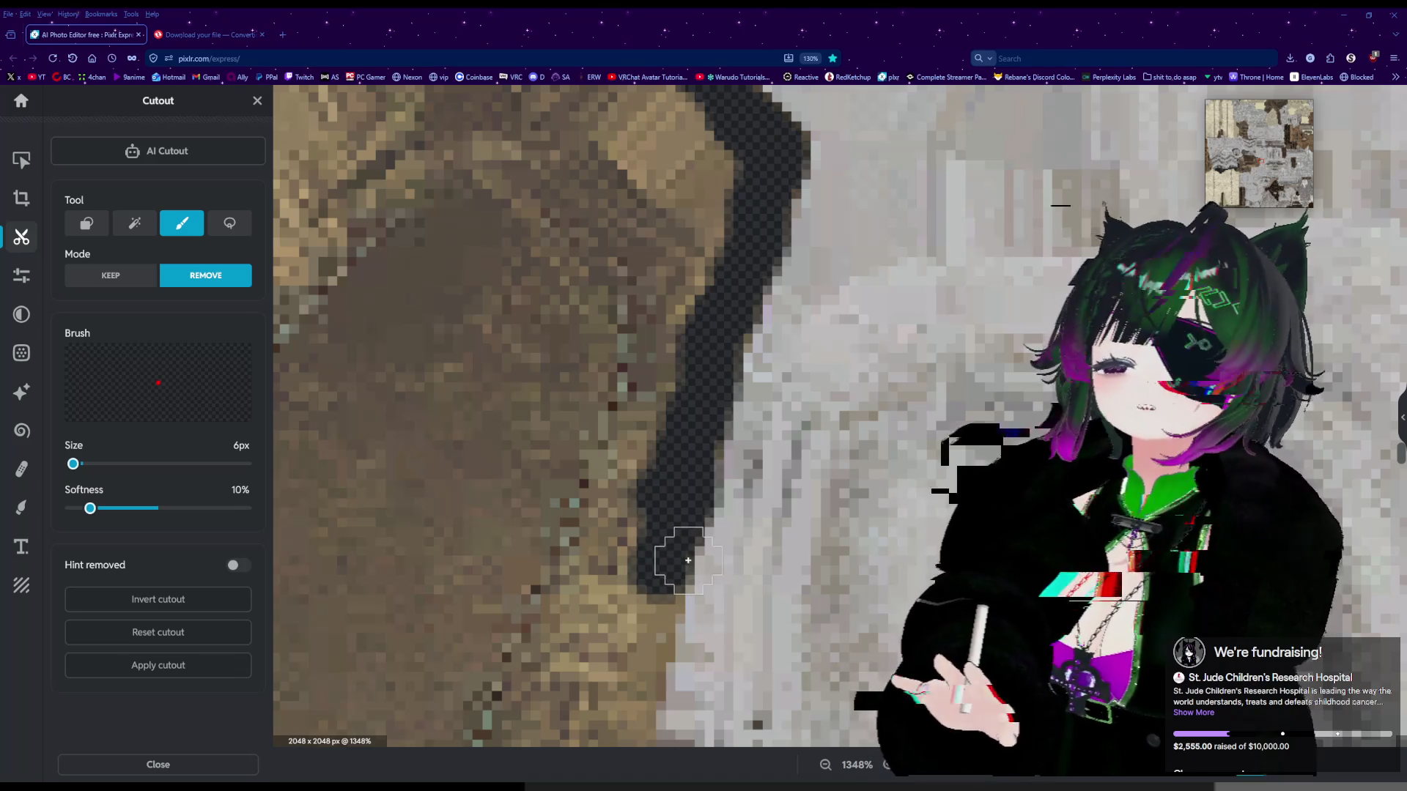
scroll(681, 565, down, 2)
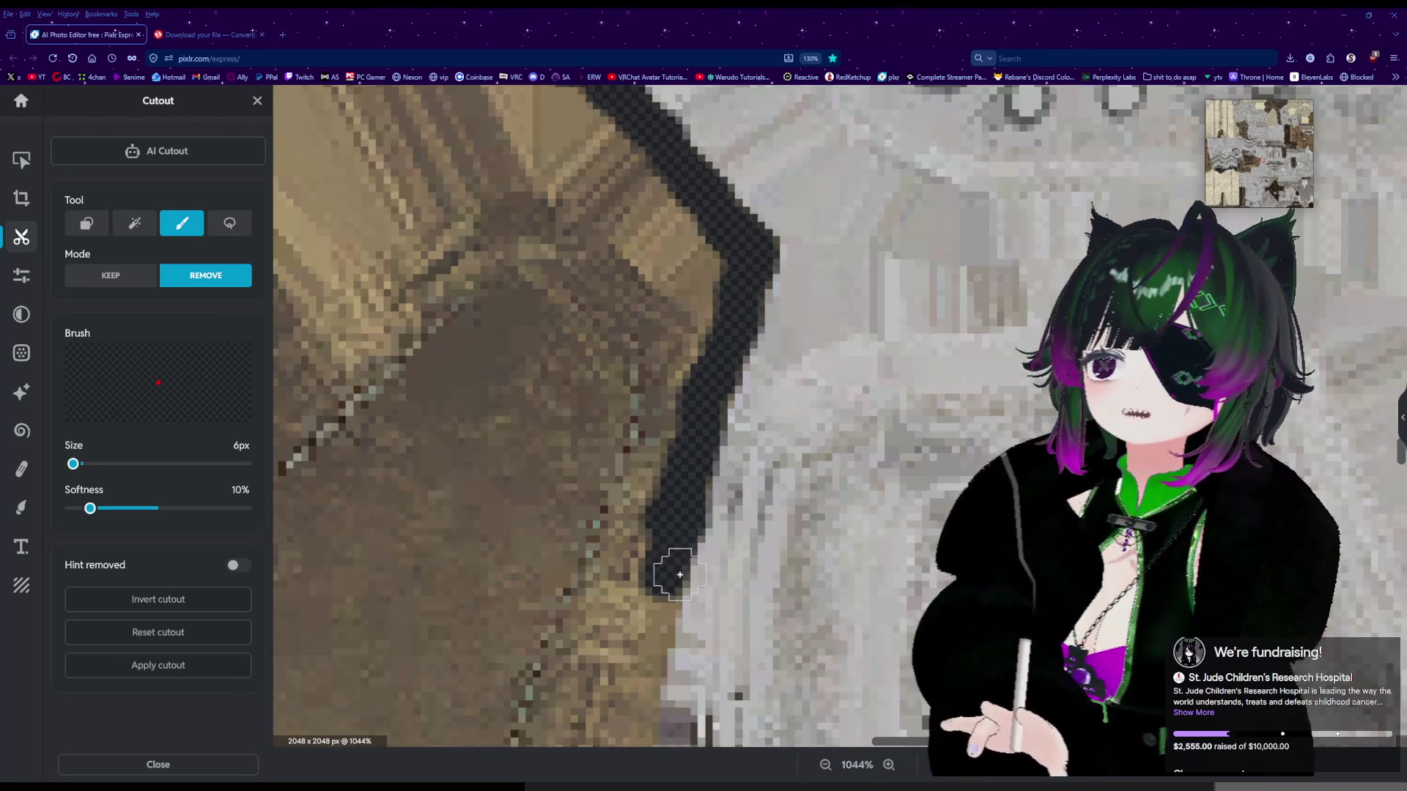
scroll(1400, 463, down, 3)
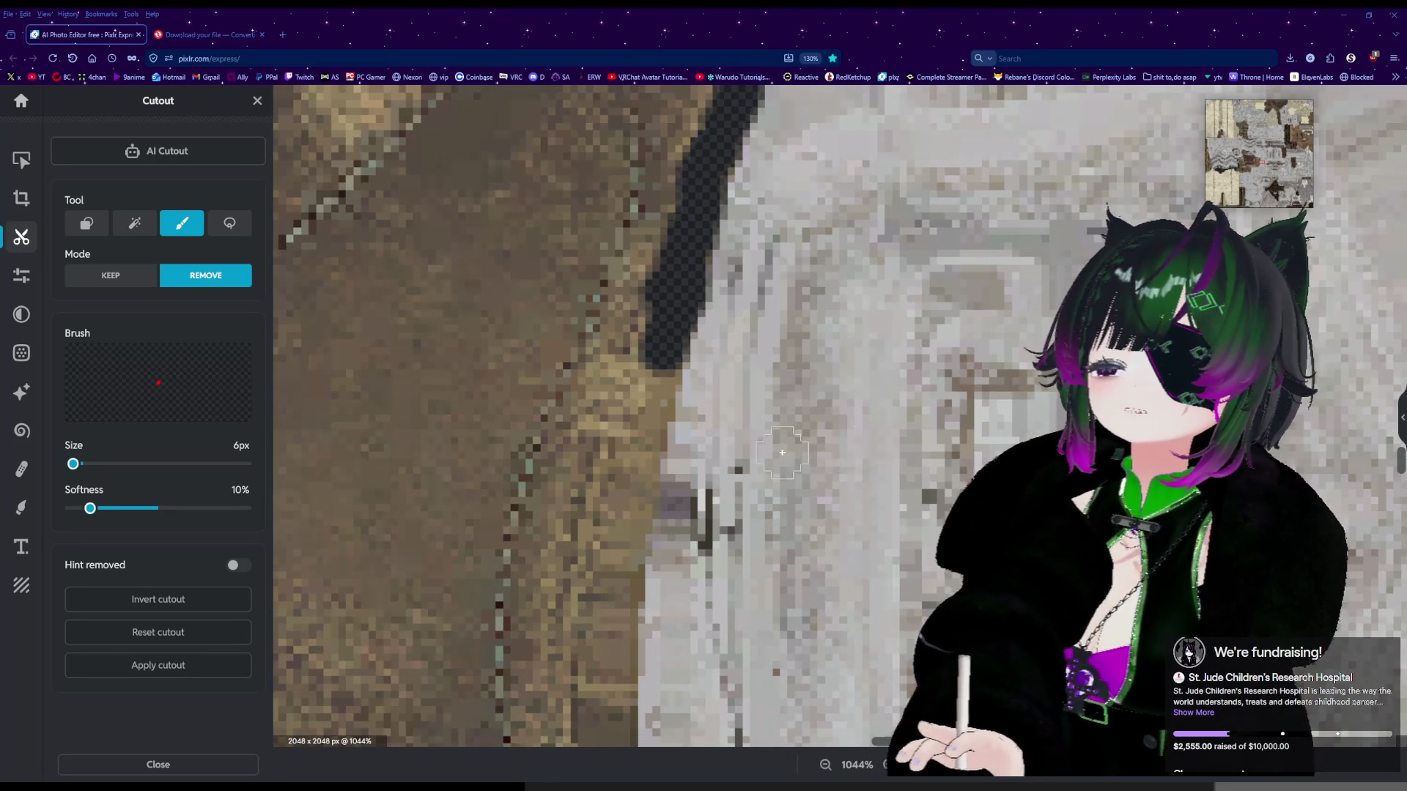
drag(654, 372, 630, 489)
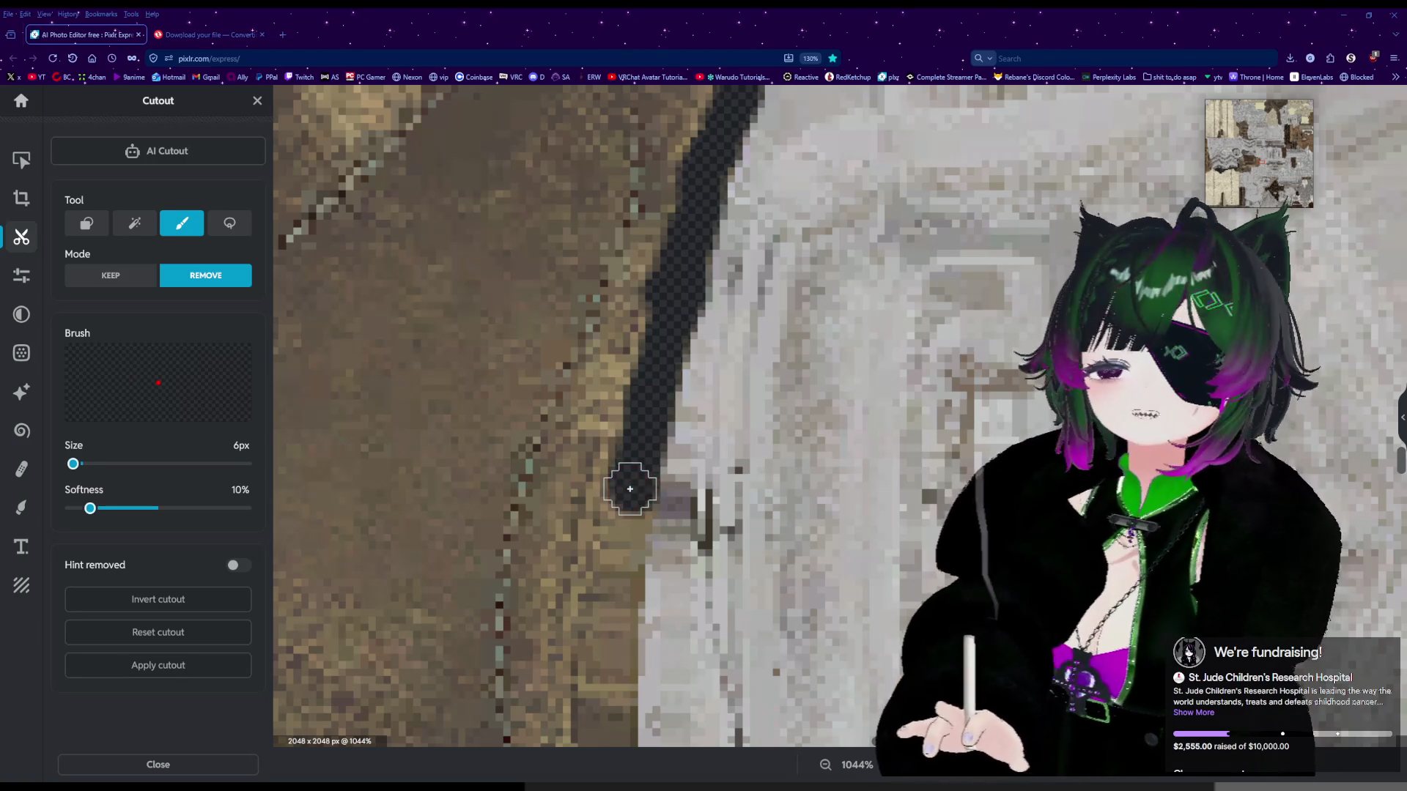
drag(622, 502, 619, 585)
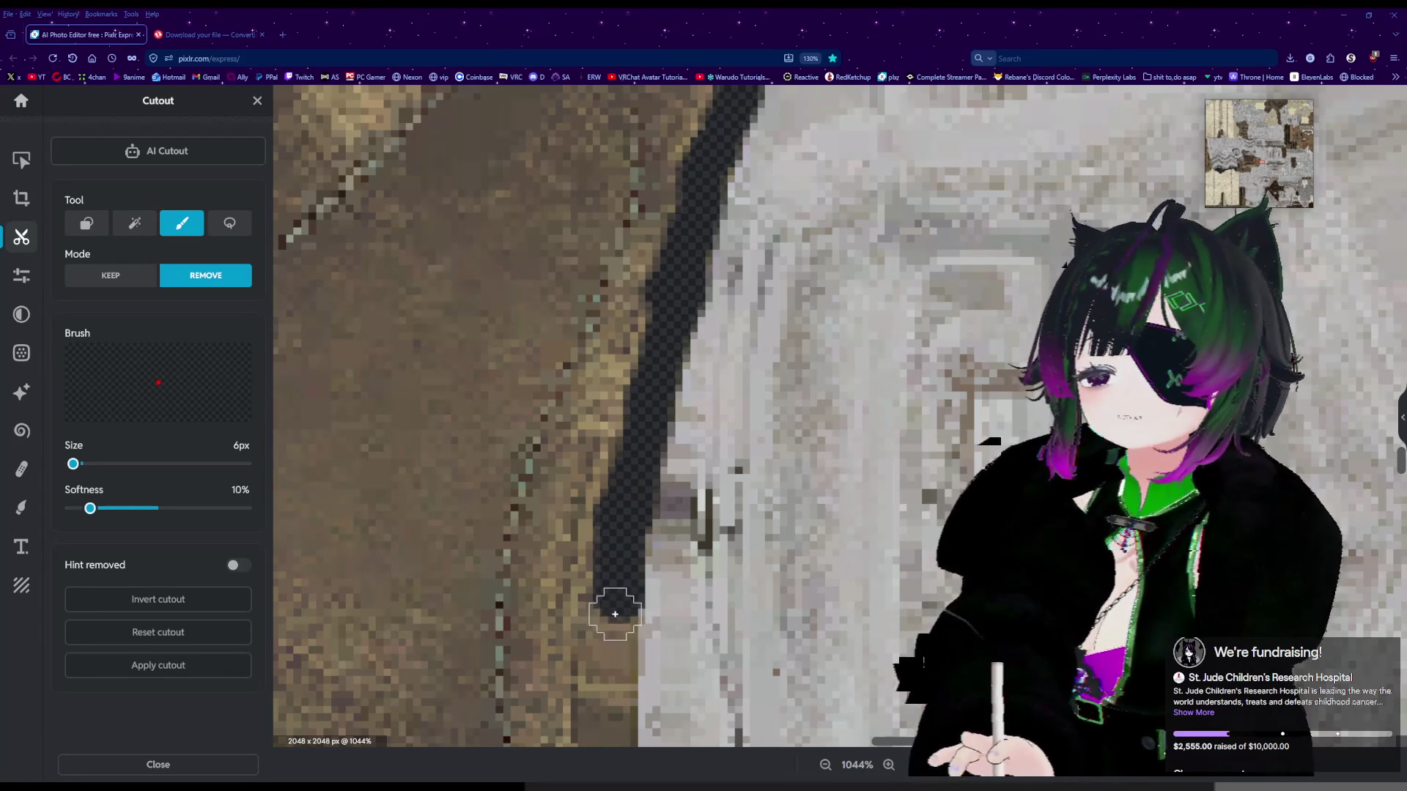
drag(609, 622, 611, 727)
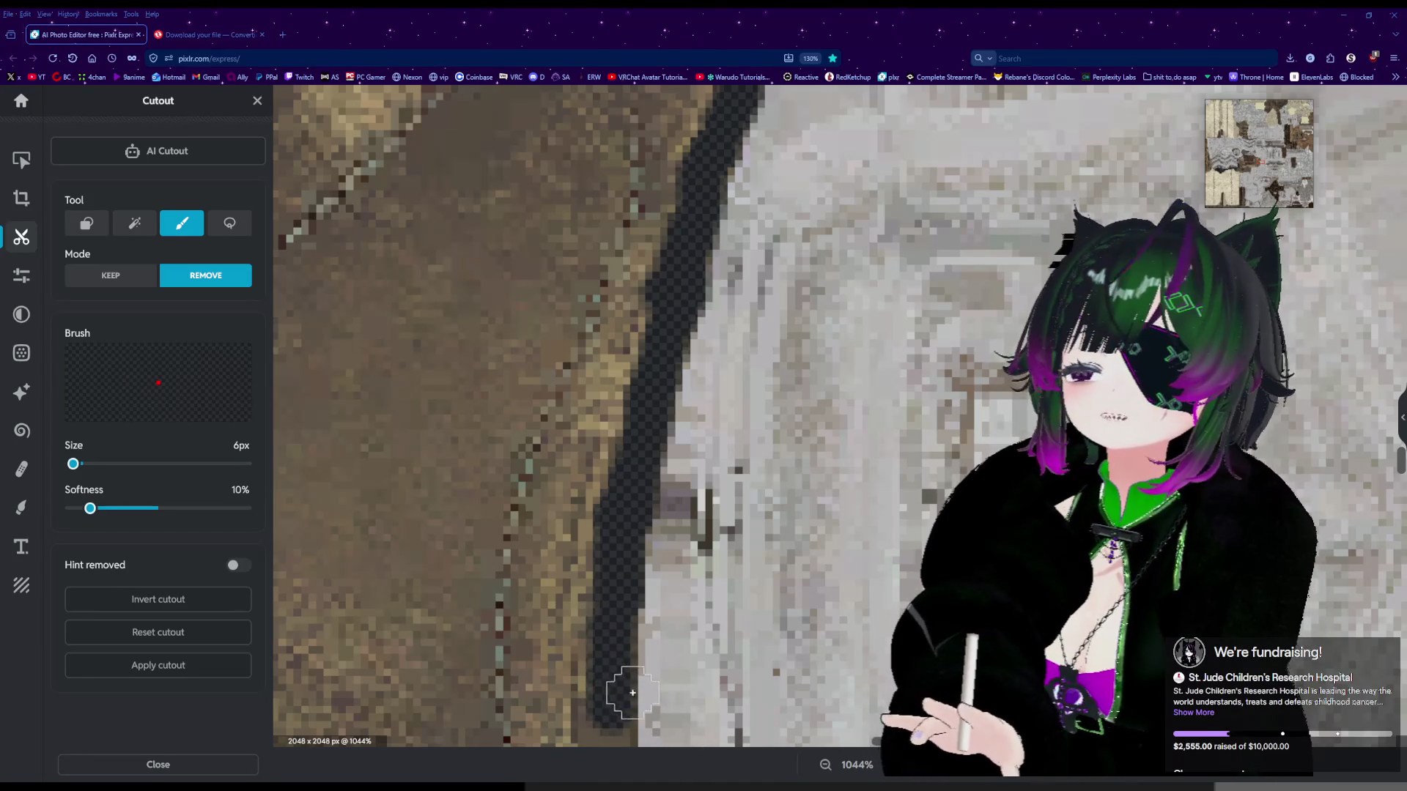
scroll(626, 685, down, 5)
scroll(627, 704, up, 6)
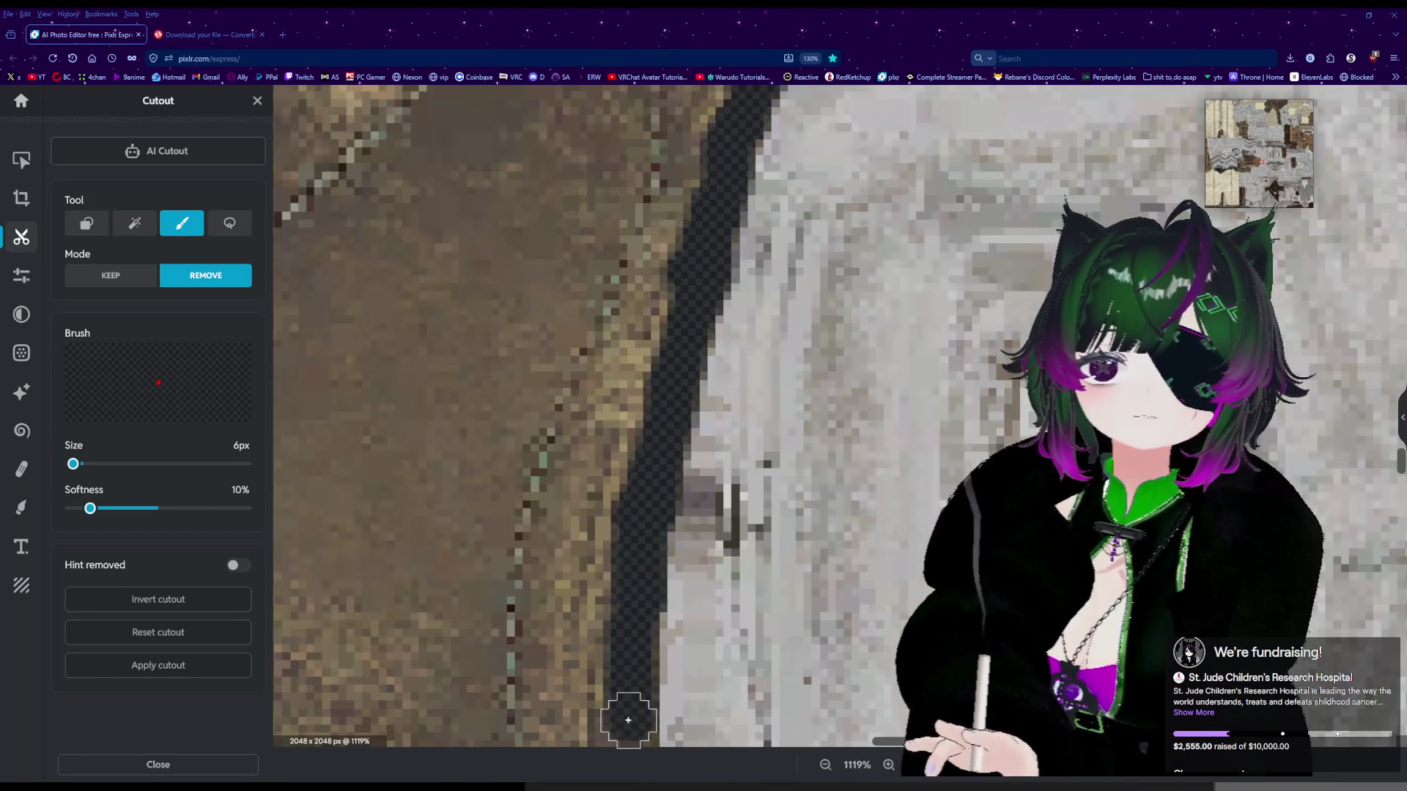
scroll(1400, 477, down, 3)
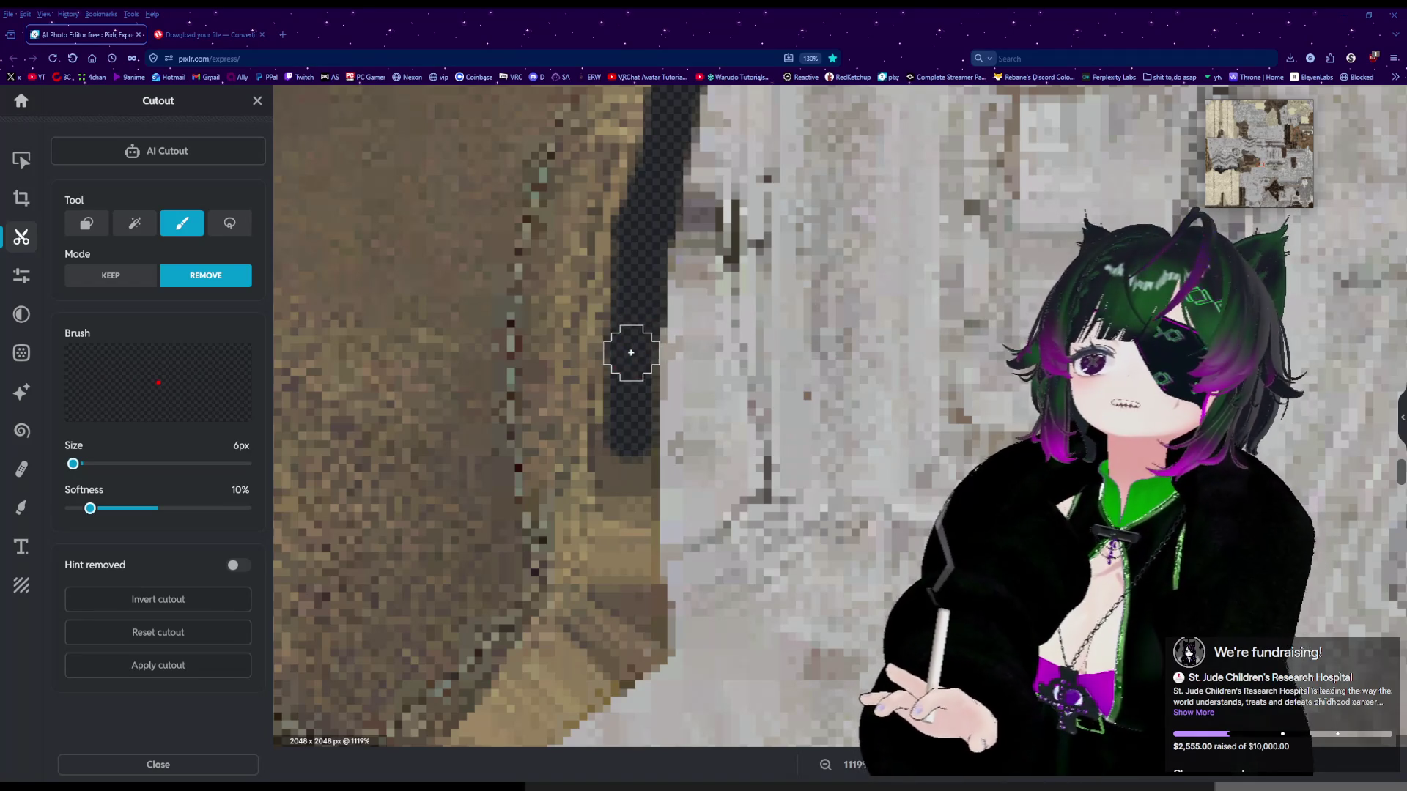
Erase the strip's lower end in short strokes, hooking the cut to the left.
drag(628, 393, 630, 417)
drag(633, 466, 634, 484)
drag(636, 538, 636, 586)
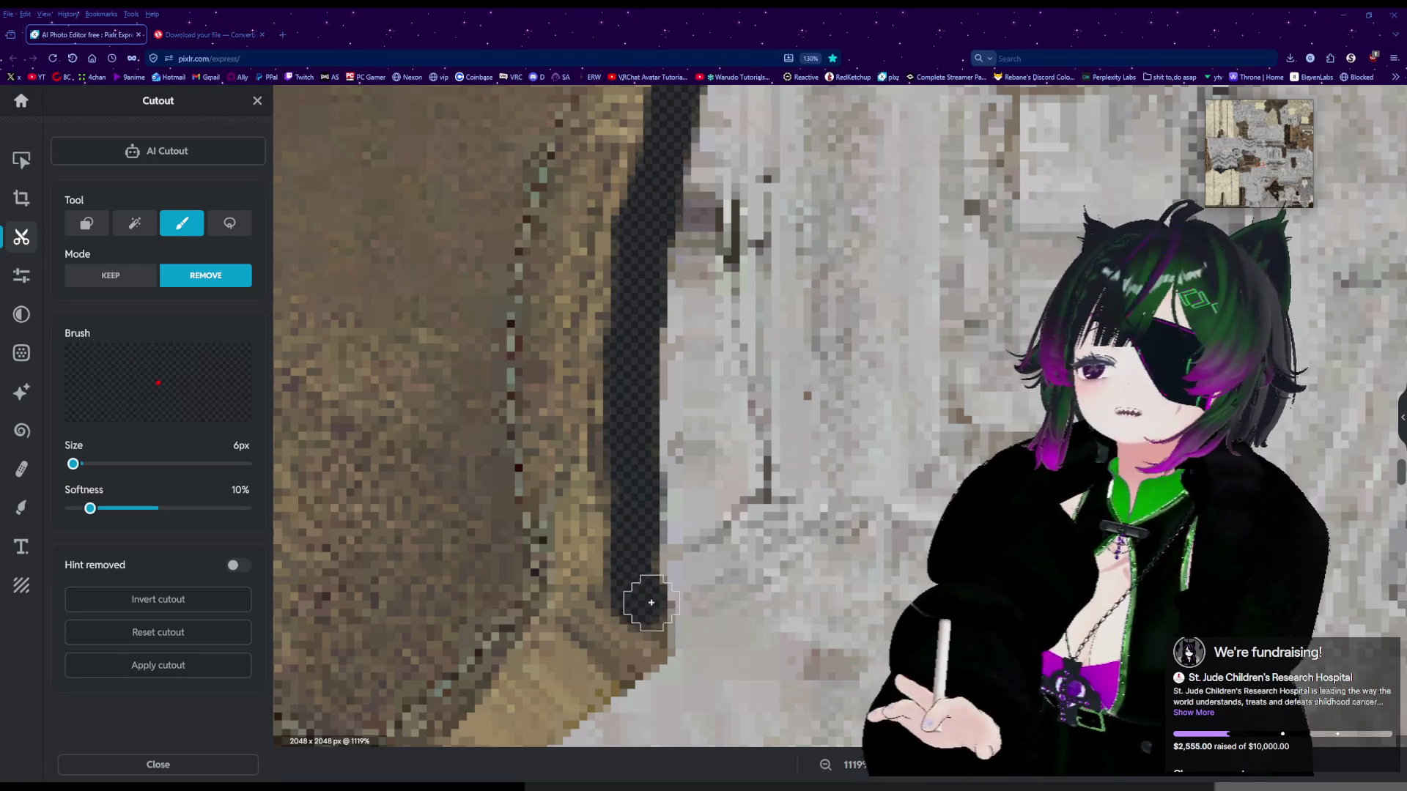
drag(640, 633, 578, 692)
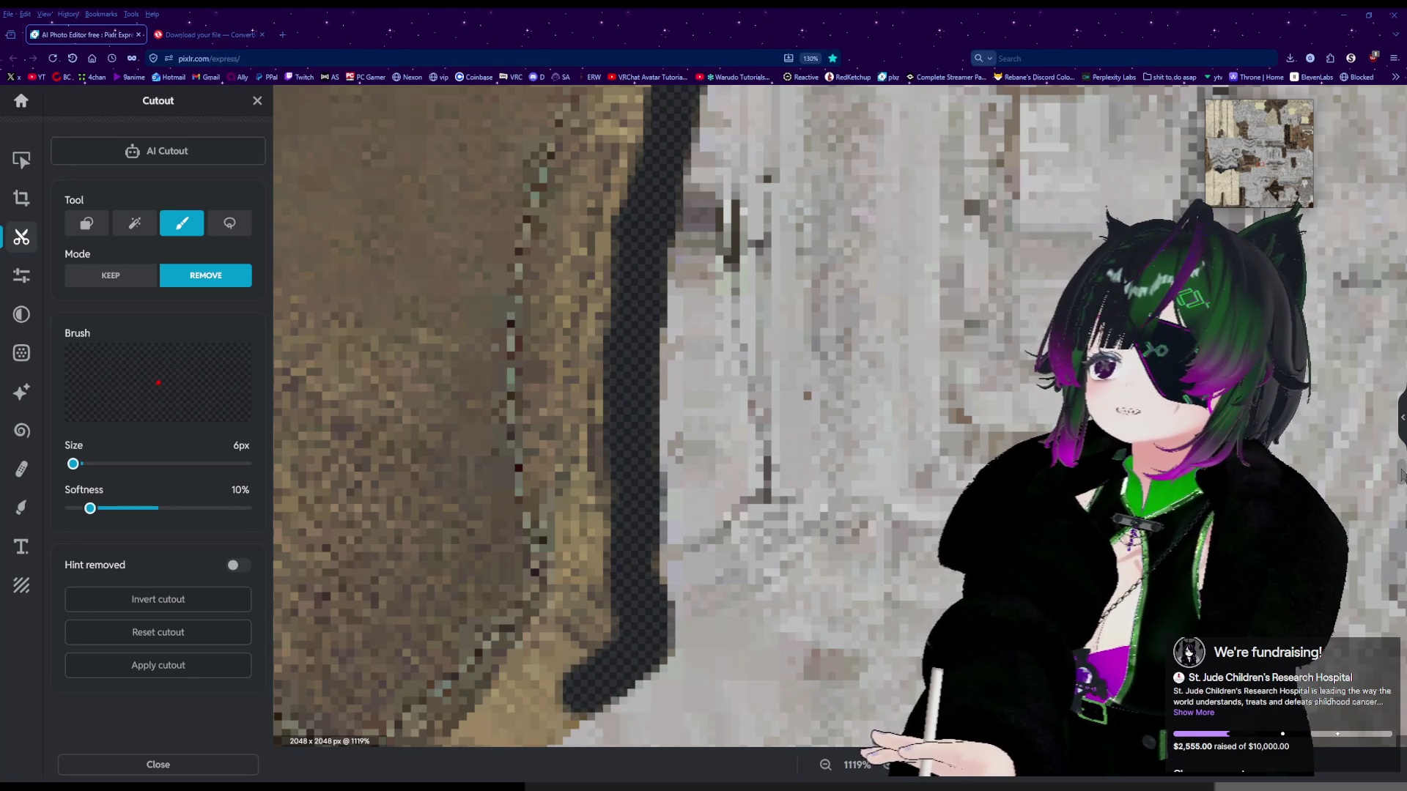
scroll(1402, 474, down, 5)
scroll(1400, 480, up, 4)
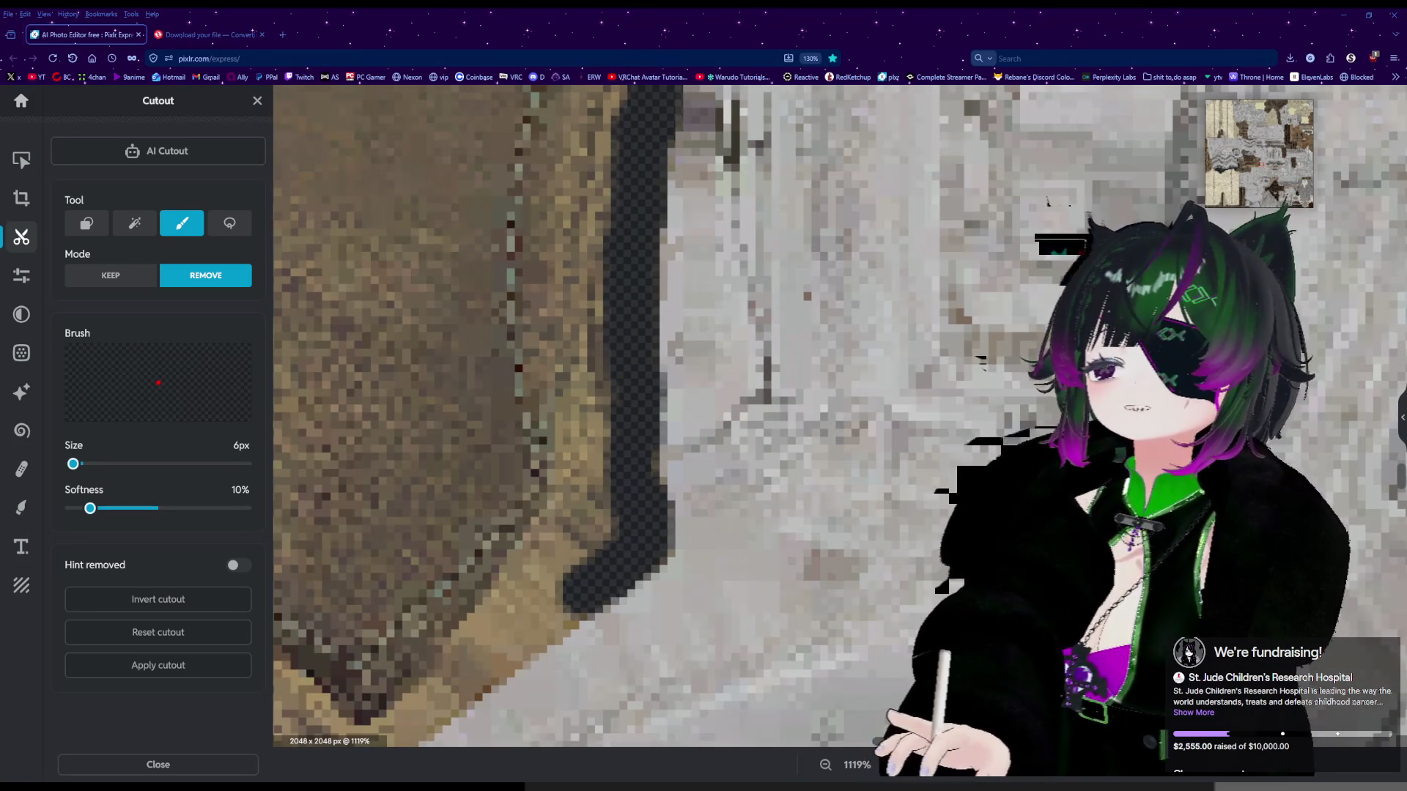
scroll(762, 418, left, 5)
ctrl+scroll(579, 418, up, 2)
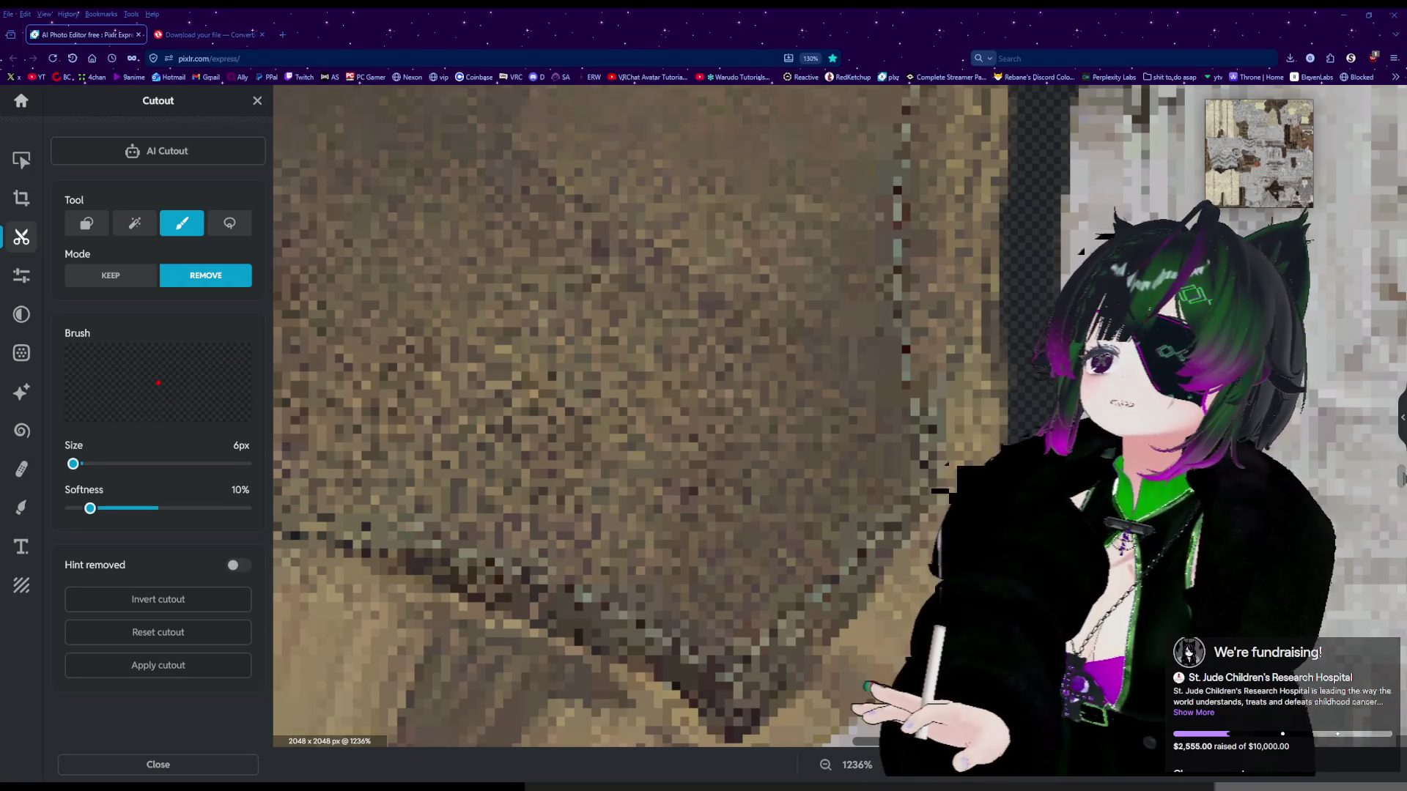
Erase along the dark diagonal edge and nearby lower spots of the armor piece.
scroll(1401, 478, down, 3)
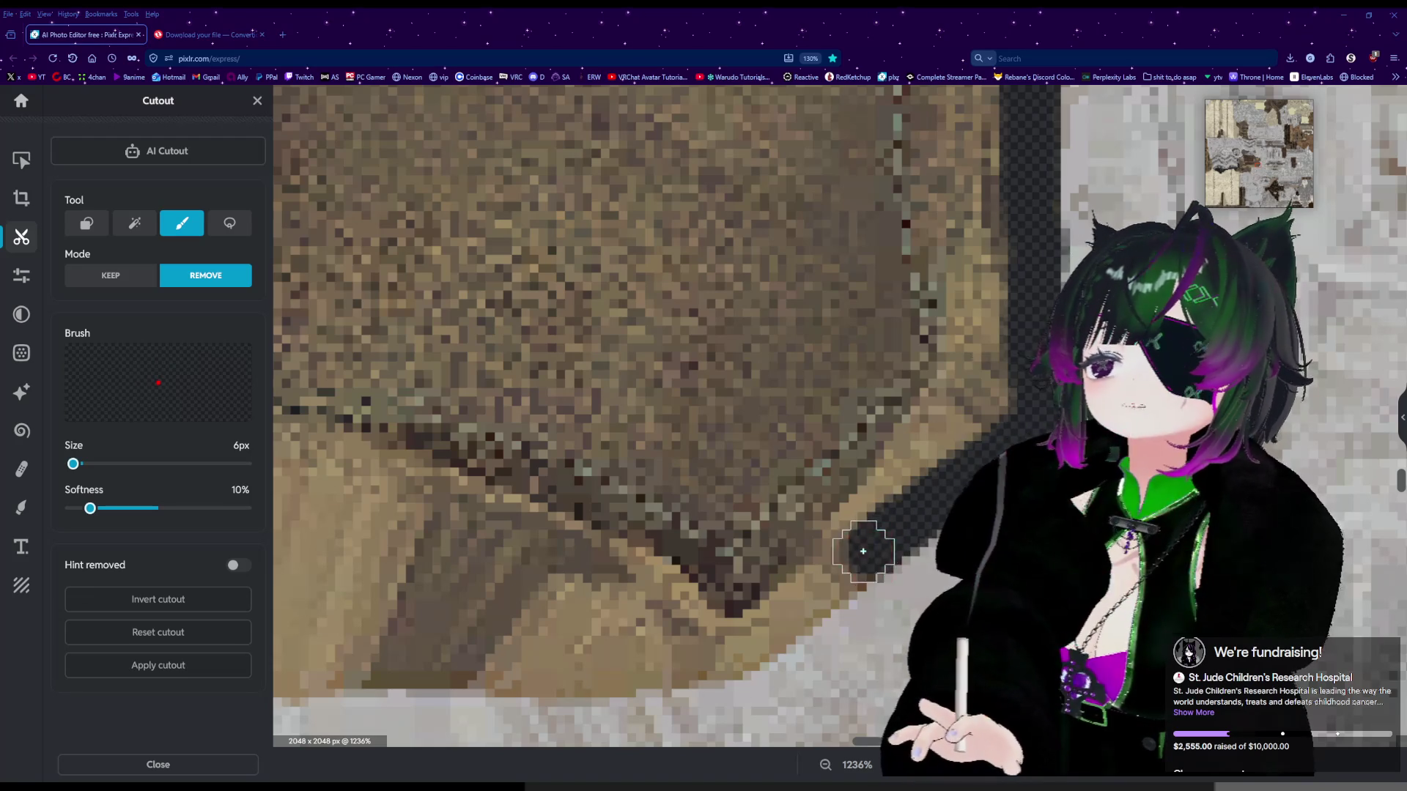
drag(849, 562, 809, 588)
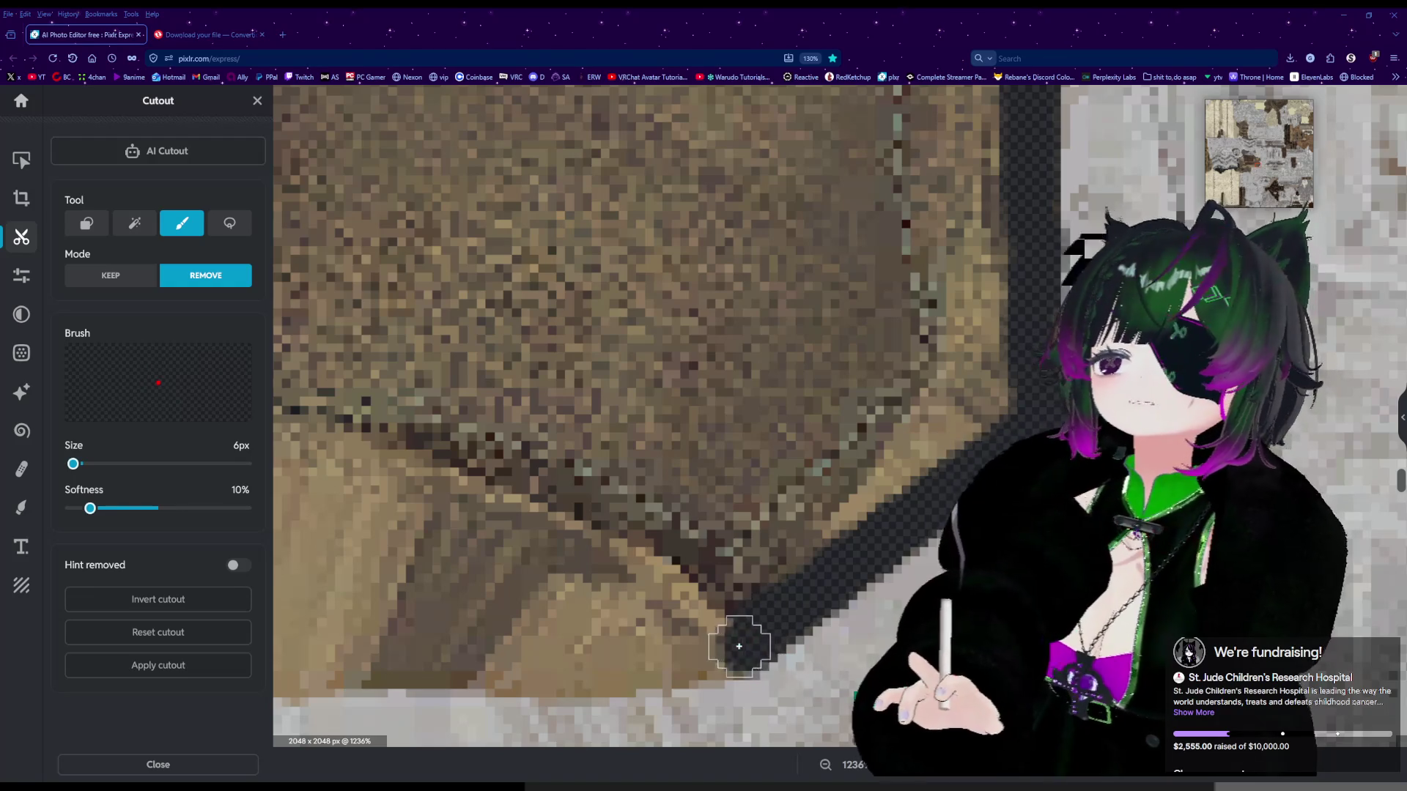
click(697, 652)
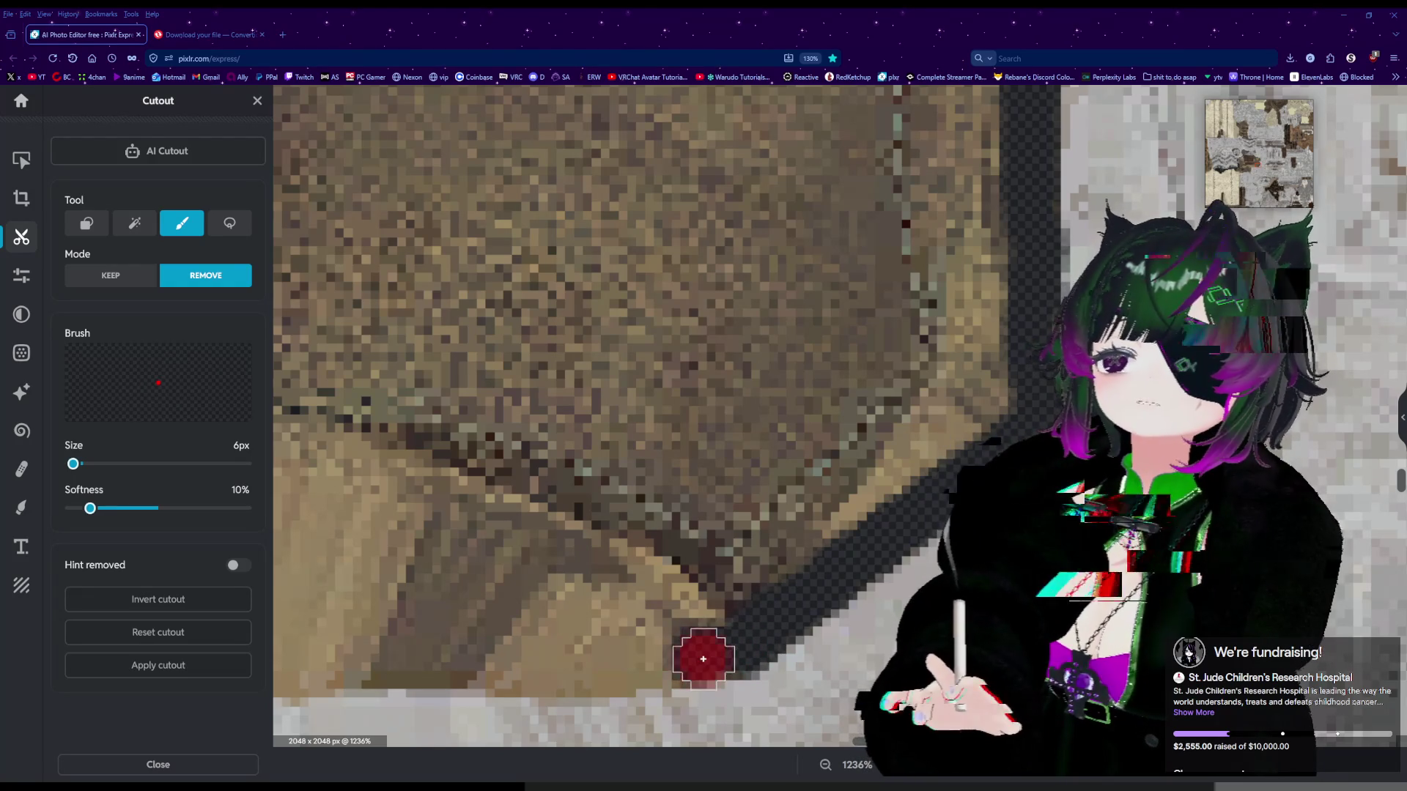
drag(635, 664, 503, 665)
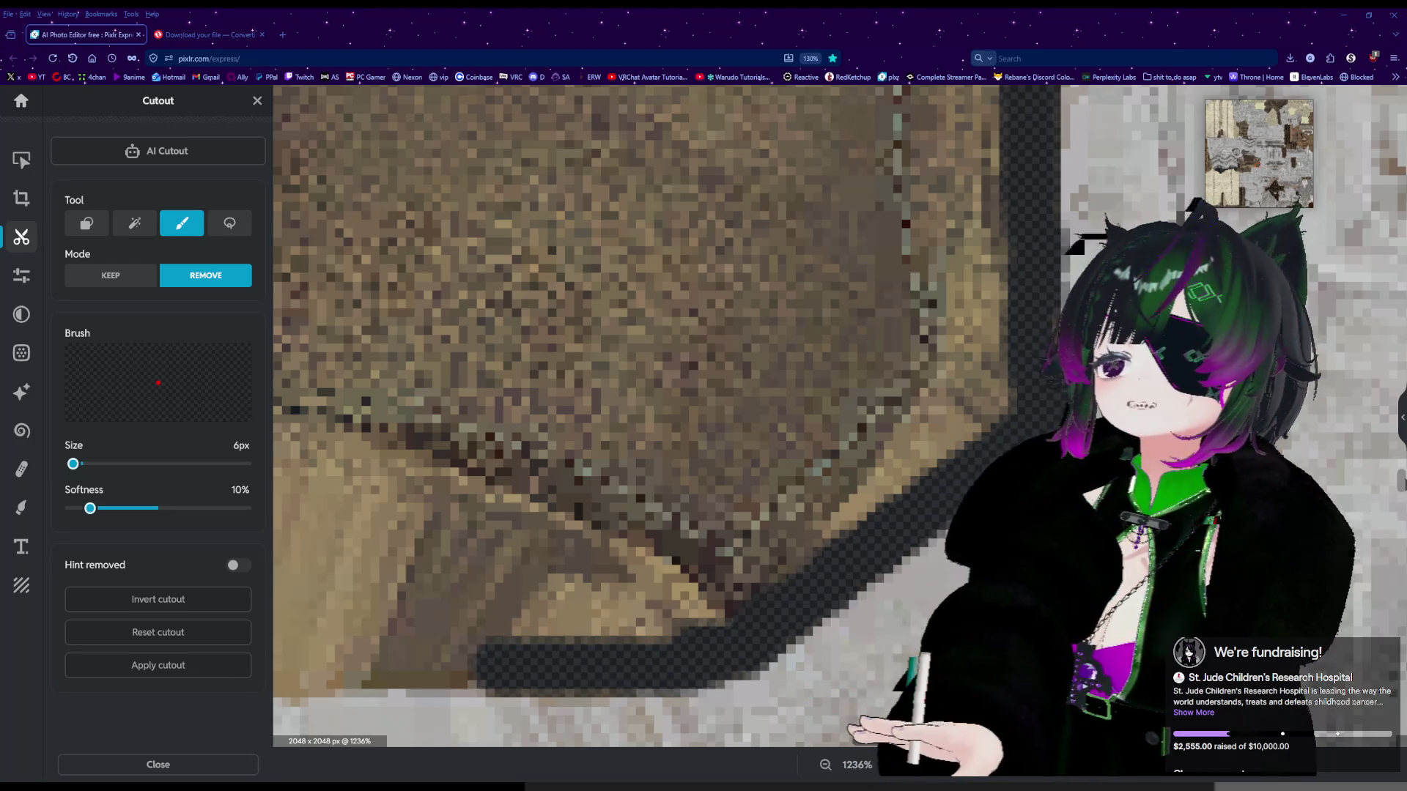
scroll(645, 414, down, 2)
drag(845, 743, 835, 741)
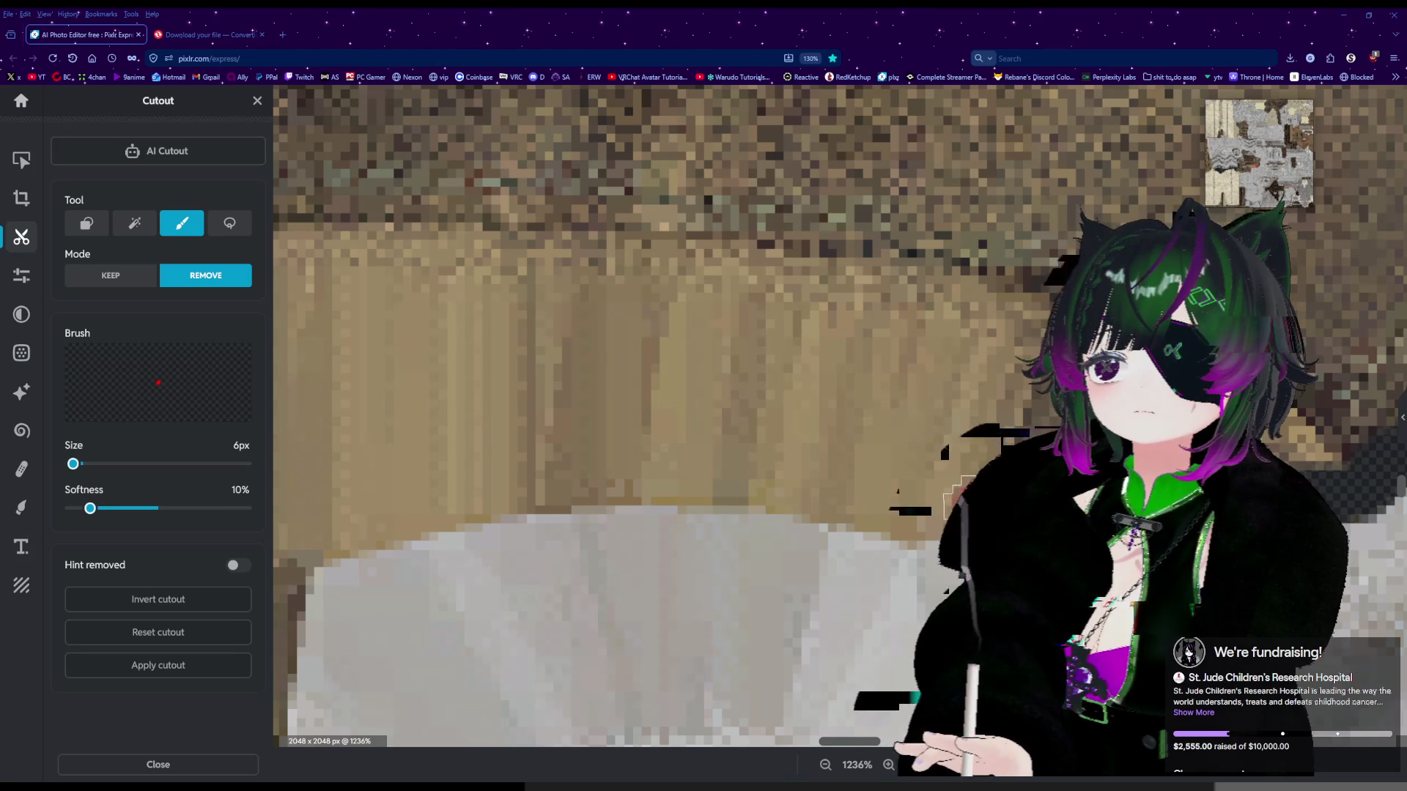
Erase the dark strip and remaining lower edge, then zoom out to check the whole outline.
mouse_move(917, 507)
mouse_down()
mouse_move(753, 472)
mouse_move(650, 477)
mouse_move(625, 462)
mouse_move(606, 462)
mouse_move(628, 477)
mouse_move(418, 496)
mouse_move(472, 486)
mouse_up()
drag(914, 502, 887, 505)
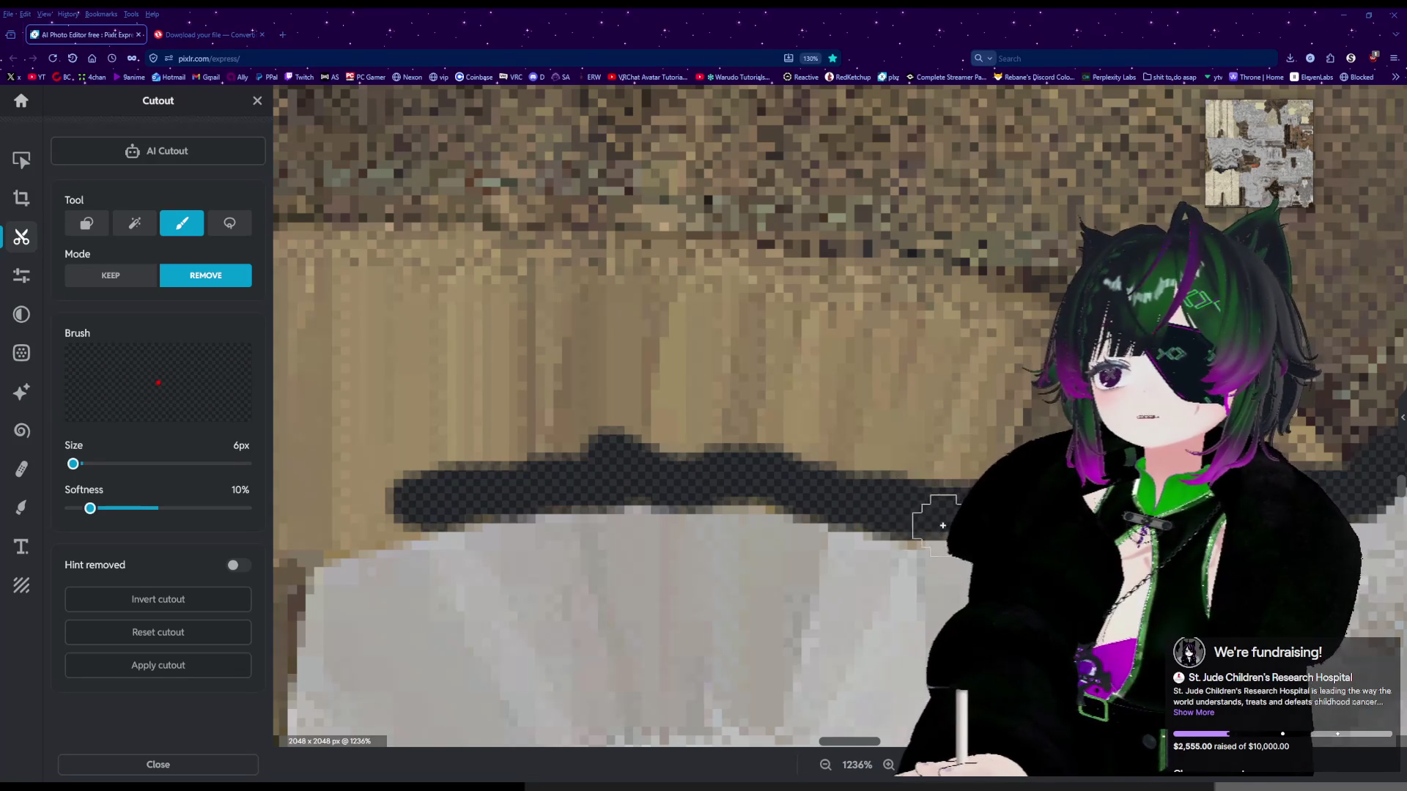
drag(865, 742, 832, 743)
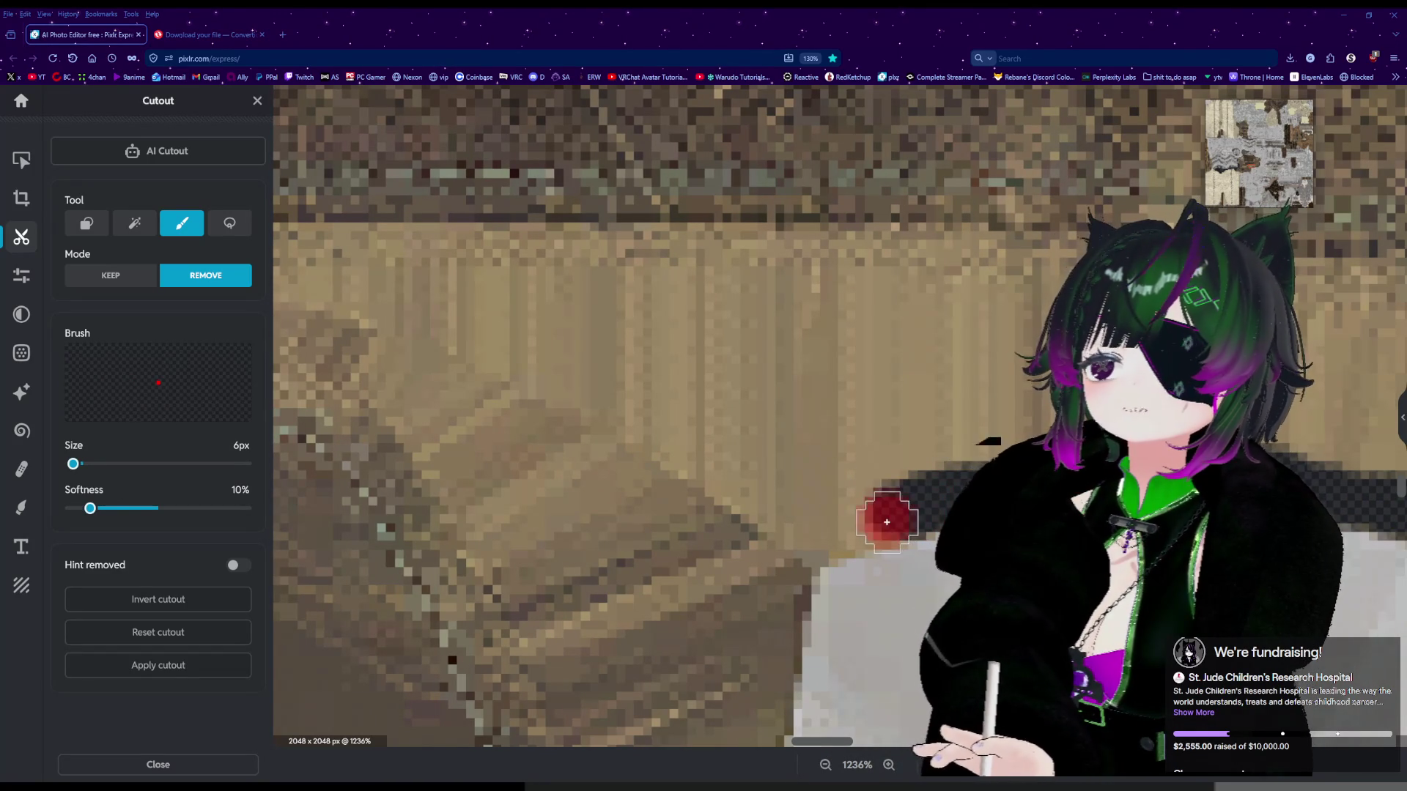
drag(853, 531, 800, 552)
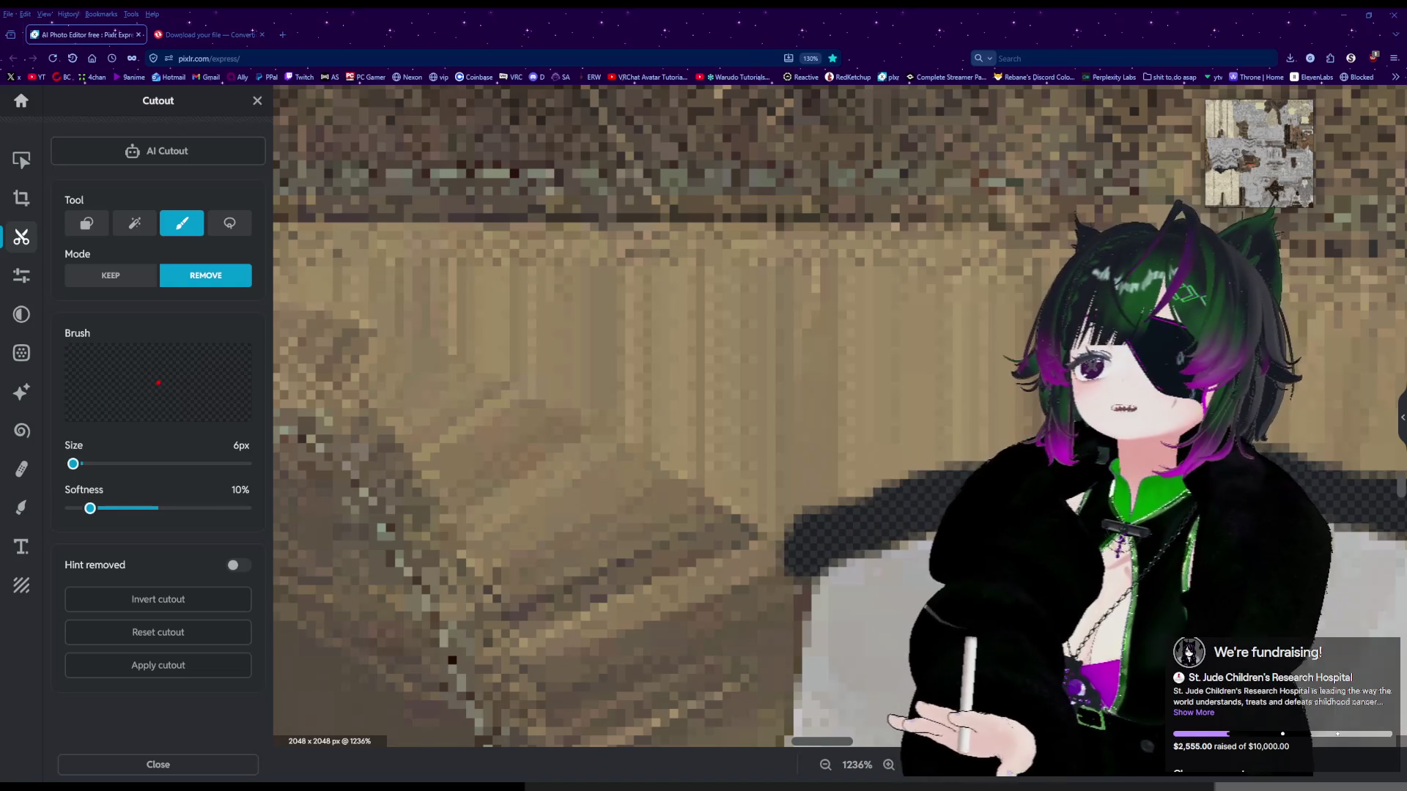
scroll(833, 518, down, 2)
scroll(833, 518, down, 3)
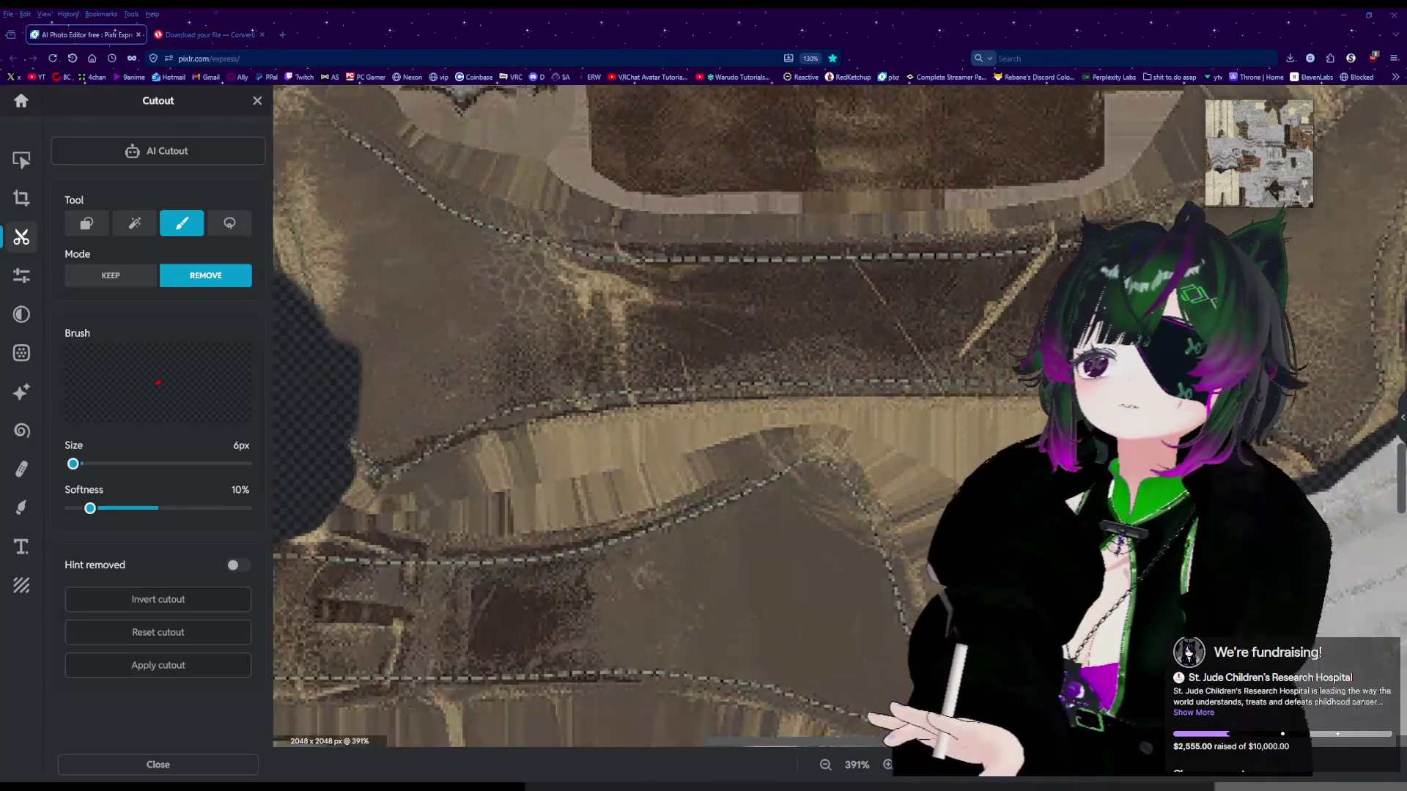
scroll(832, 518, down, 2)
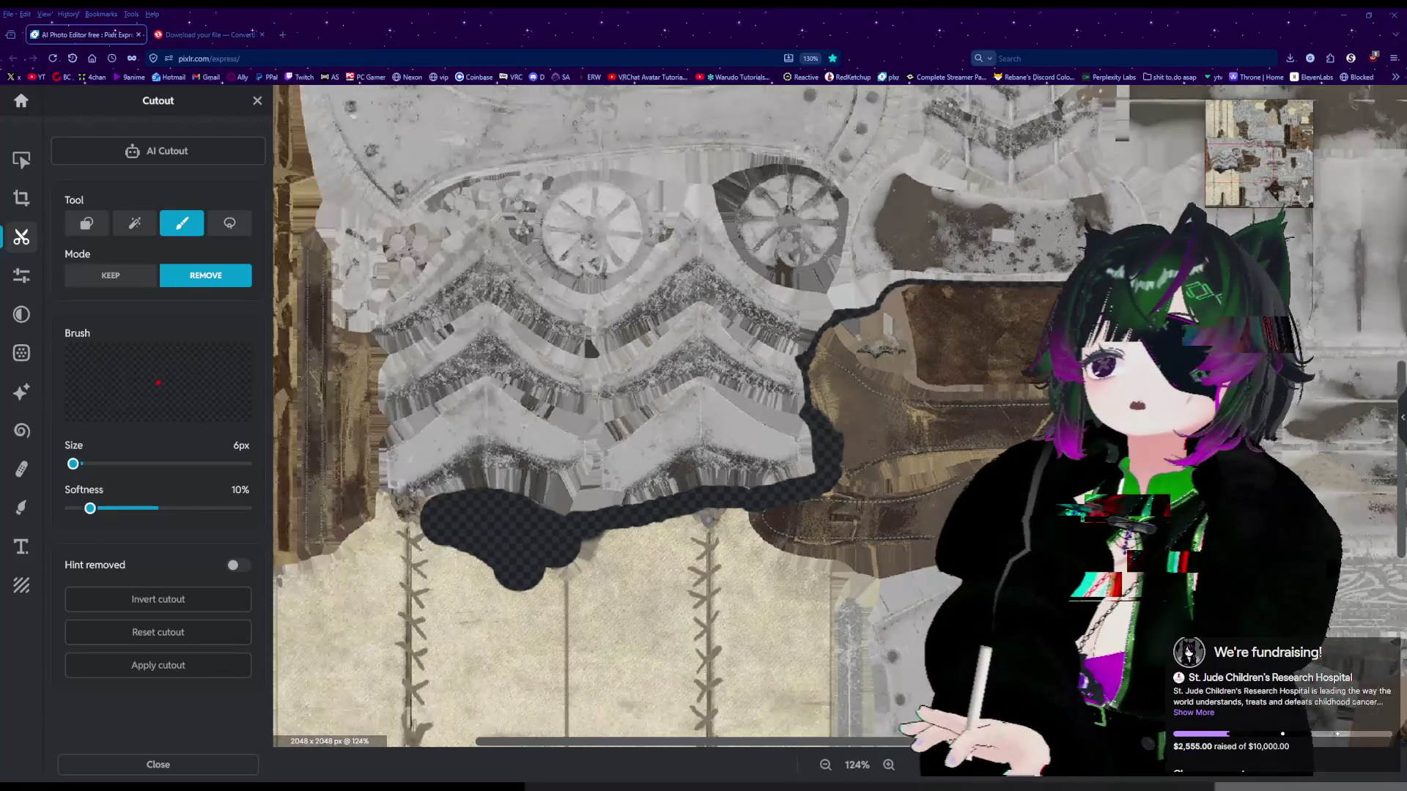
scroll(997, 442, up, 3)
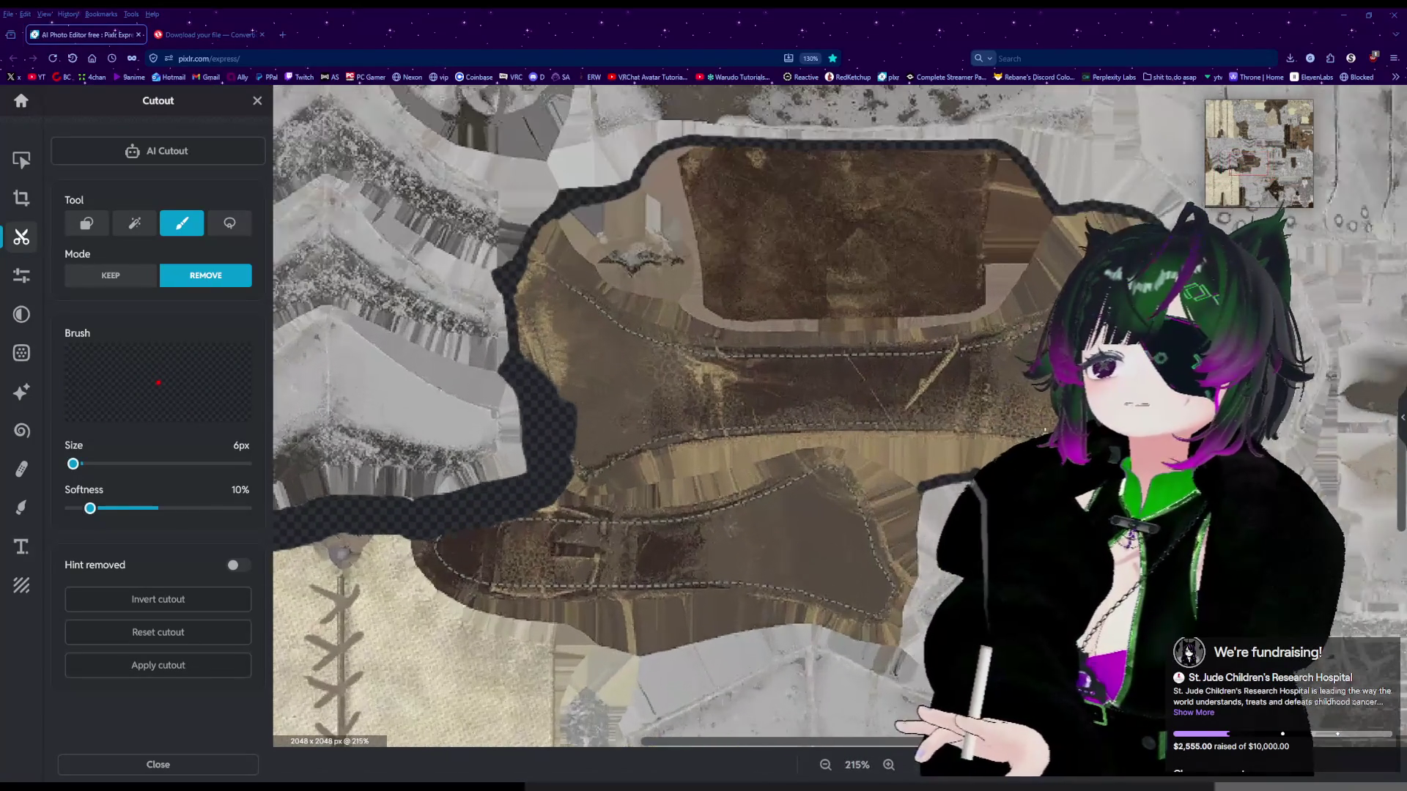
scroll(984, 442, up, 2)
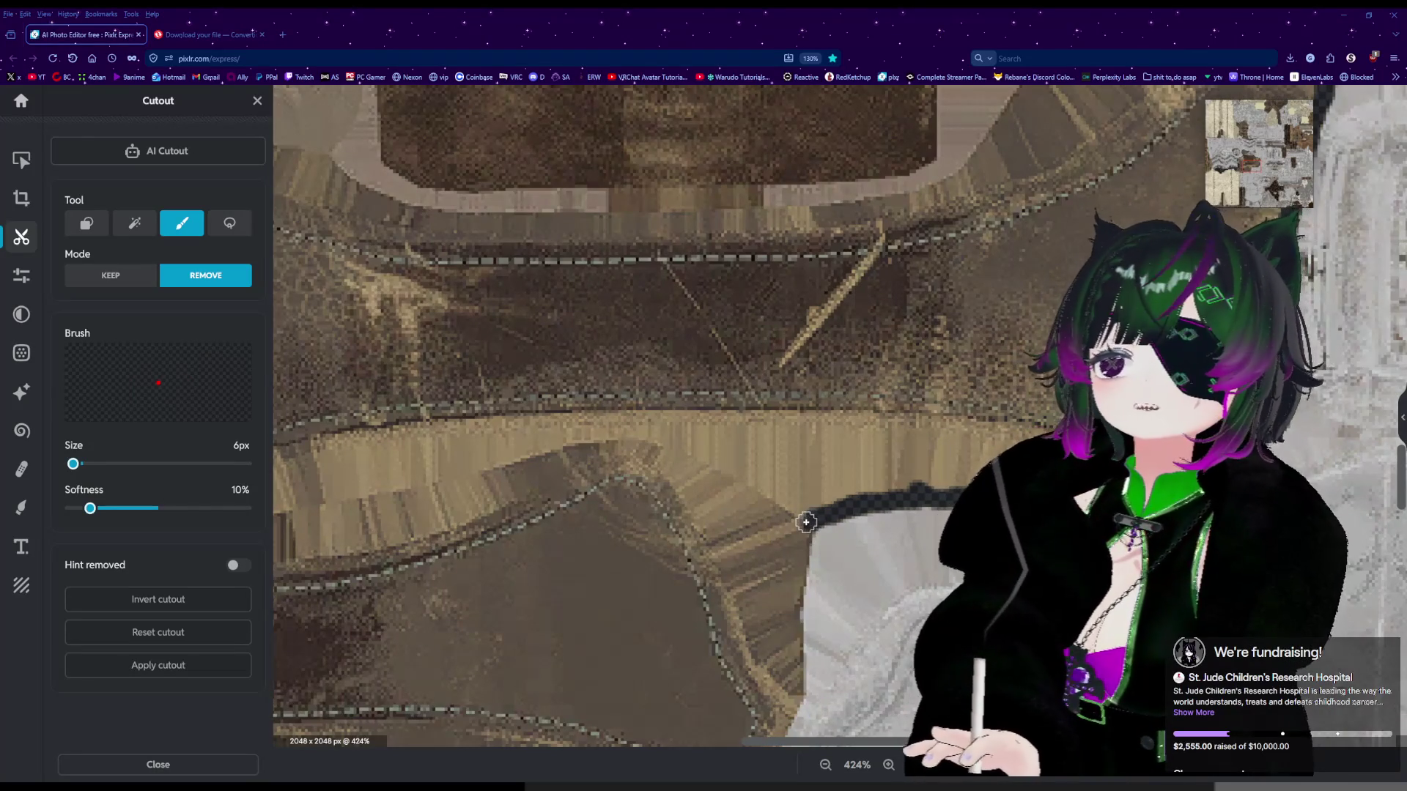
scroll(806, 522, down, 5)
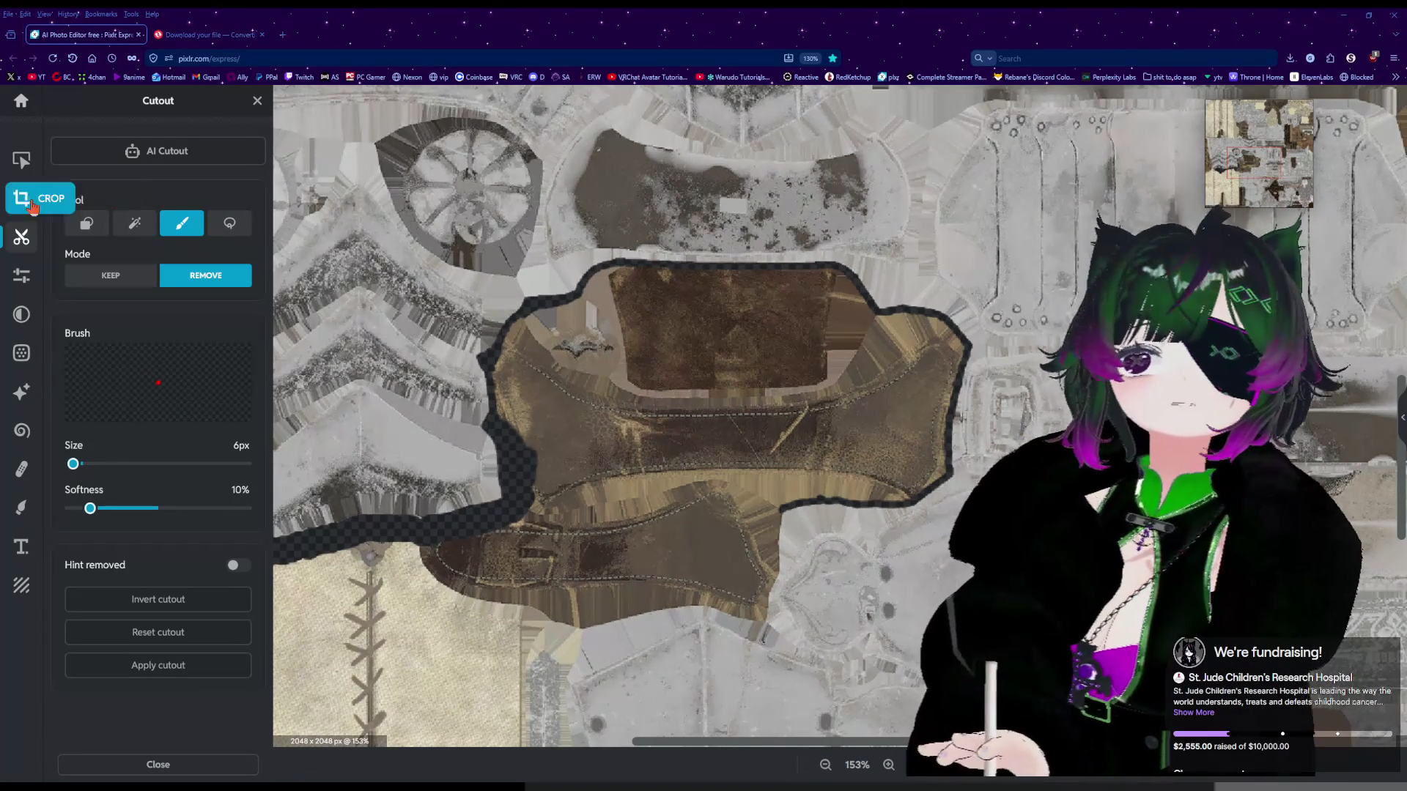
click(134, 223)
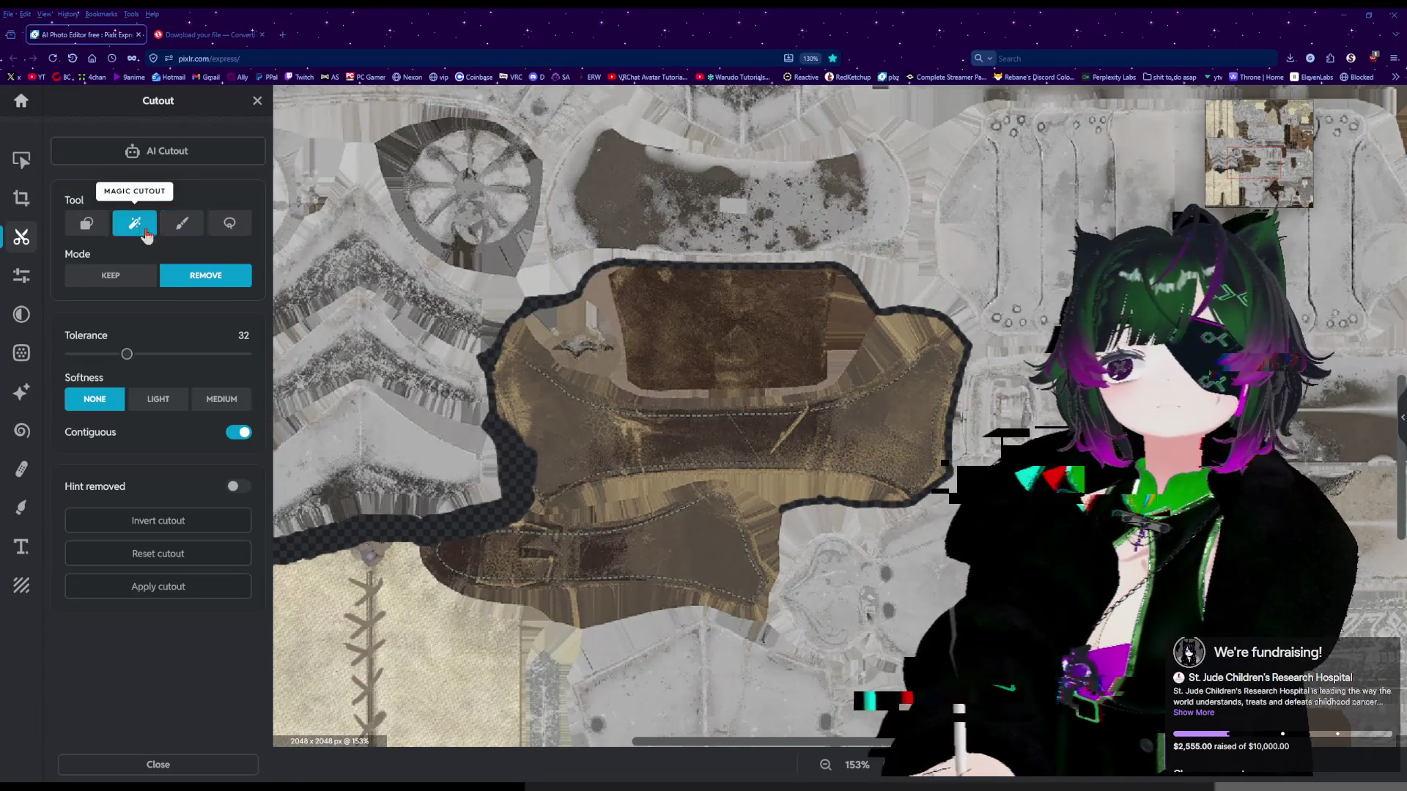
Magic-remove the brown fabric, tan band and beige strip, undoing each oversized grey-area removal.
click(687, 461)
click(750, 476)
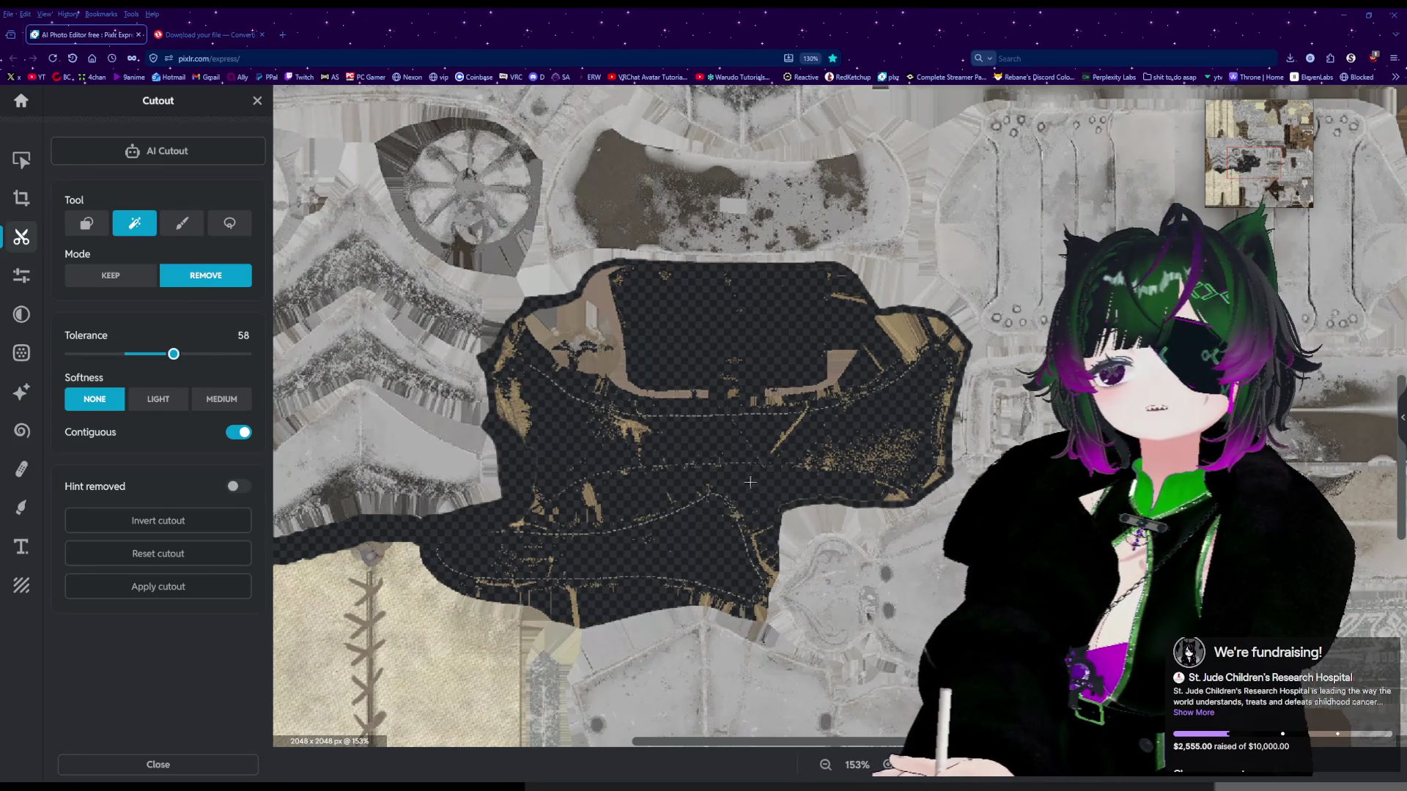
scroll(725, 469, down, 3)
click(584, 595)
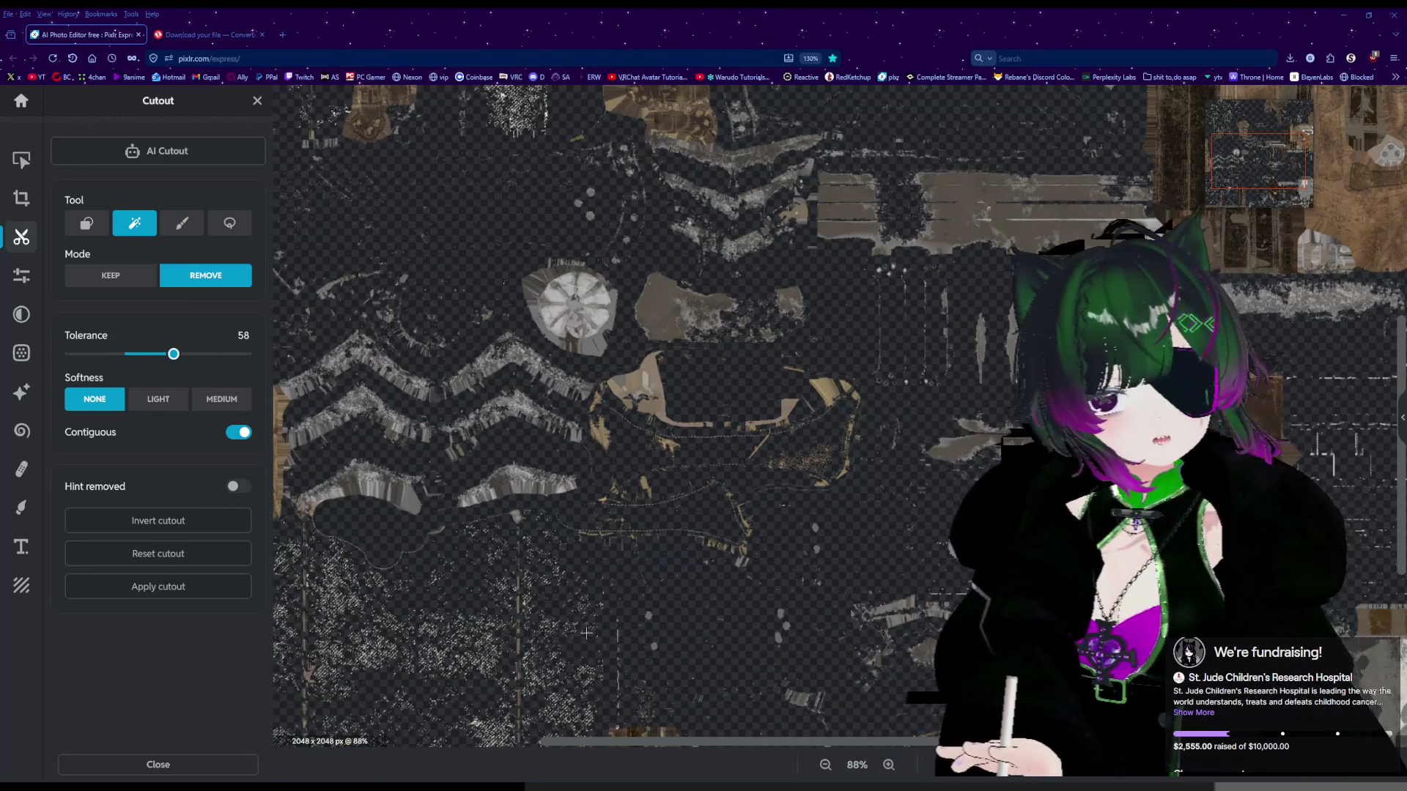
key(ctrl+z)
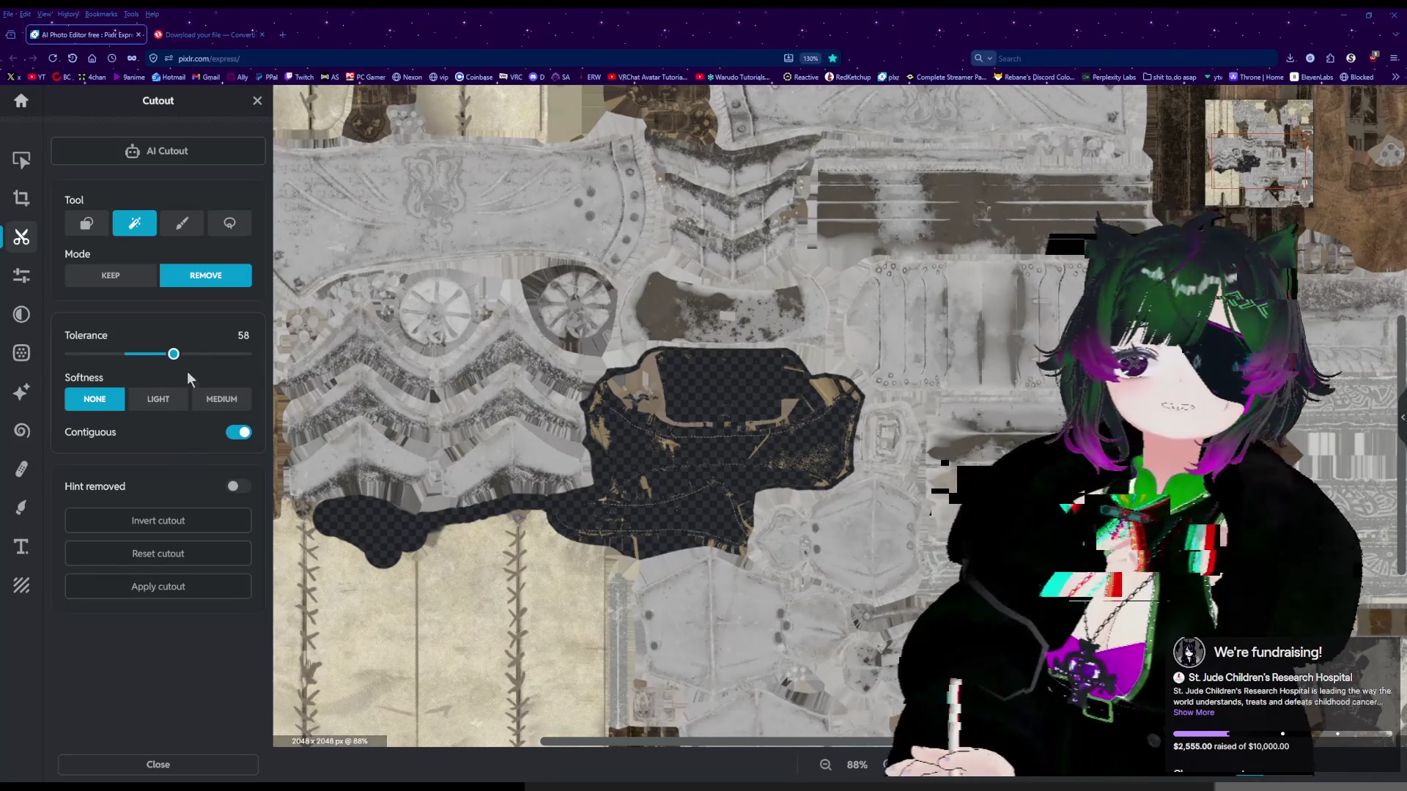
click(479, 594)
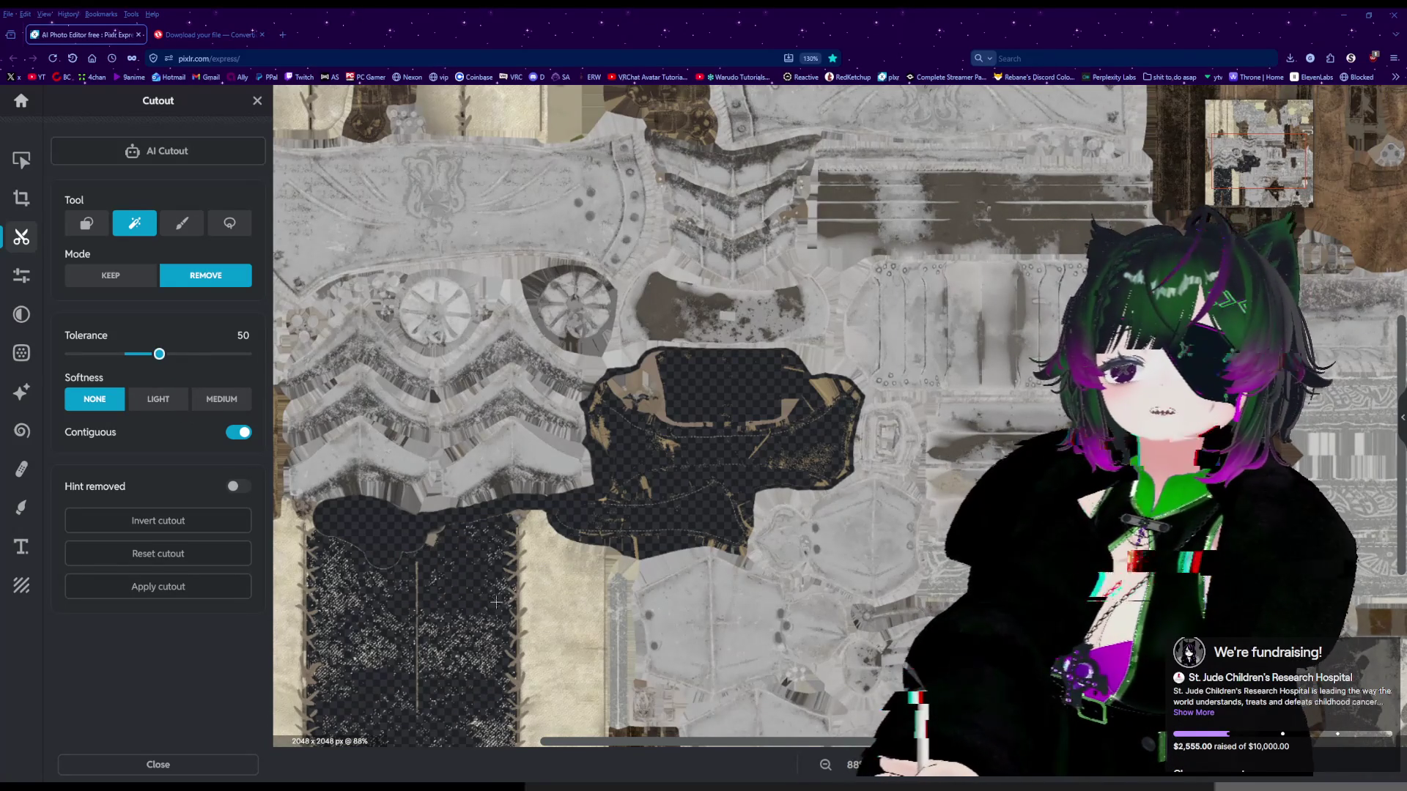
click(553, 604)
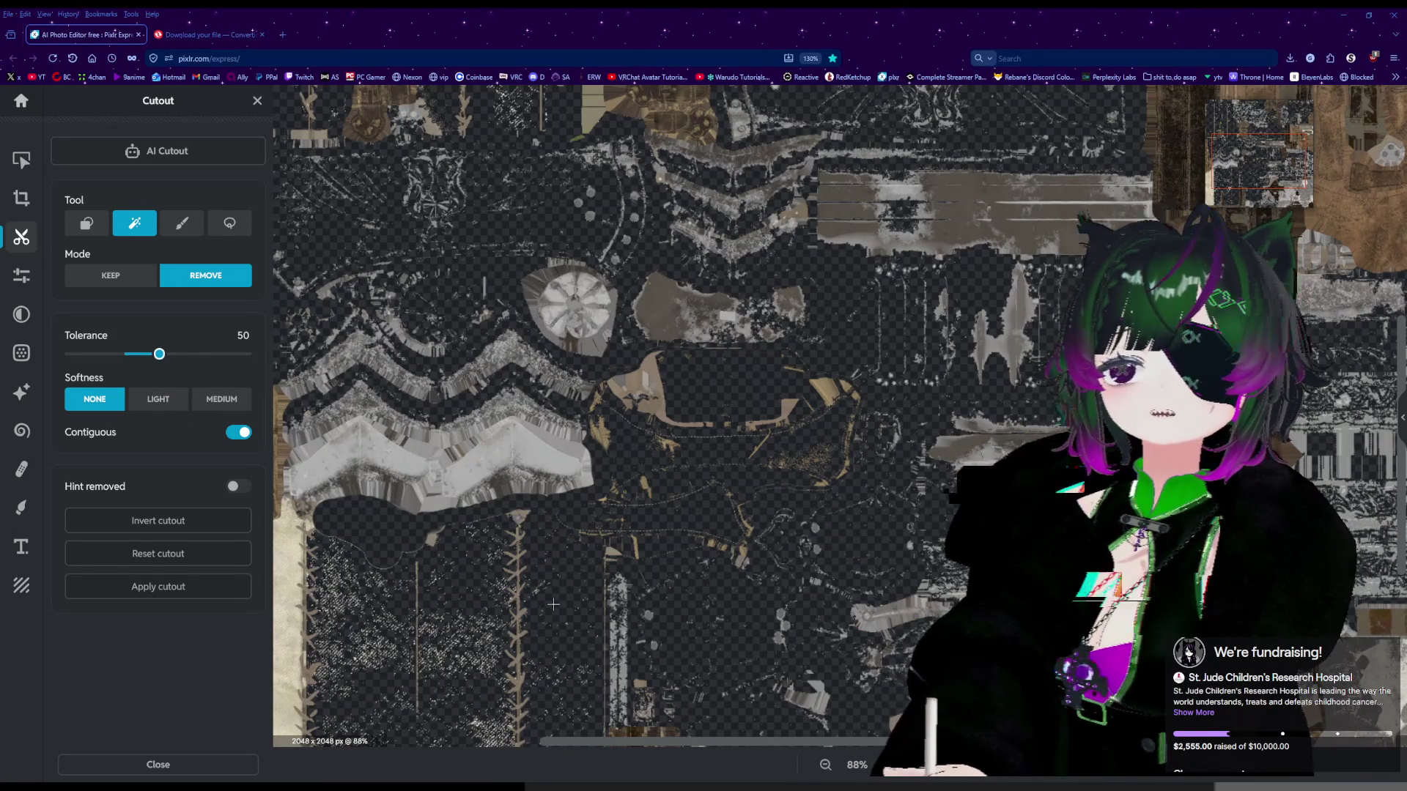
key(ctrl+z)
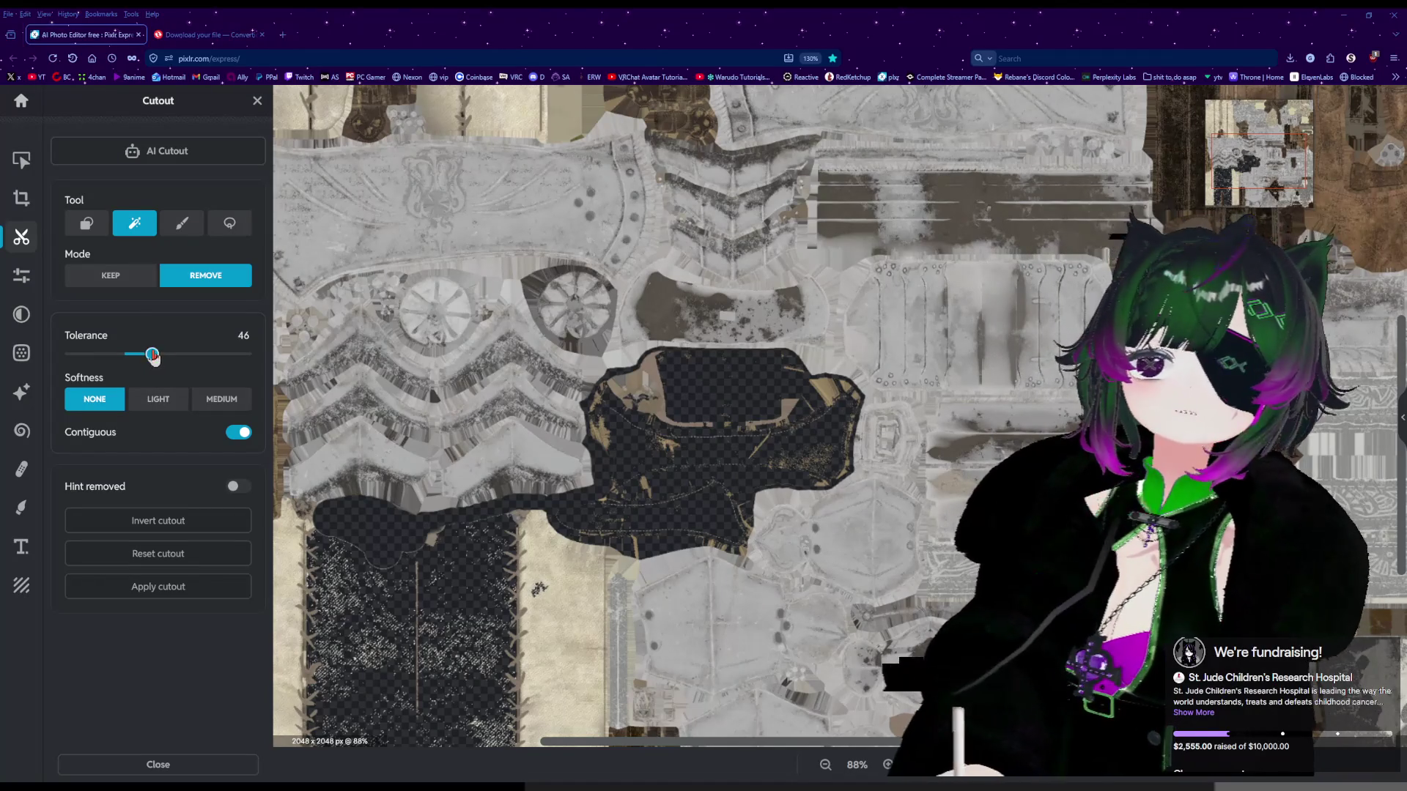
click(566, 595)
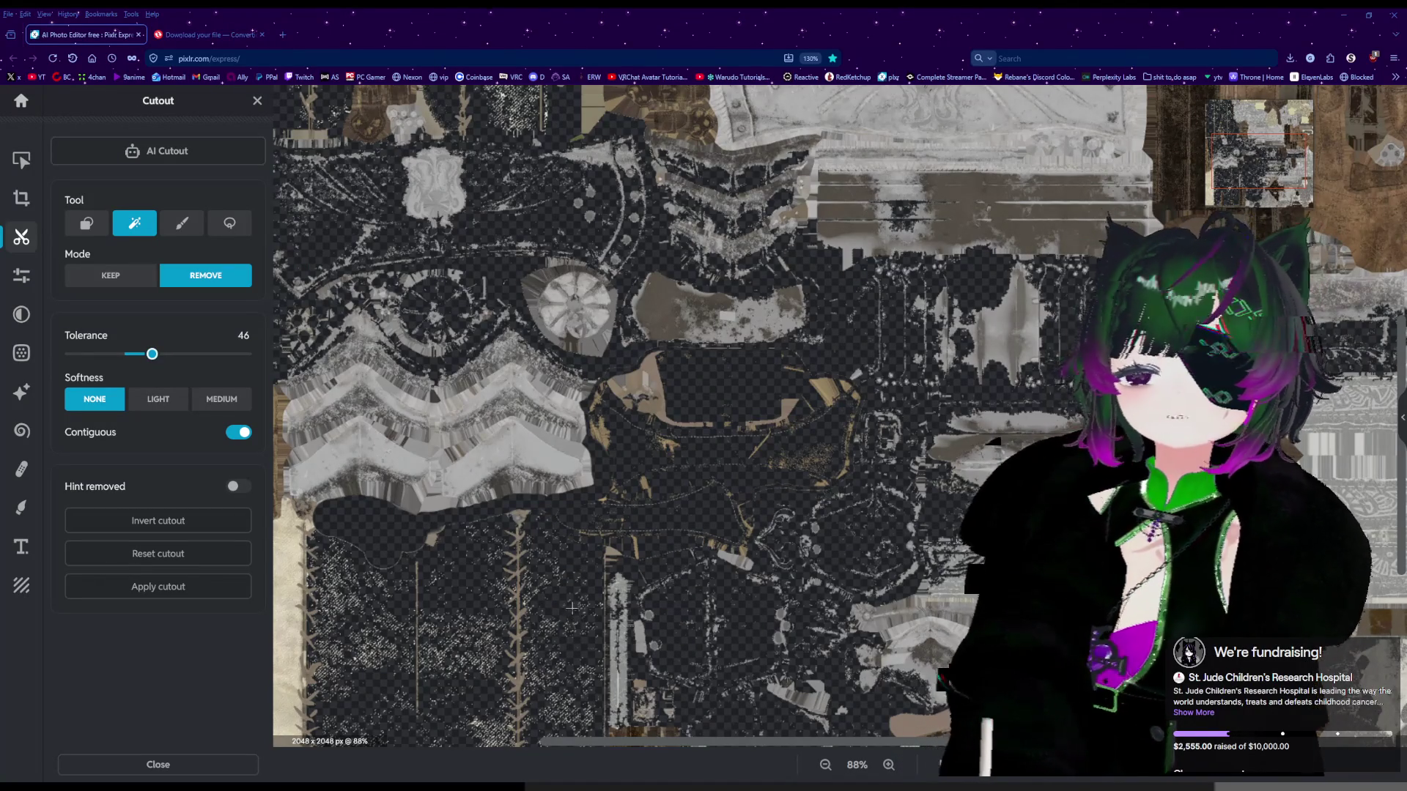
key(ctrl+z)
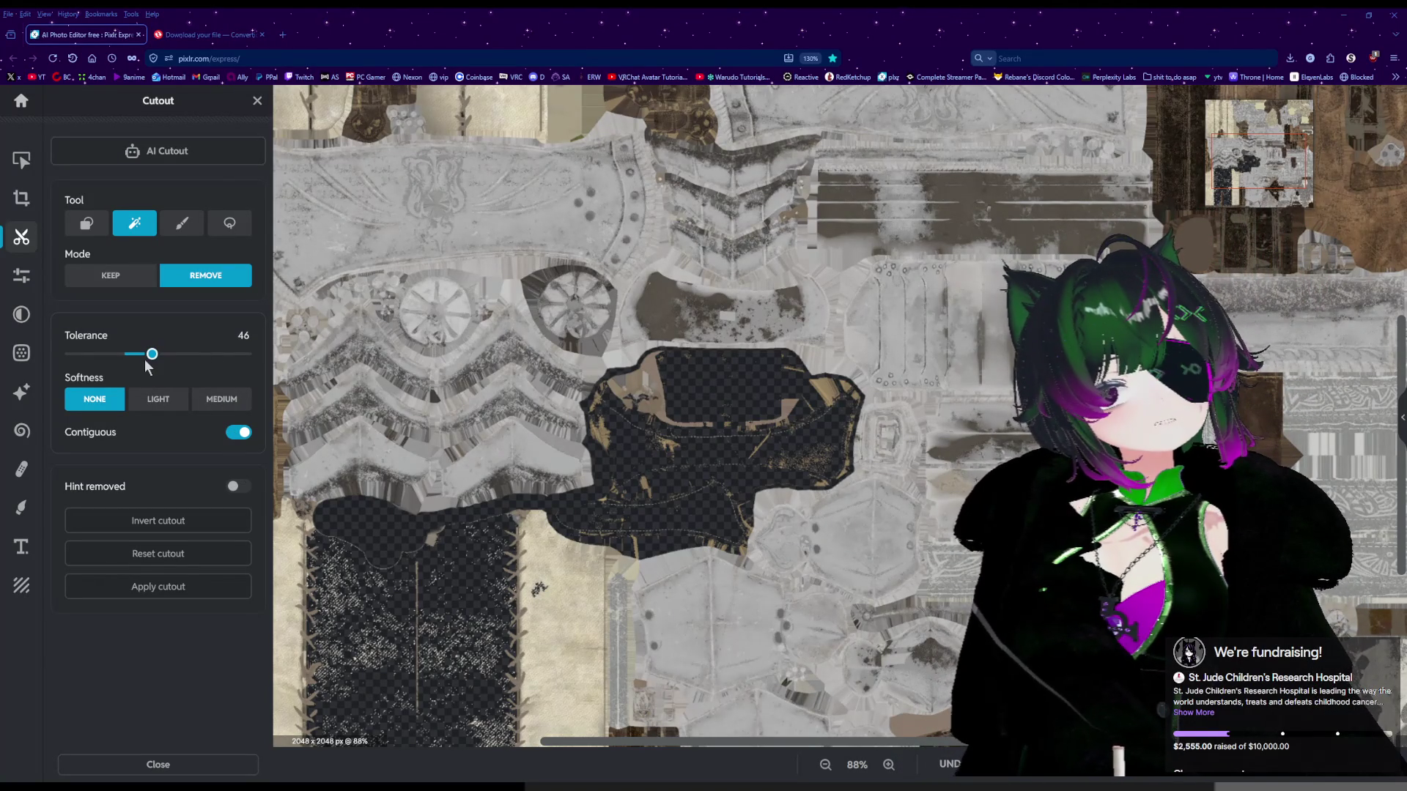
Undo the beige strip and pale region removals, then zoom in and select the Draw eraser.
click(561, 573)
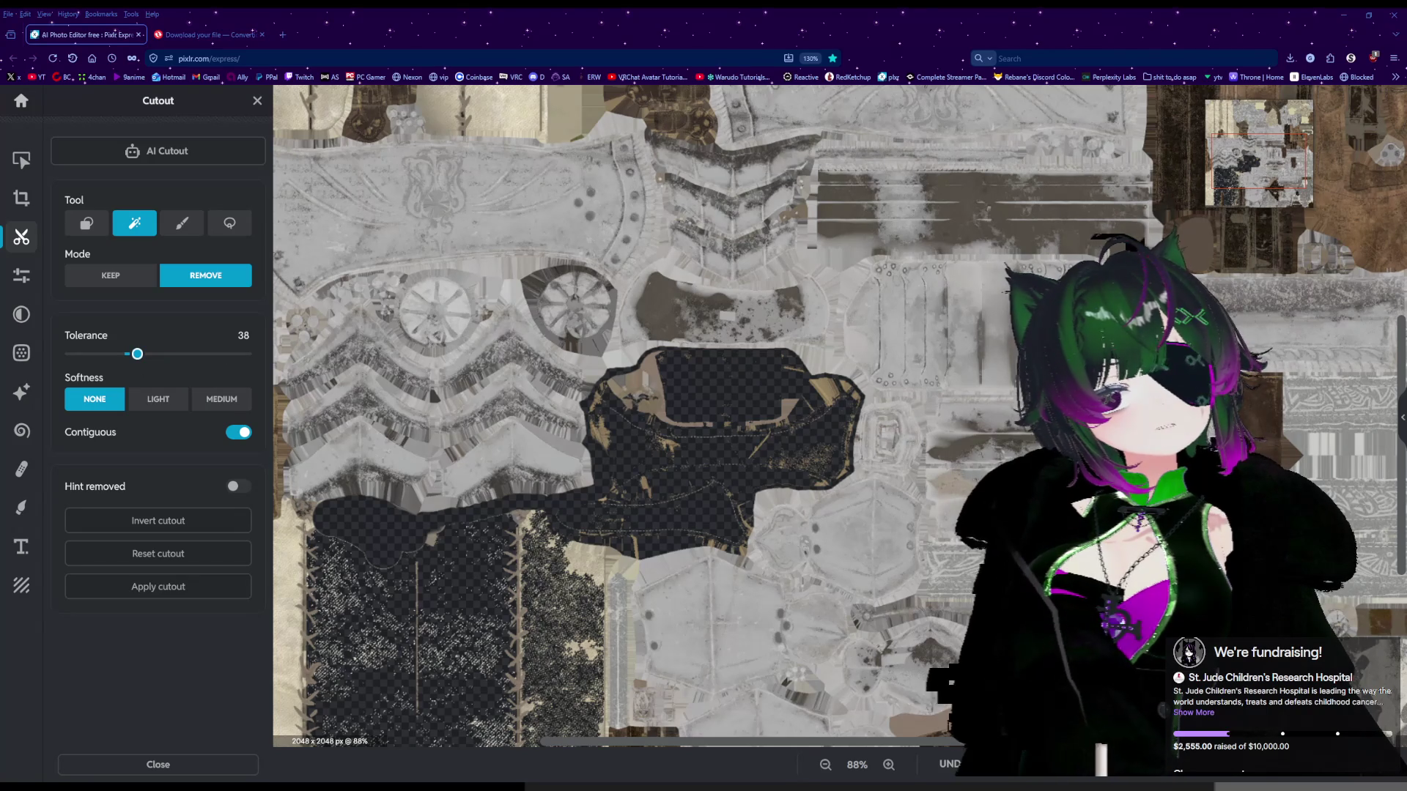
scroll(587, 639, up, 3)
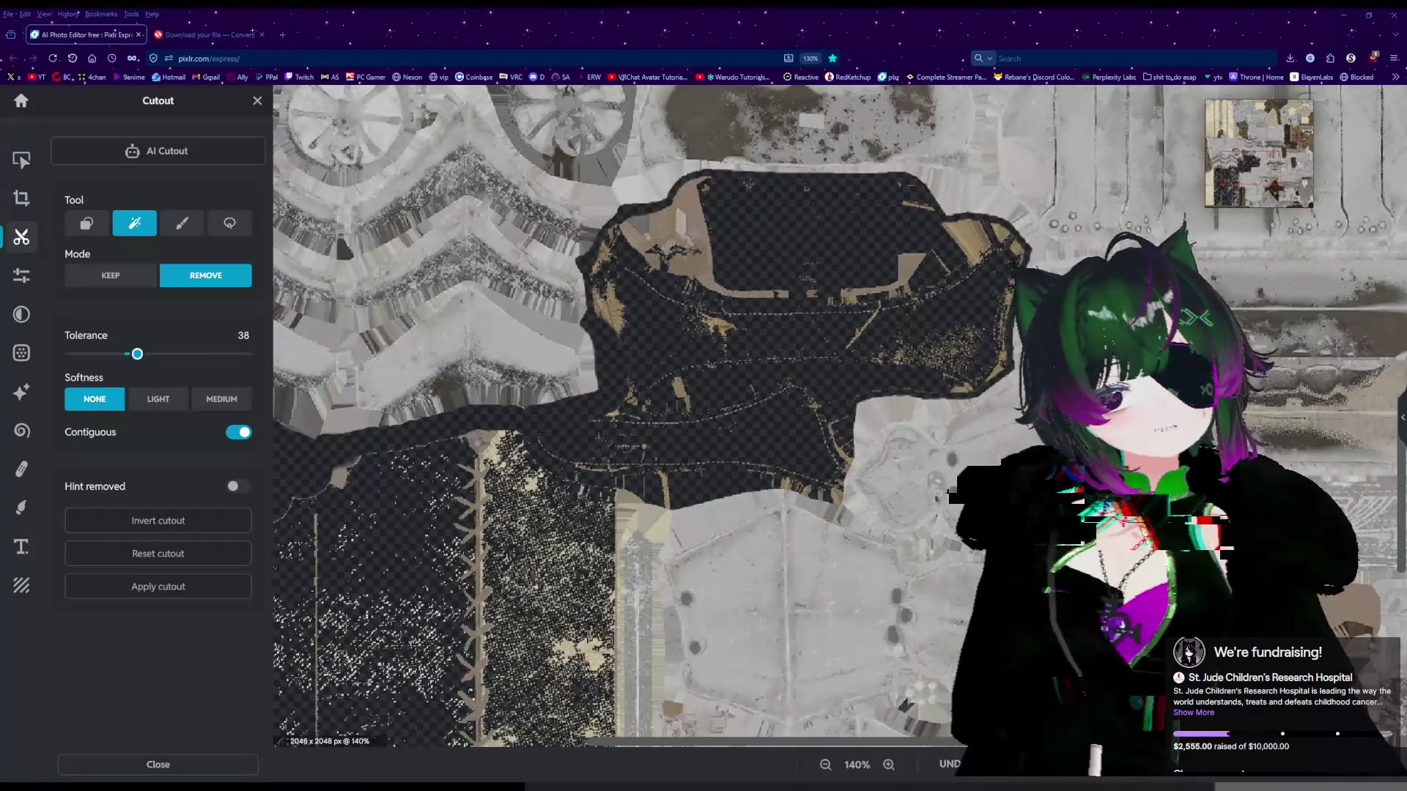
scroll(587, 638, down, 5)
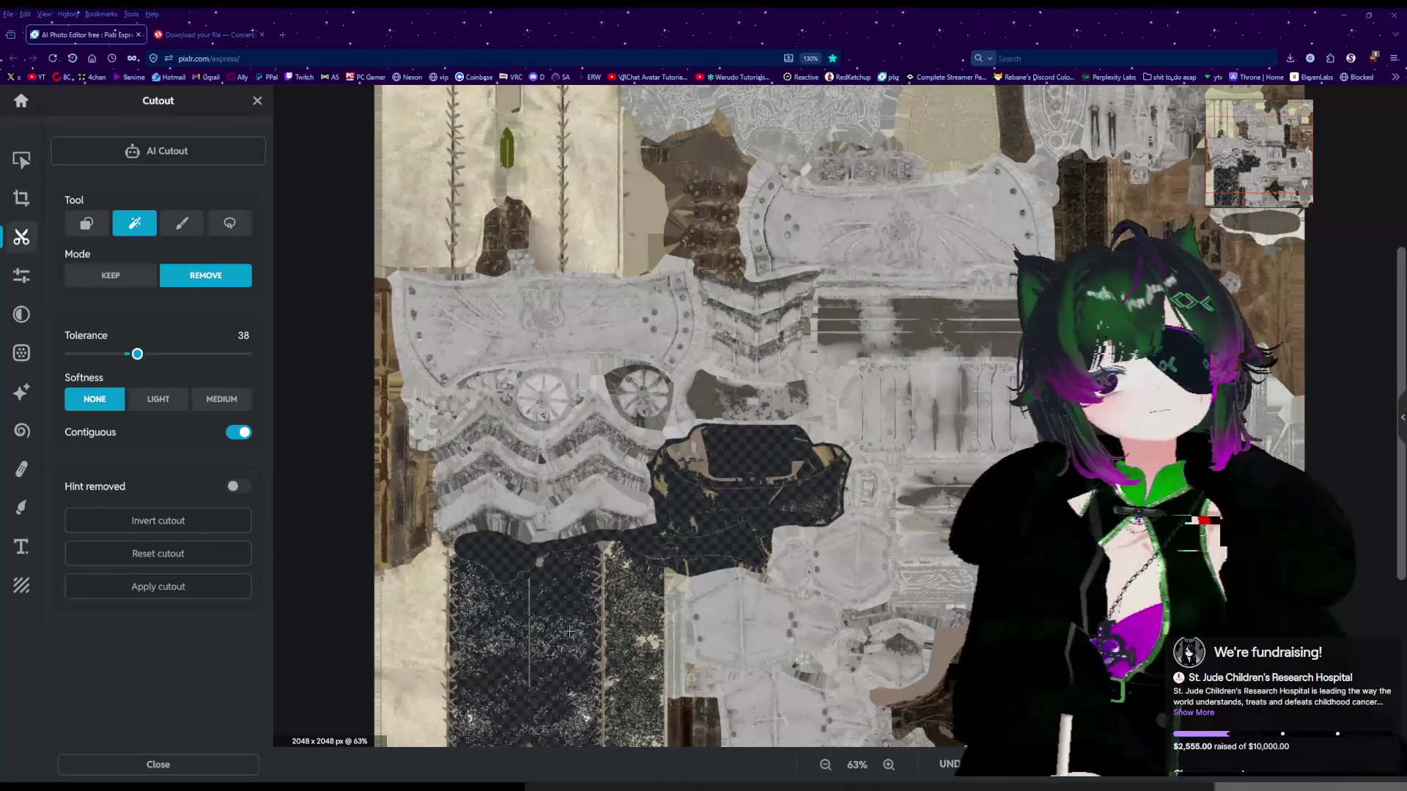
click(598, 169)
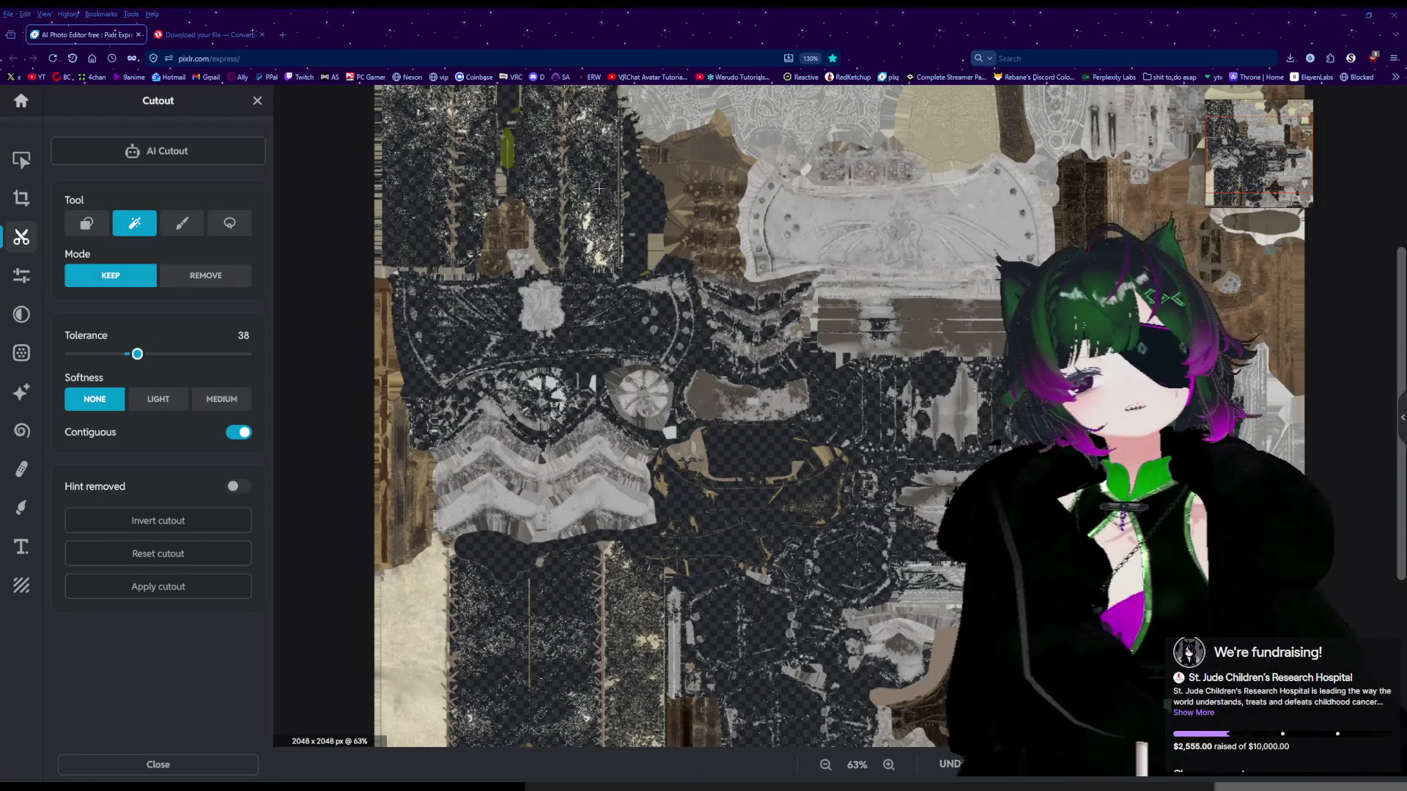
key(ctrl+z)
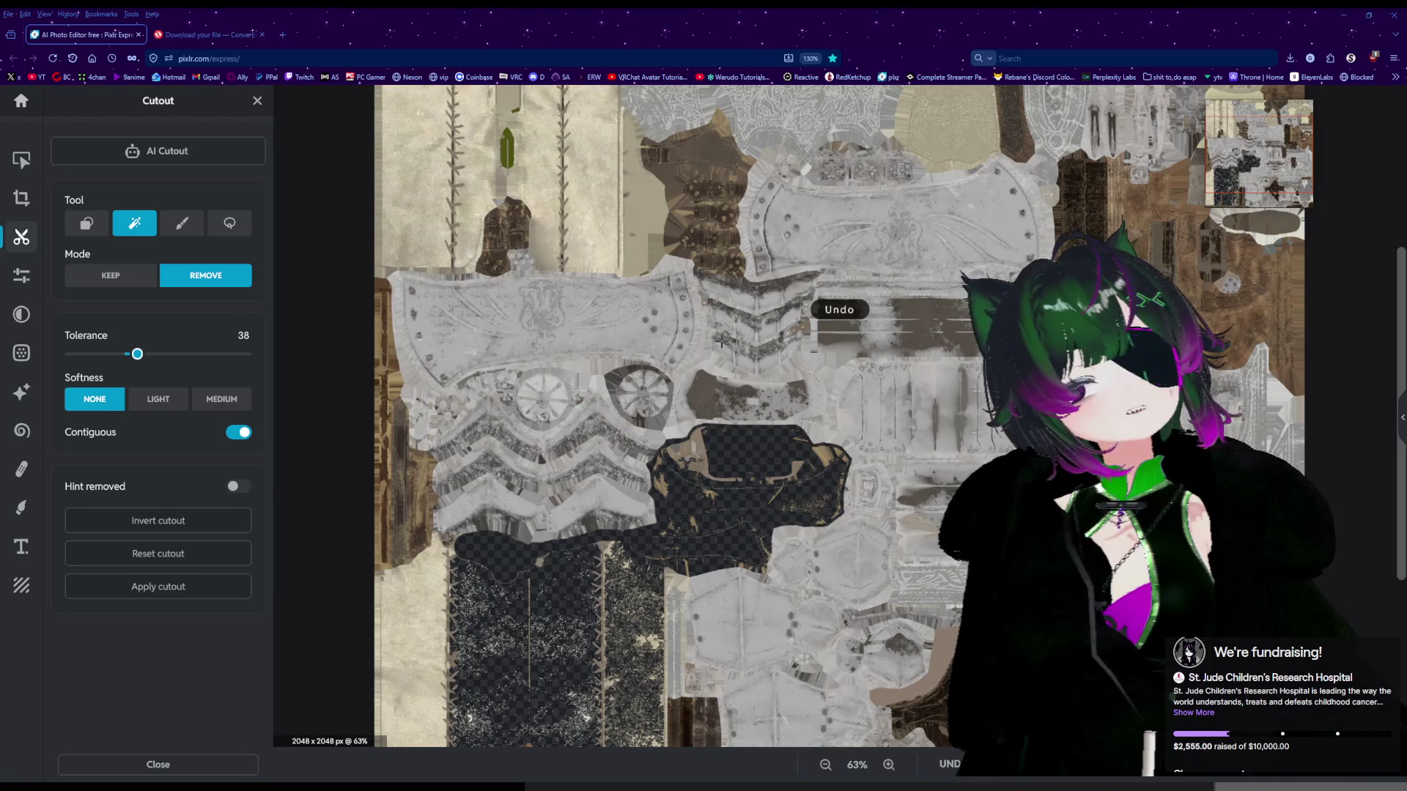
key(ctrl+z)
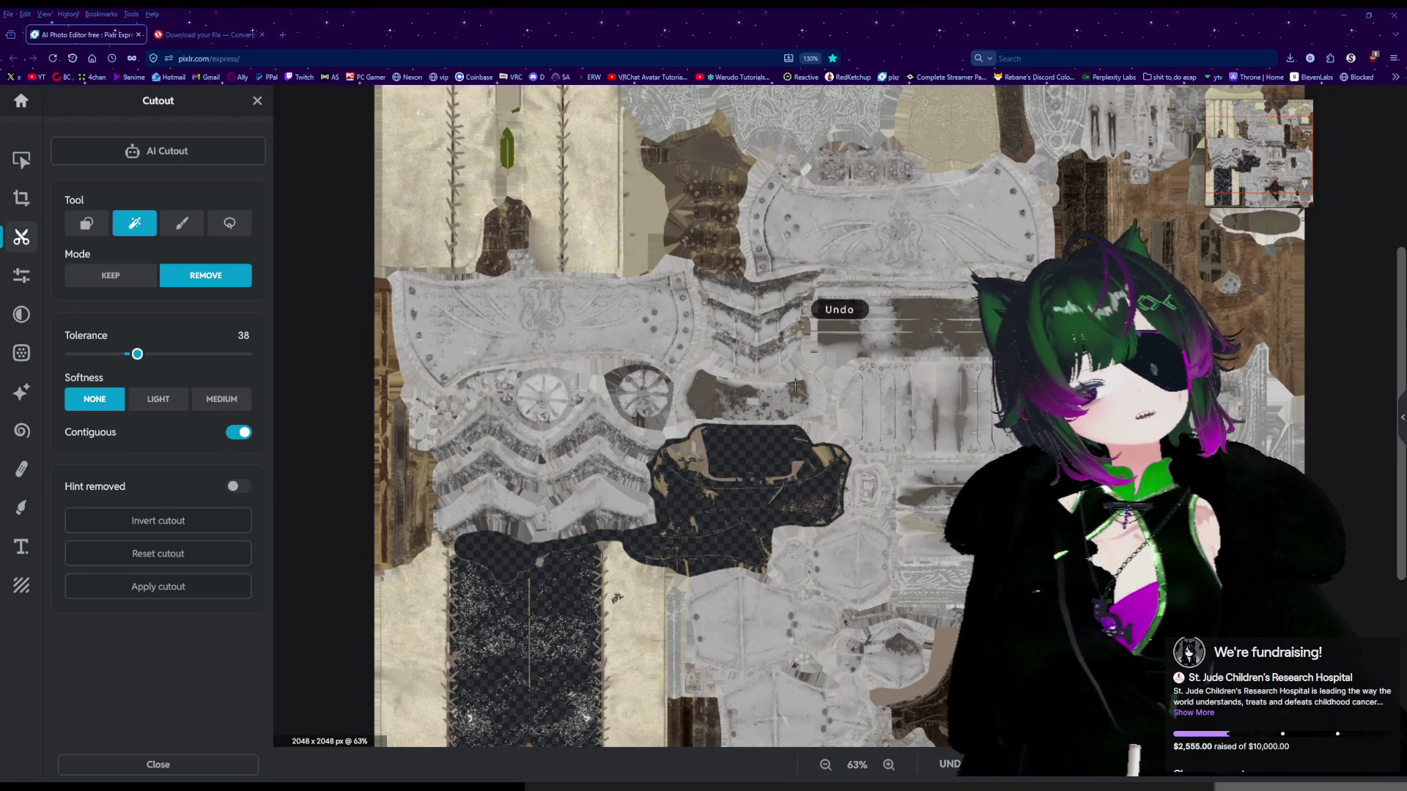
scroll(706, 513, up, 5)
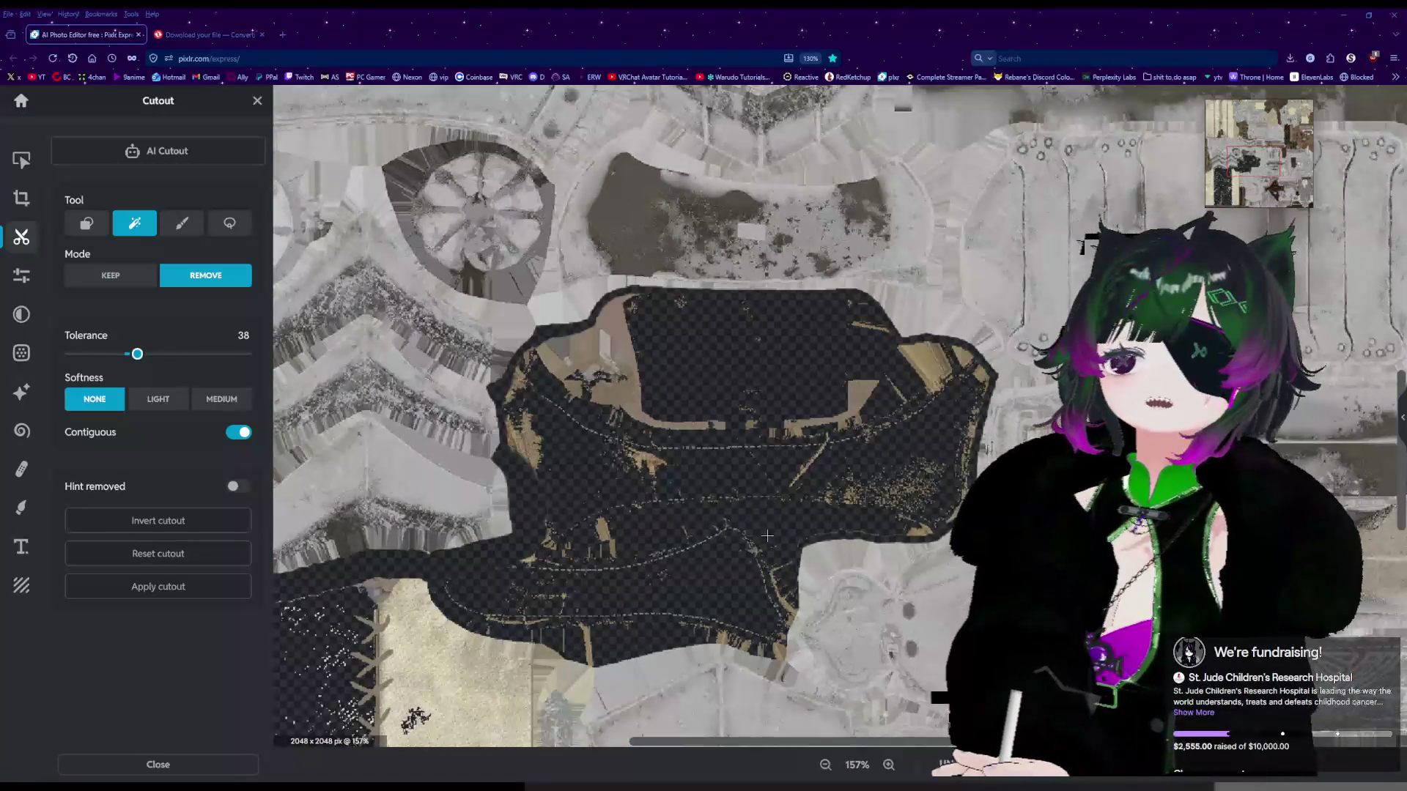
scroll(767, 535, up, 4)
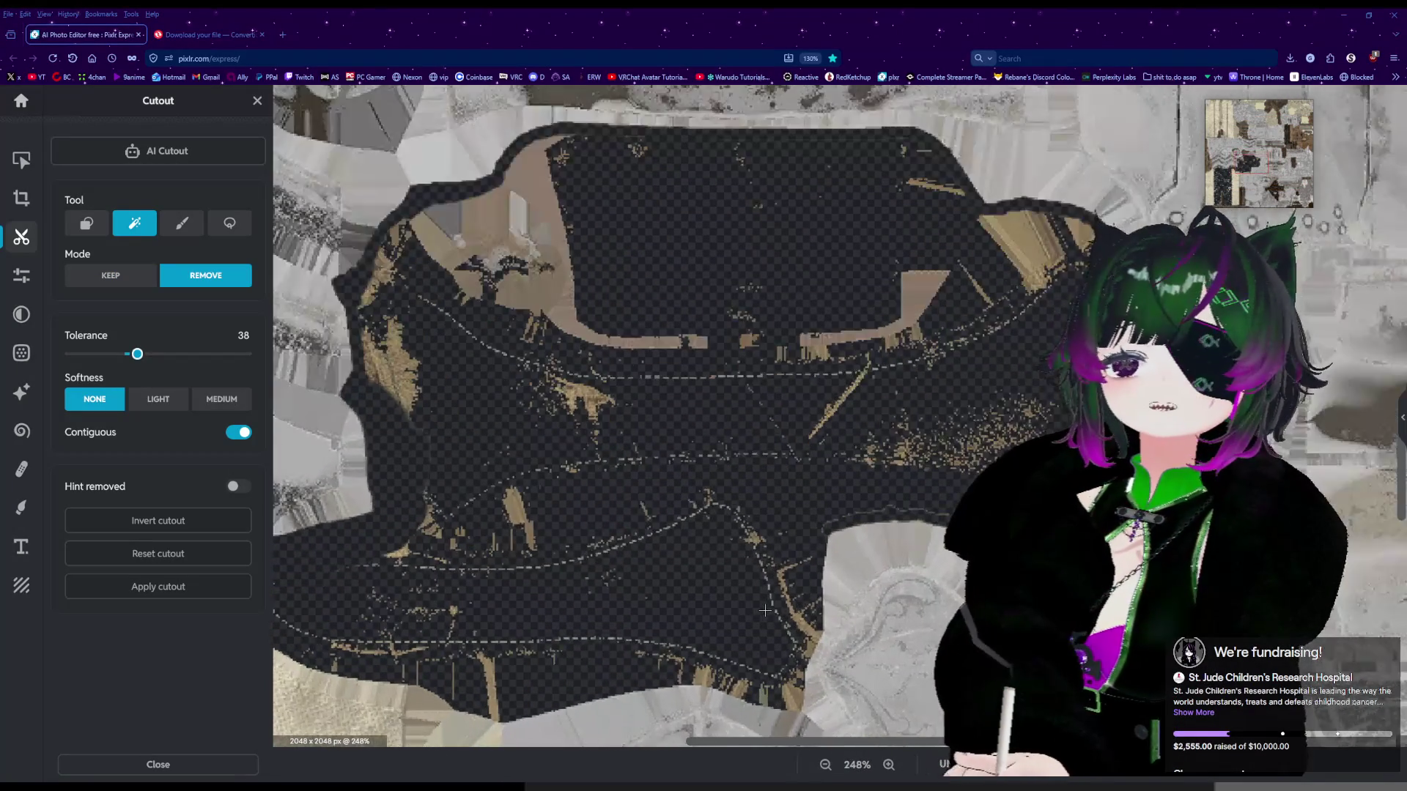
scroll(765, 611, up, 3)
scroll(782, 624, up, 2)
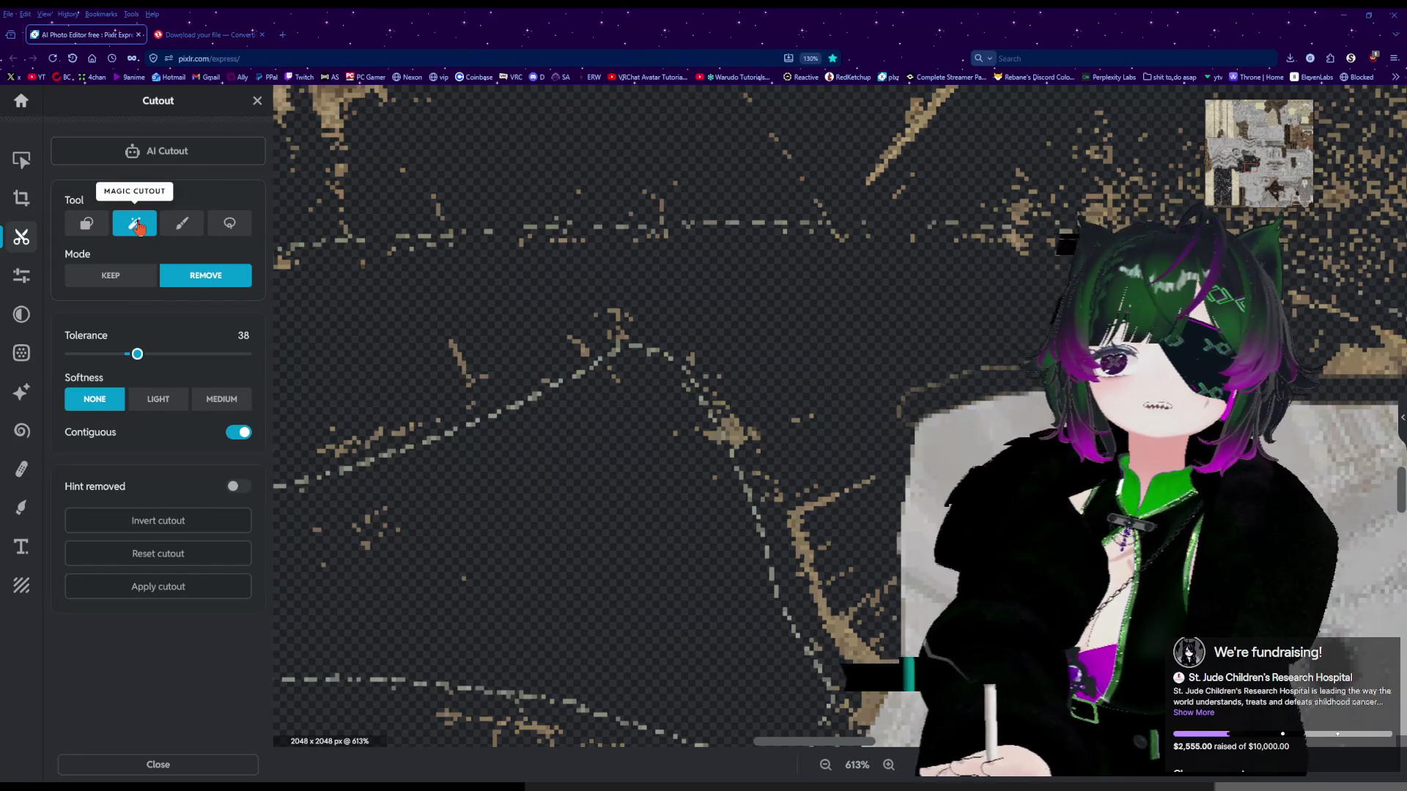
scroll(824, 554, up, 3)
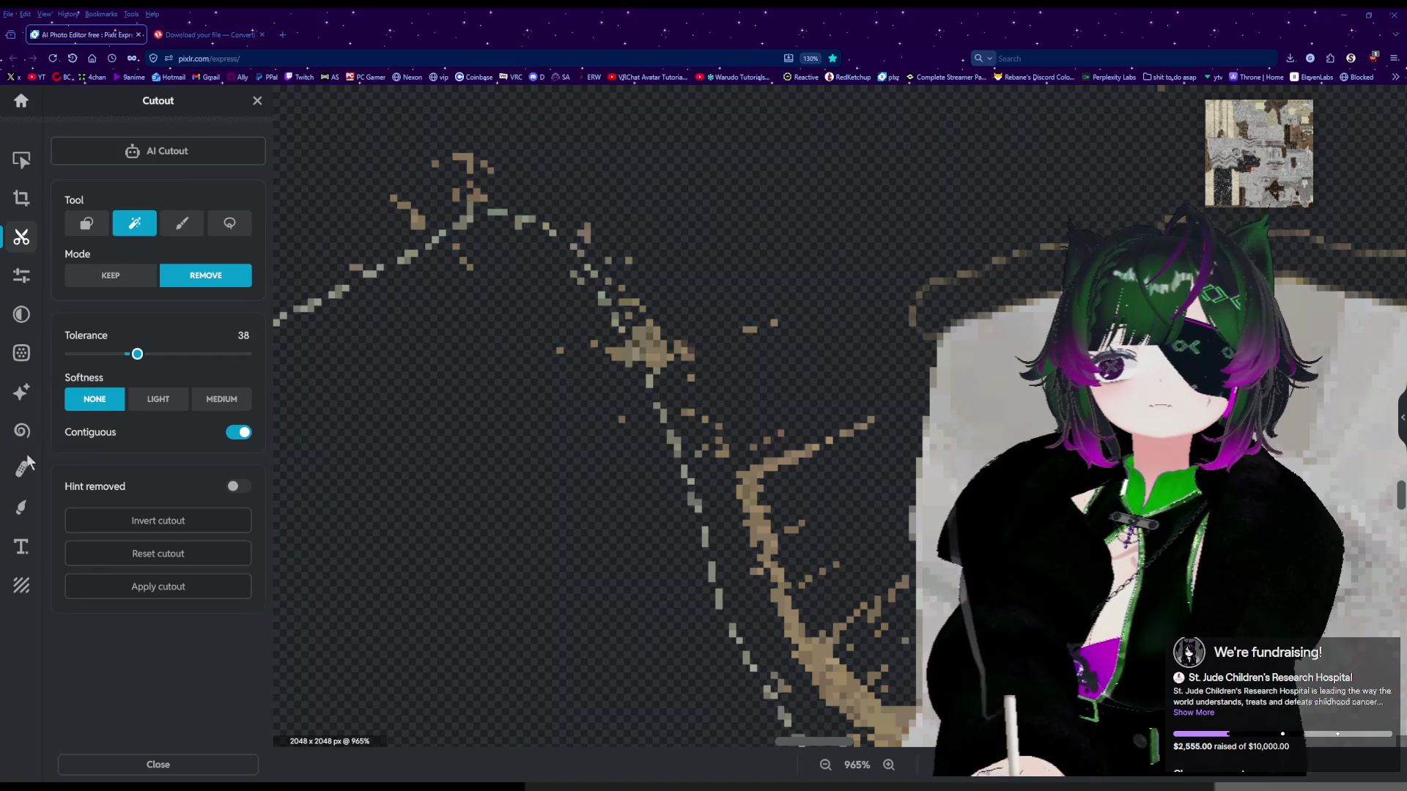
click(22, 507)
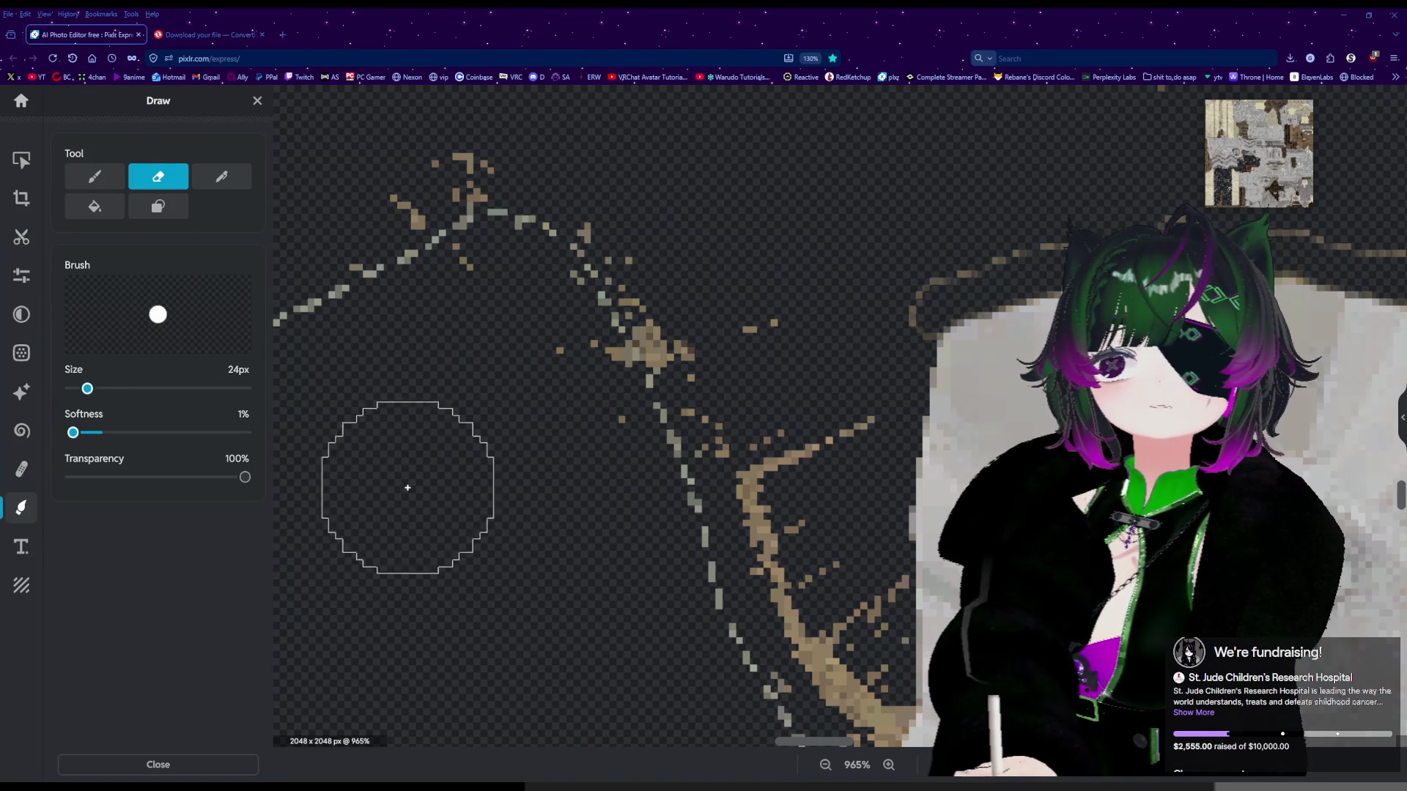
Erase stray beige specks with a 20px eraser, then brush more away using Draw Cutout in Remove mode.
click(85, 389)
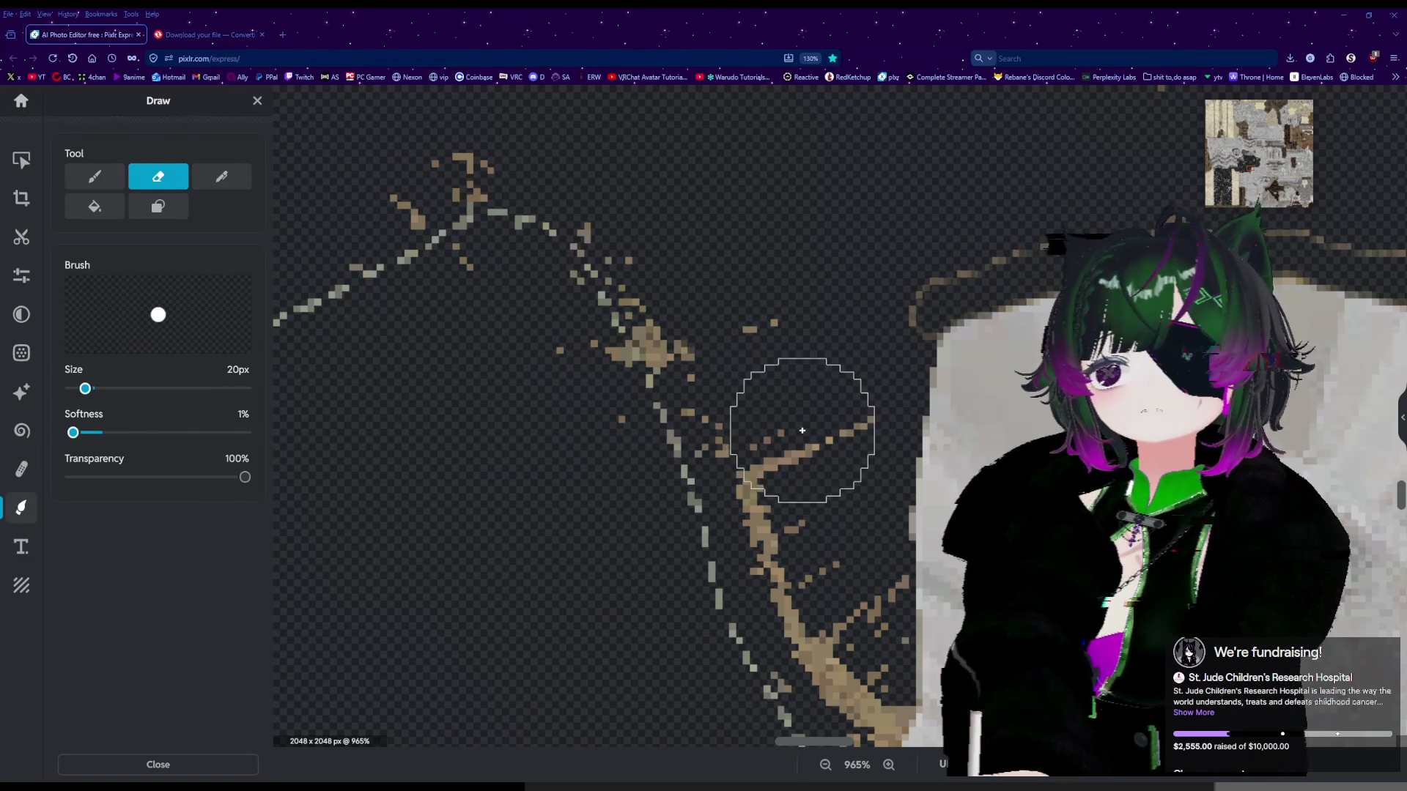
drag(794, 418, 794, 443)
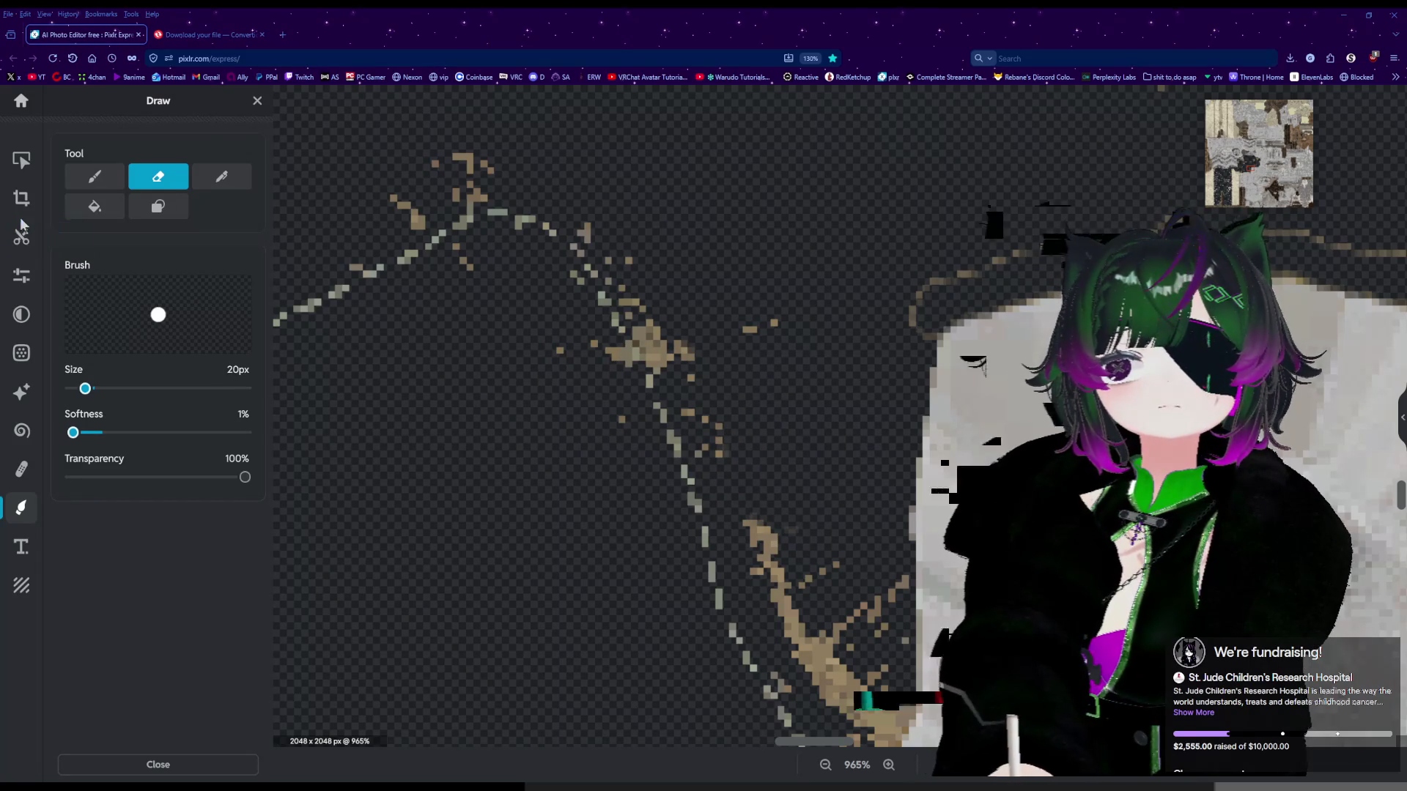
click(22, 235)
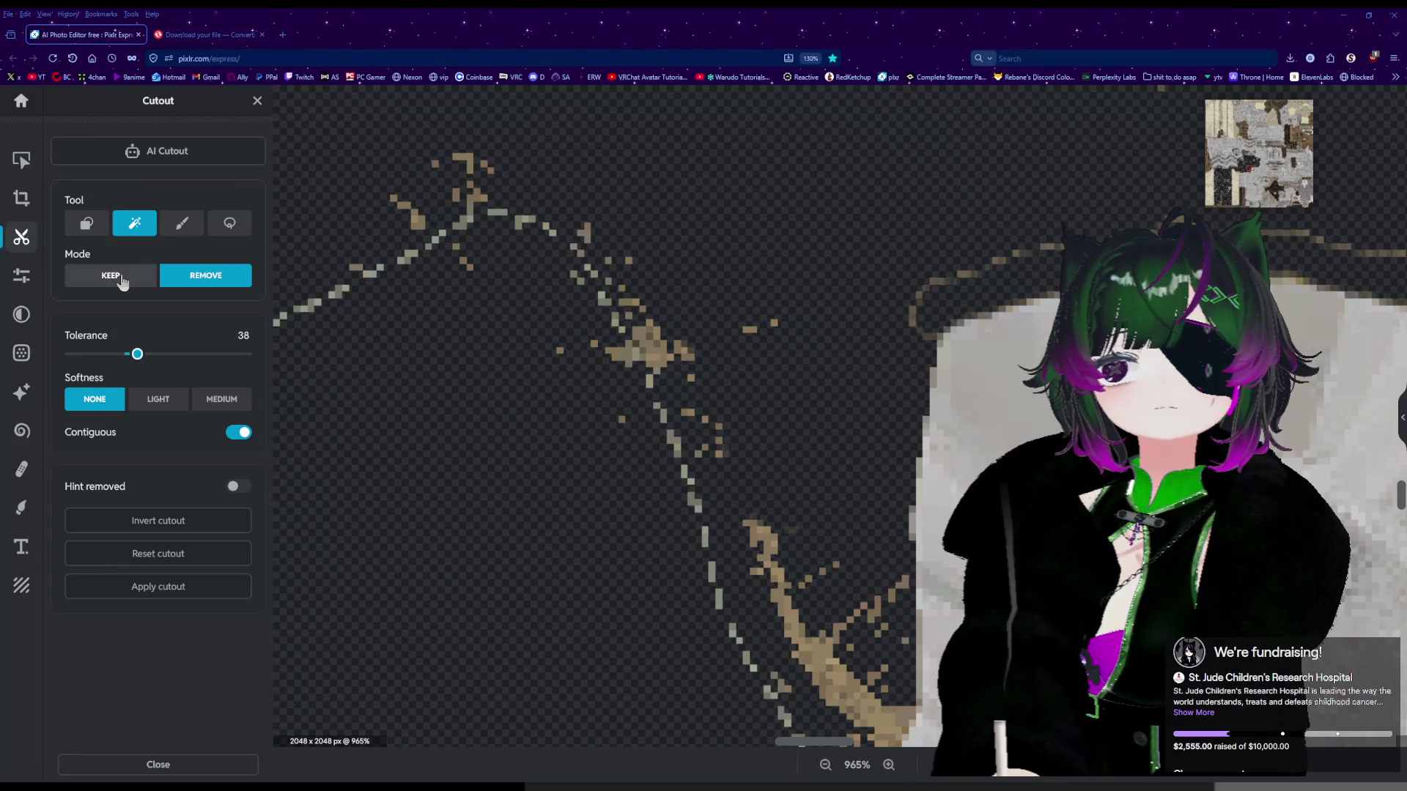
click(200, 236)
mouse_move(738, 425)
mouse_down()
mouse_move(823, 624)
mouse_move(848, 644)
mouse_up()
Brush away the remaining beige specks lower down and across the dark piece.
scroll(848, 631, down, 4)
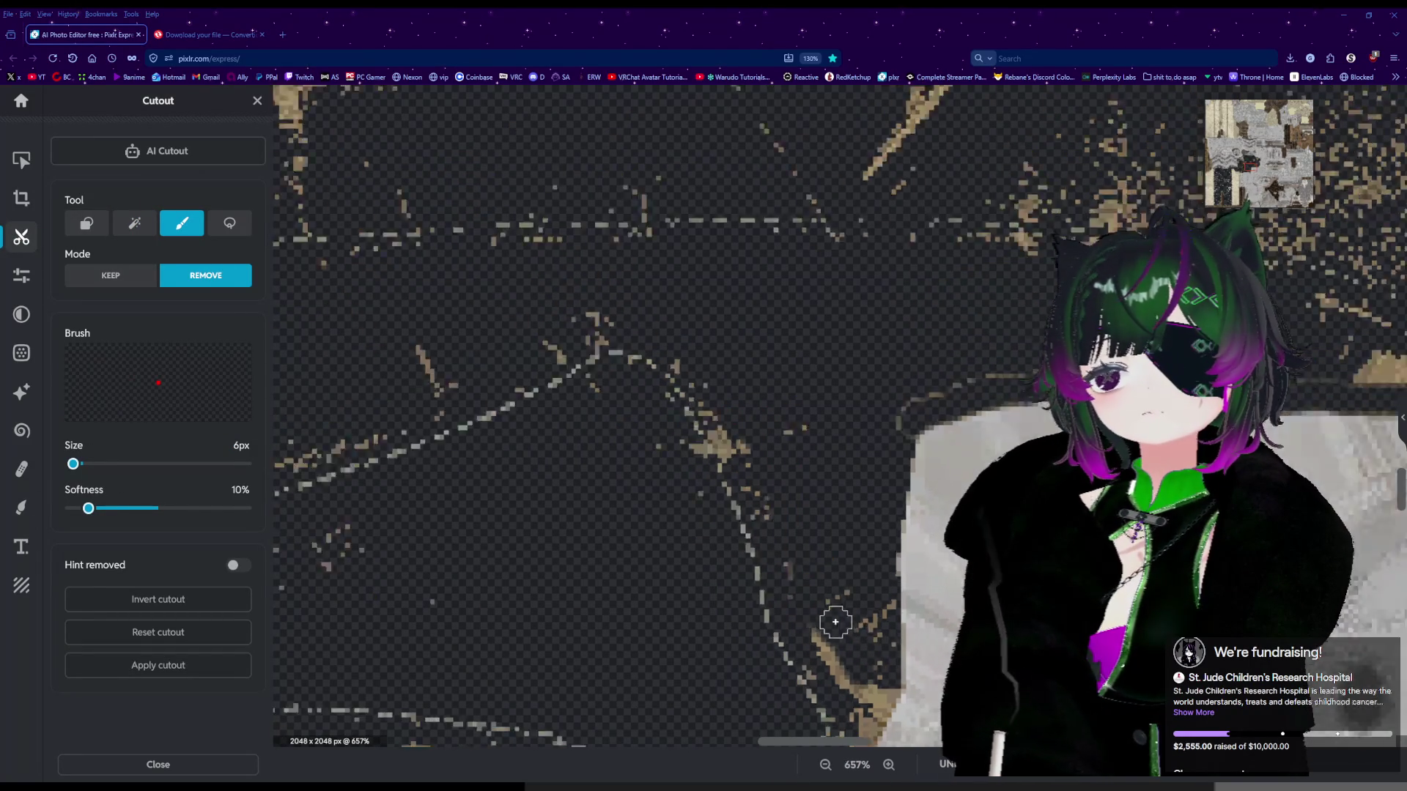
drag(864, 551, 872, 700)
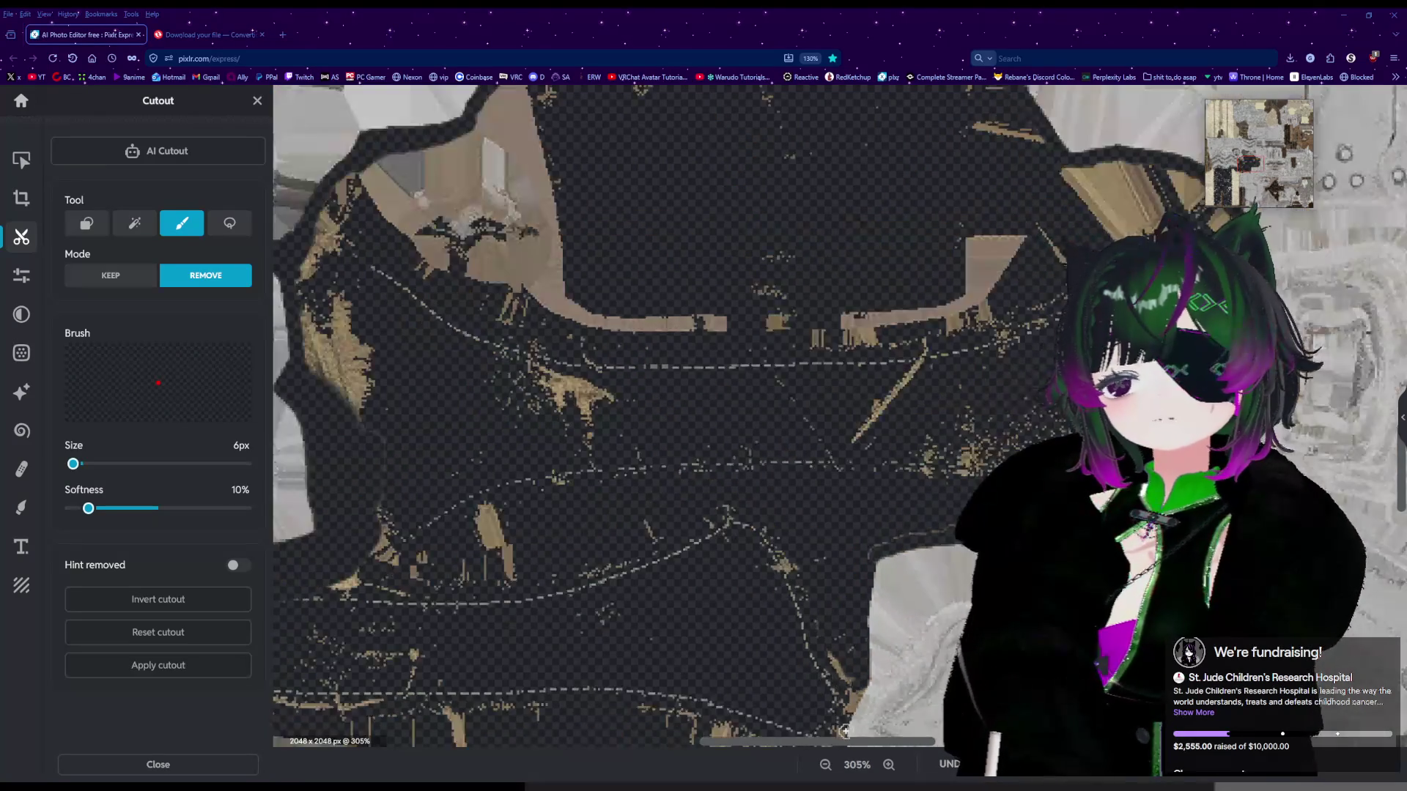
scroll(845, 719, up, 2)
scroll(846, 720, up, 2)
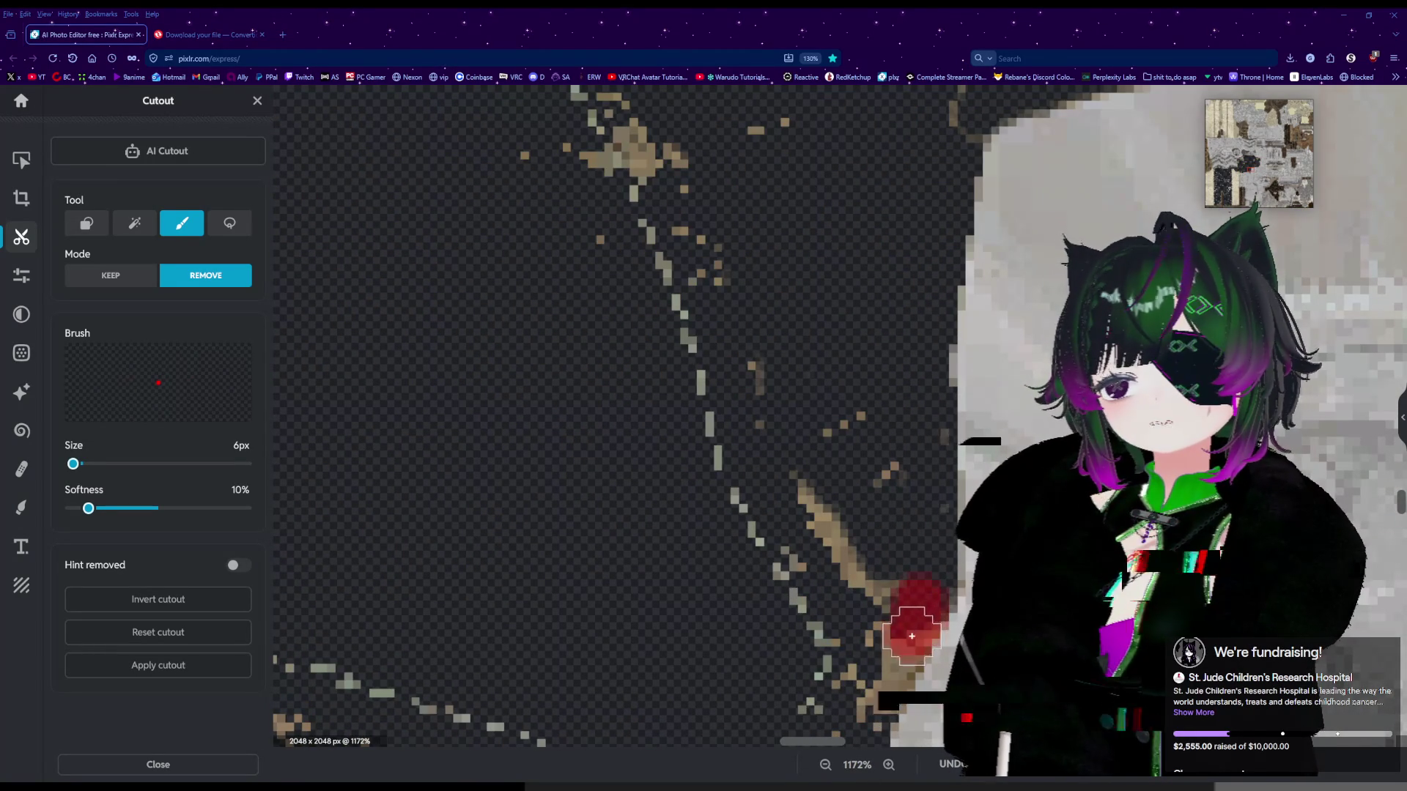
drag(901, 660, 868, 726)
scroll(887, 682, down, 3)
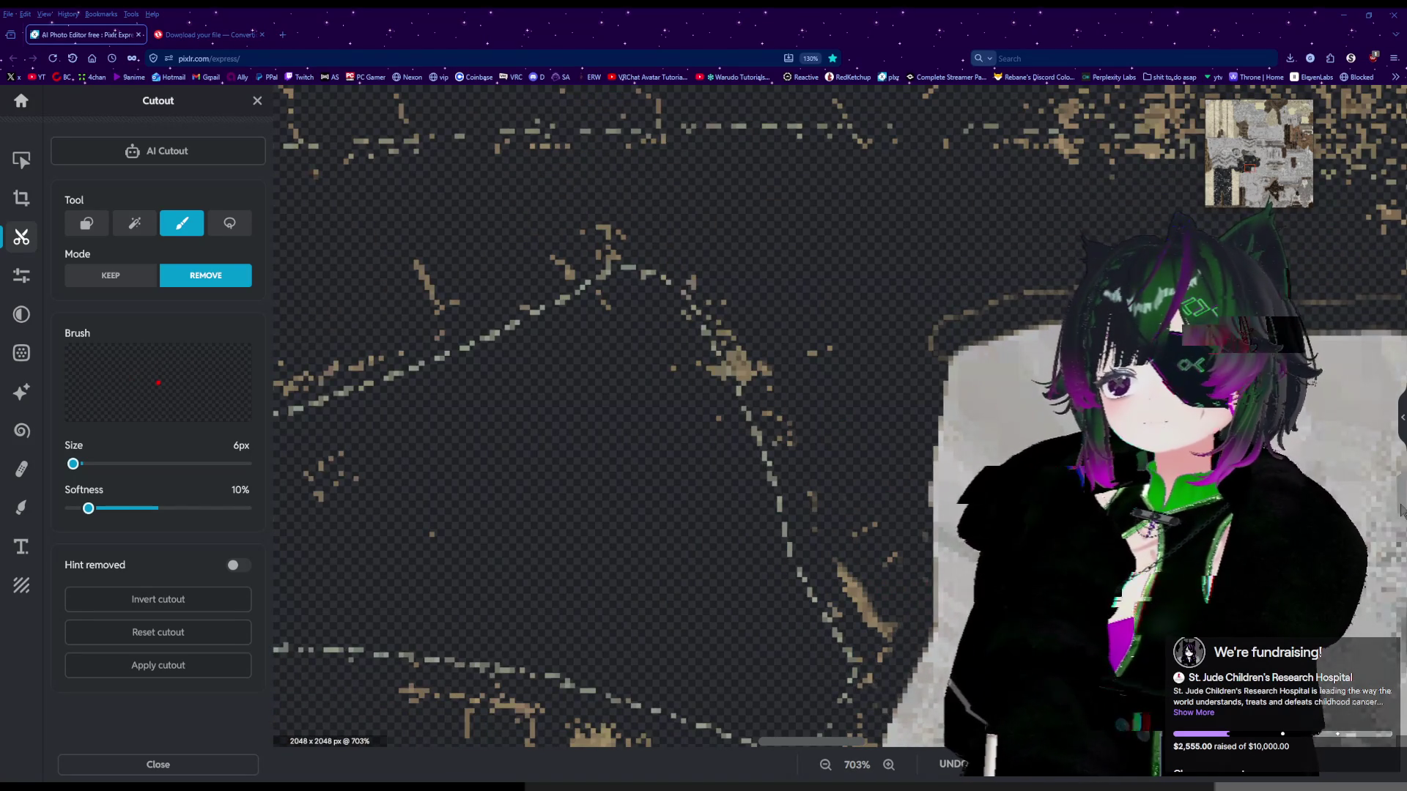
scroll(1400, 509, down, 3)
mouse_move(885, 425)
mouse_down()
mouse_move(847, 570)
mouse_move(833, 503)
mouse_move(833, 570)
mouse_move(618, 499)
mouse_move(522, 488)
mouse_move(526, 425)
mouse_move(418, 433)
mouse_move(482, 464)
mouse_up()
Remove the last beige flecks along the bottom and inside the piece, checking the result.
scroll(515, 477, down, 3)
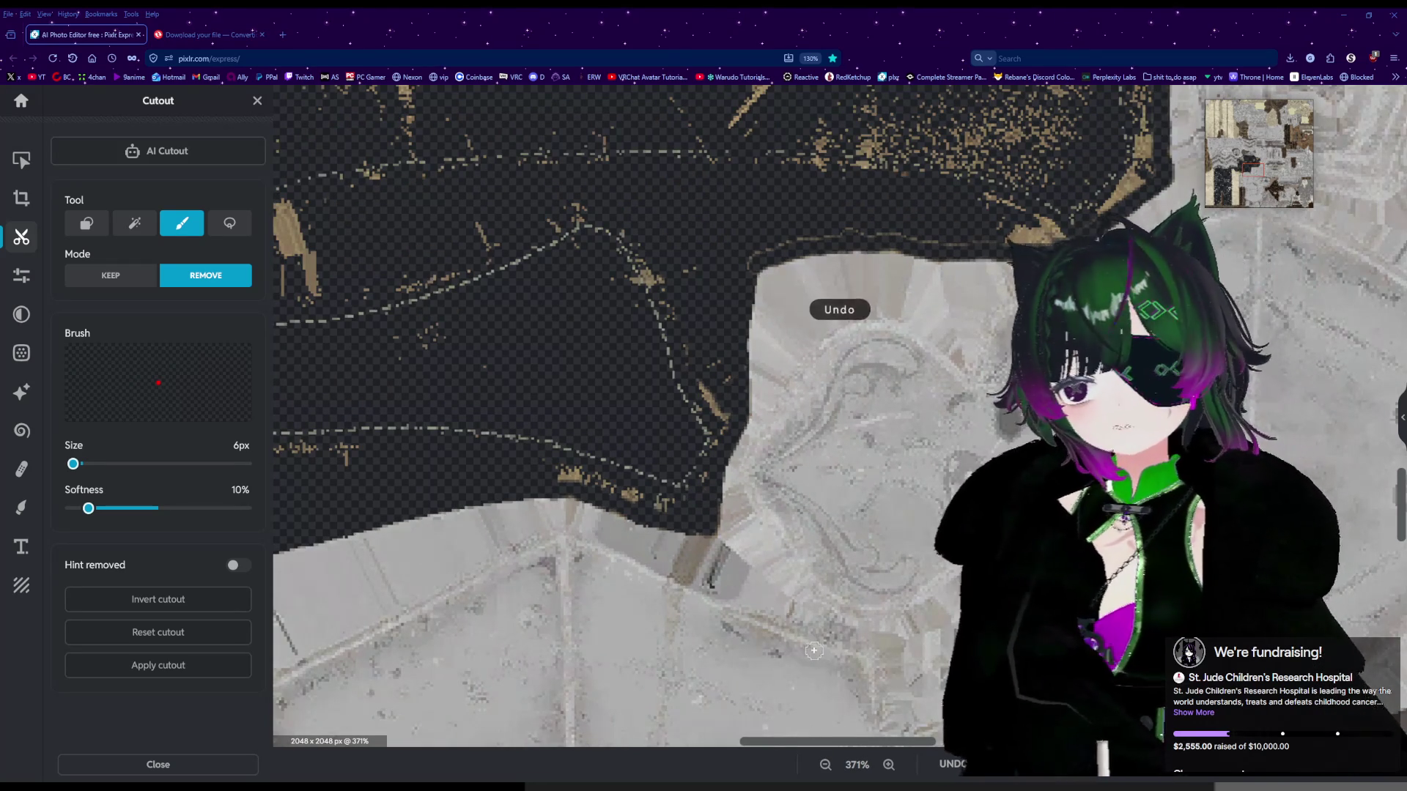
drag(849, 745, 774, 745)
scroll(739, 527, up, 4)
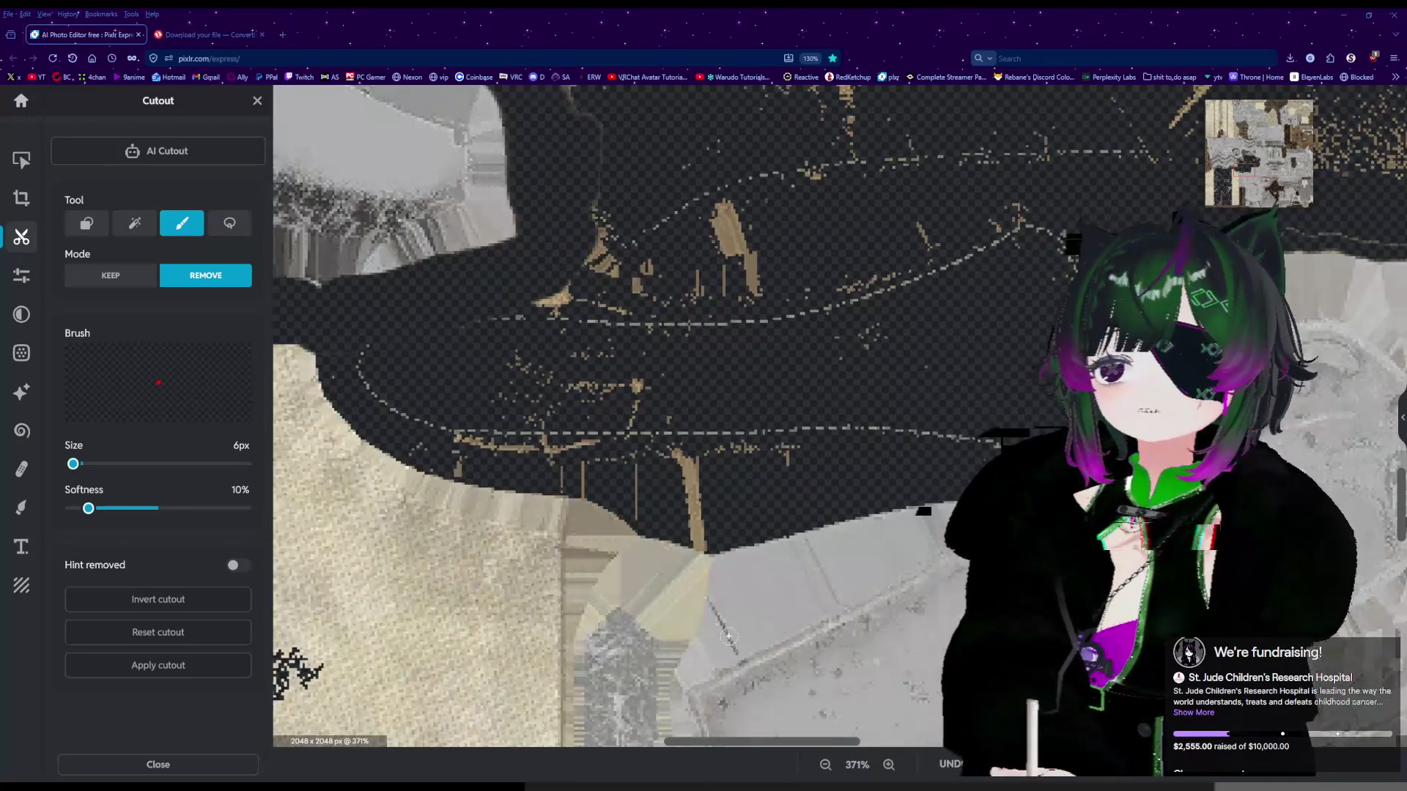
mouse_move(744, 513)
mouse_down()
mouse_move(712, 579)
mouse_move(693, 707)
mouse_move(690, 632)
mouse_move(707, 596)
mouse_move(681, 529)
mouse_move(696, 506)
mouse_move(685, 315)
mouse_move(645, 292)
mouse_move(672, 330)
mouse_up()
scroll(691, 380, down, 10)
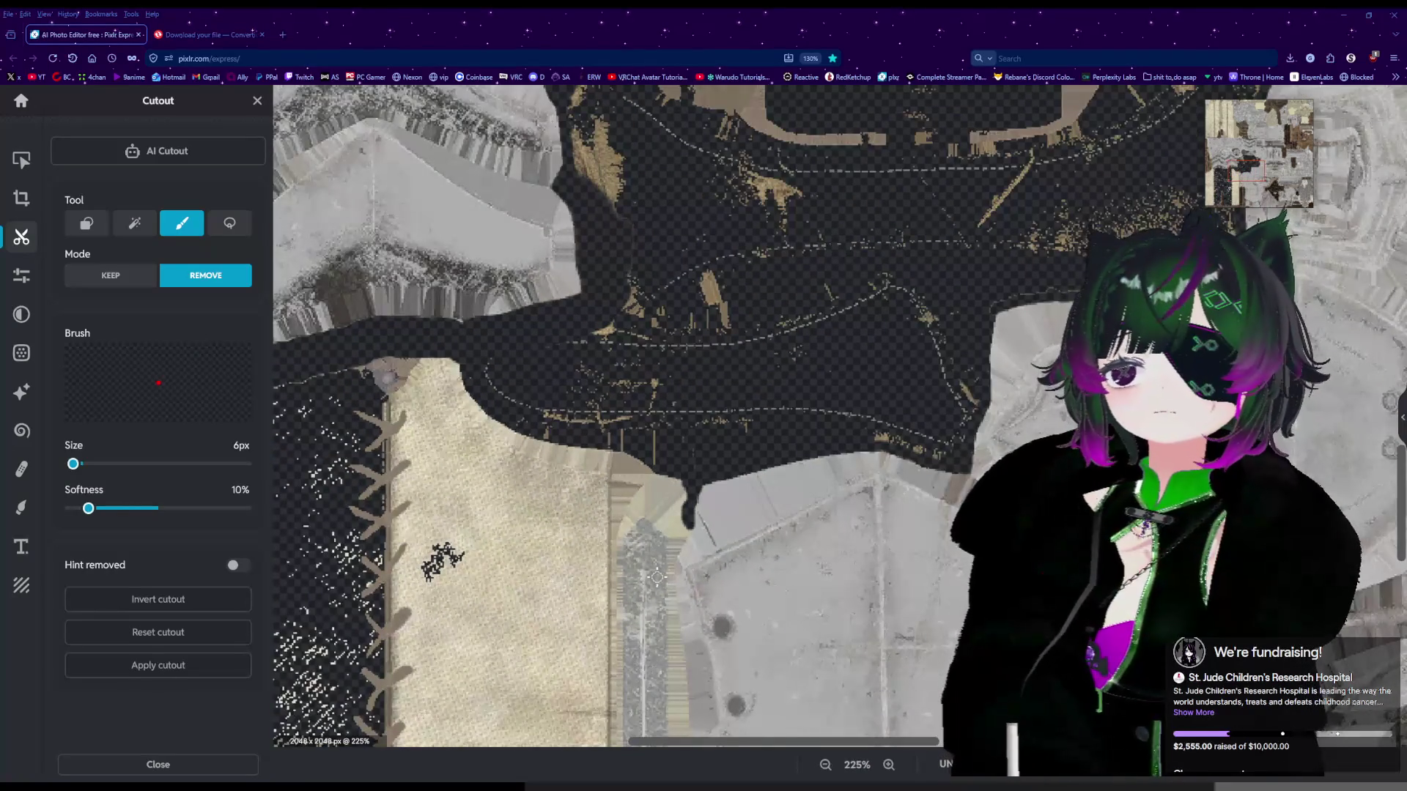
scroll(371, 458, up, 5)
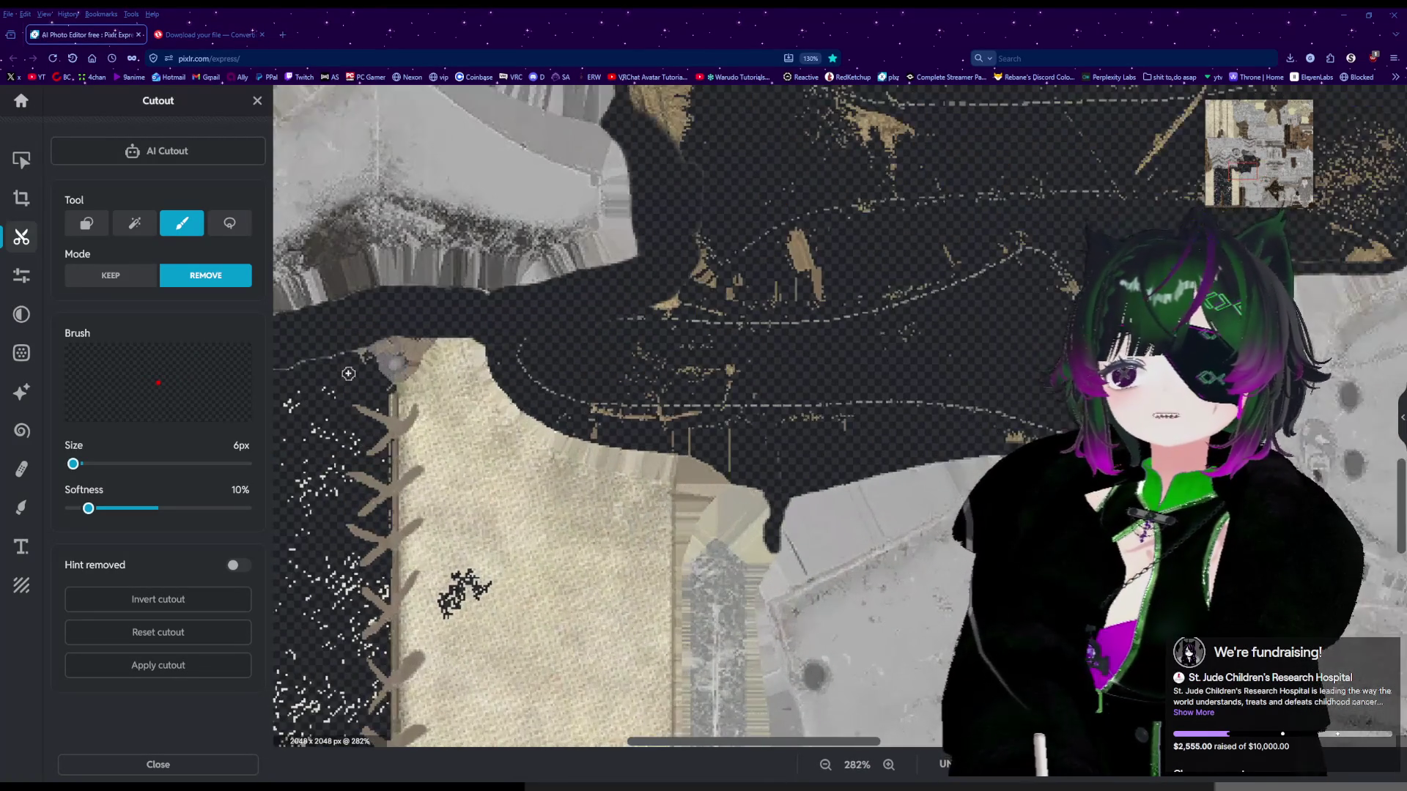
scroll(414, 347, down, 7)
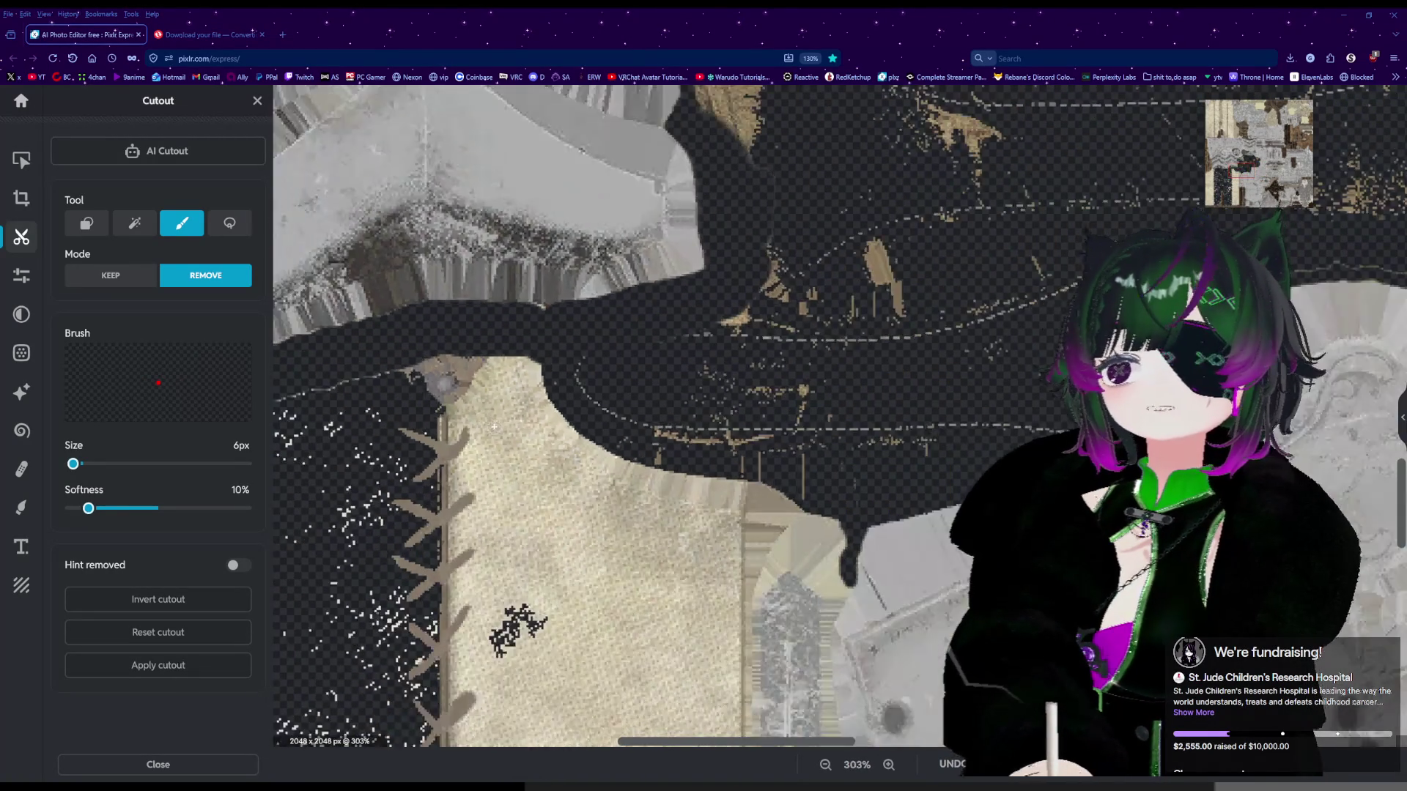
scroll(471, 513, up, 5)
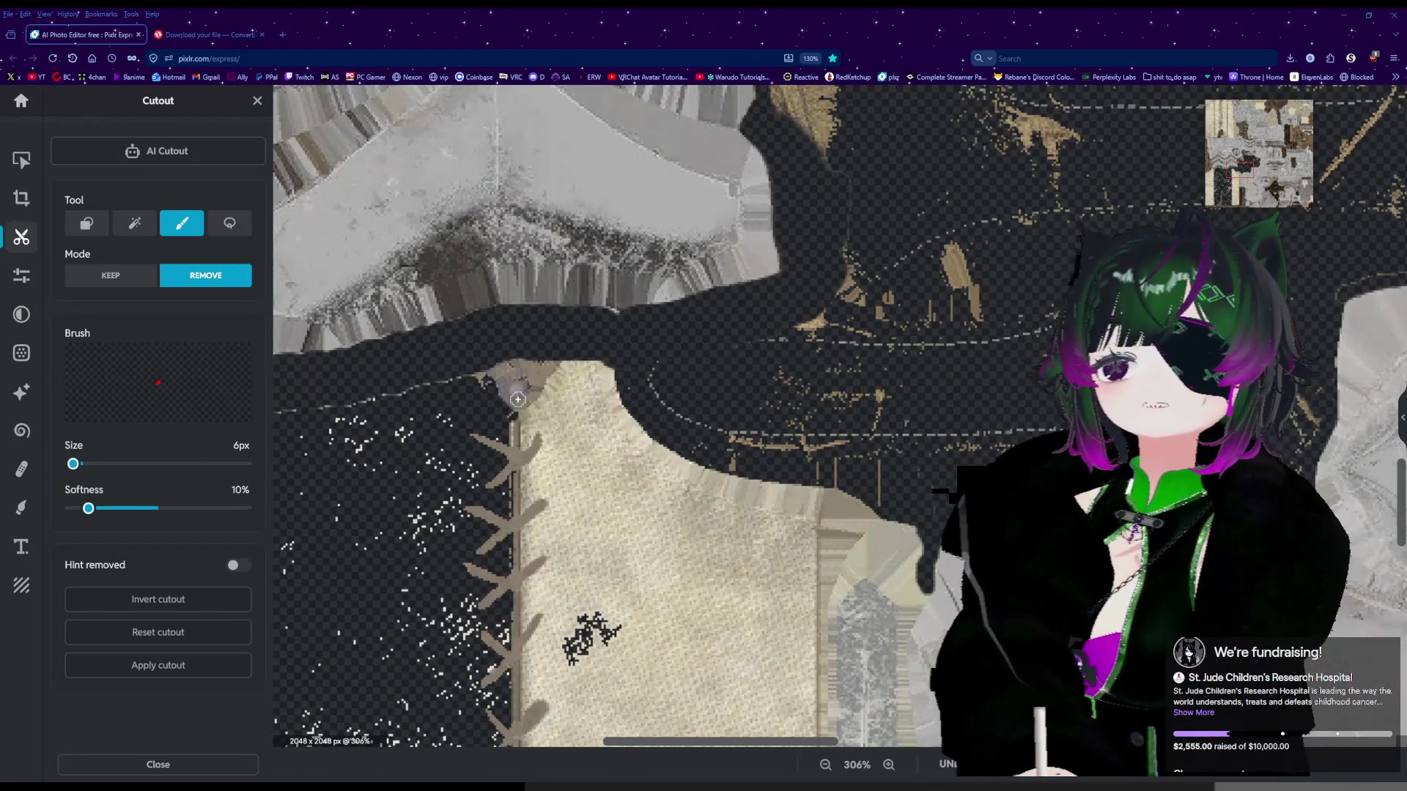
scroll(518, 399, down, 5)
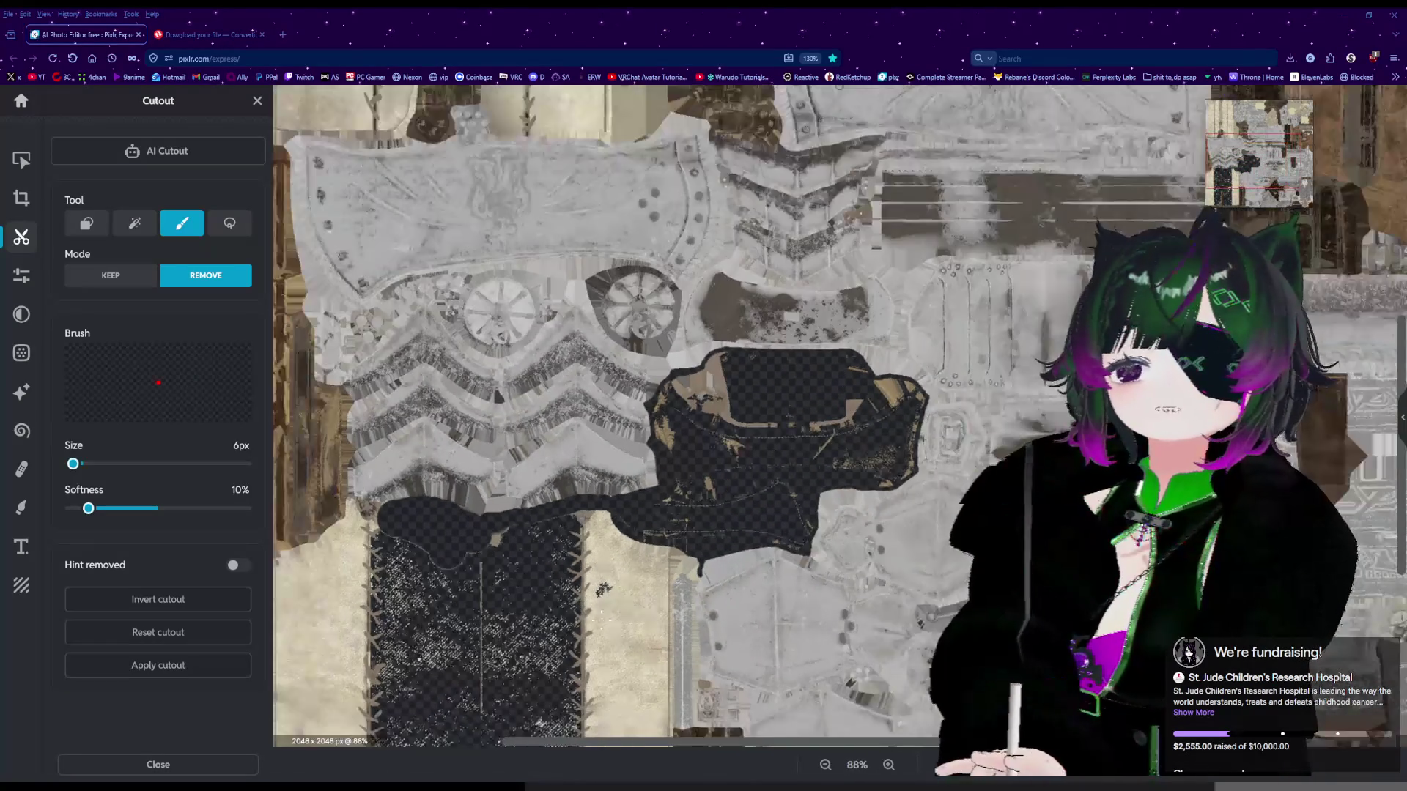
scroll(730, 641, down, 2)
scroll(780, 660, up, 3)
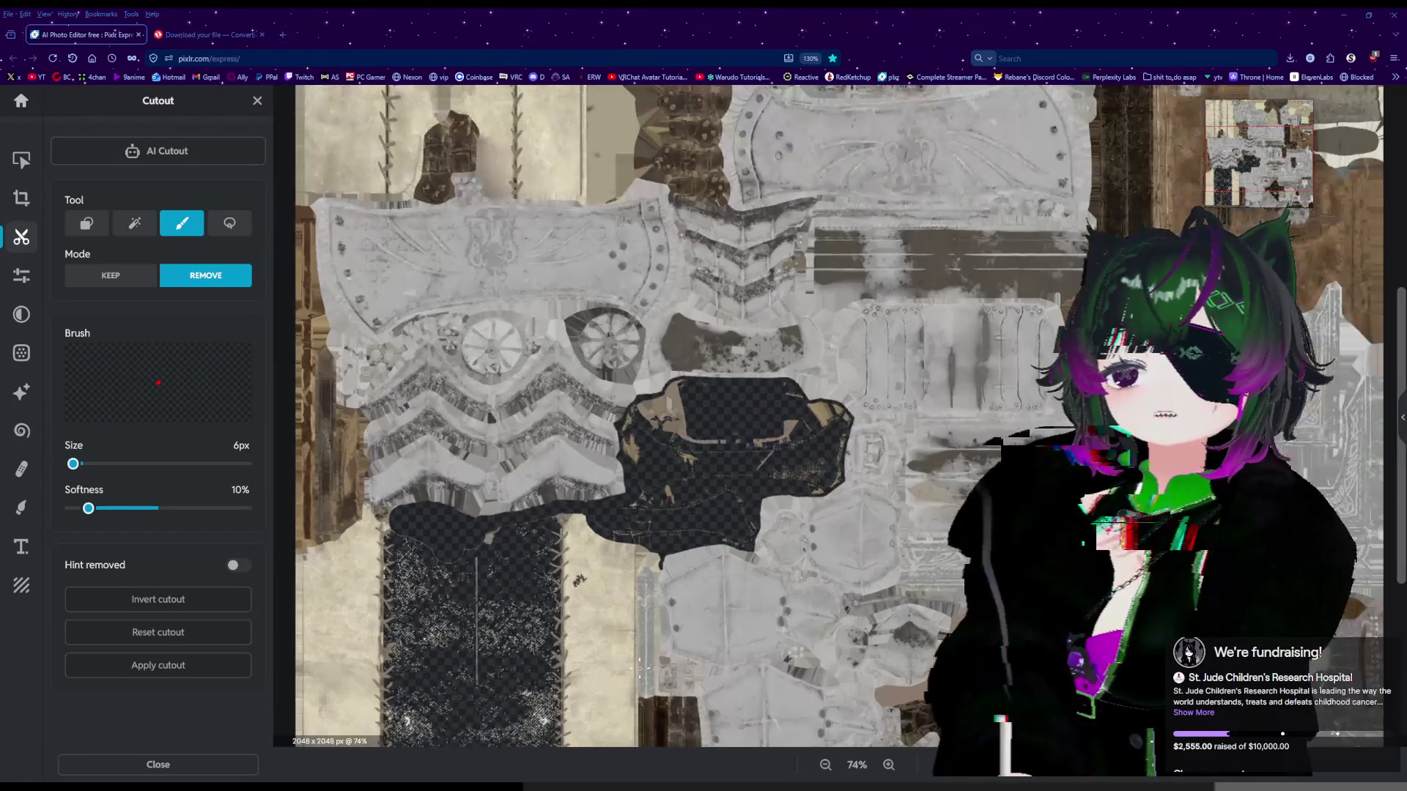
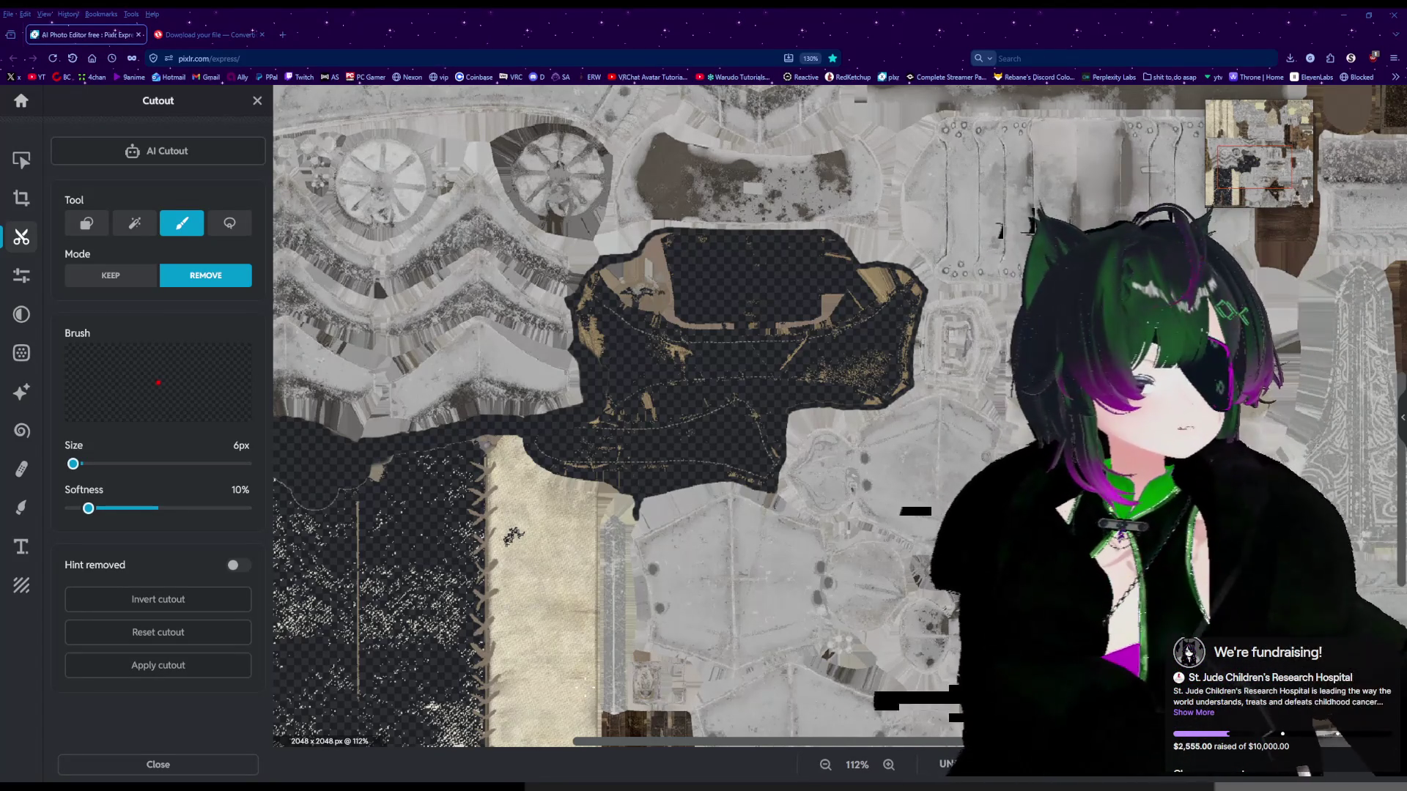
Zoom in and erase a short 6px stretch just below the dark garment's lower edge.
scroll(645, 381, up, 5)
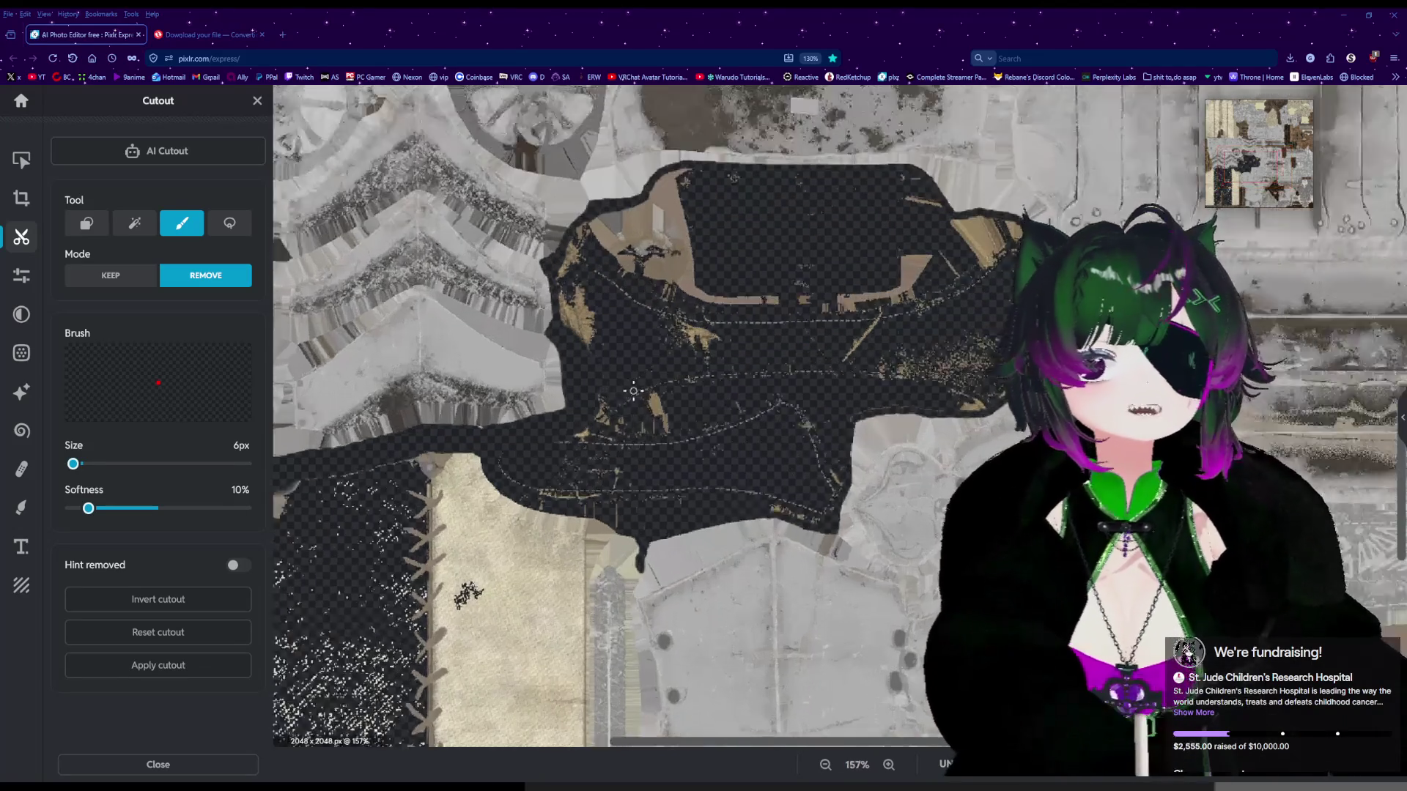
scroll(623, 579, up, 3)
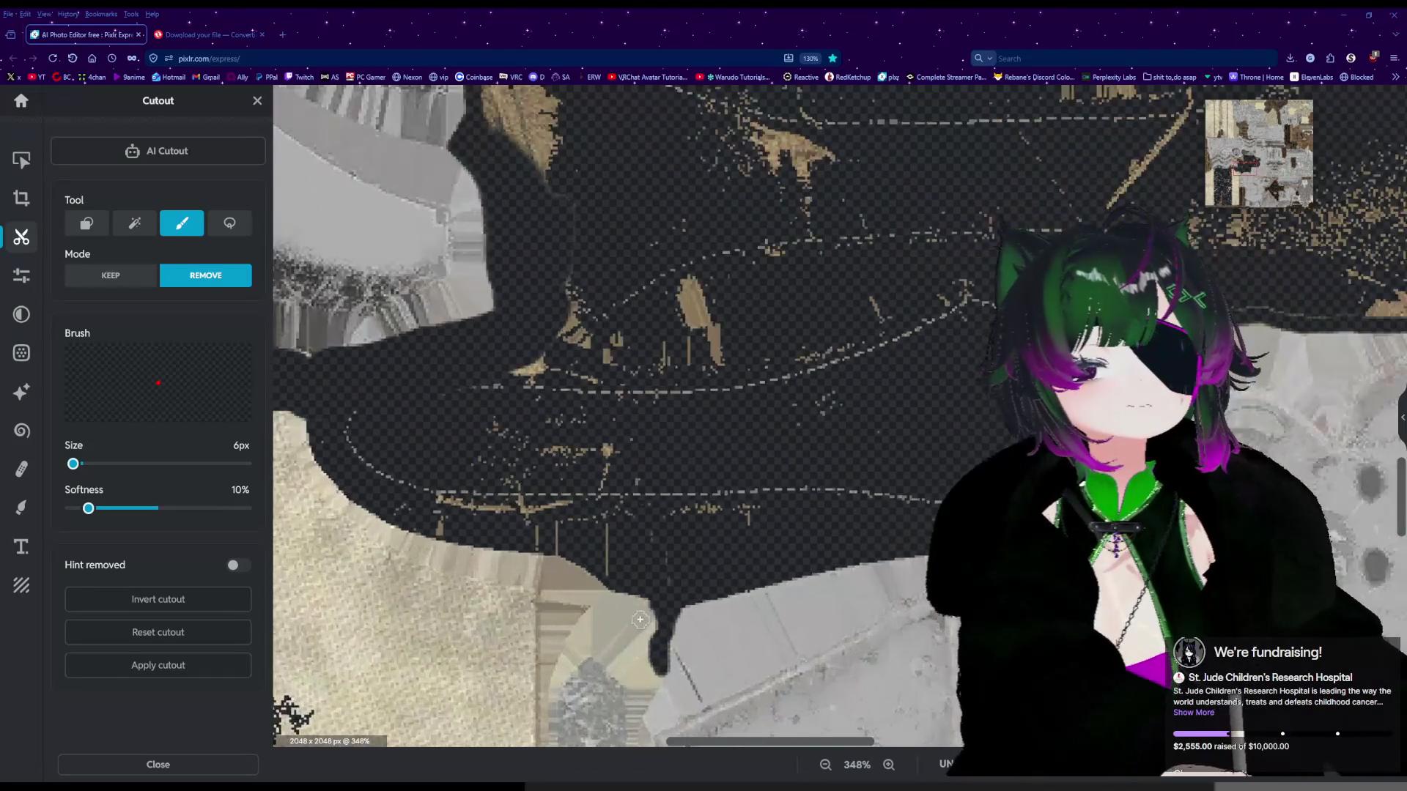
scroll(665, 632, down, 2)
scroll(653, 659, up, 2)
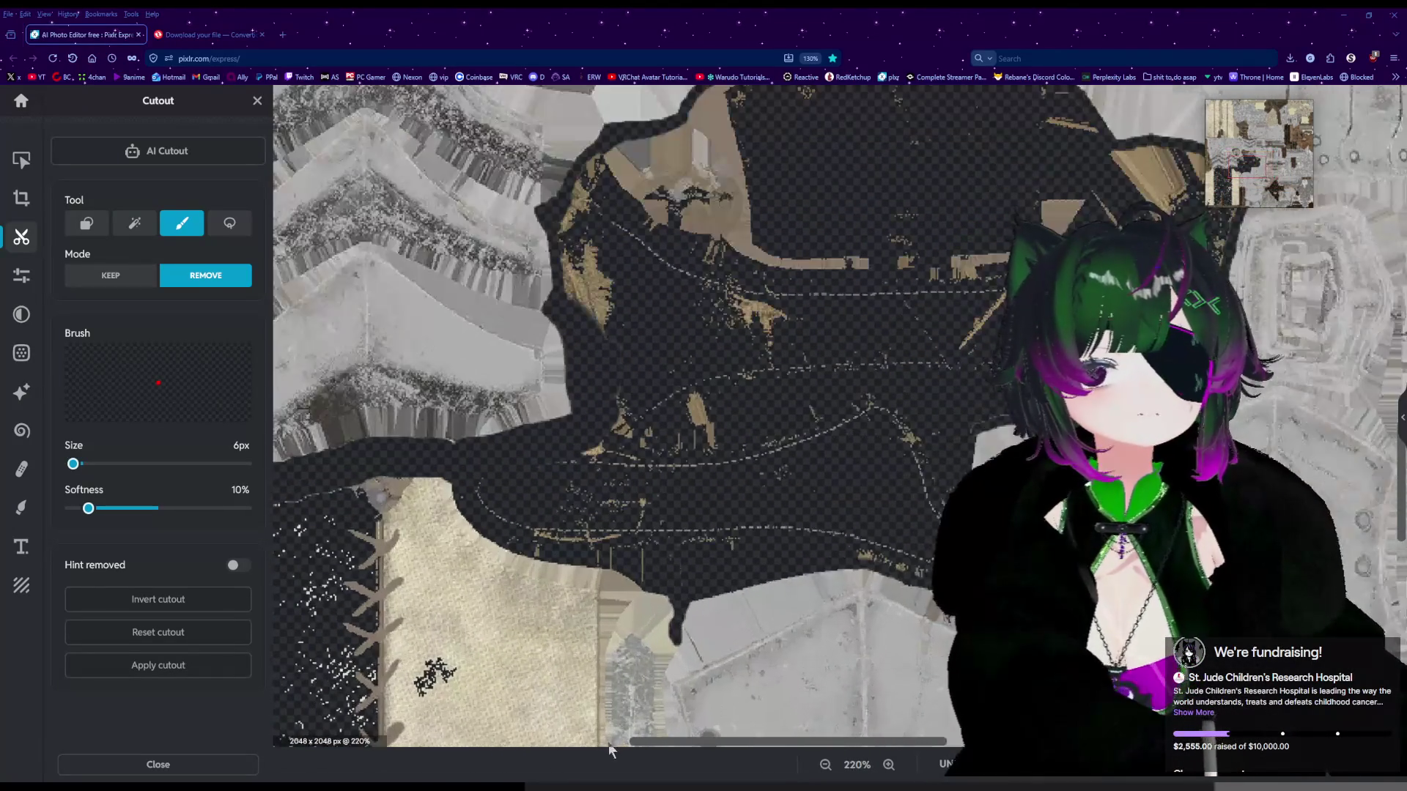
scroll(639, 698, up, 1)
scroll(640, 699, up, 1)
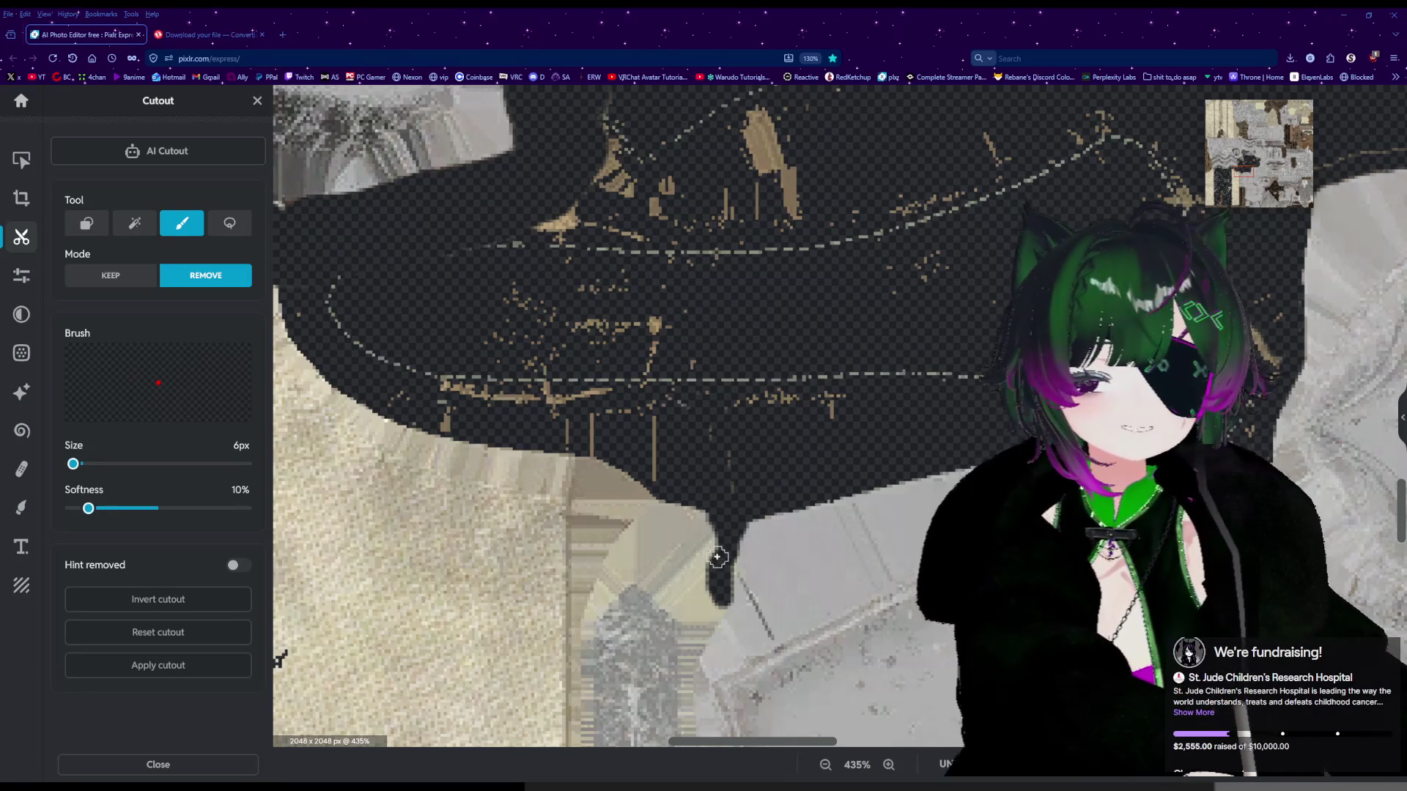
mouse_move(695, 507)
mouse_down()
mouse_move(716, 595)
mouse_move(689, 654)
mouse_up()
Extend the thin erased line further down along the grey strip's edge.
scroll(689, 622, down, 5)
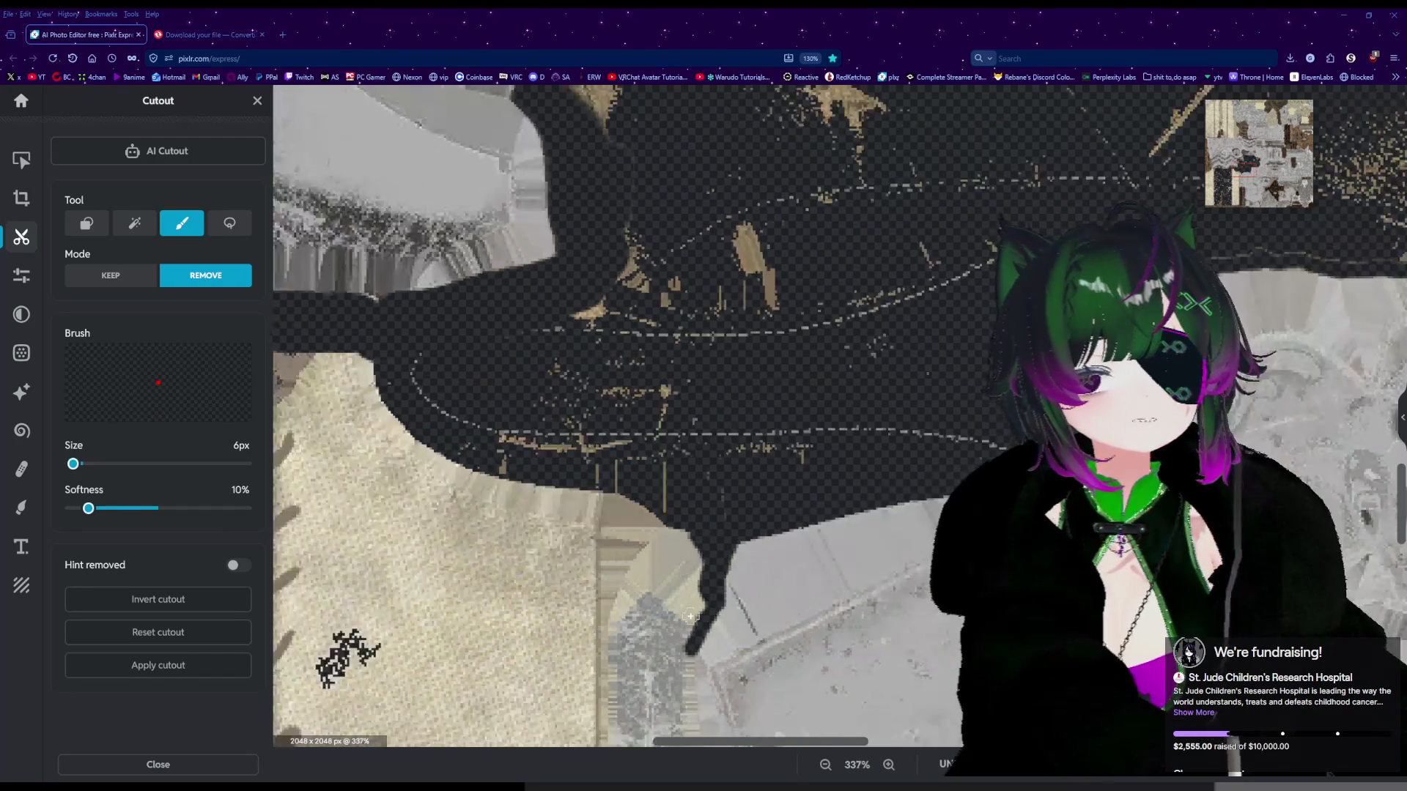
scroll(683, 610, down, 5)
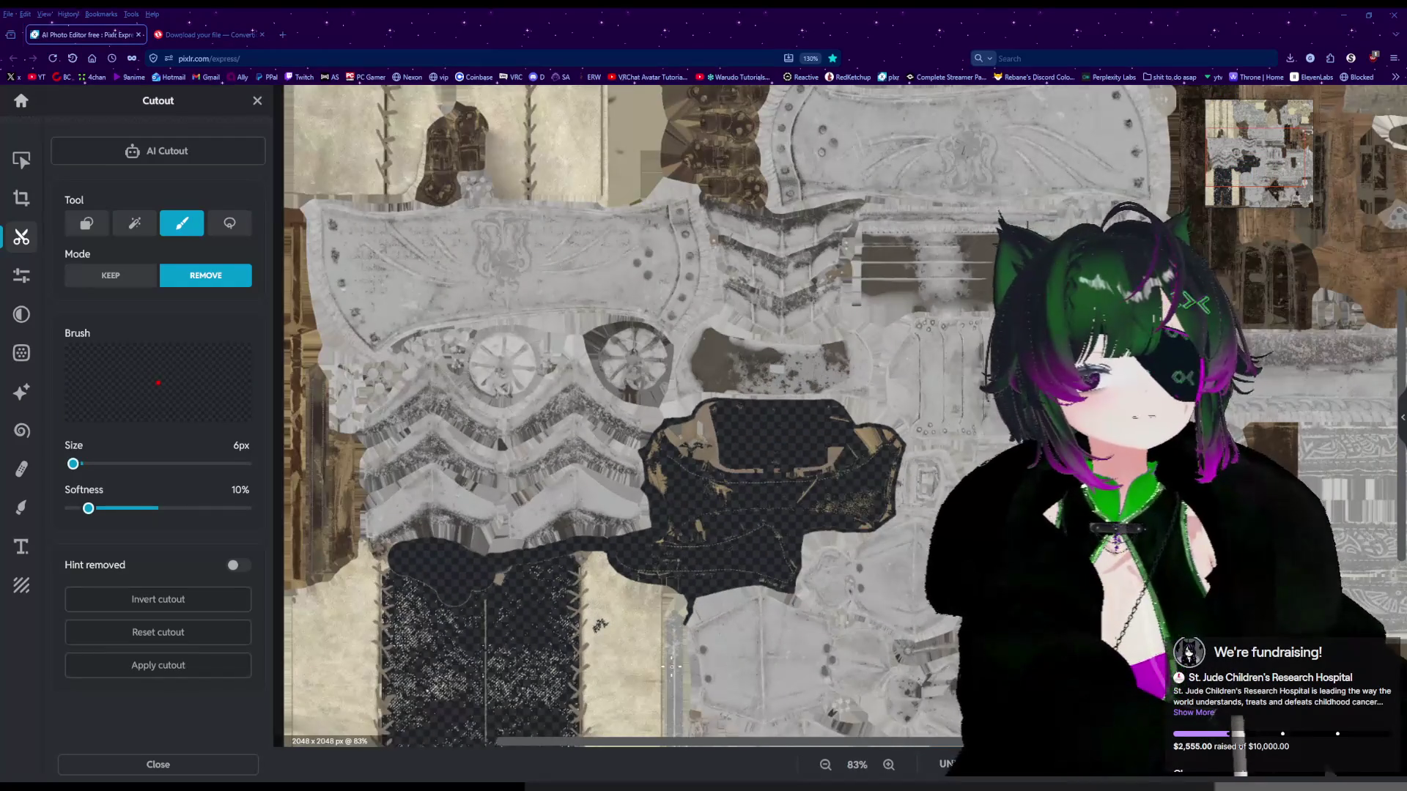
scroll(666, 685, up, 6)
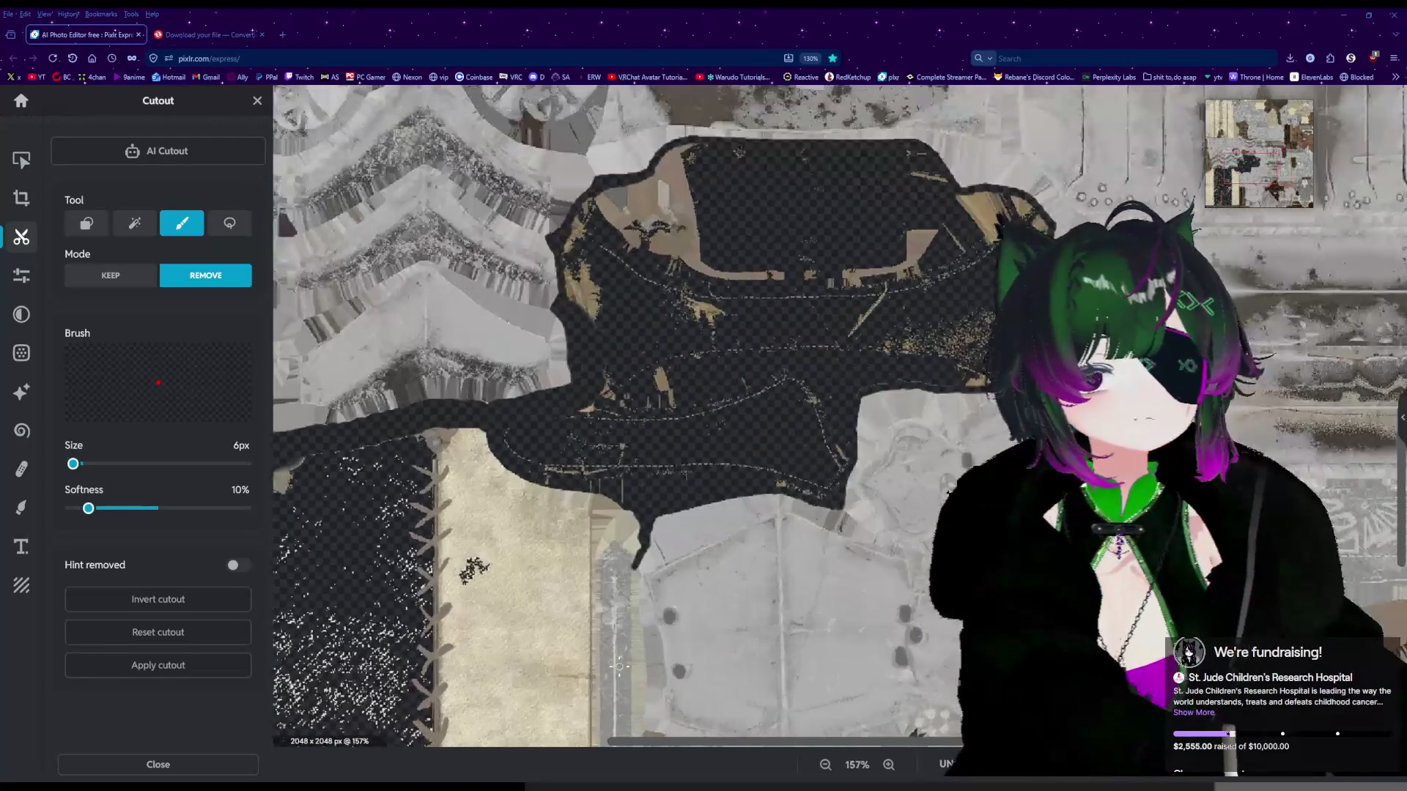
scroll(621, 663, up, 2)
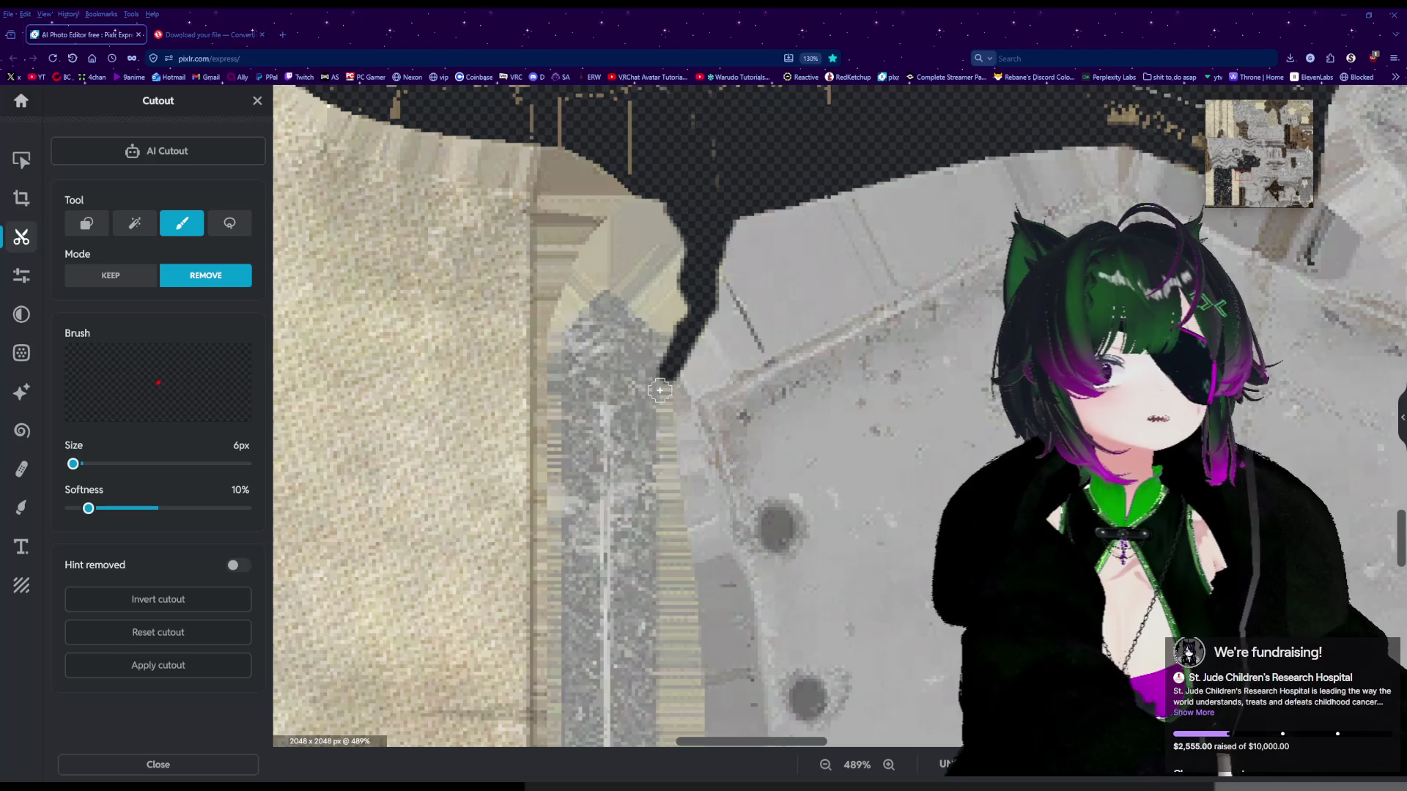
drag(665, 382, 688, 646)
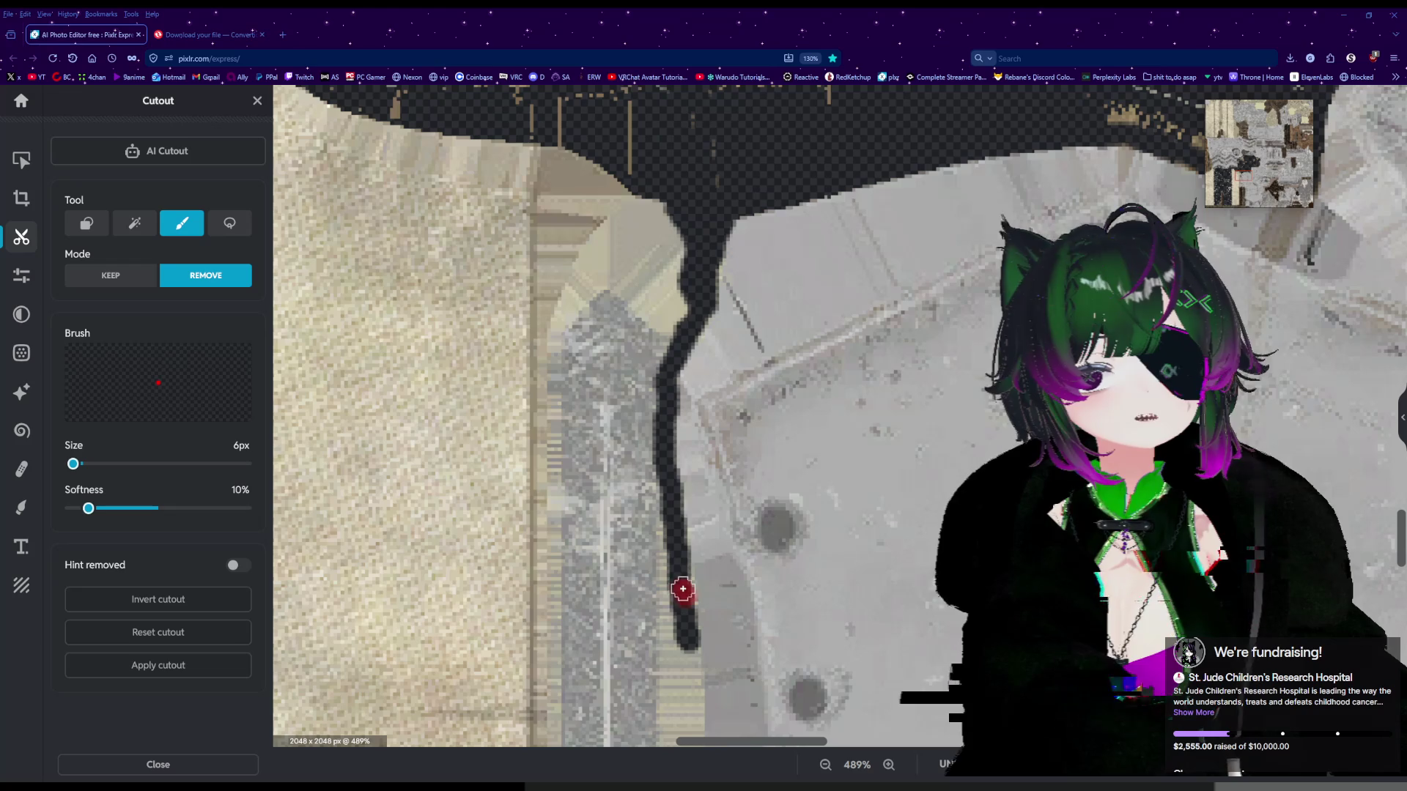
drag(665, 523, 670, 717)
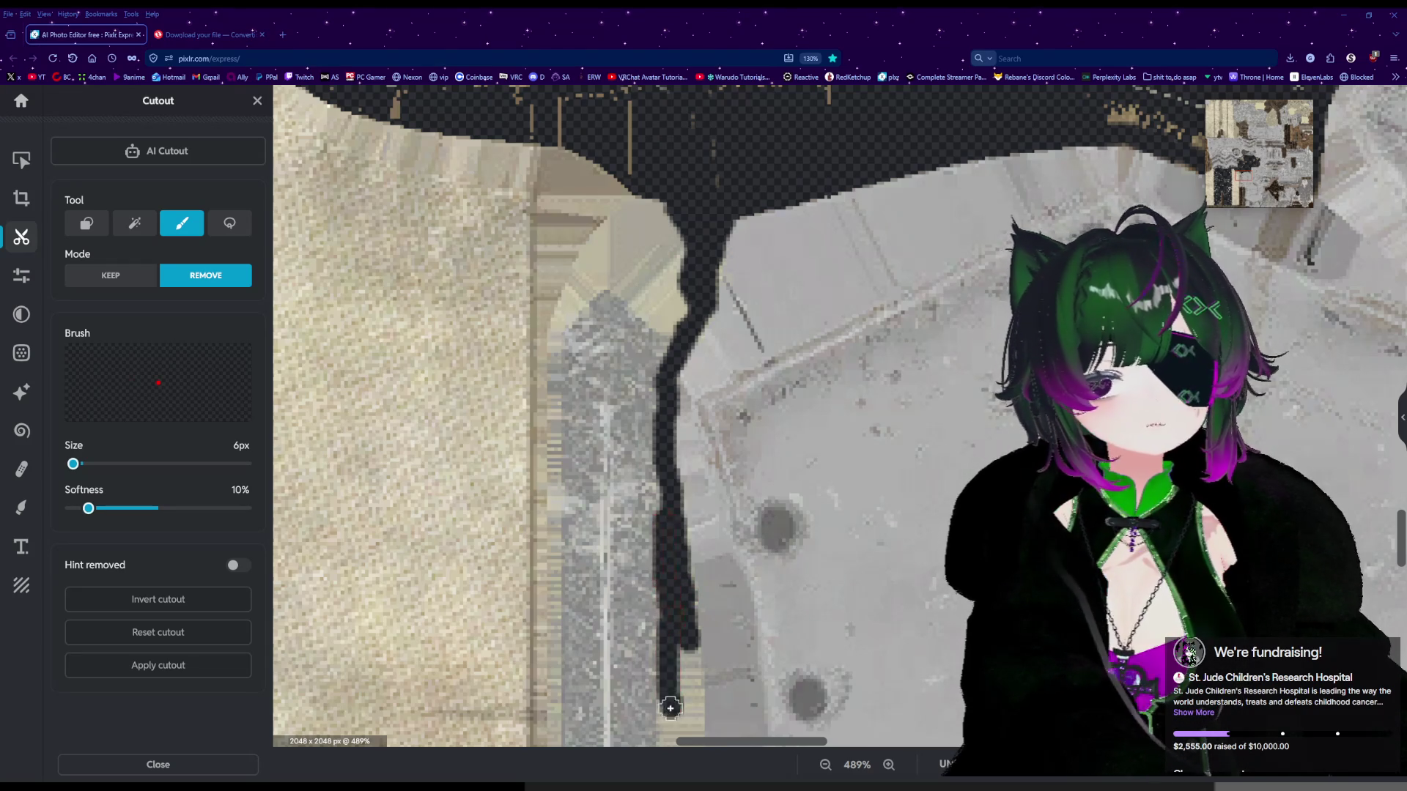
scroll(682, 660, down, 5)
scroll(686, 644, up, 4)
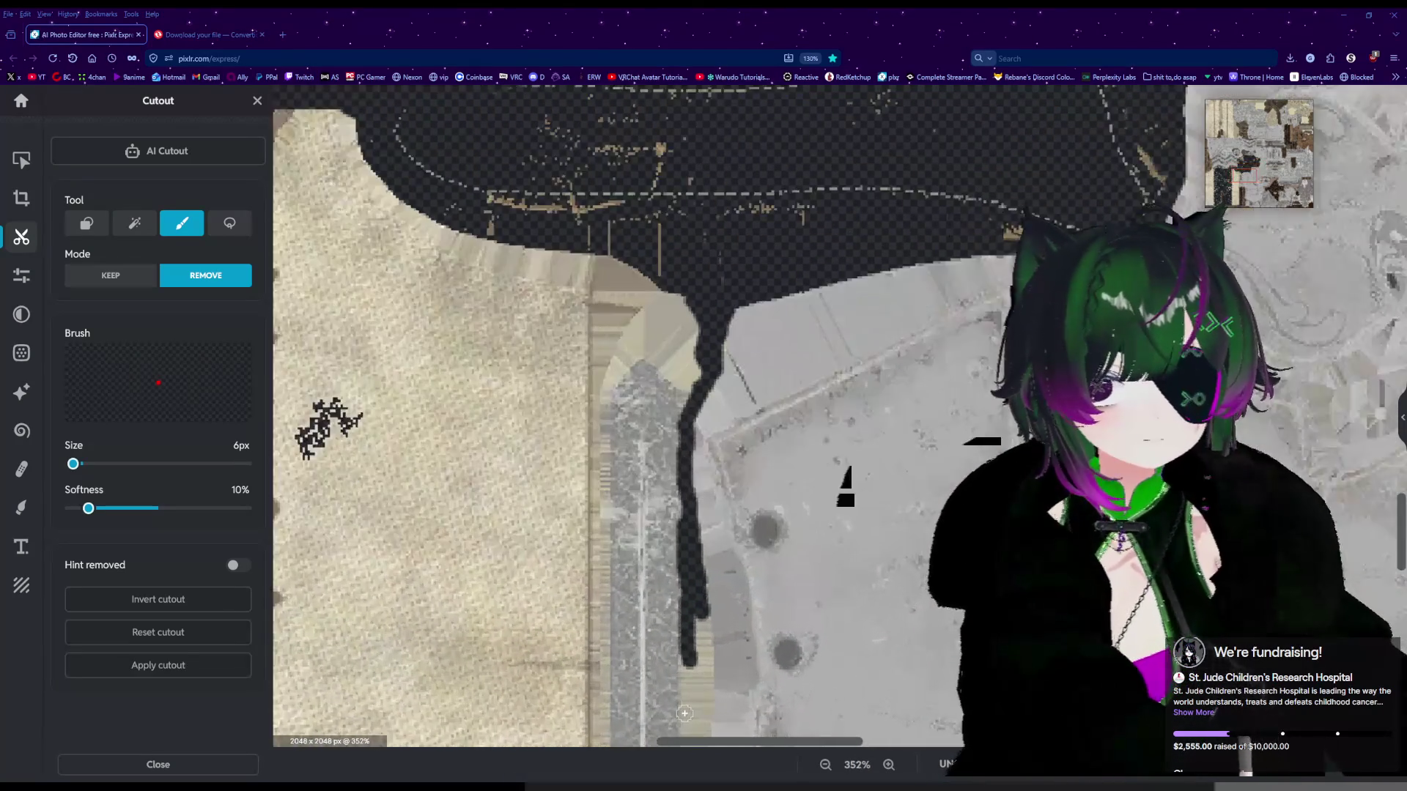
mouse_move(702, 585)
mouse_down()
mouse_move(707, 628)
mouse_move(706, 596)
mouse_up()
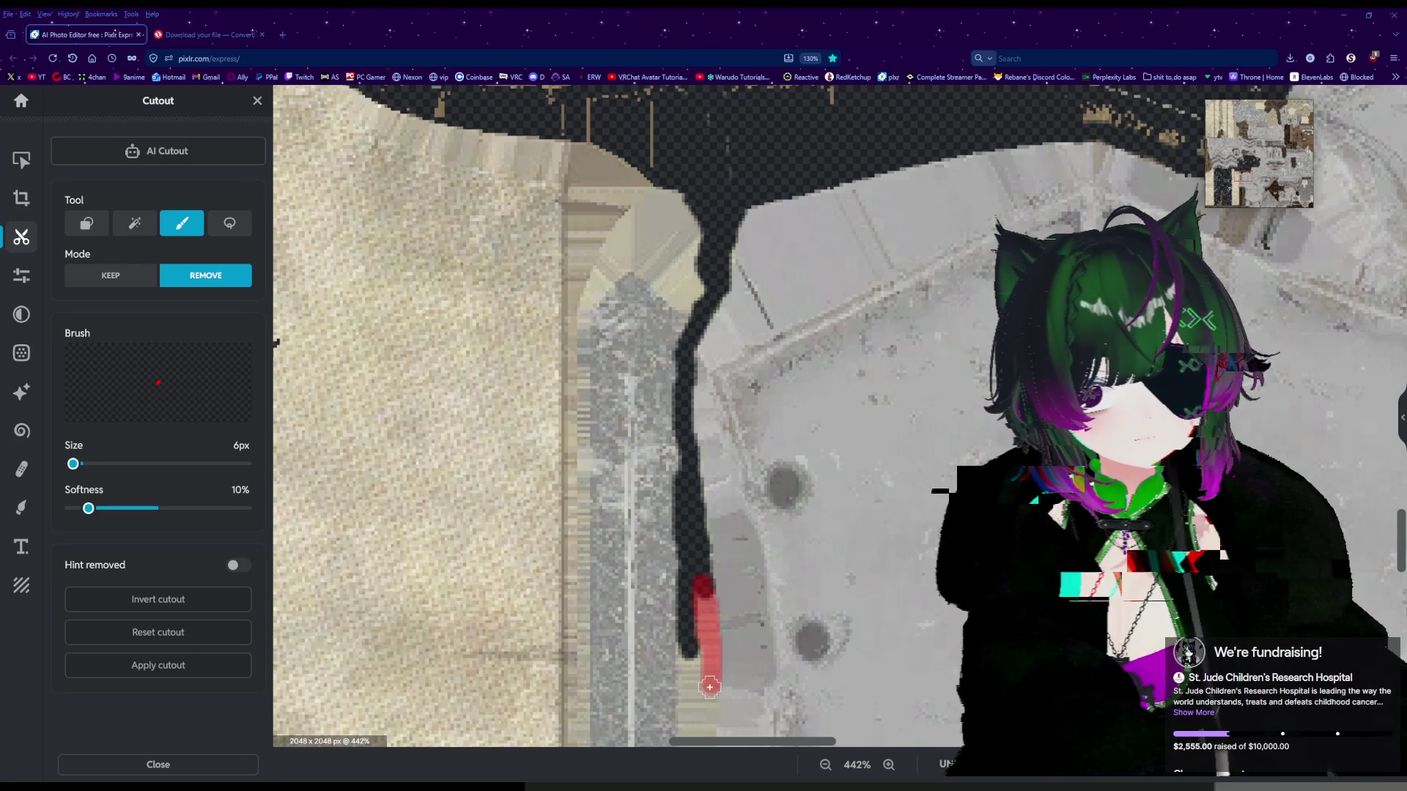
scroll(707, 714, down, 5)
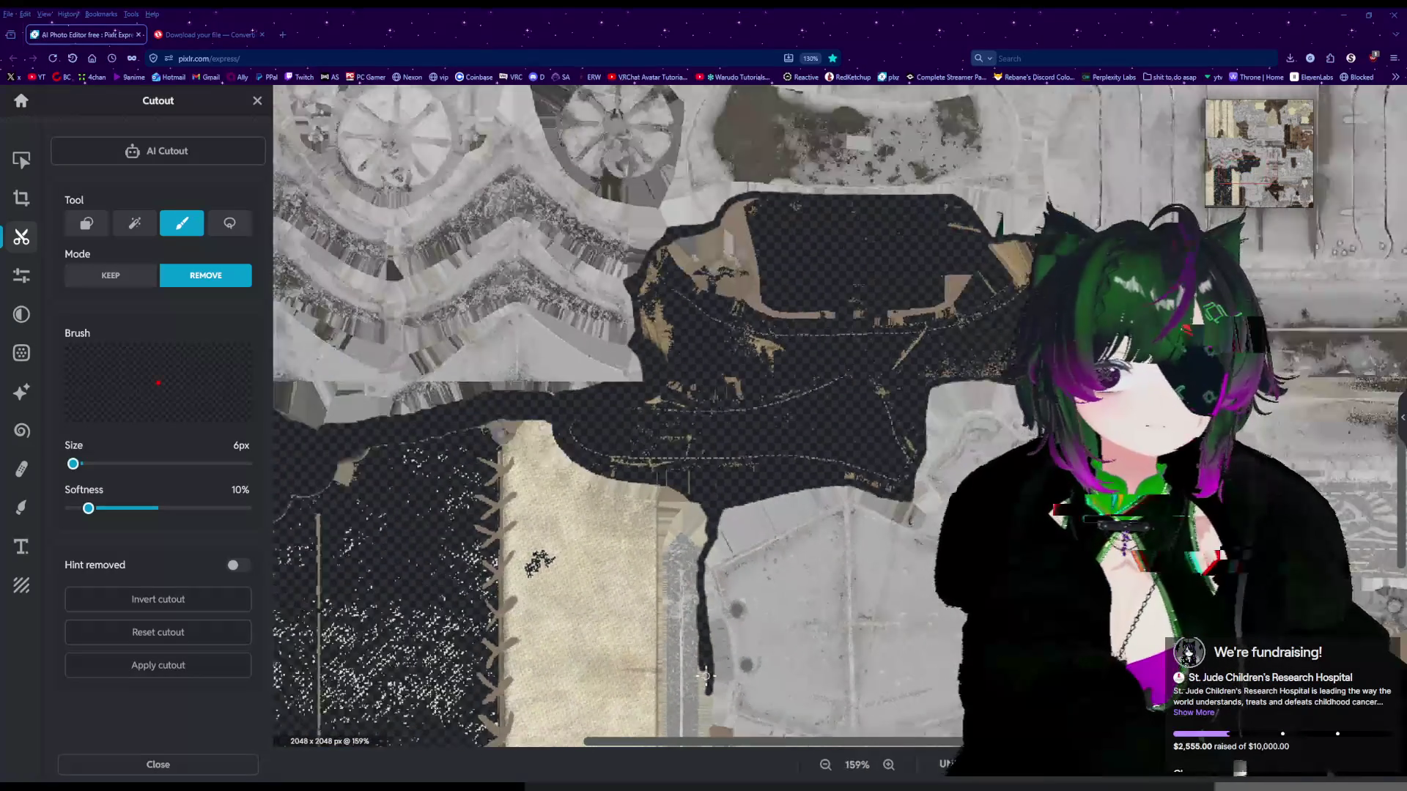
scroll(701, 699, up, 4)
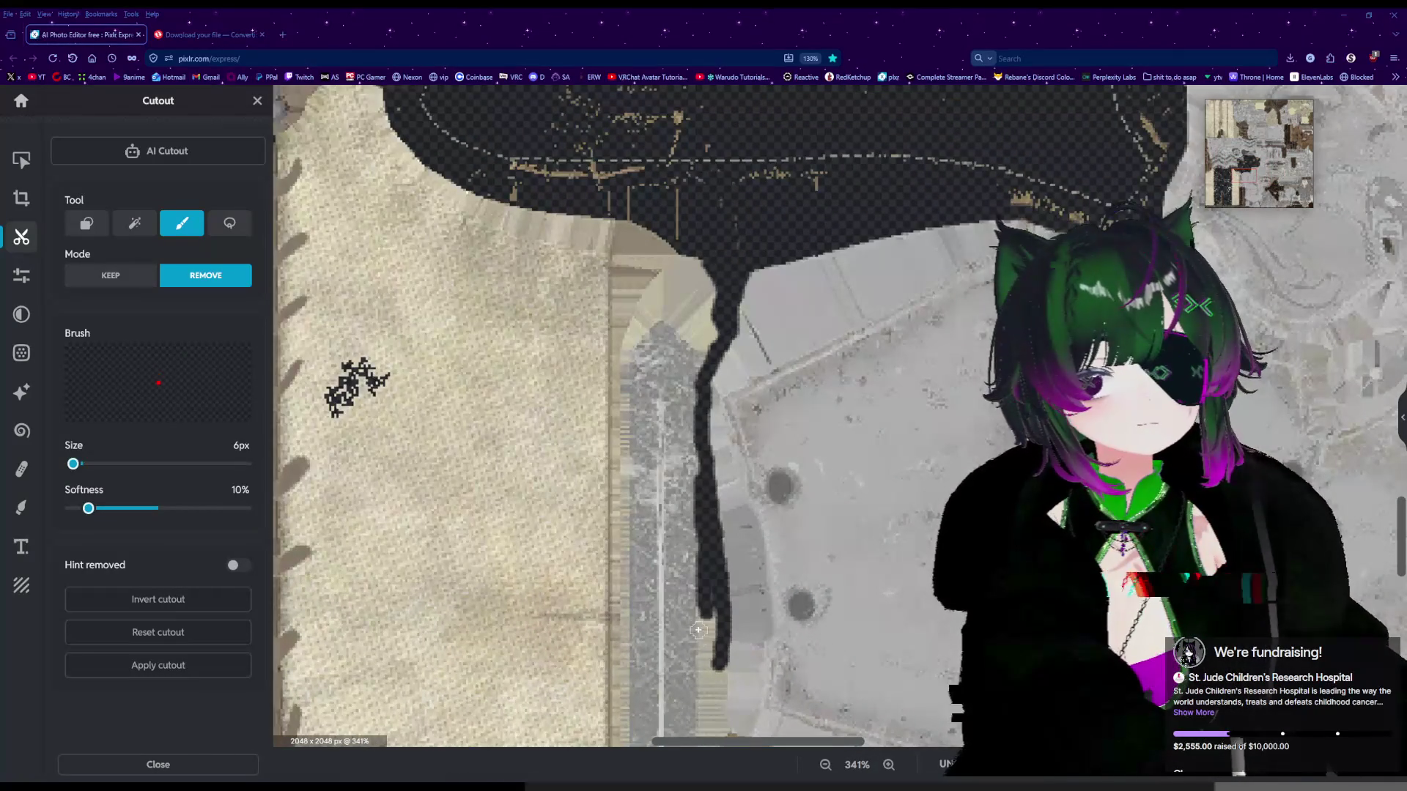
Lengthen and widen the erased line's lower end along the grey strip.
drag(704, 614, 703, 682)
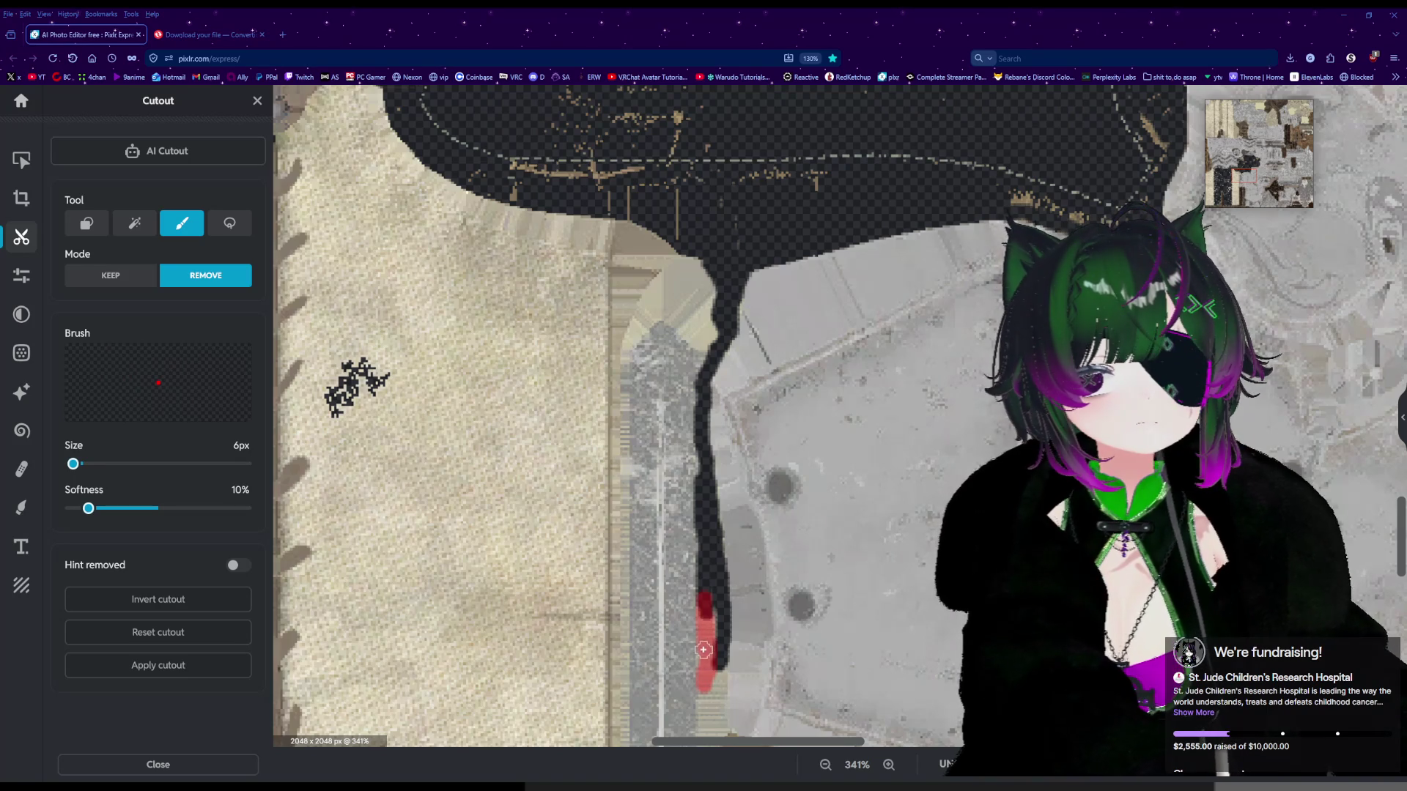
mouse_move(705, 688)
mouse_down()
mouse_move(719, 714)
mouse_move(720, 662)
mouse_up()
scroll(723, 671, down, 5)
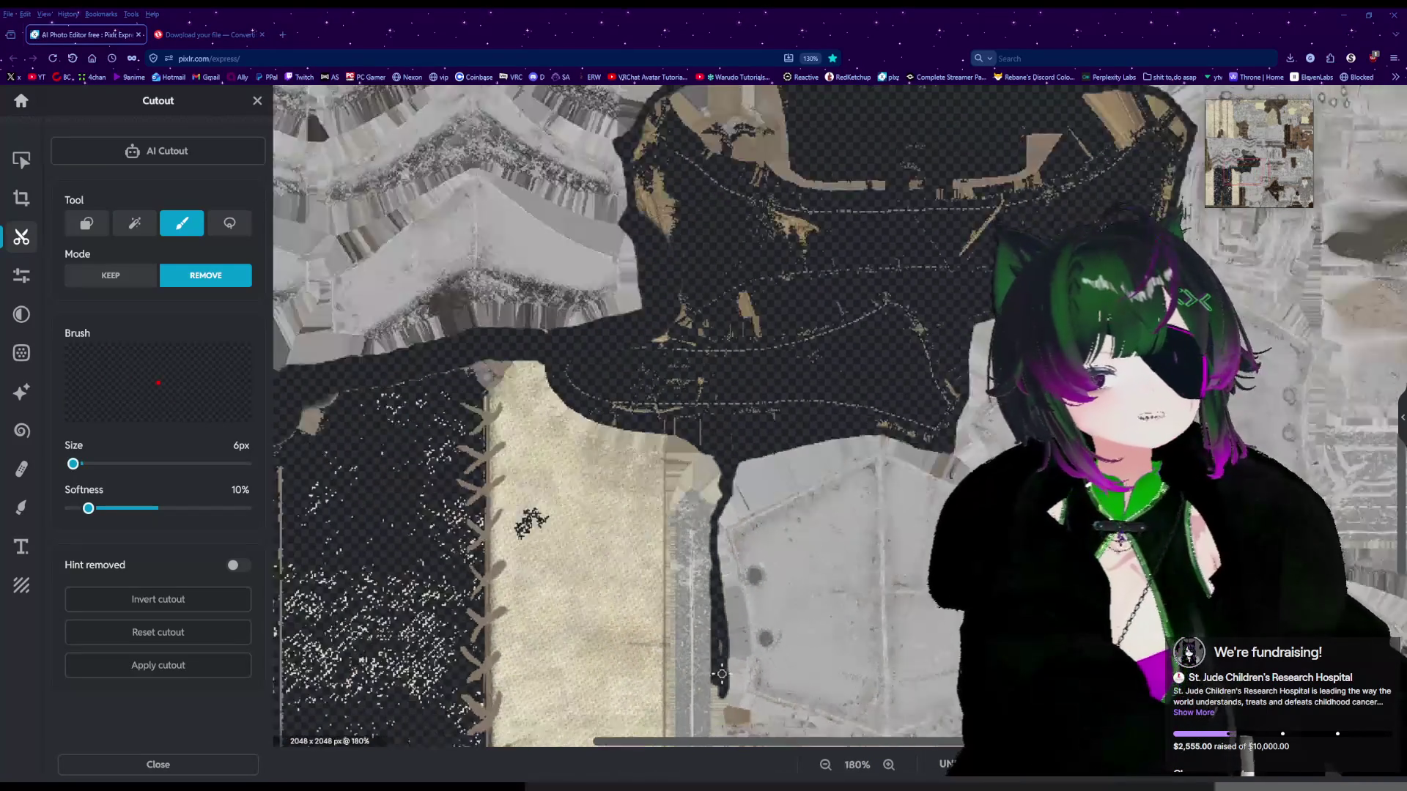
scroll(733, 689, up, 4)
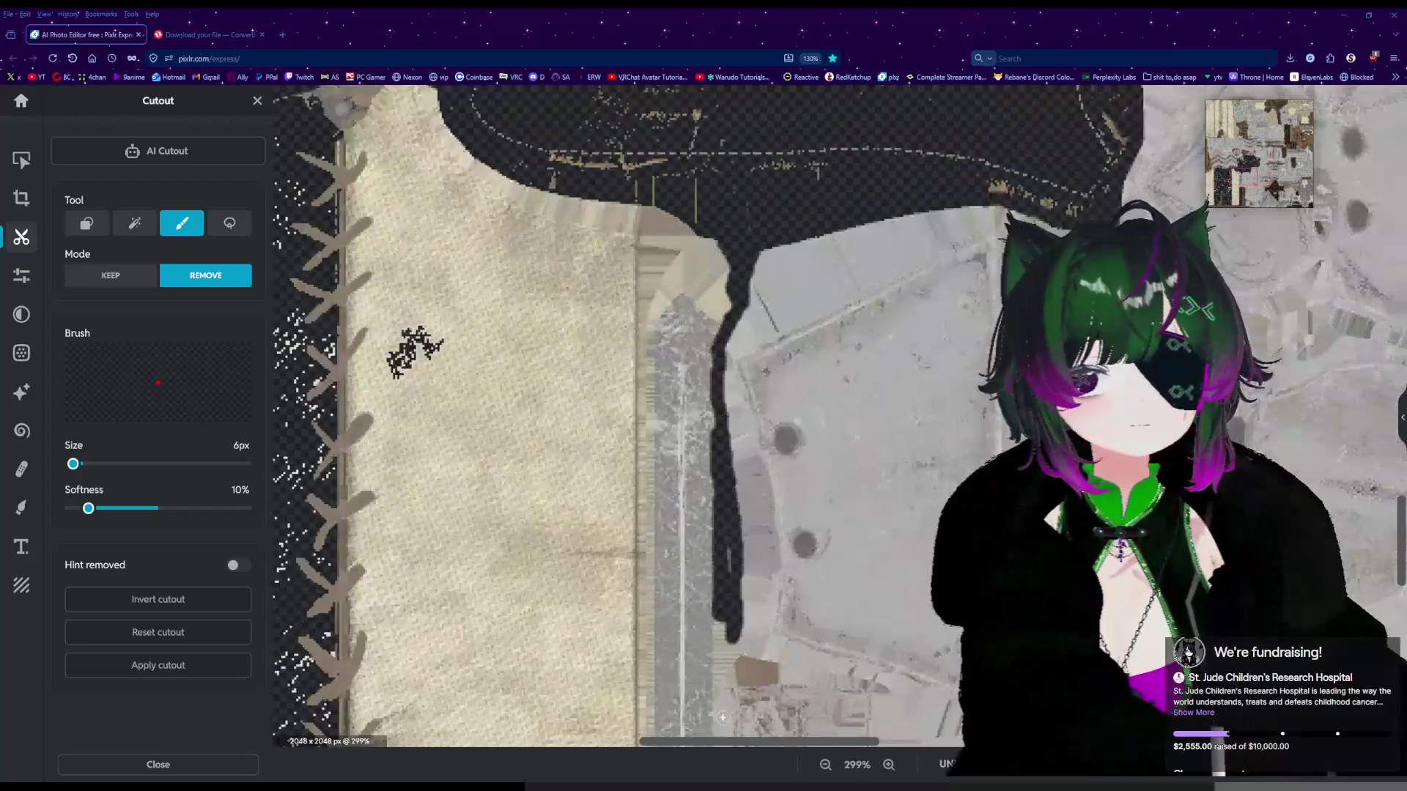
scroll(723, 717, up, 3)
mouse_move(719, 537)
mouse_down()
mouse_move(725, 630)
mouse_move(745, 605)
mouse_move(745, 627)
mouse_up()
Continue the erased edge line down past the end of the strip.
scroll(745, 623, down, 5)
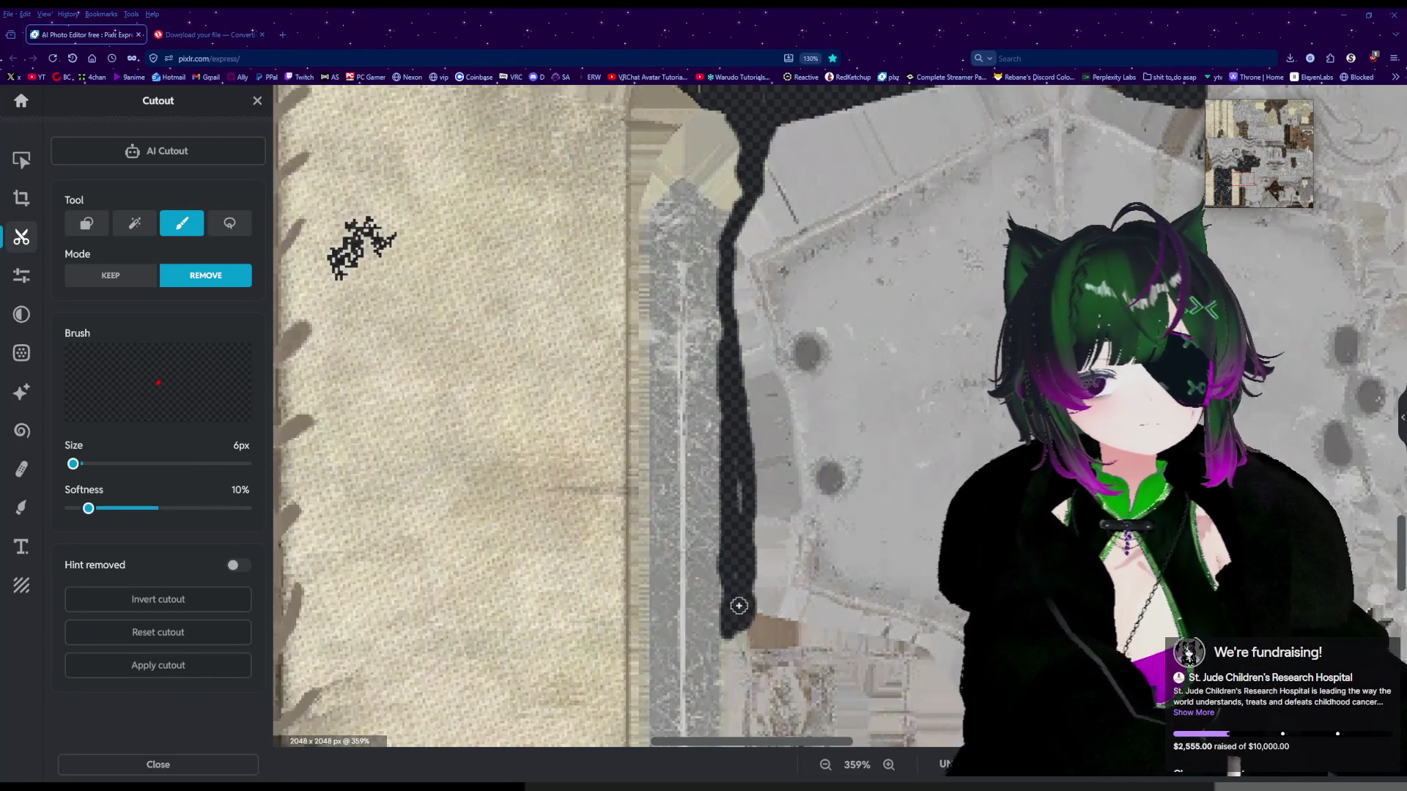
scroll(745, 621, up, 4)
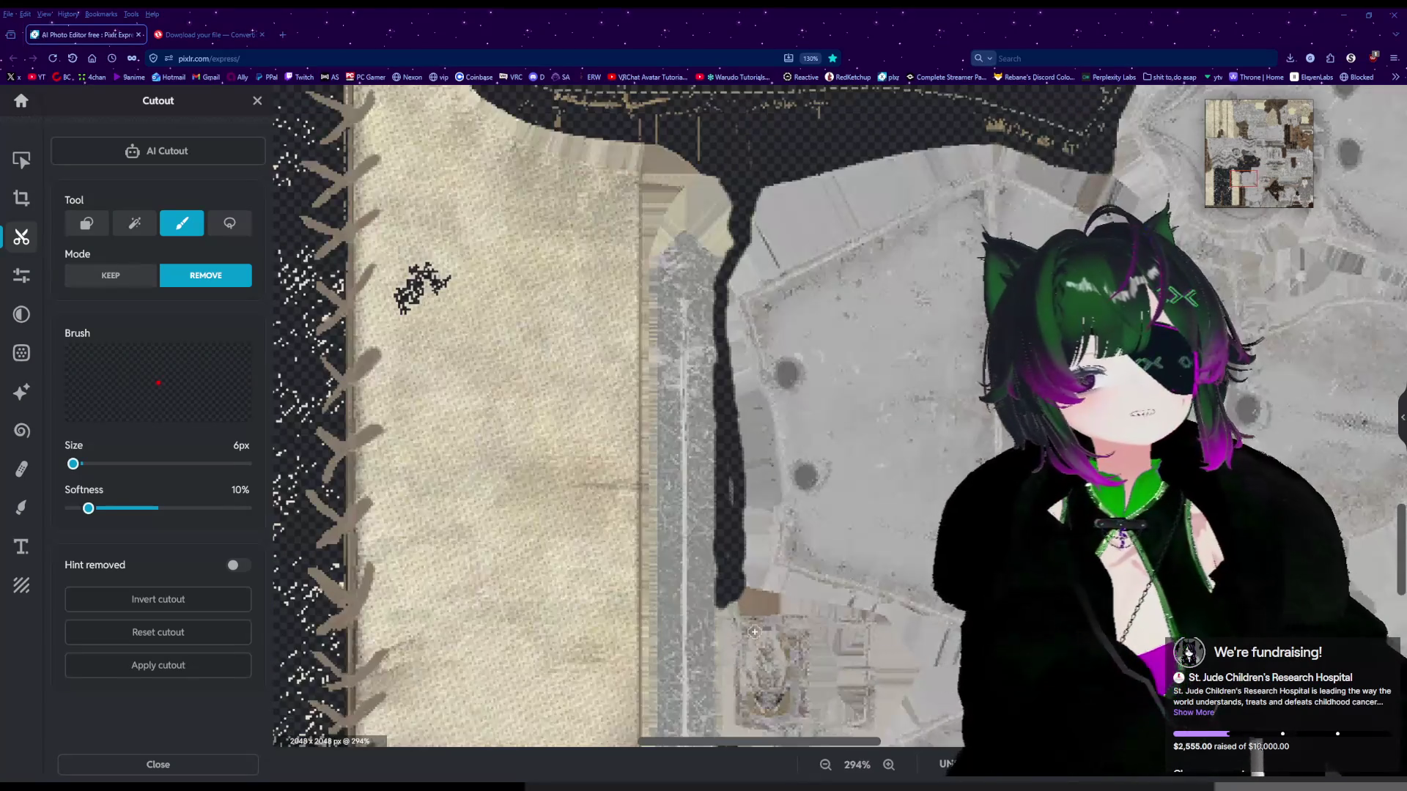
scroll(745, 594, up, 2)
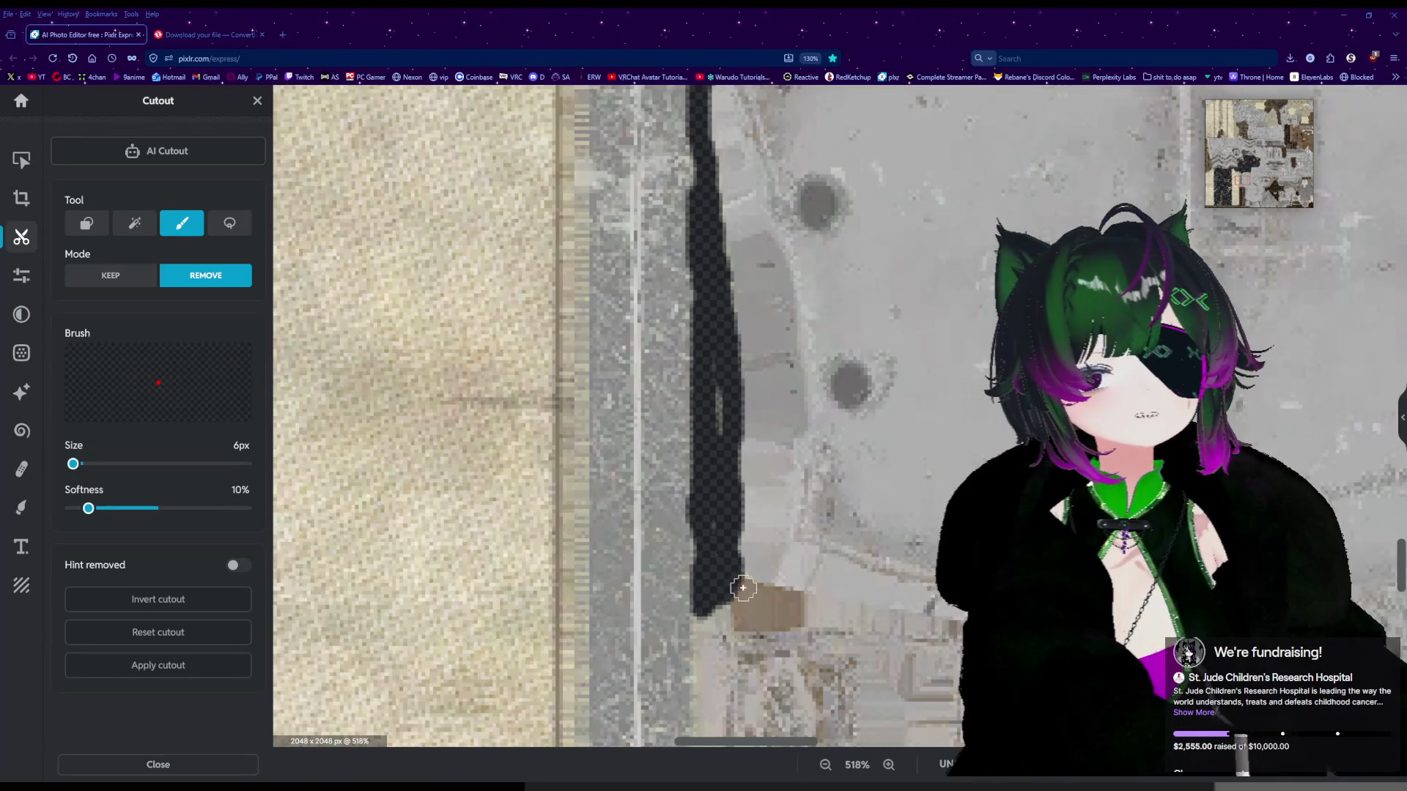
mouse_move(745, 595)
mouse_down()
mouse_move(792, 609)
mouse_move(769, 619)
mouse_move(751, 603)
mouse_up()
scroll(751, 603, down, 5)
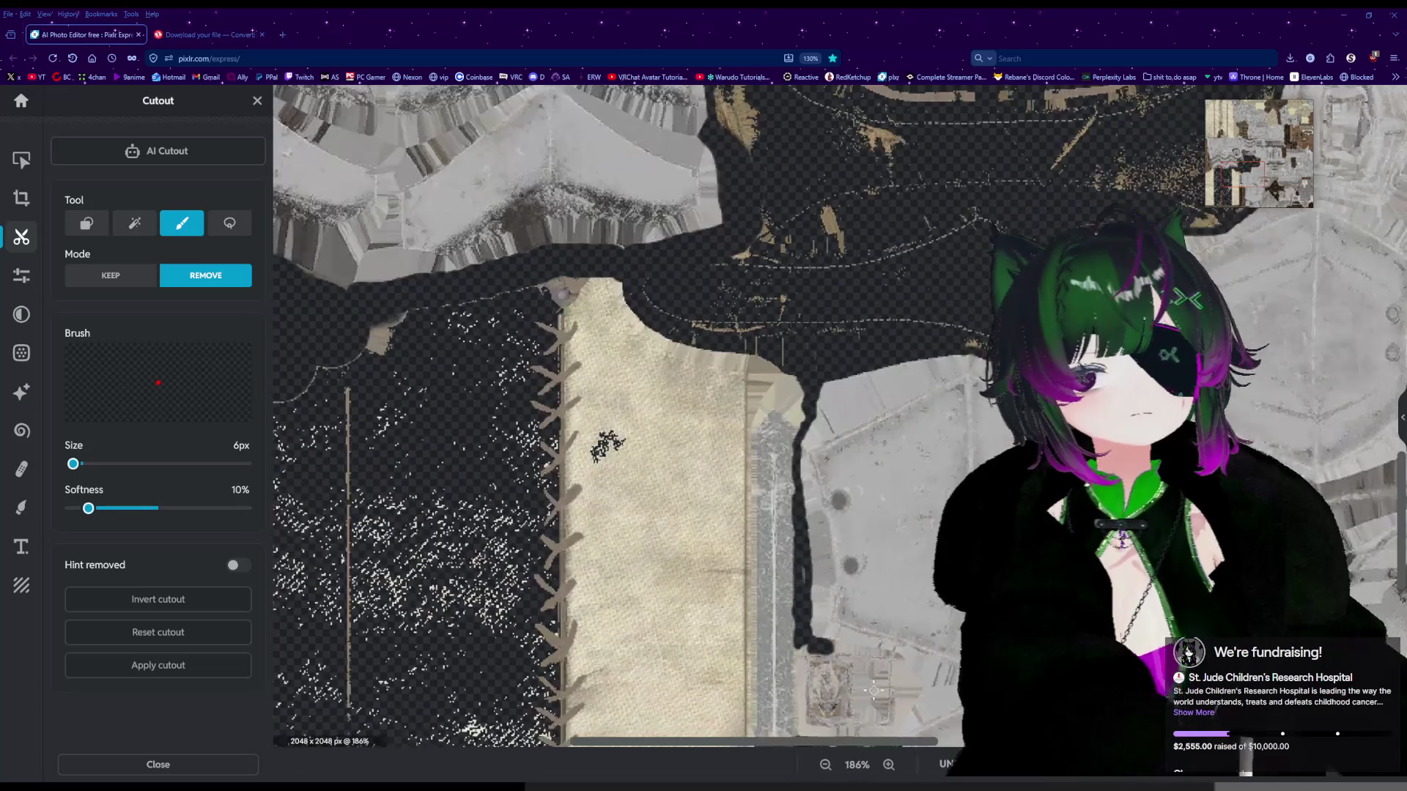
scroll(887, 731, up, 5)
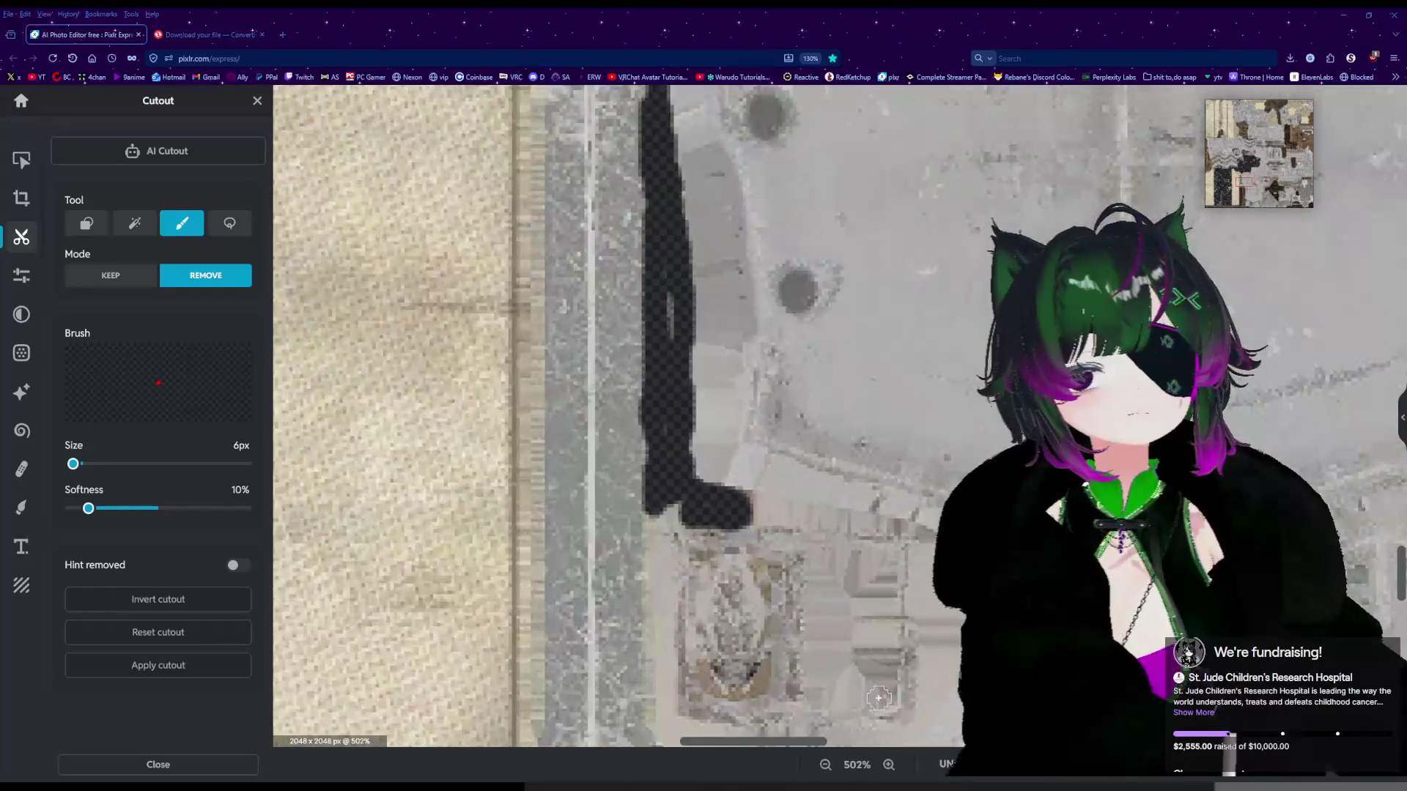
scroll(876, 679, down, 2)
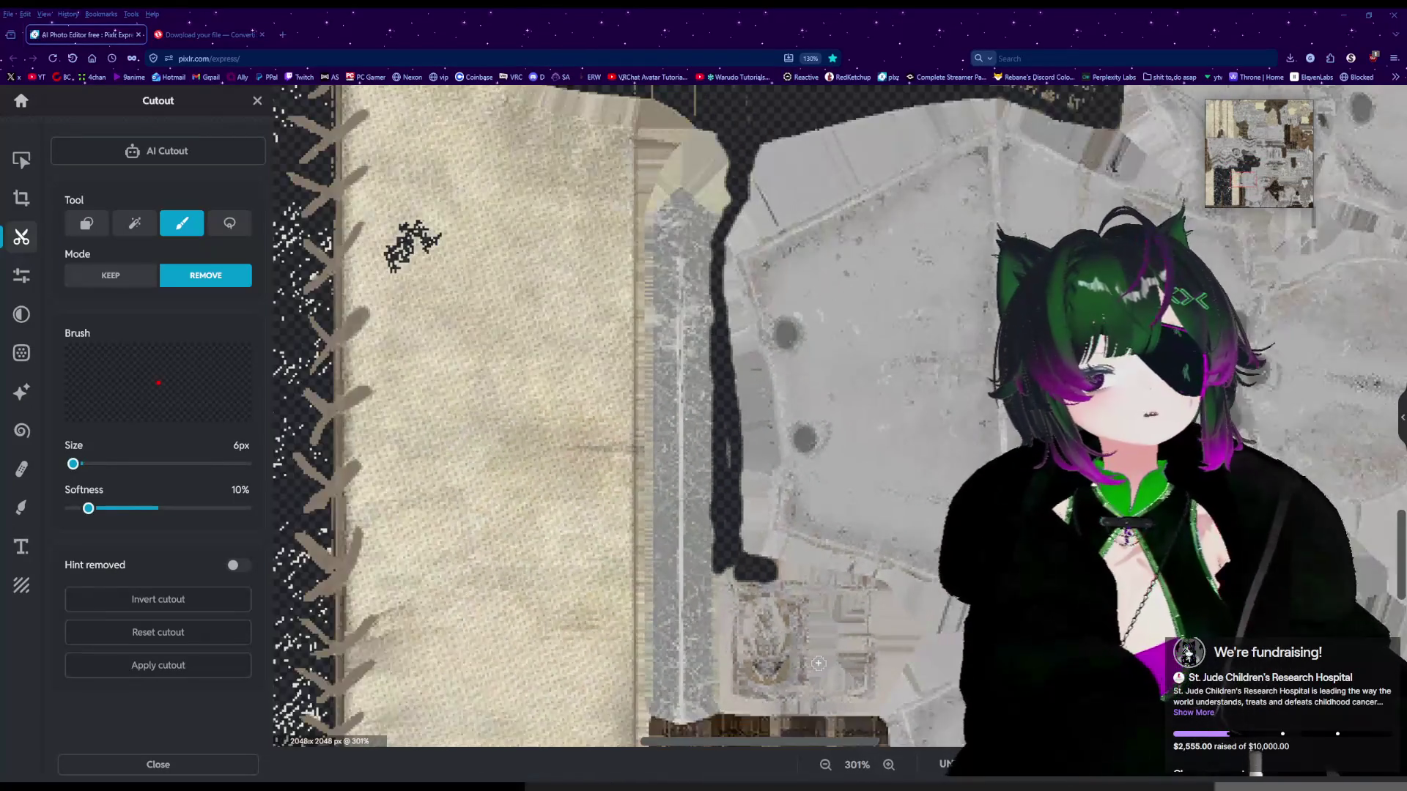
scroll(835, 689, down, 3)
scroll(795, 697, up, 5)
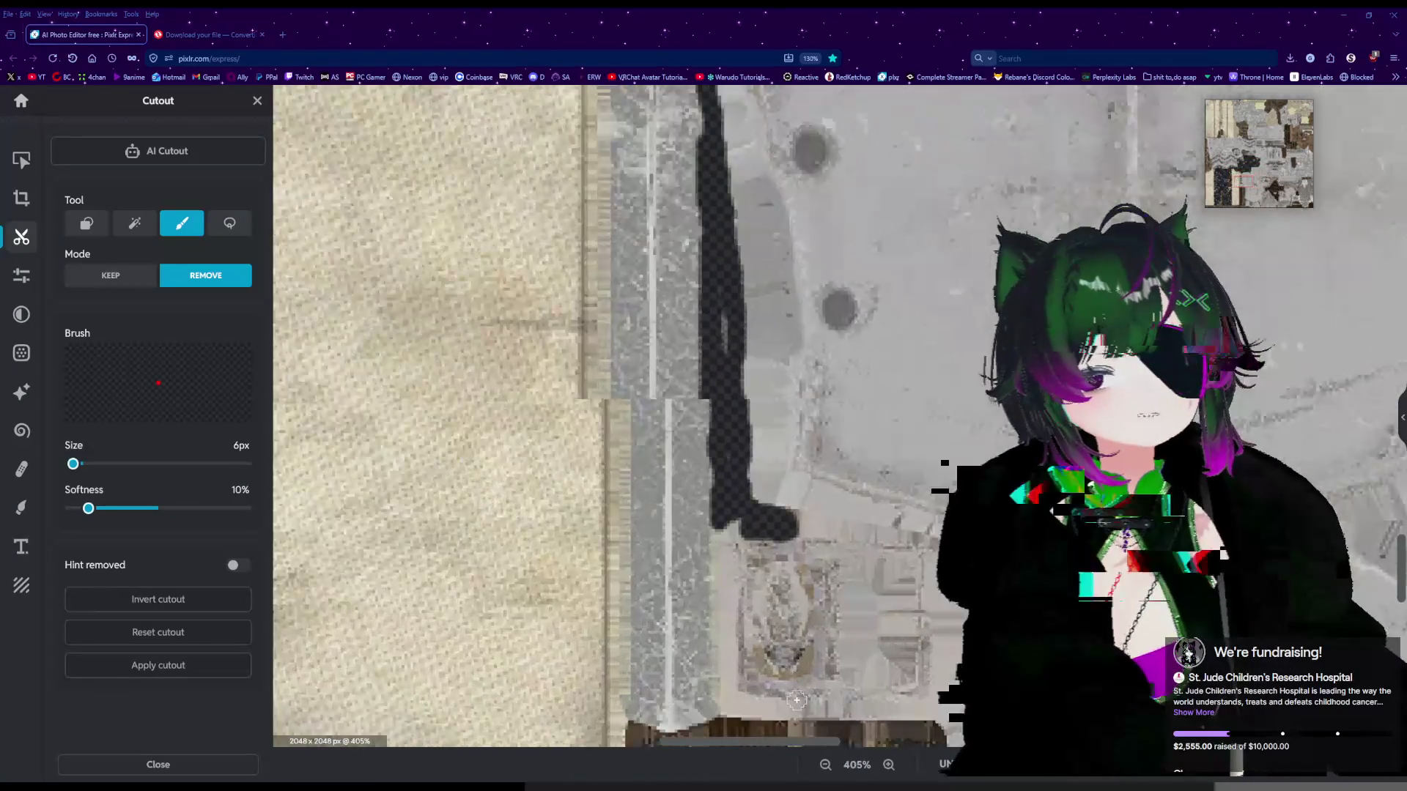
scroll(795, 697, down, 2)
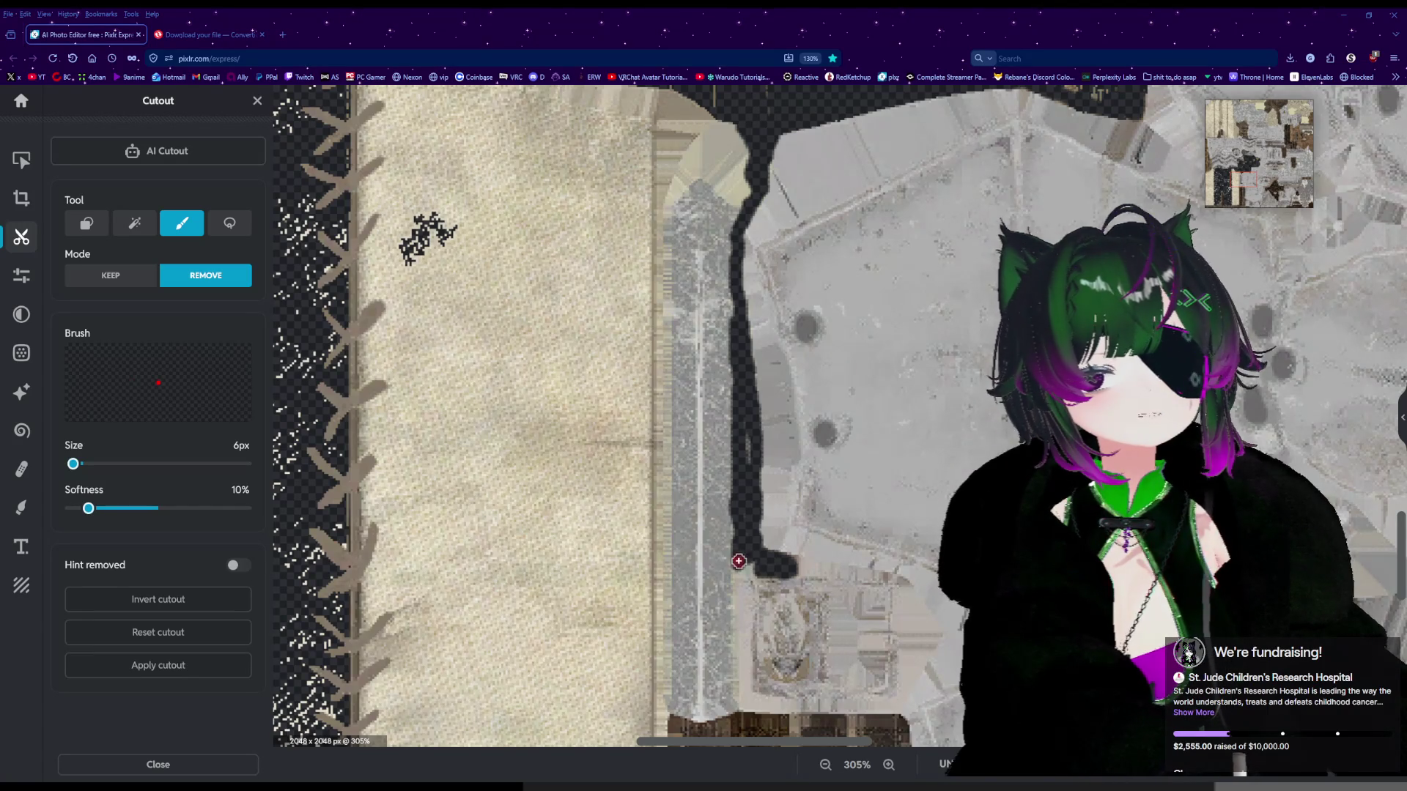
drag(743, 637, 744, 665)
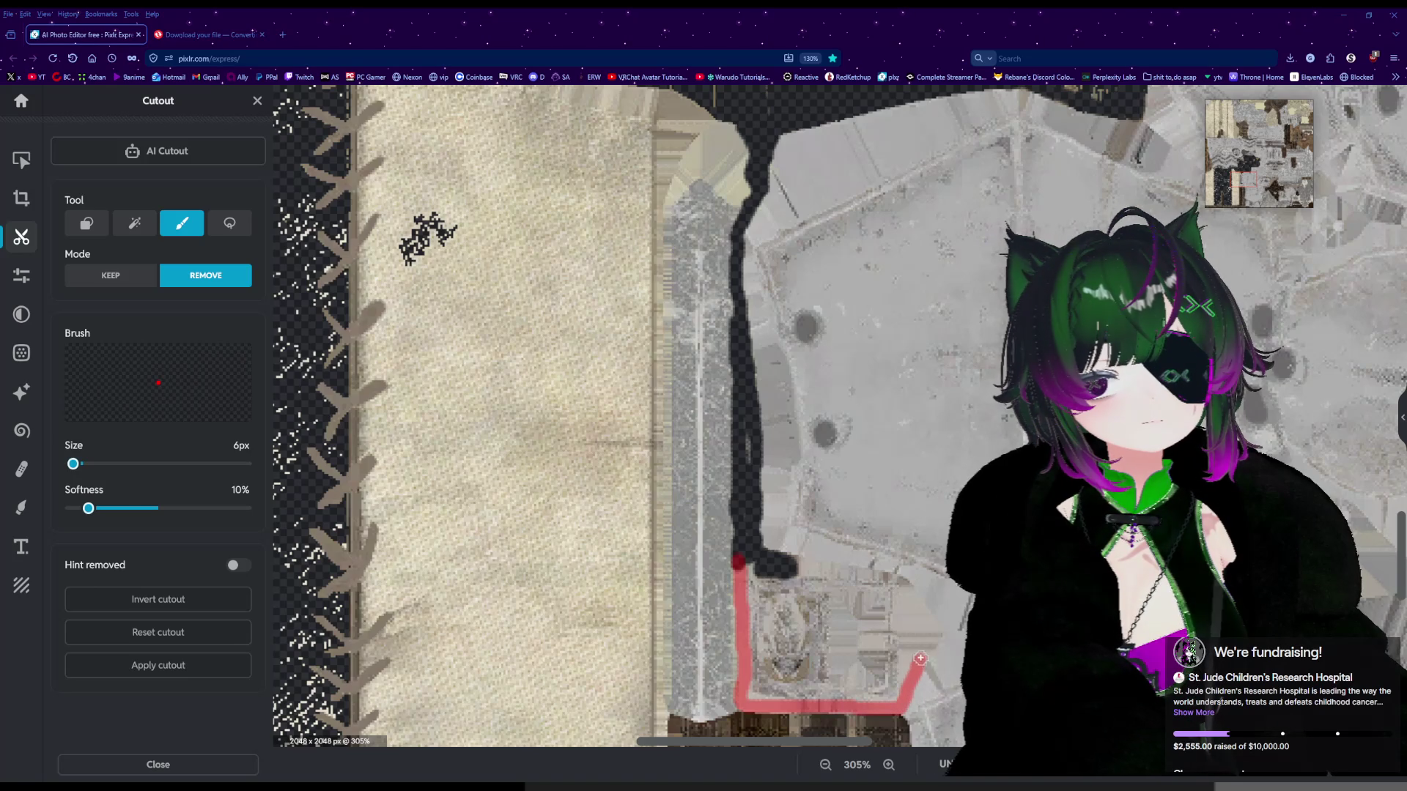
Erase a closed transparent loop around the small carved emblem panel below.
drag(907, 590, 870, 575)
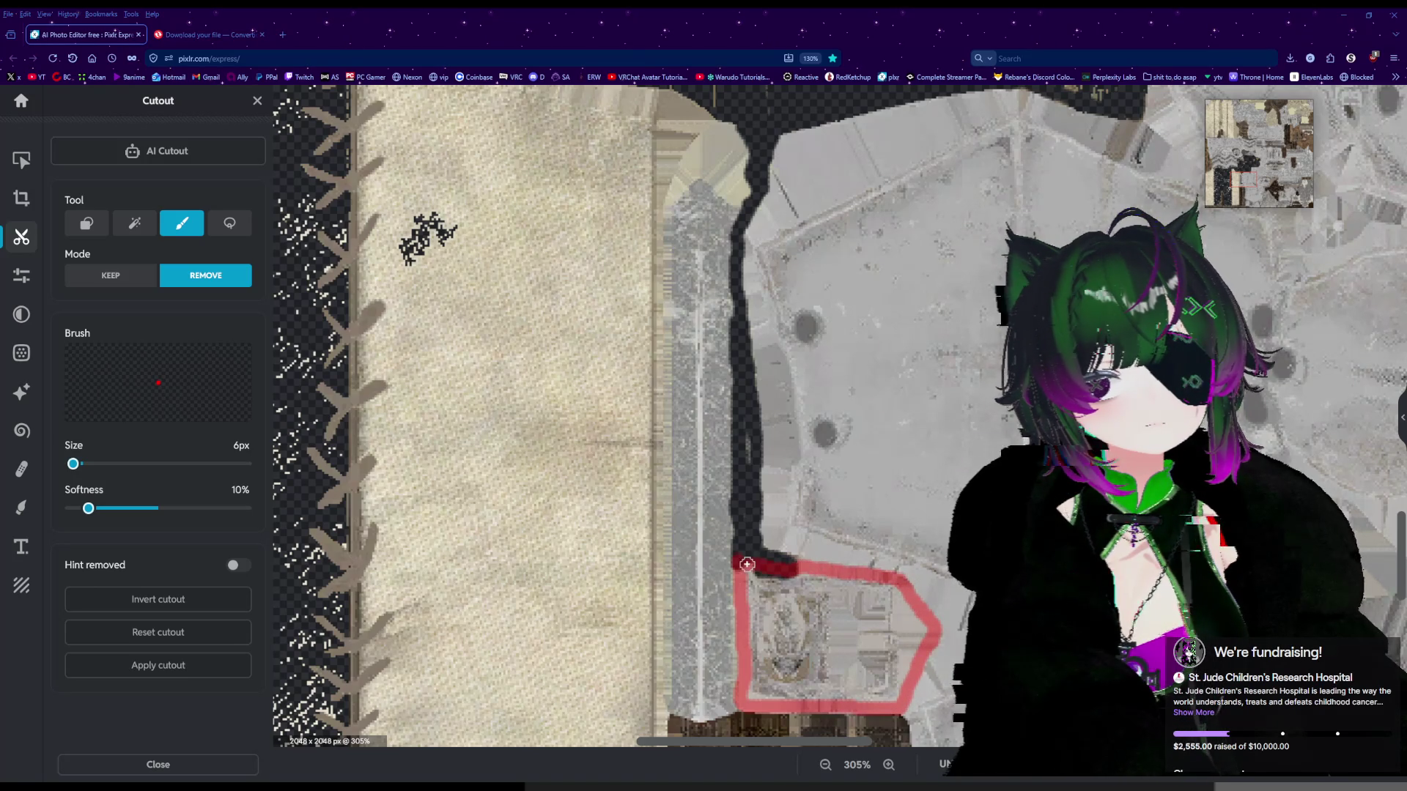
drag(746, 564, 747, 564)
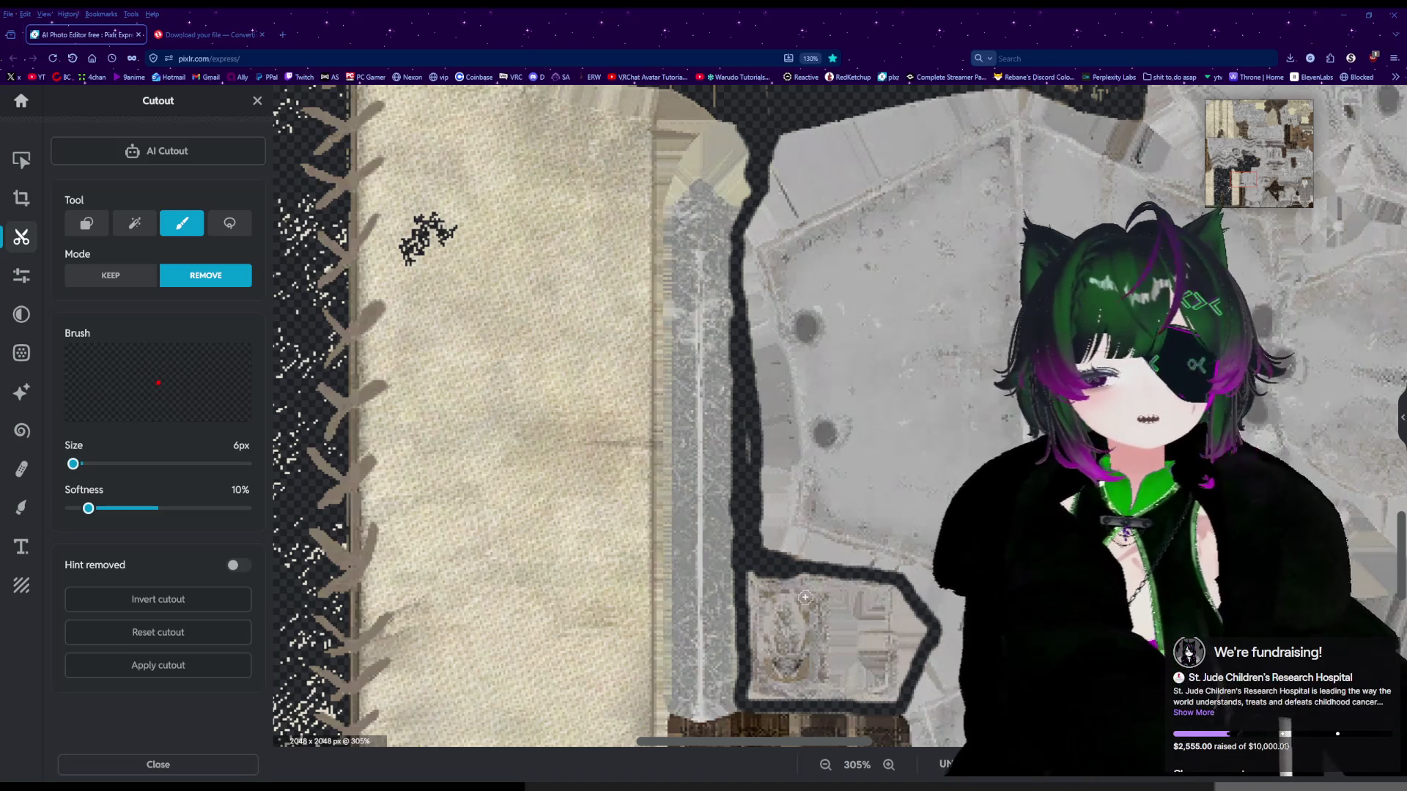
scroll(805, 598, down, 3)
scroll(715, 509, up, 2)
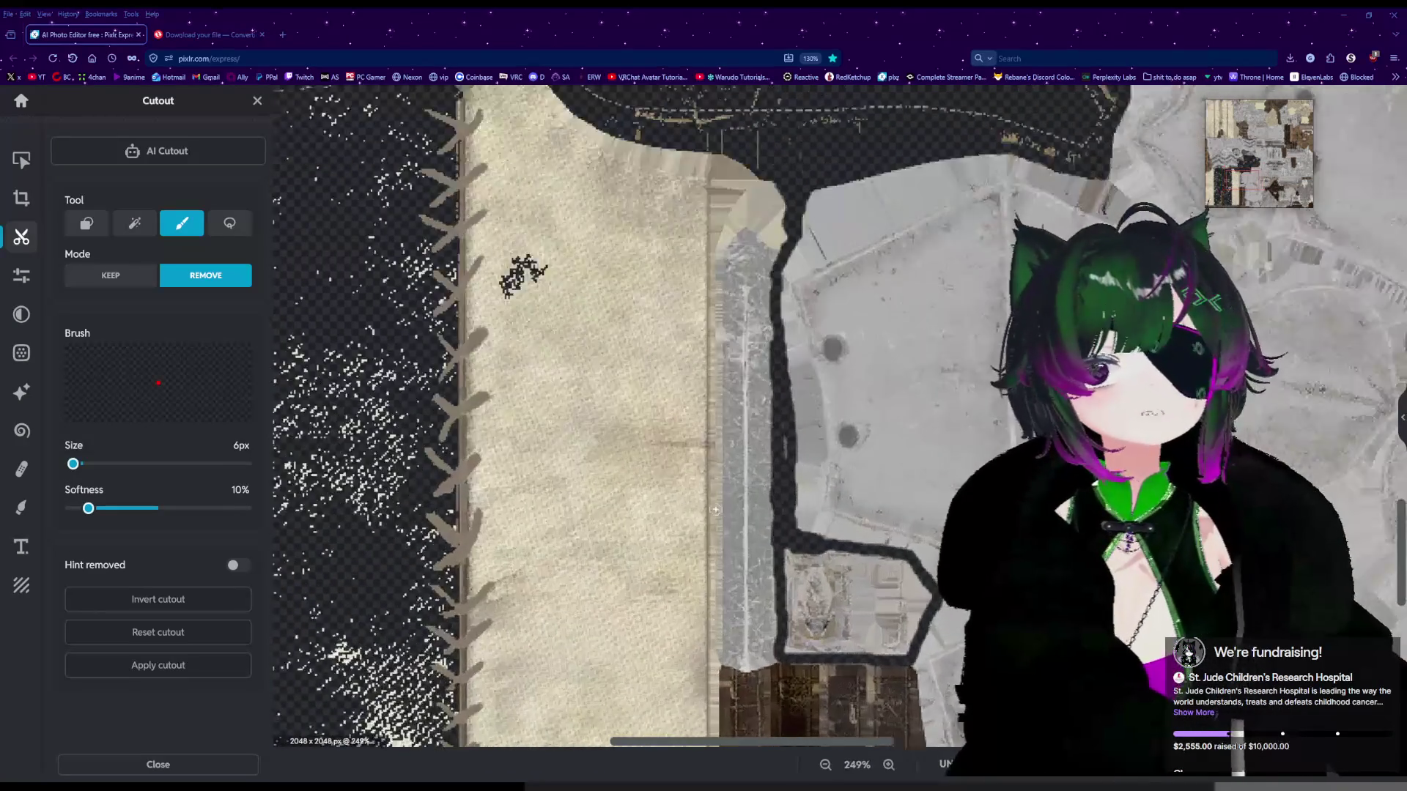
scroll(716, 509, down, 2)
scroll(749, 304, up, 4)
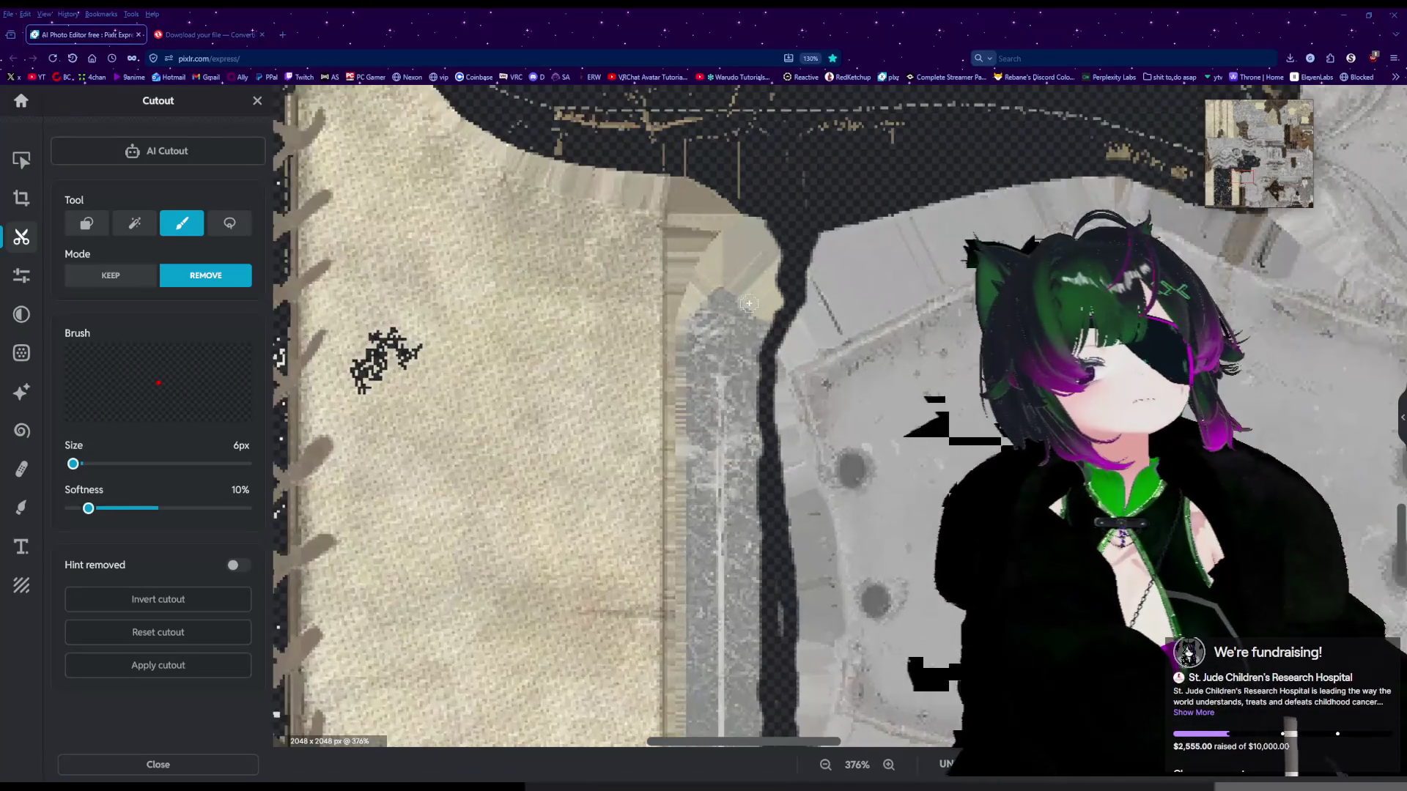
scroll(749, 303, up, 3)
Trace the removal outline along the stone edge and the arch's upper edge.
click(787, 327)
mouse_move(786, 327)
mouse_down()
mouse_move(732, 282)
mouse_move(678, 268)
mouse_move(648, 330)
mouse_up()
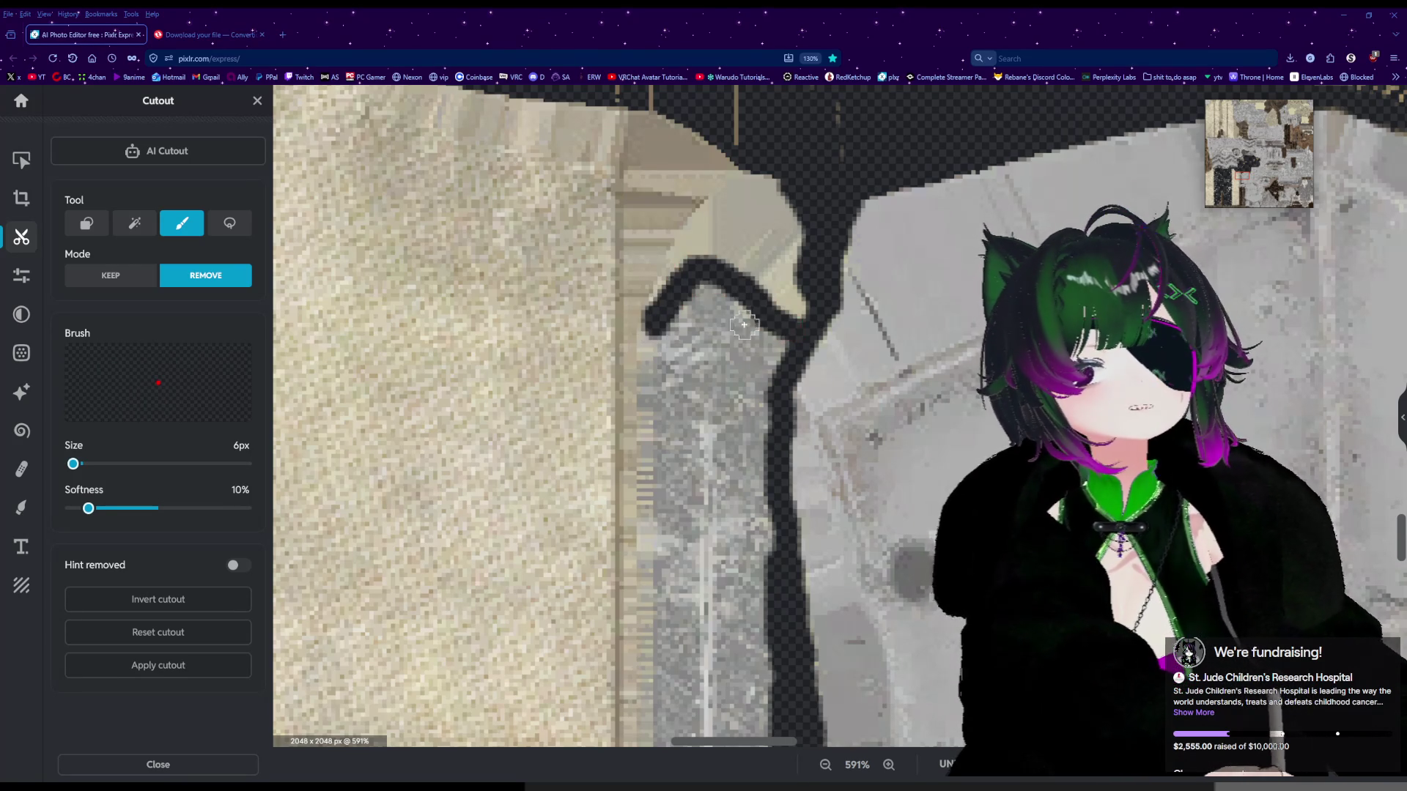
mouse_move(798, 317)
mouse_down()
mouse_move(689, 265)
mouse_move(655, 307)
mouse_move(639, 360)
mouse_move(640, 539)
mouse_up()
scroll(638, 542, down, 5)
scroll(634, 638, down, 2)
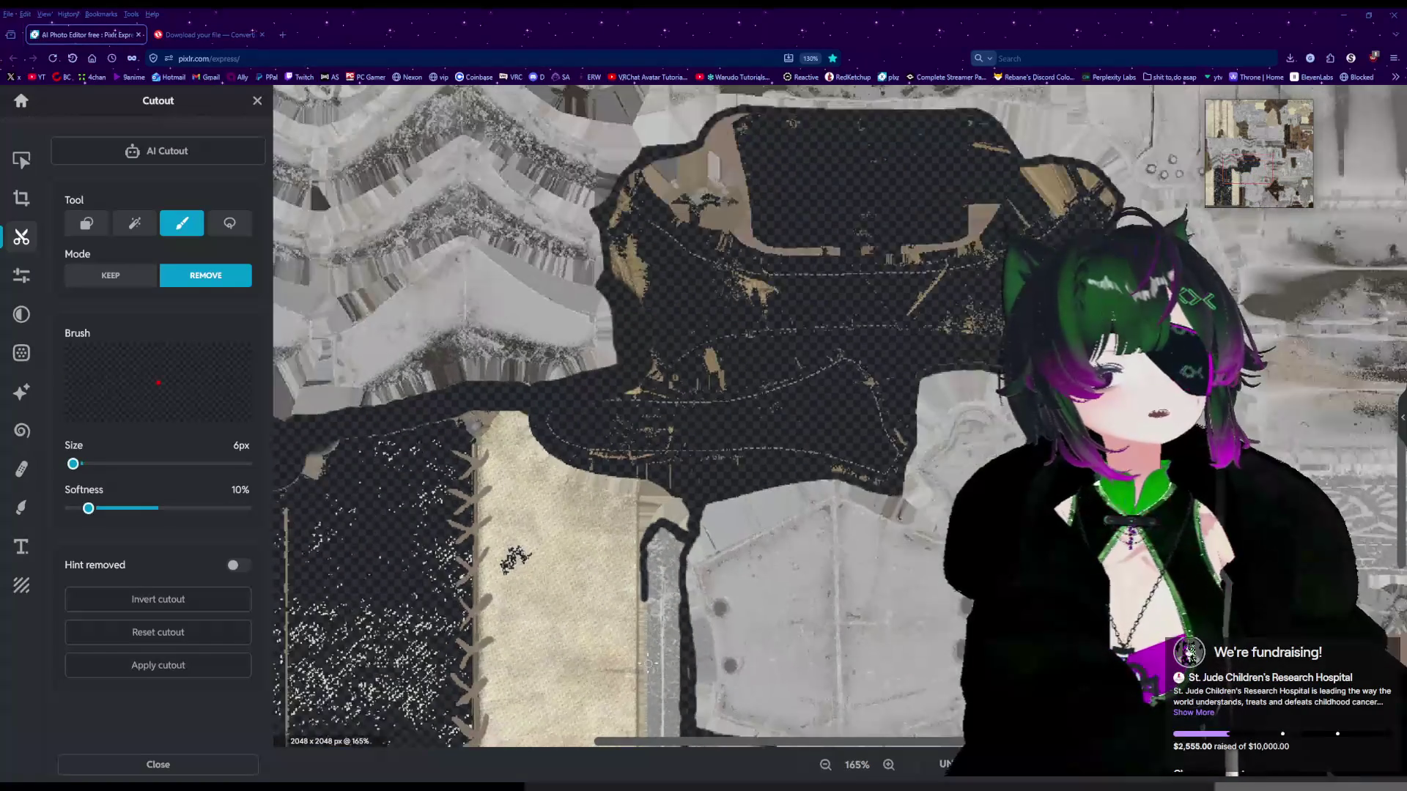
scroll(635, 652, up, 3)
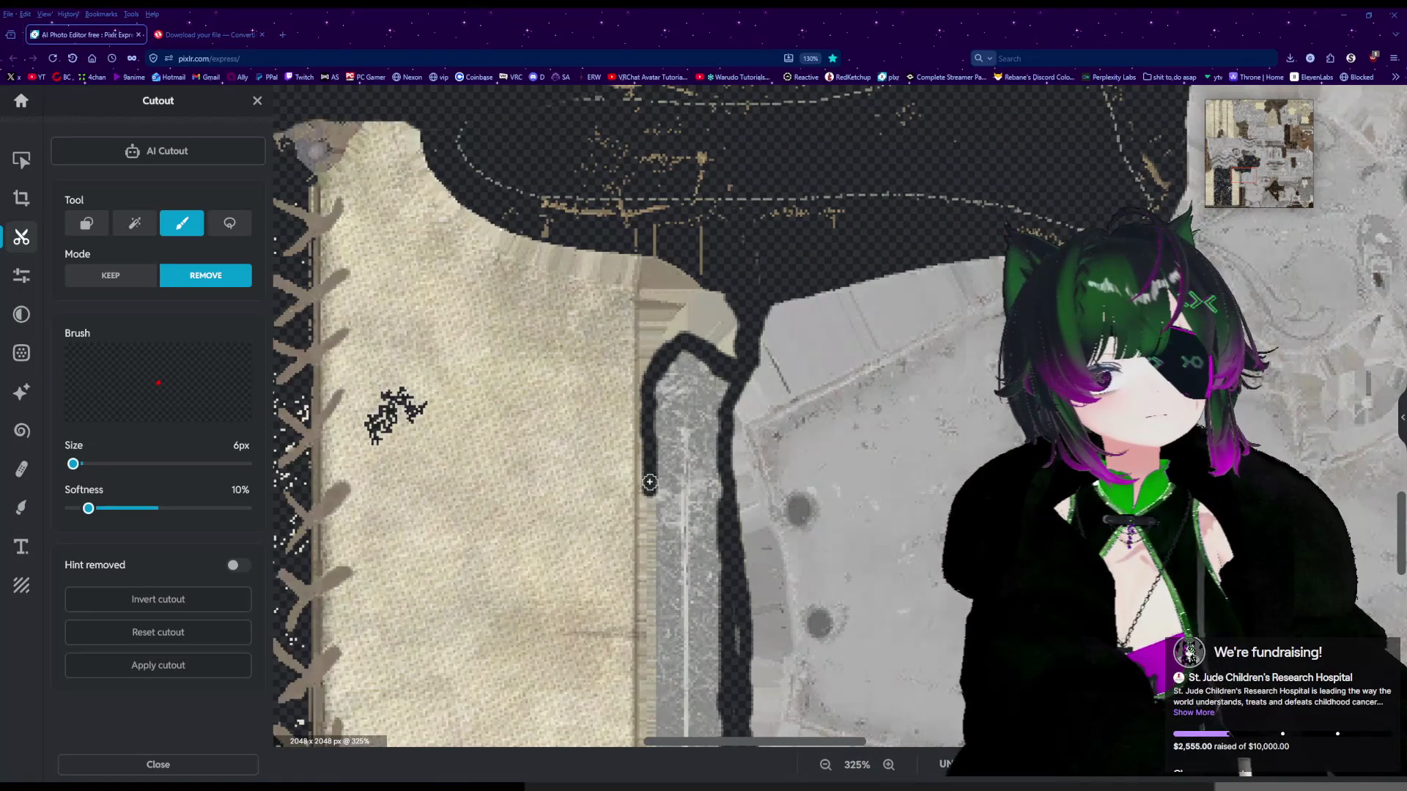
Extend the removal outline down the stone column's left edge.
drag(648, 562, 647, 658)
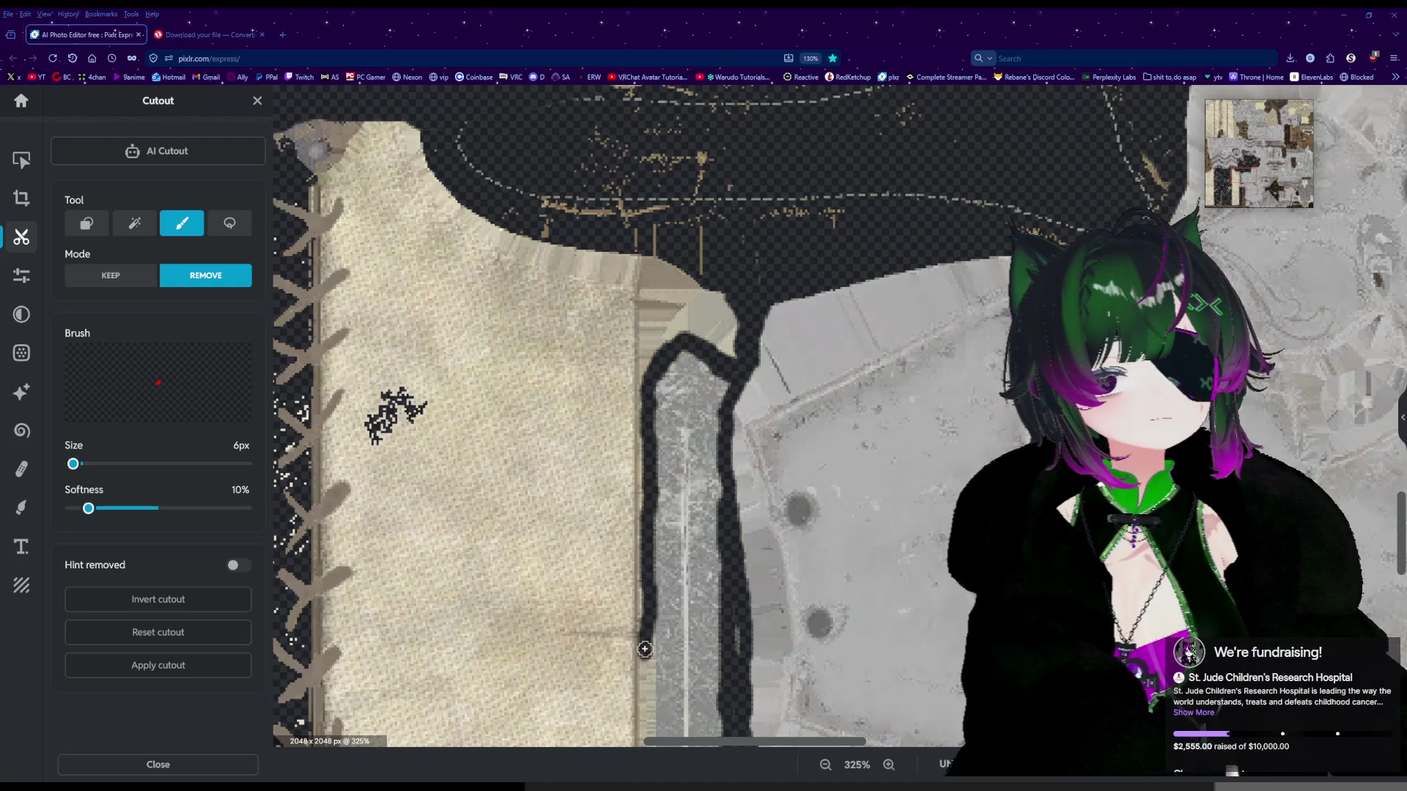
scroll(649, 645, down, 8)
scroll(649, 703, up, 5)
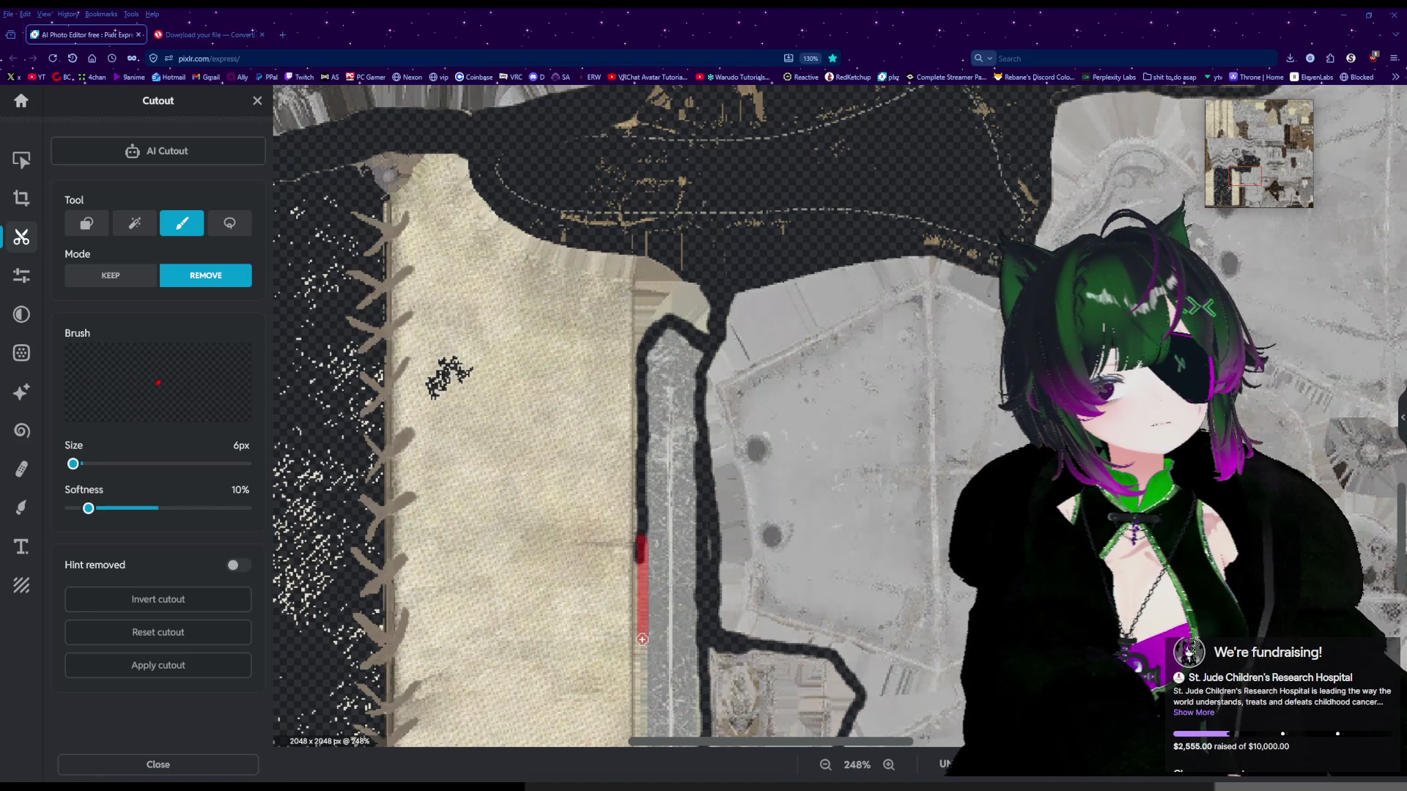
drag(642, 639, 642, 642)
scroll(642, 642, down, 3)
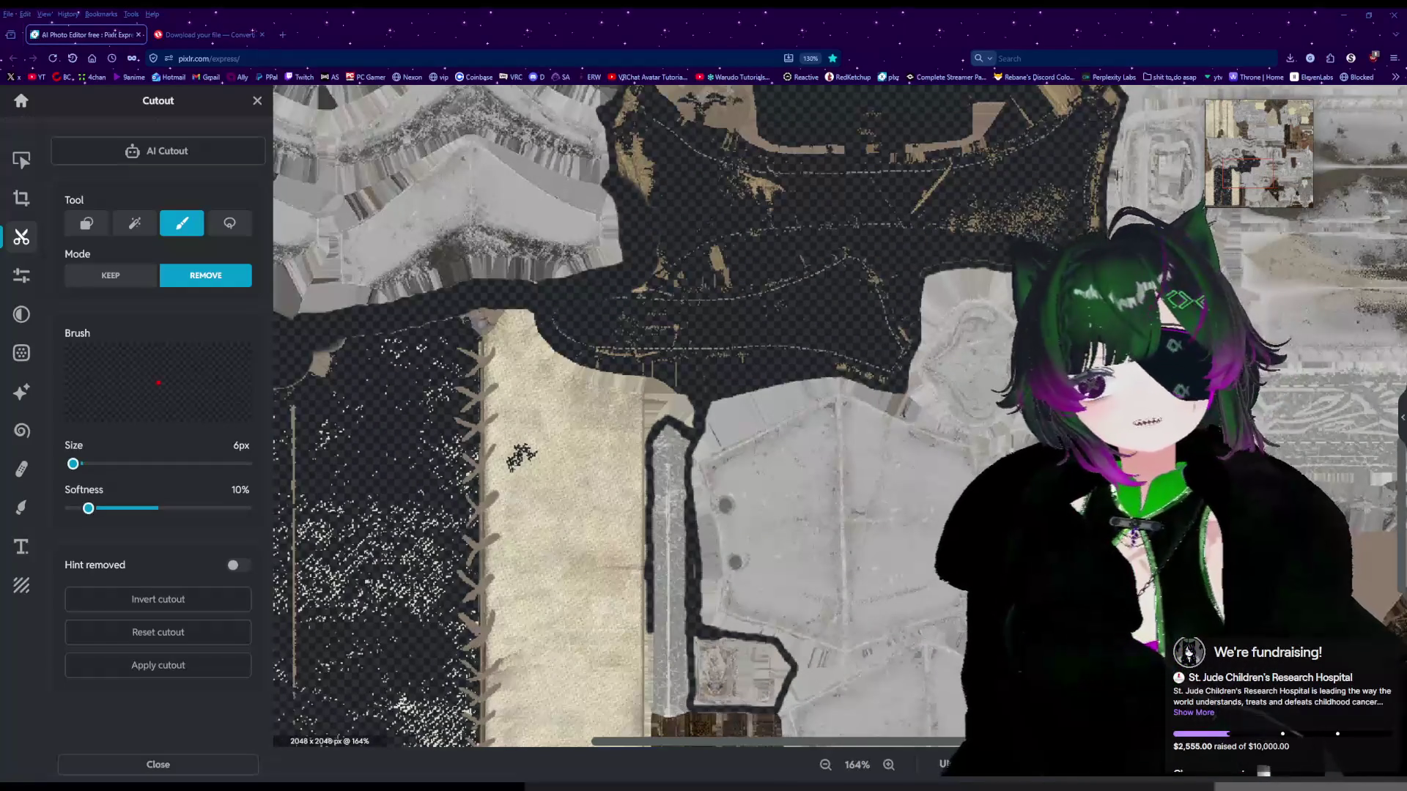
scroll(733, 410, down, 3)
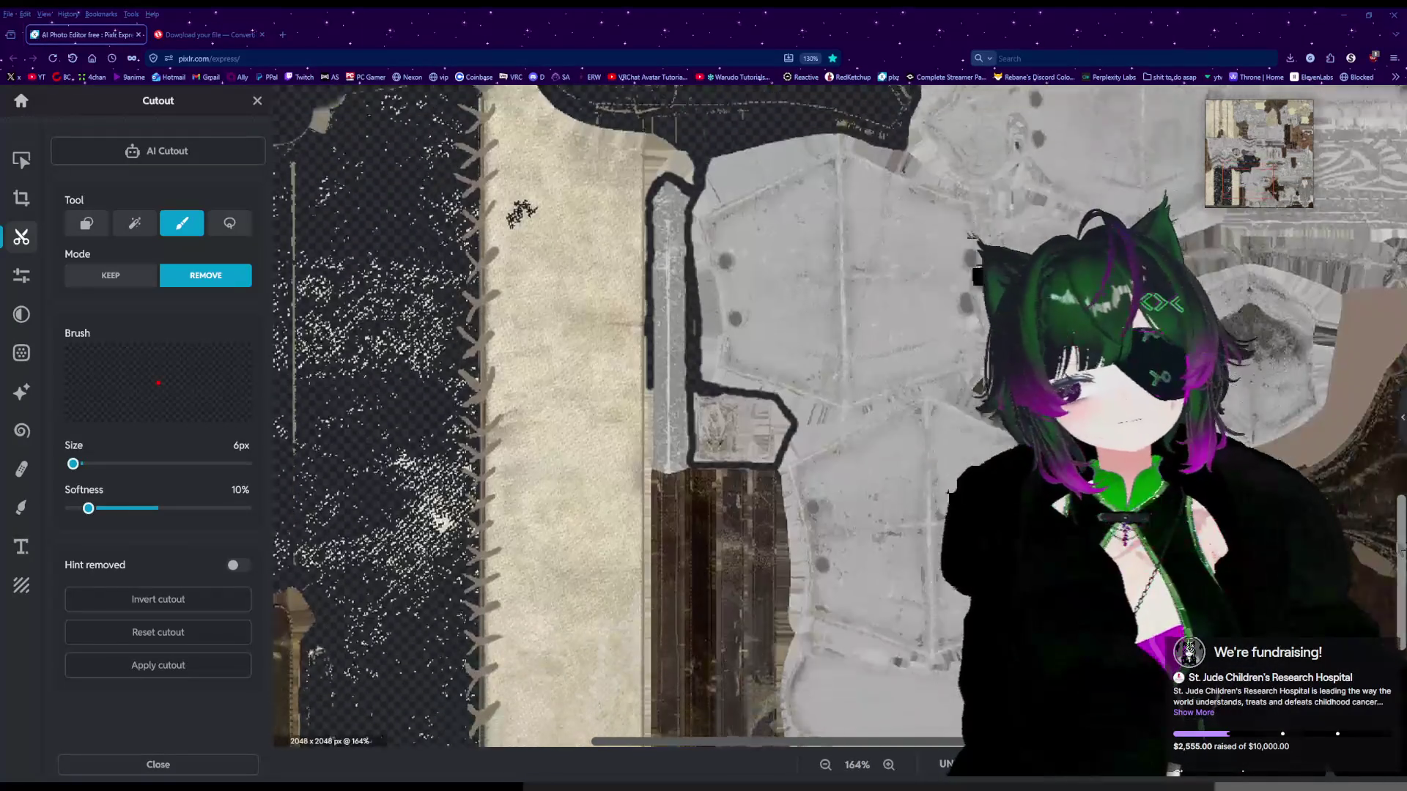
scroll(733, 410, down, 3)
scroll(623, 224, up, 4)
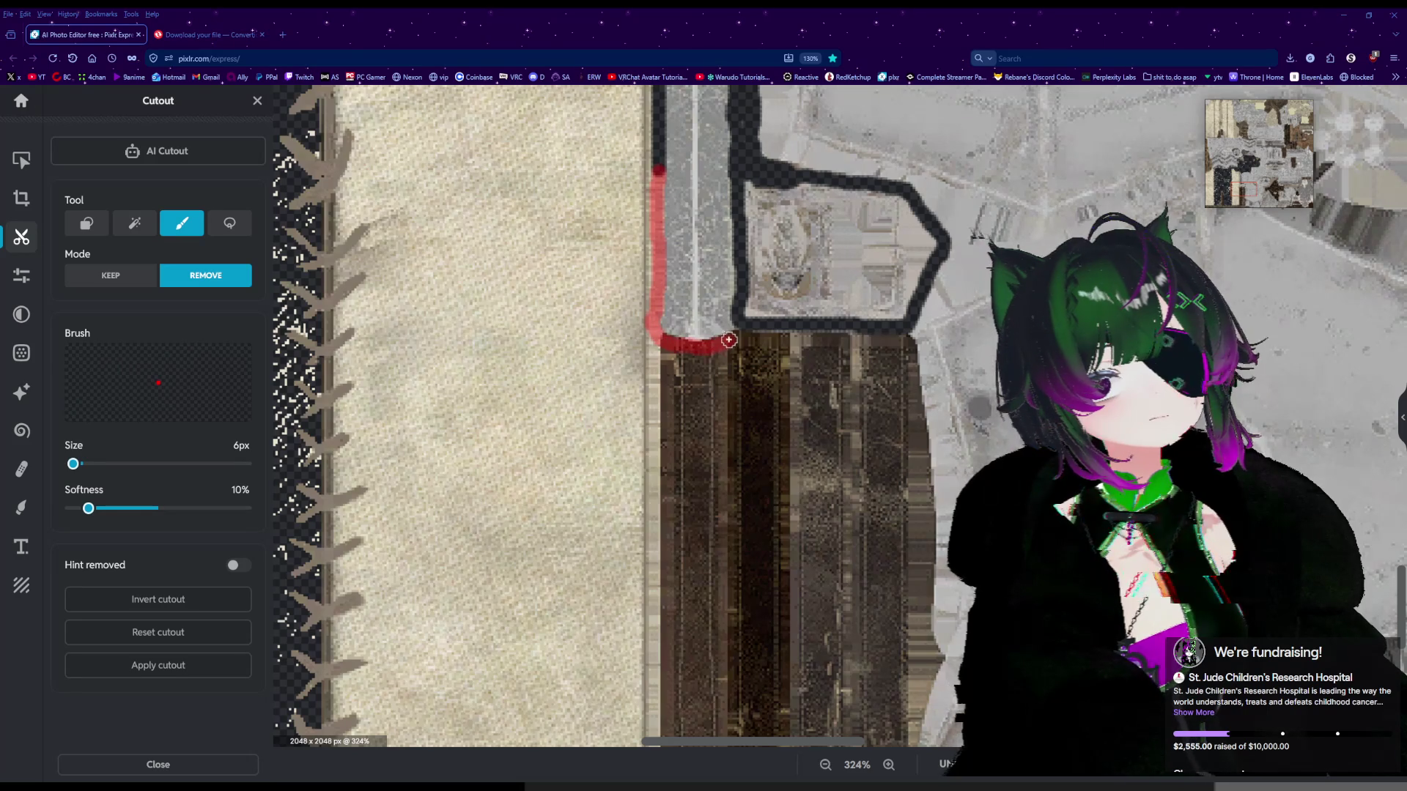
Close the column outline against the wooden strip and zoom out to check.
drag(755, 335, 758, 335)
scroll(806, 403, down, 6)
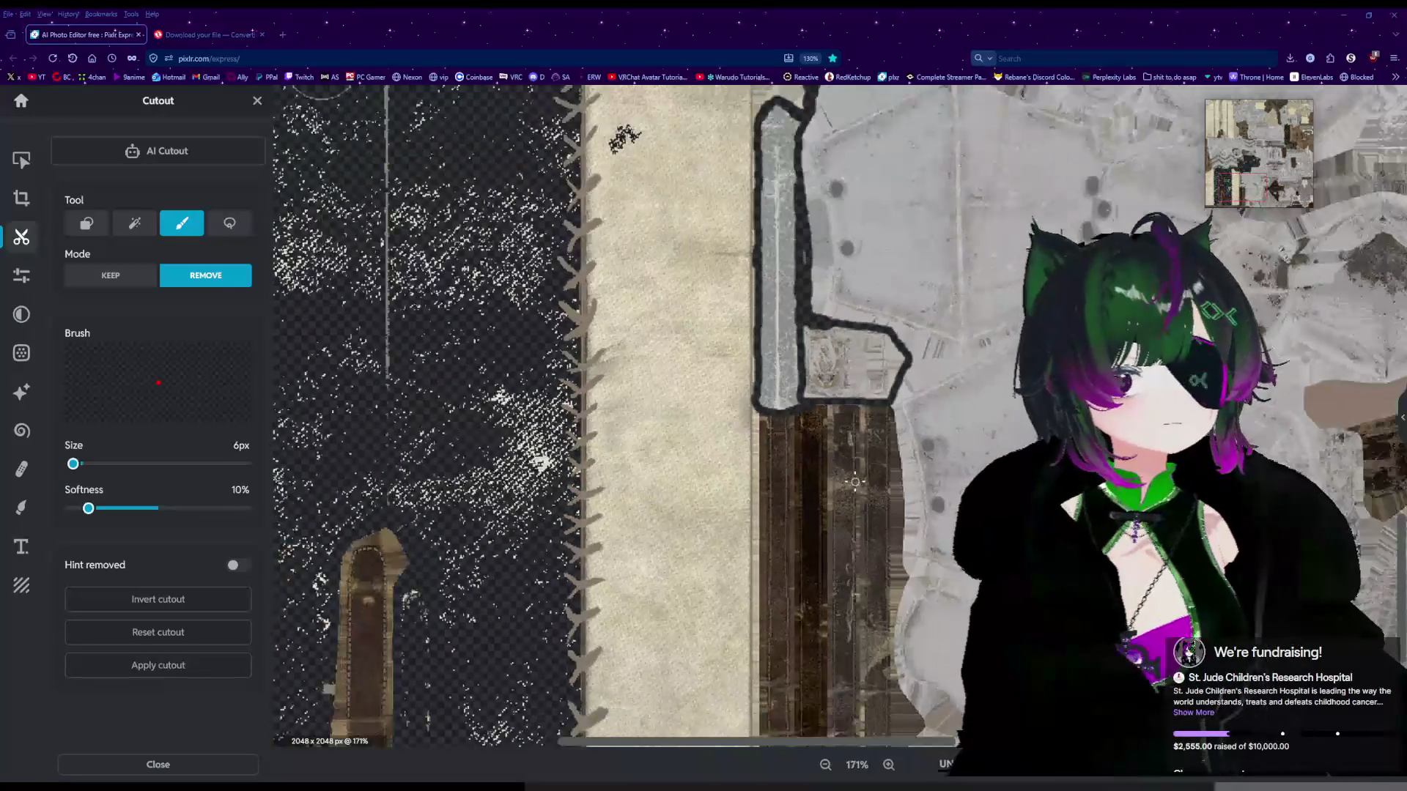
scroll(846, 475, down, 1)
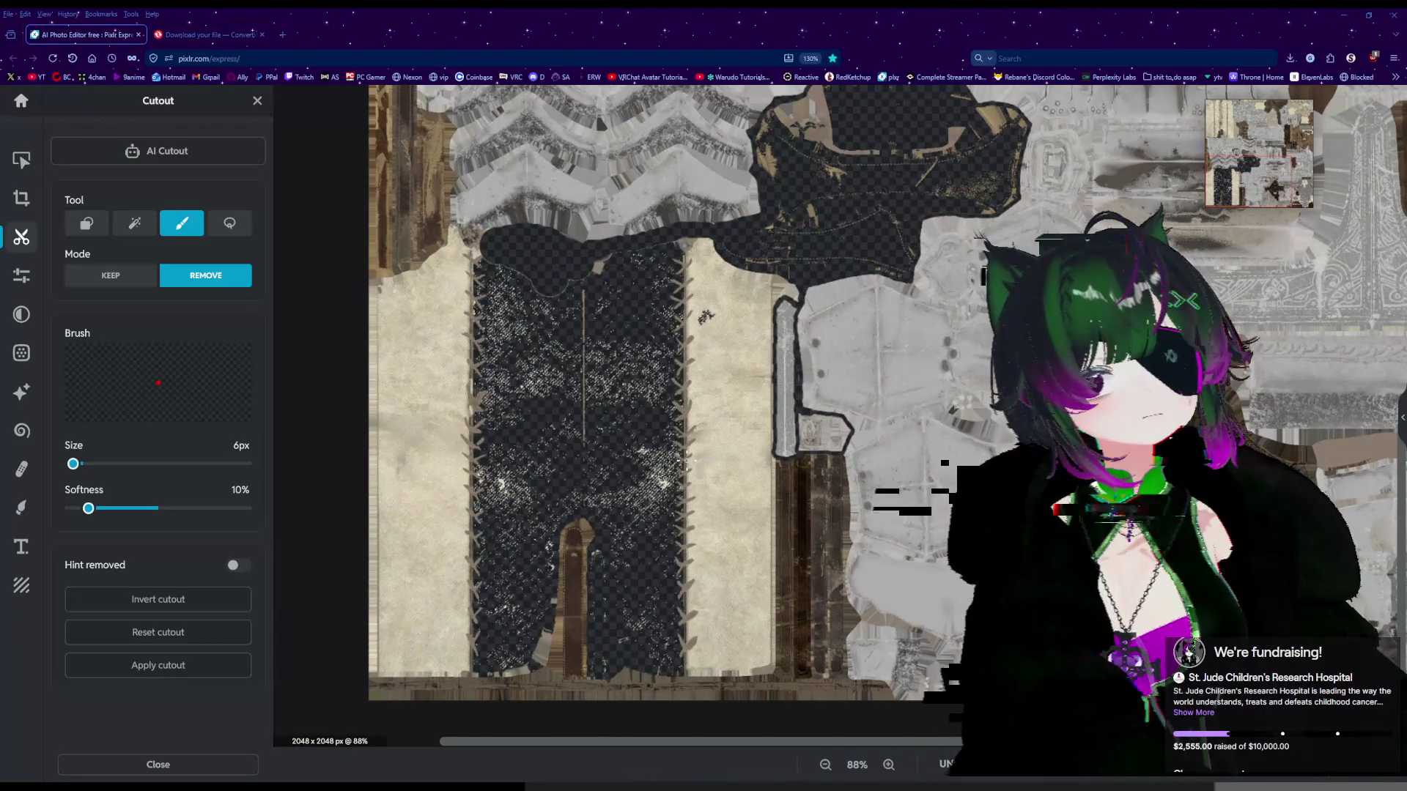
scroll(466, 223, up, 1)
scroll(811, 290, down, 2)
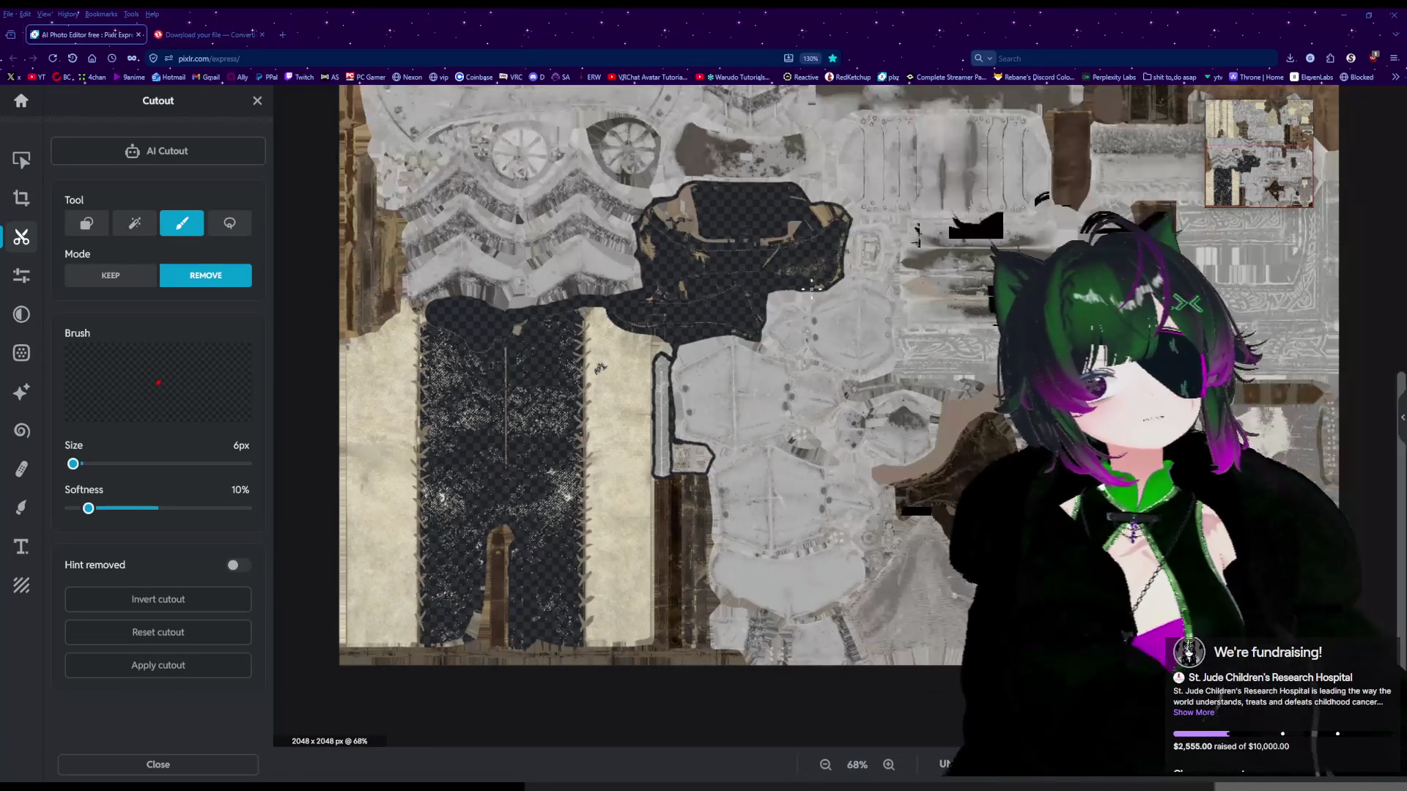
scroll(629, 359, up, 2)
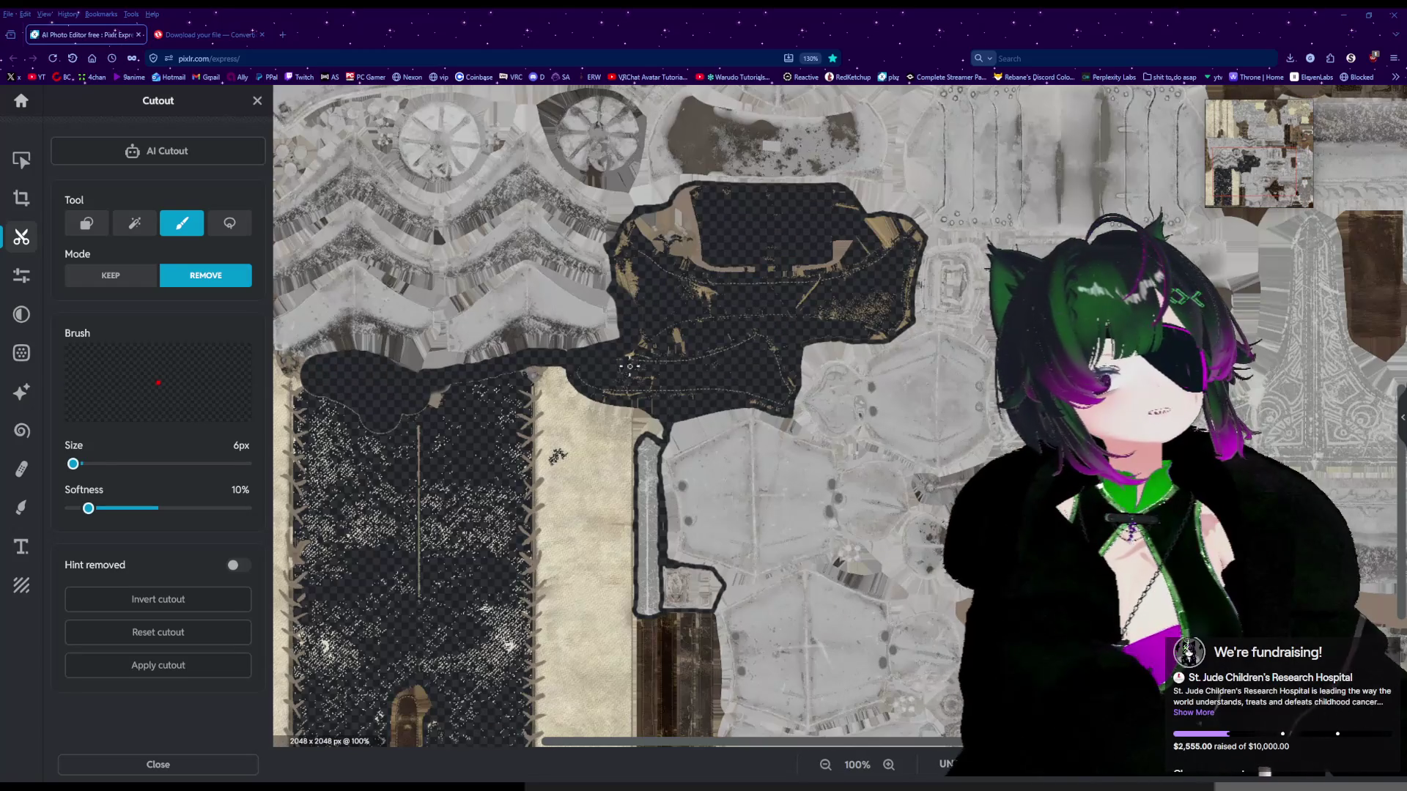
Outline the upper-left edge and corner of the transparent region.
scroll(526, 417, down, 2)
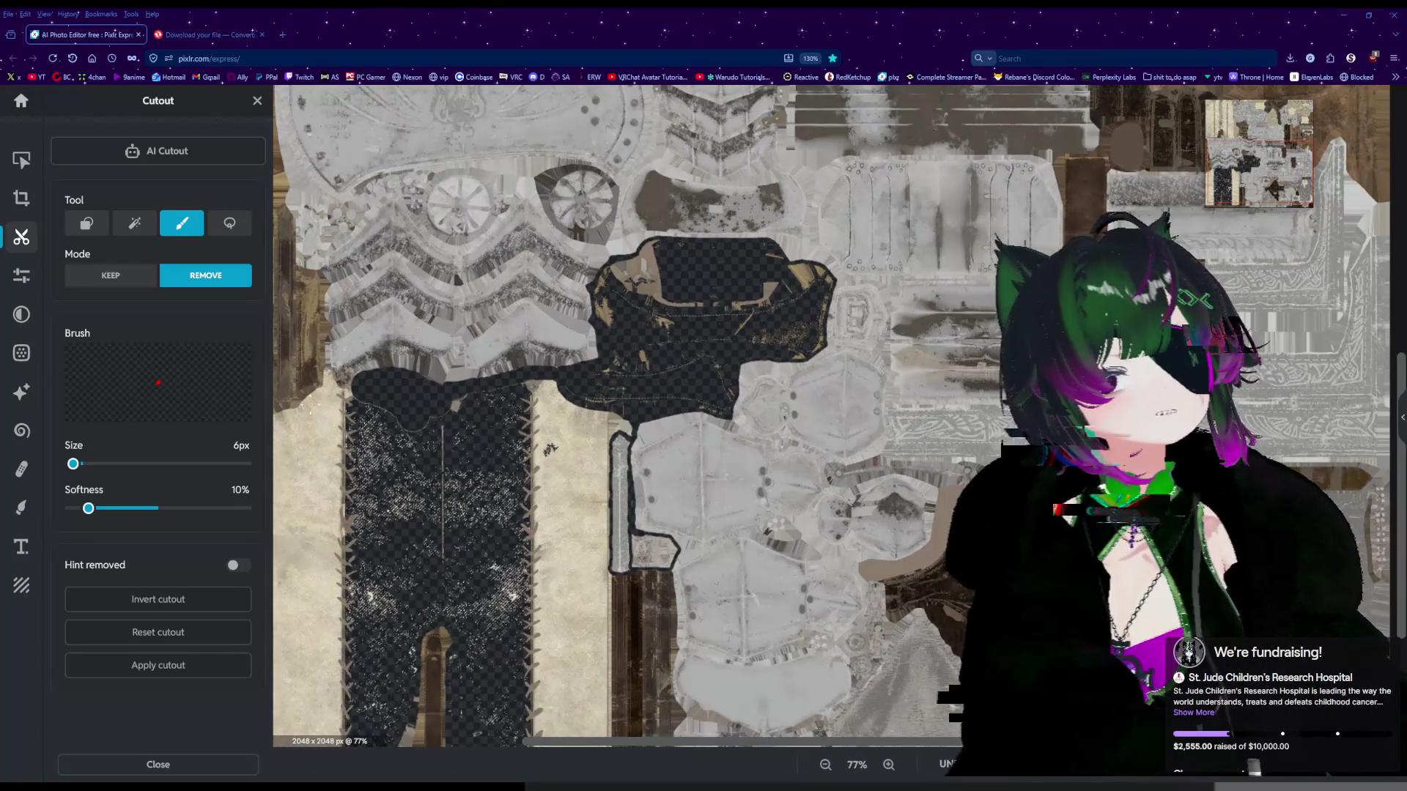
scroll(372, 396, up, 10)
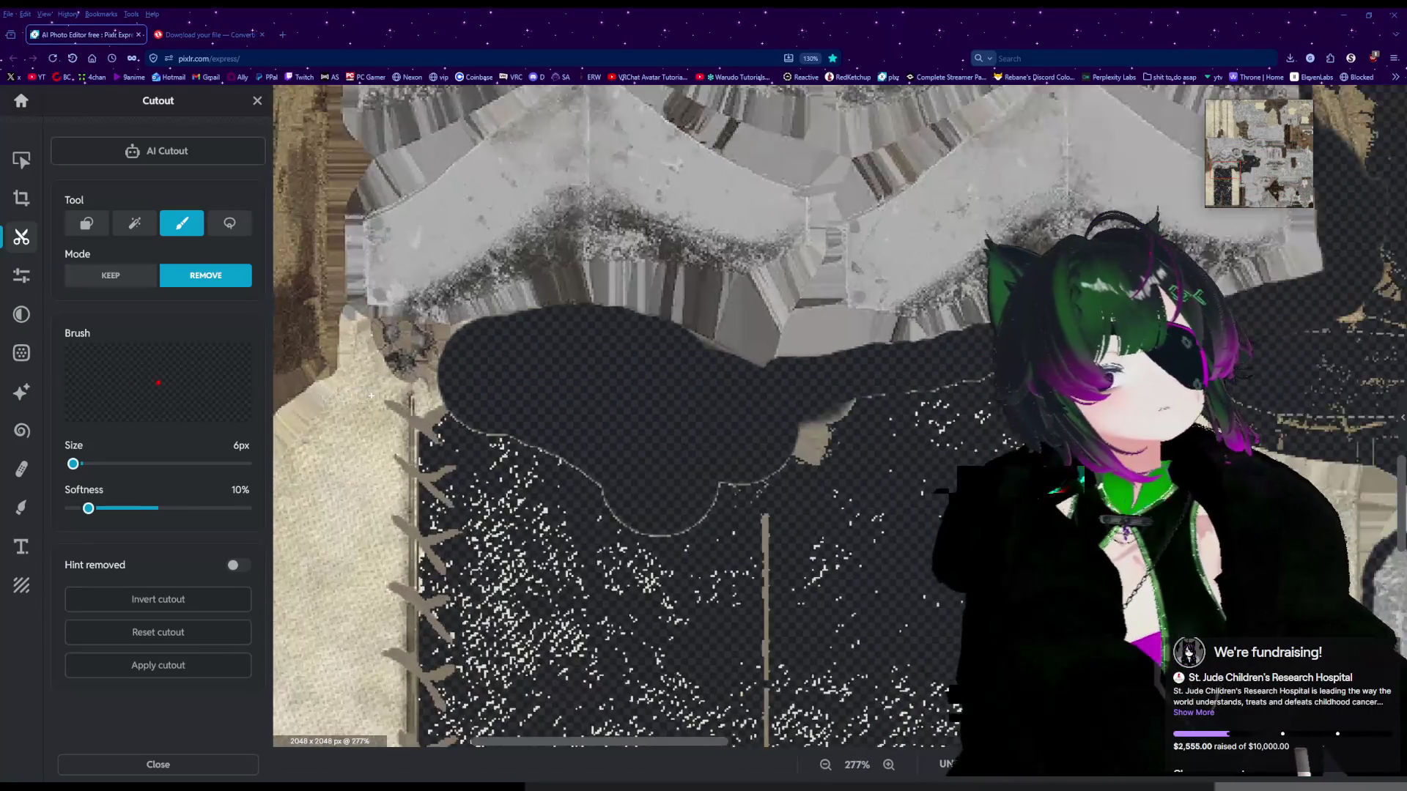
scroll(372, 396, up, 7)
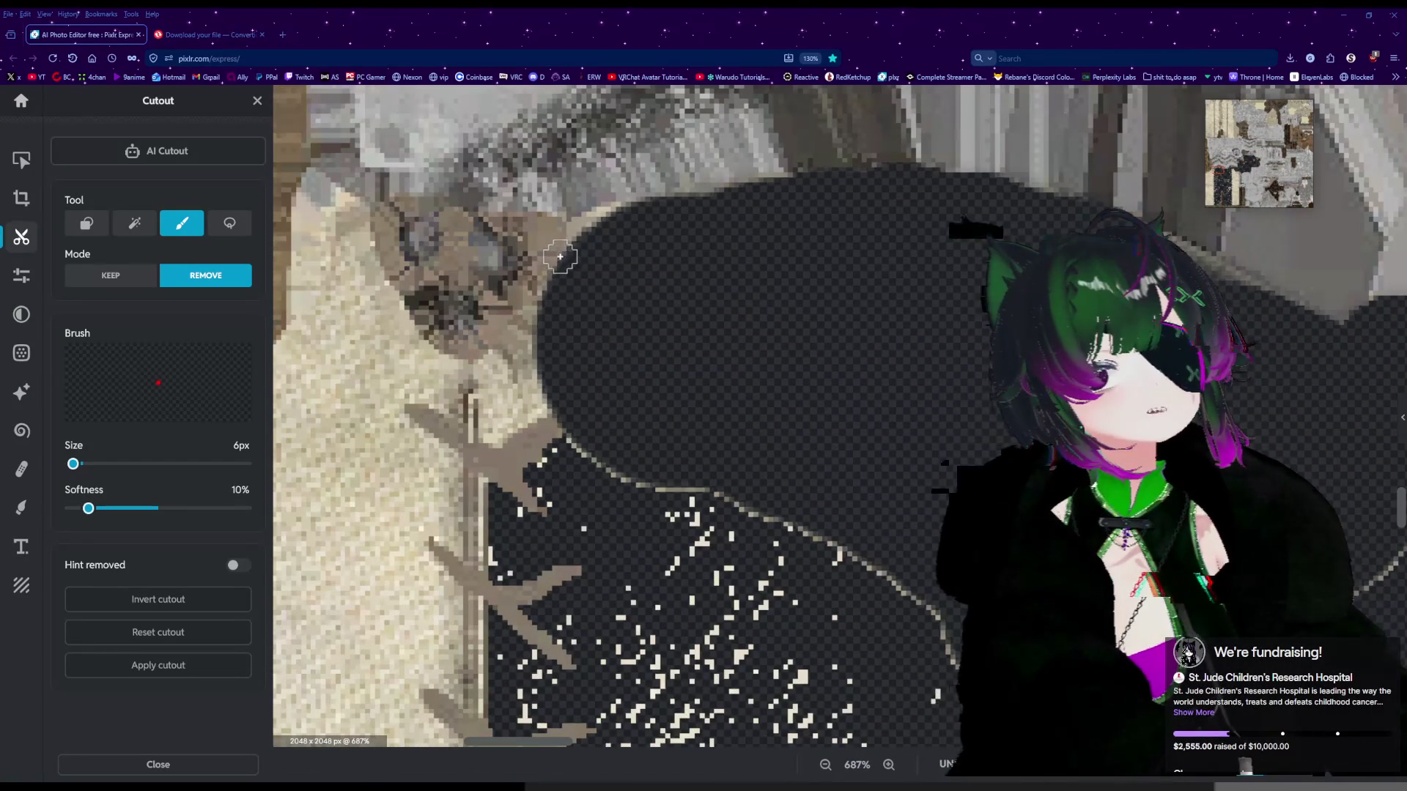
drag(540, 231, 529, 227)
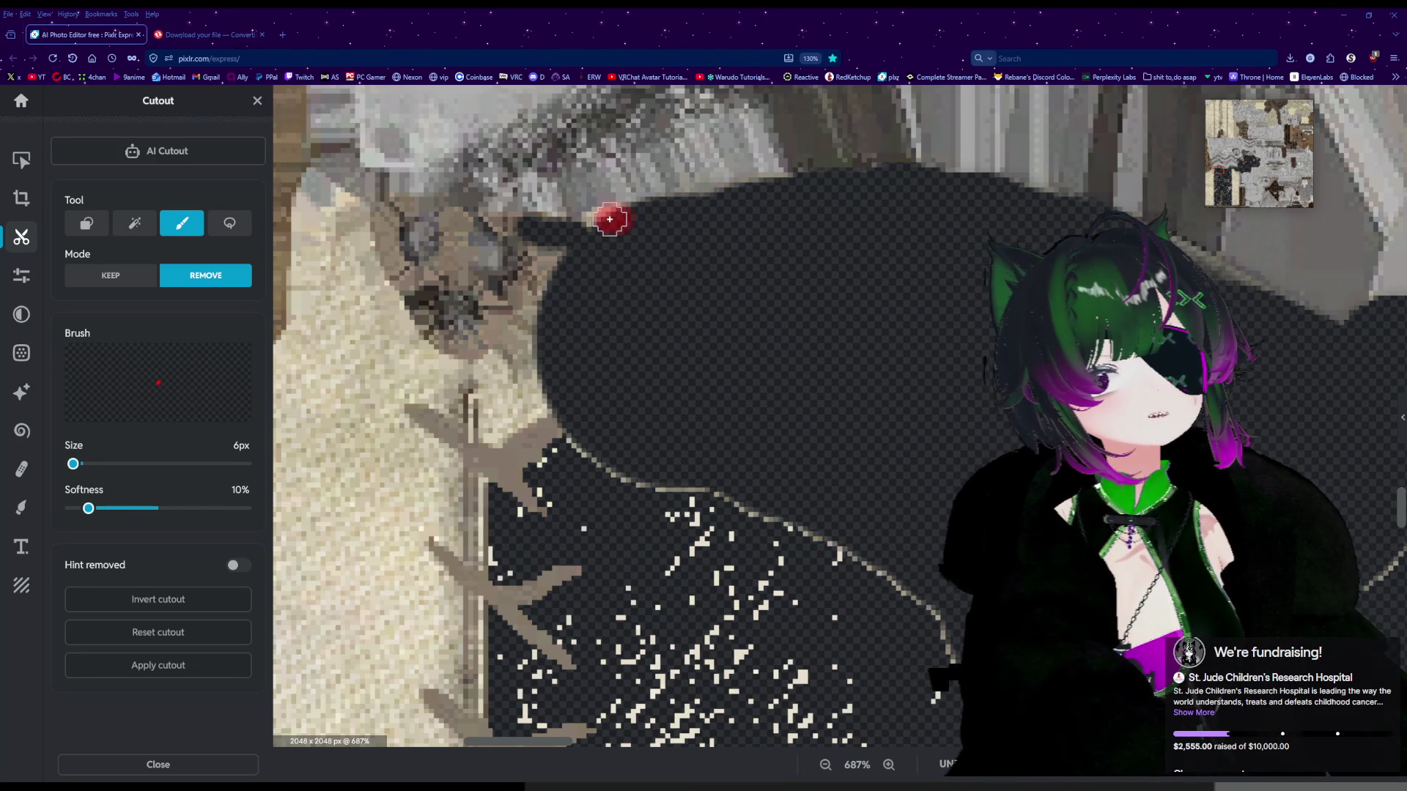
drag(598, 224, 607, 226)
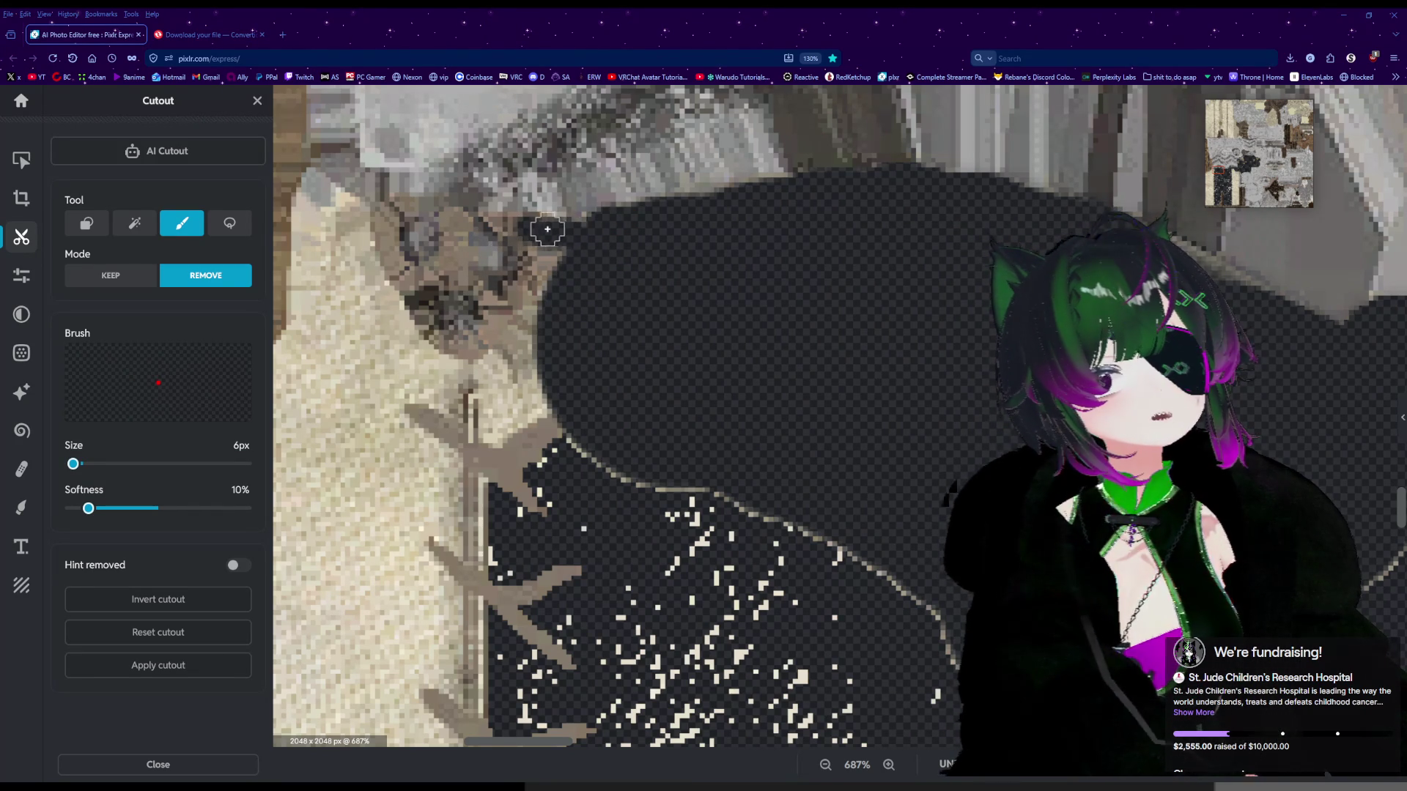
scroll(416, 329, up, 2)
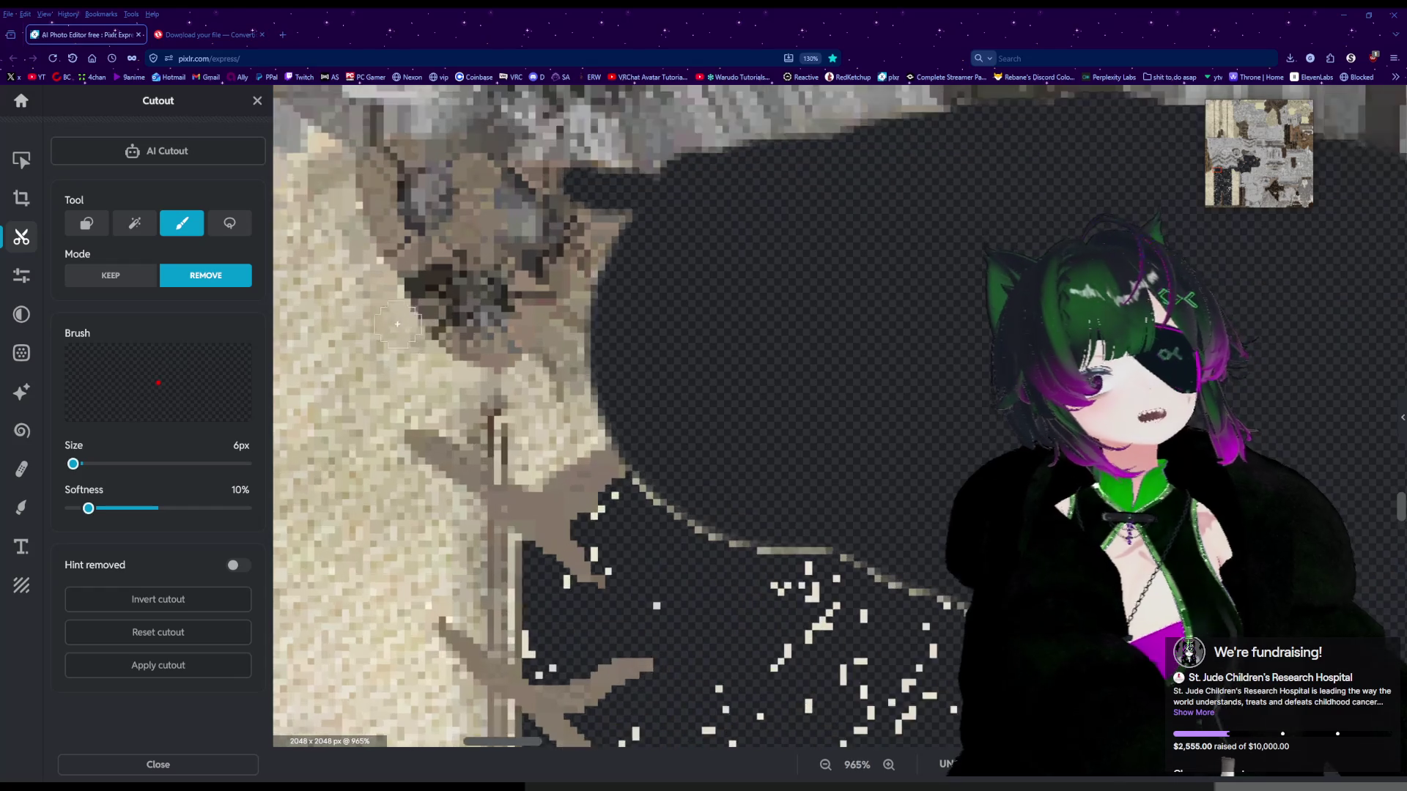
Trace the cut-out edge around the beige cloth's top corner.
mouse_move(733, 170)
mouse_down()
mouse_move(678, 187)
mouse_move(666, 244)
mouse_move(608, 279)
mouse_move(617, 340)
mouse_move(583, 356)
mouse_move(594, 284)
mouse_move(649, 327)
mouse_move(666, 289)
mouse_move(598, 400)
mouse_move(535, 403)
mouse_move(540, 374)
mouse_move(488, 360)
mouse_move(428, 282)
mouse_move(447, 307)
mouse_up()
scroll(531, 394, down, 5)
scroll(522, 391, up, 4)
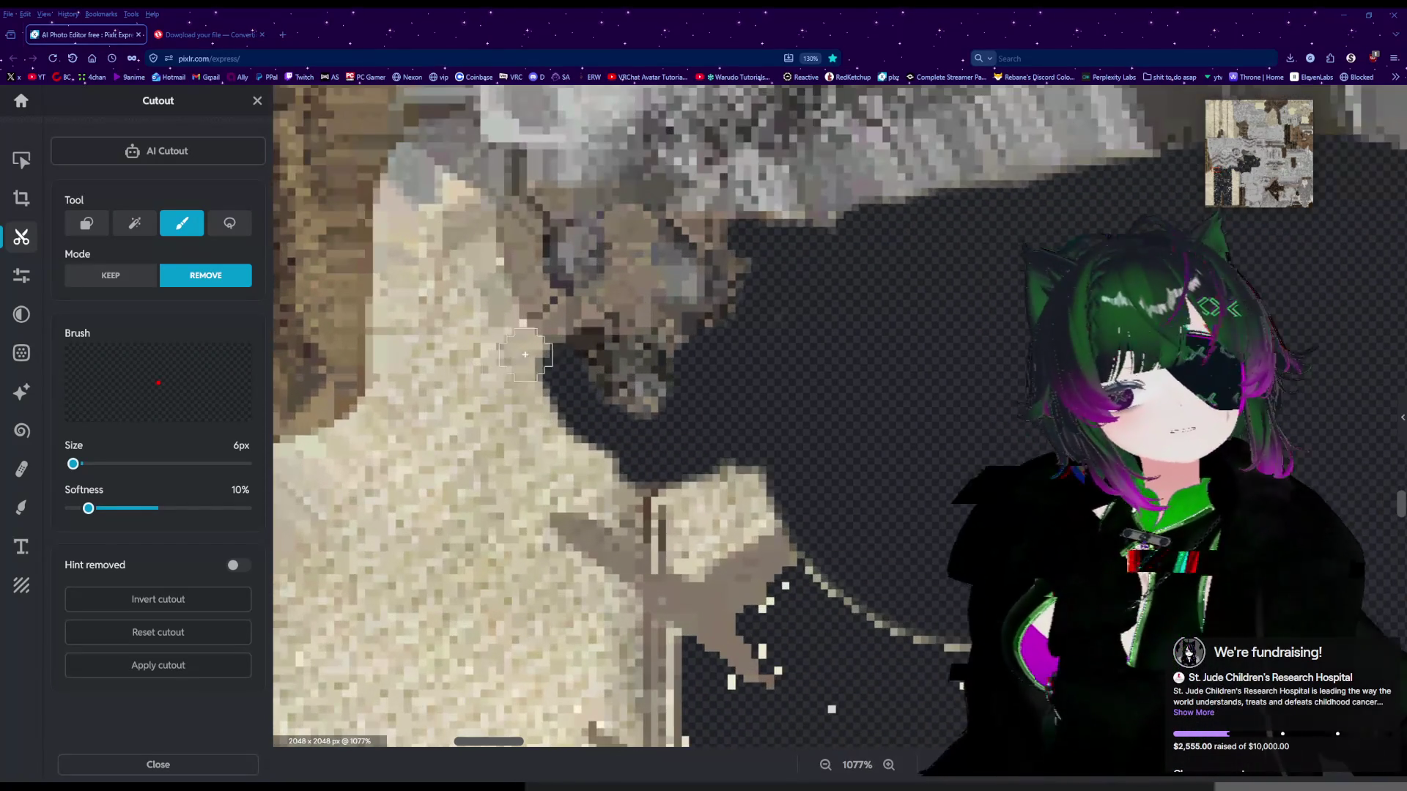
mouse_move(546, 358)
mouse_down()
mouse_move(512, 283)
mouse_move(522, 220)
mouse_move(394, 217)
mouse_move(362, 159)
mouse_move(374, 117)
mouse_up()
scroll(381, 184, down, 10)
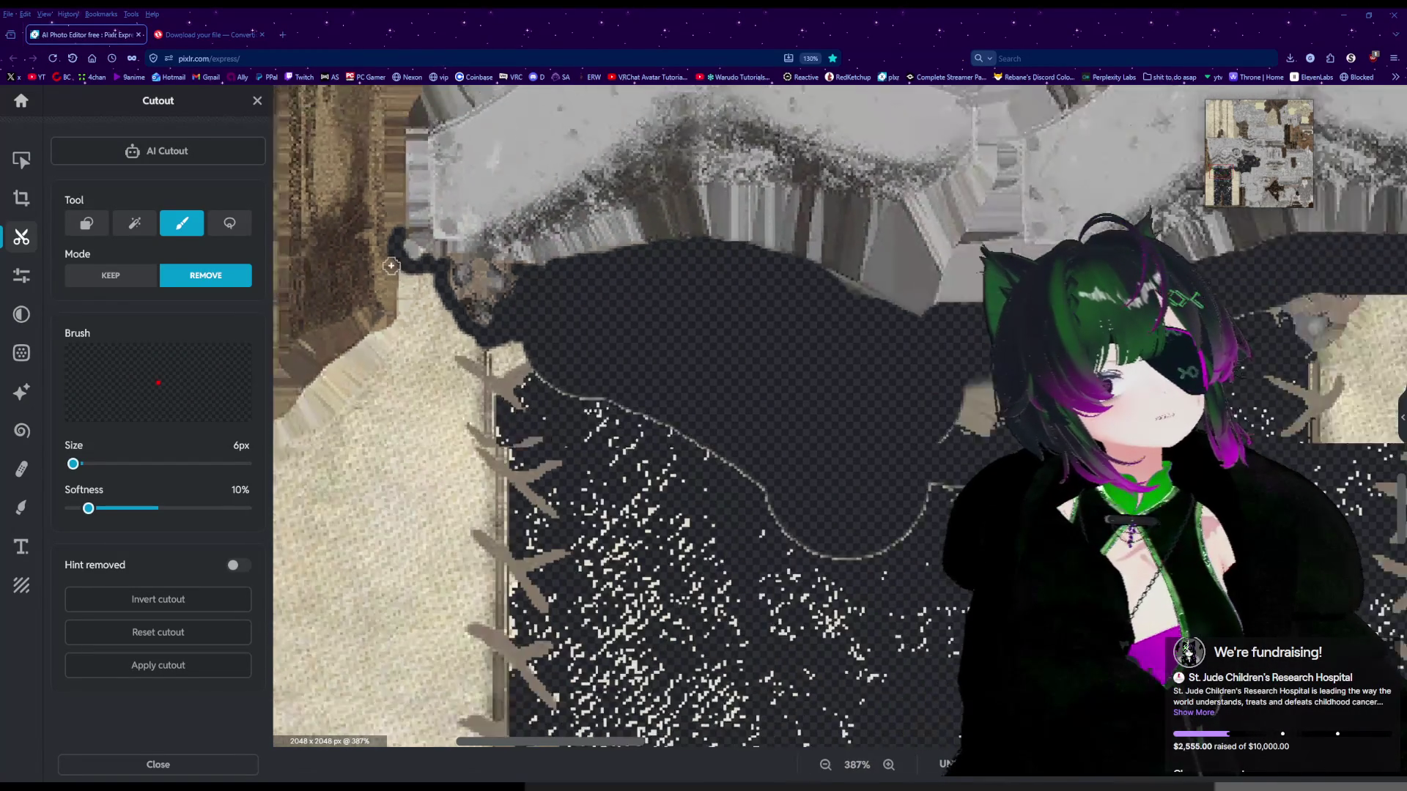
scroll(391, 266, up, 7)
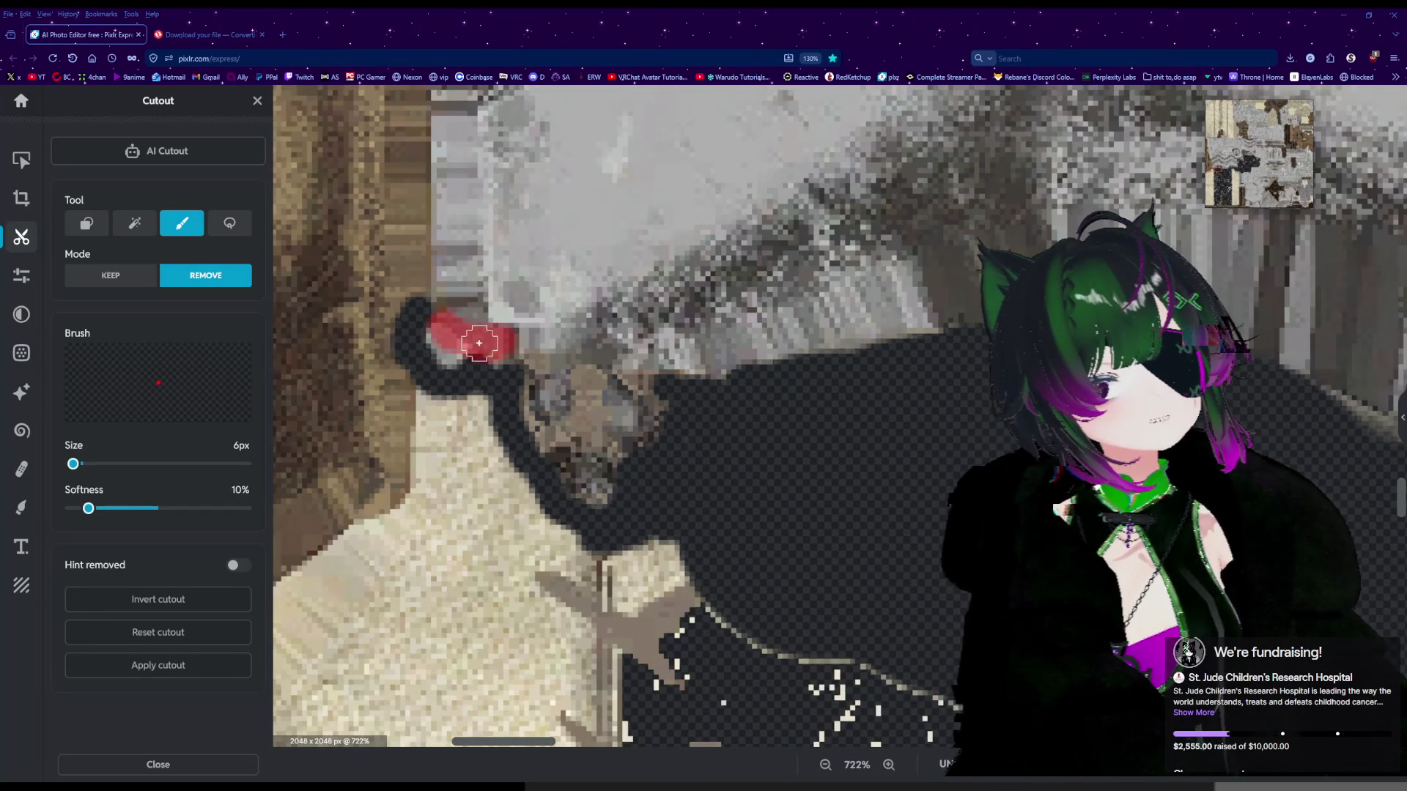
Extend the removal outline upward beside the brown strip.
mouse_move(466, 245)
mouse_down()
mouse_move(454, 115)
mouse_move(448, 258)
mouse_up()
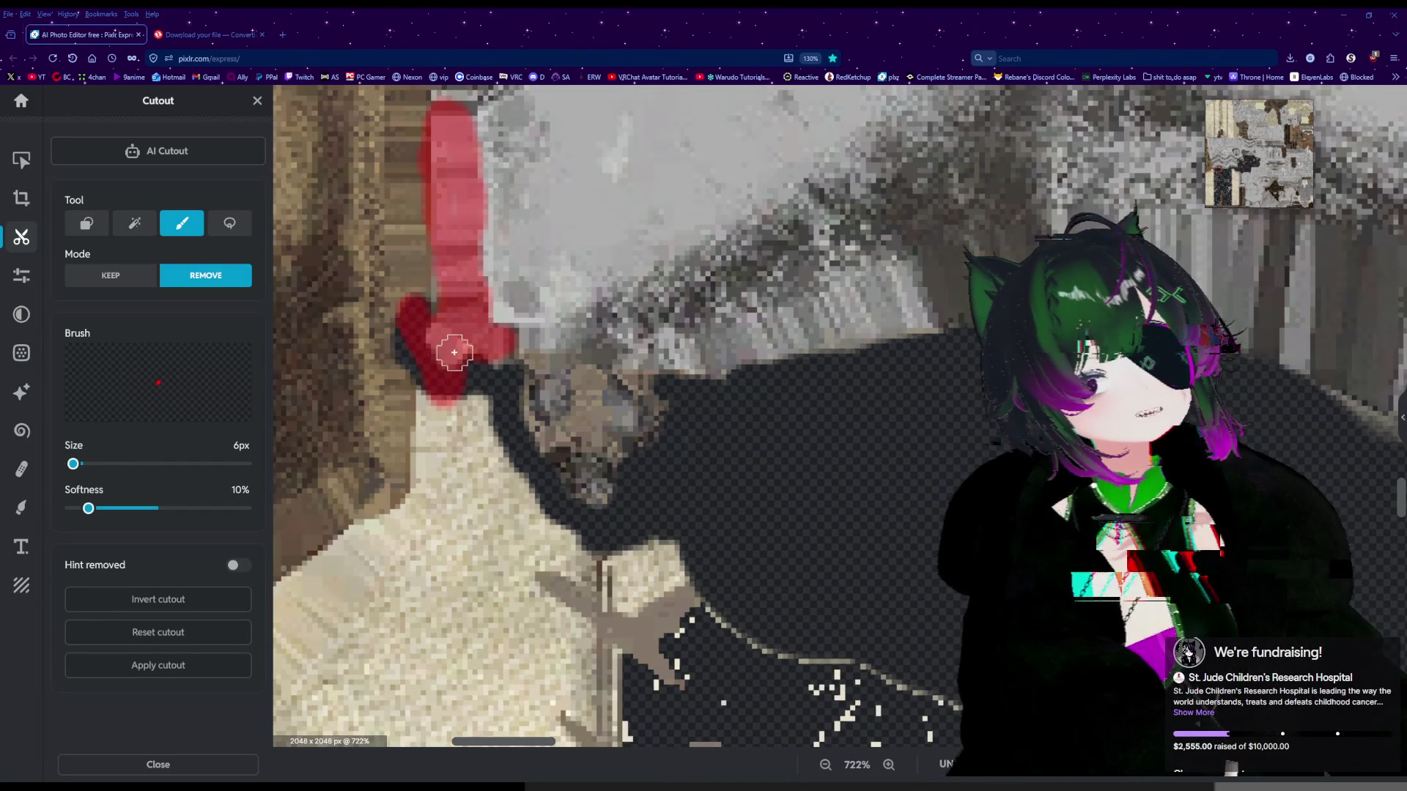
drag(510, 346, 503, 345)
scroll(471, 355, down, 5)
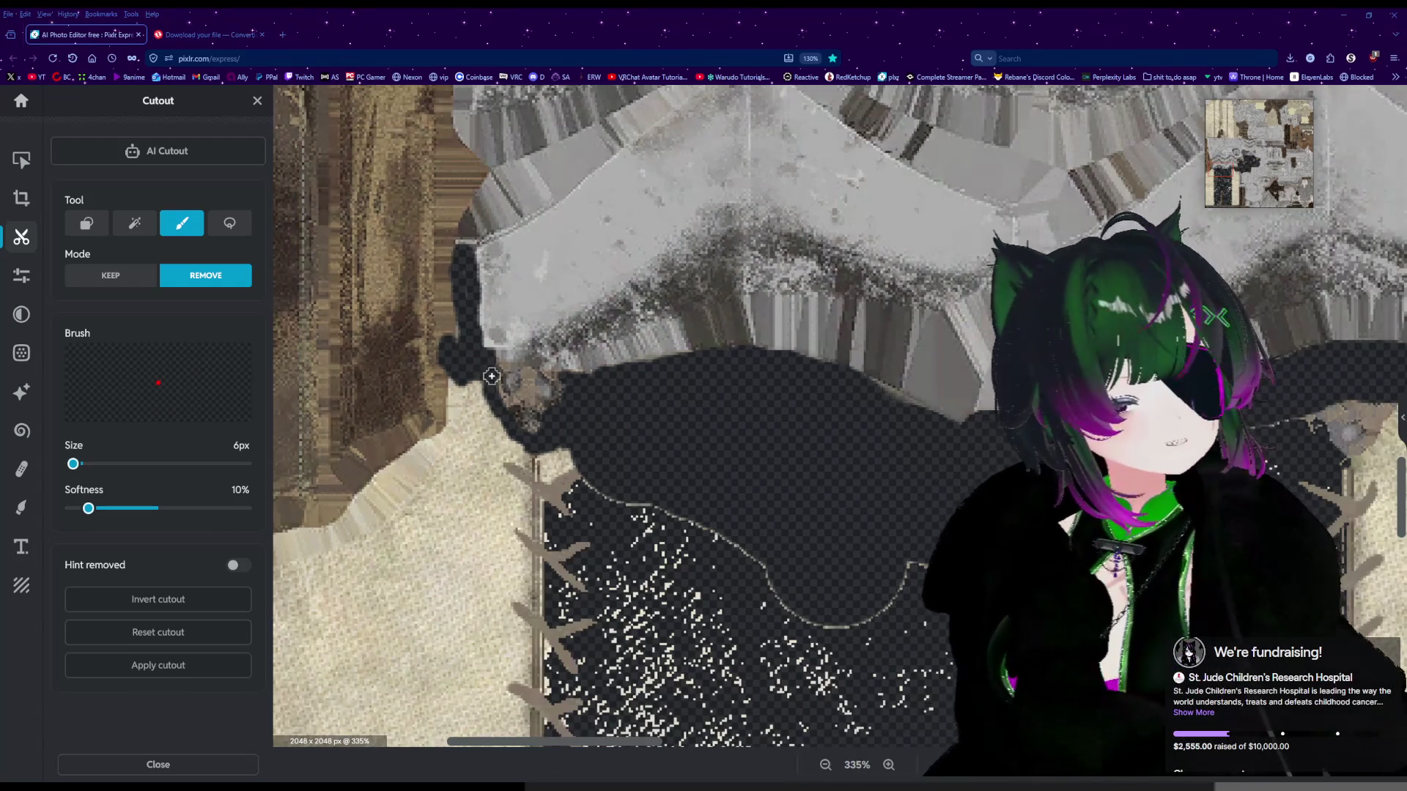
scroll(457, 277, down, 3)
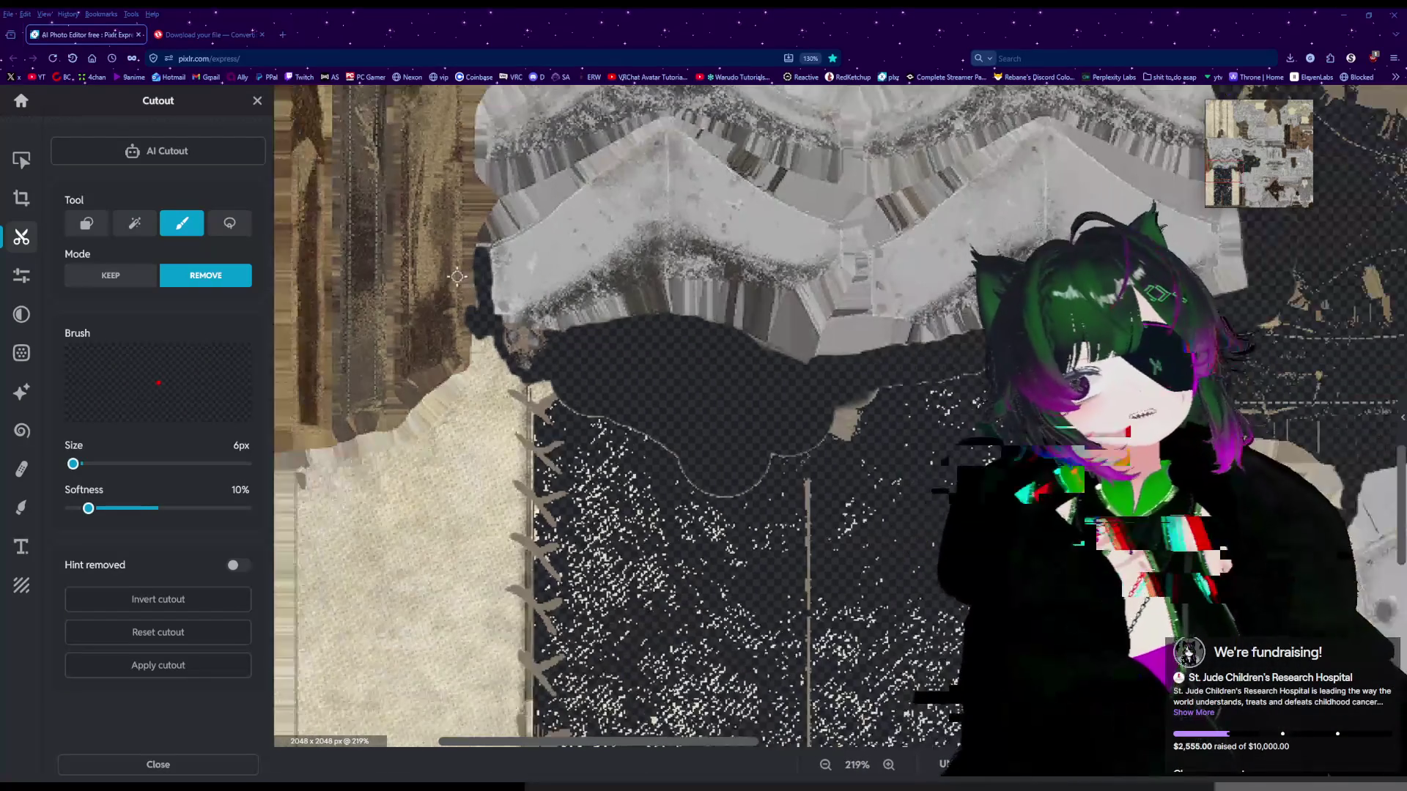
drag(465, 340, 473, 249)
scroll(476, 264, up, 2)
scroll(476, 264, up, 3)
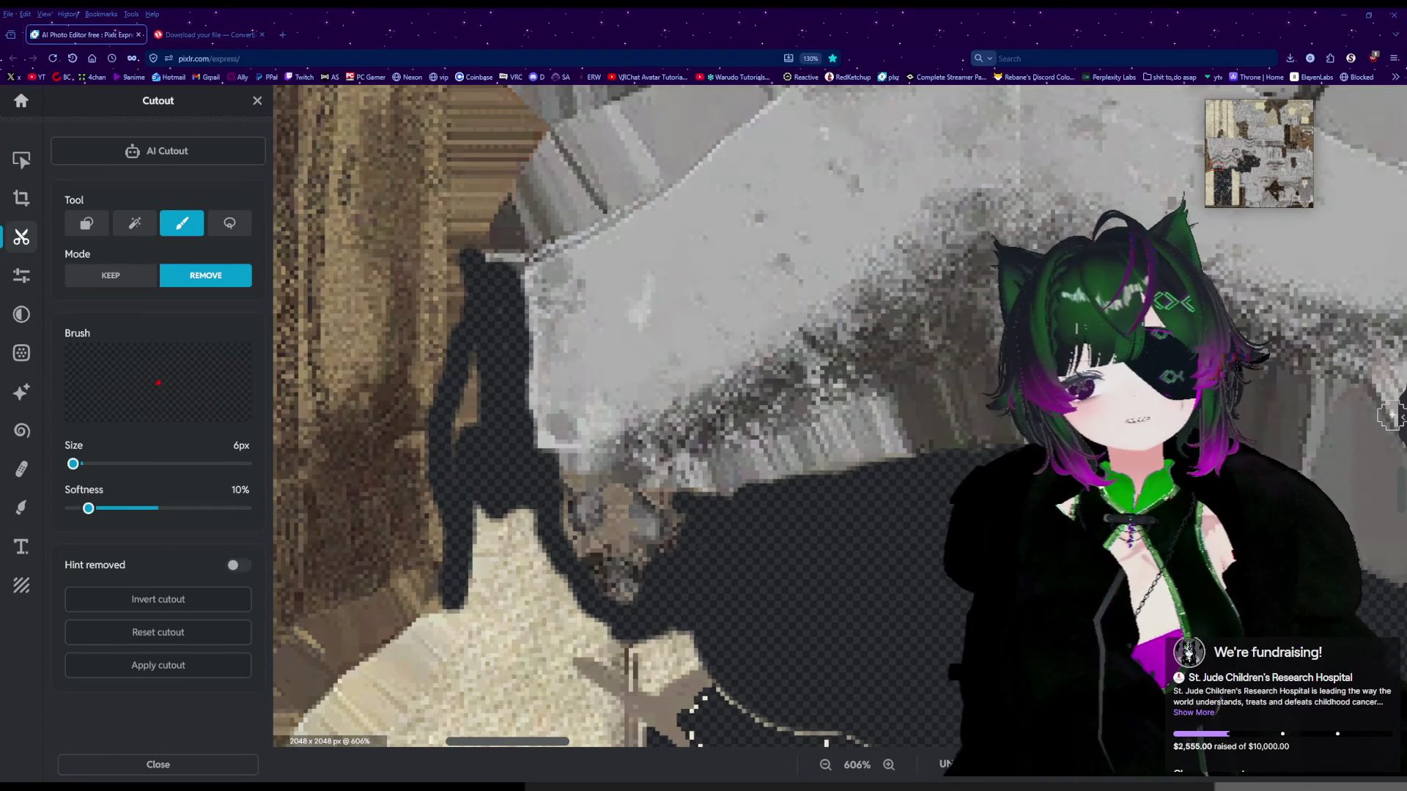
Paint an outline up the brown edge, then undo the misplaced stroke with Ctrl+Z.
scroll(536, 558, up, 5)
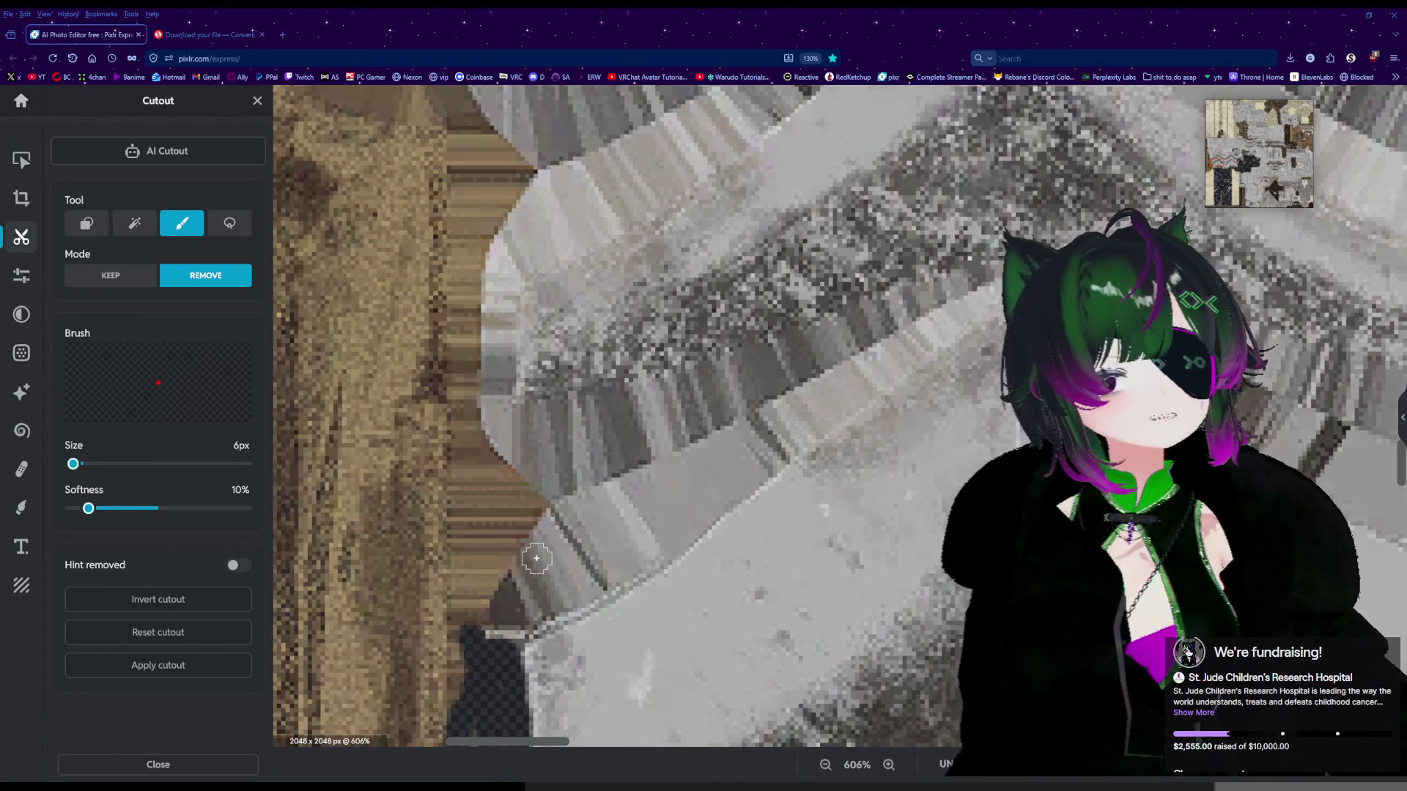
drag(473, 617, 508, 542)
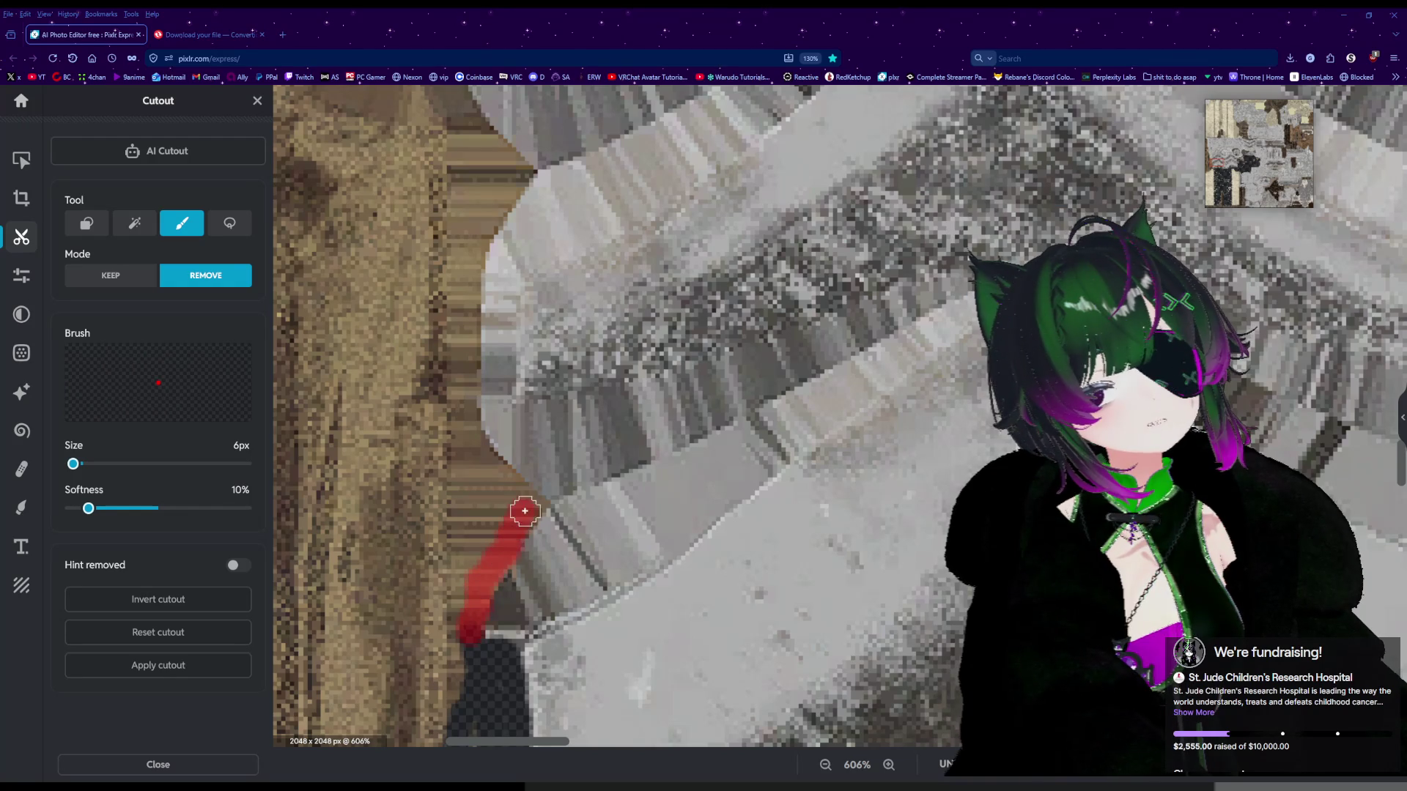
drag(513, 485, 489, 462)
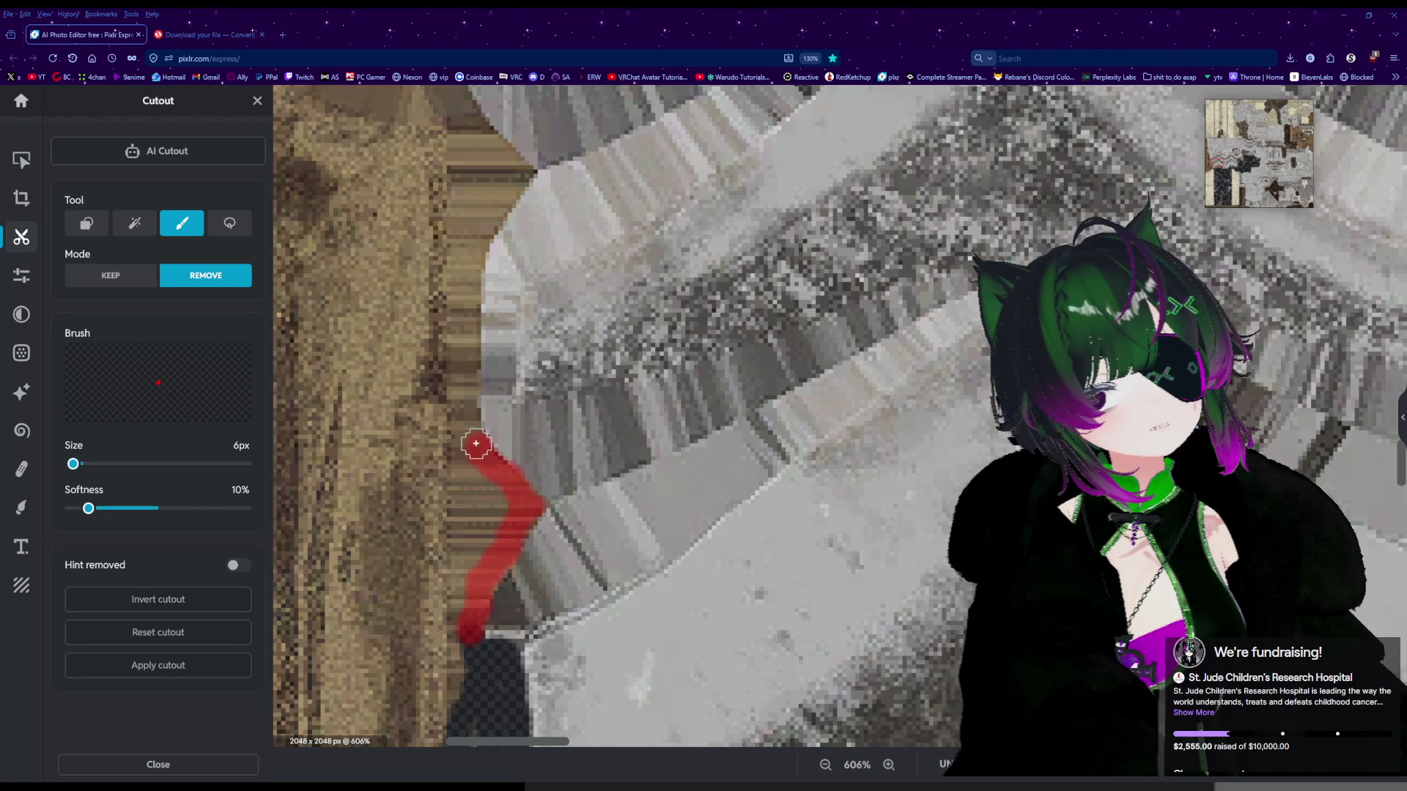
drag(468, 386, 468, 361)
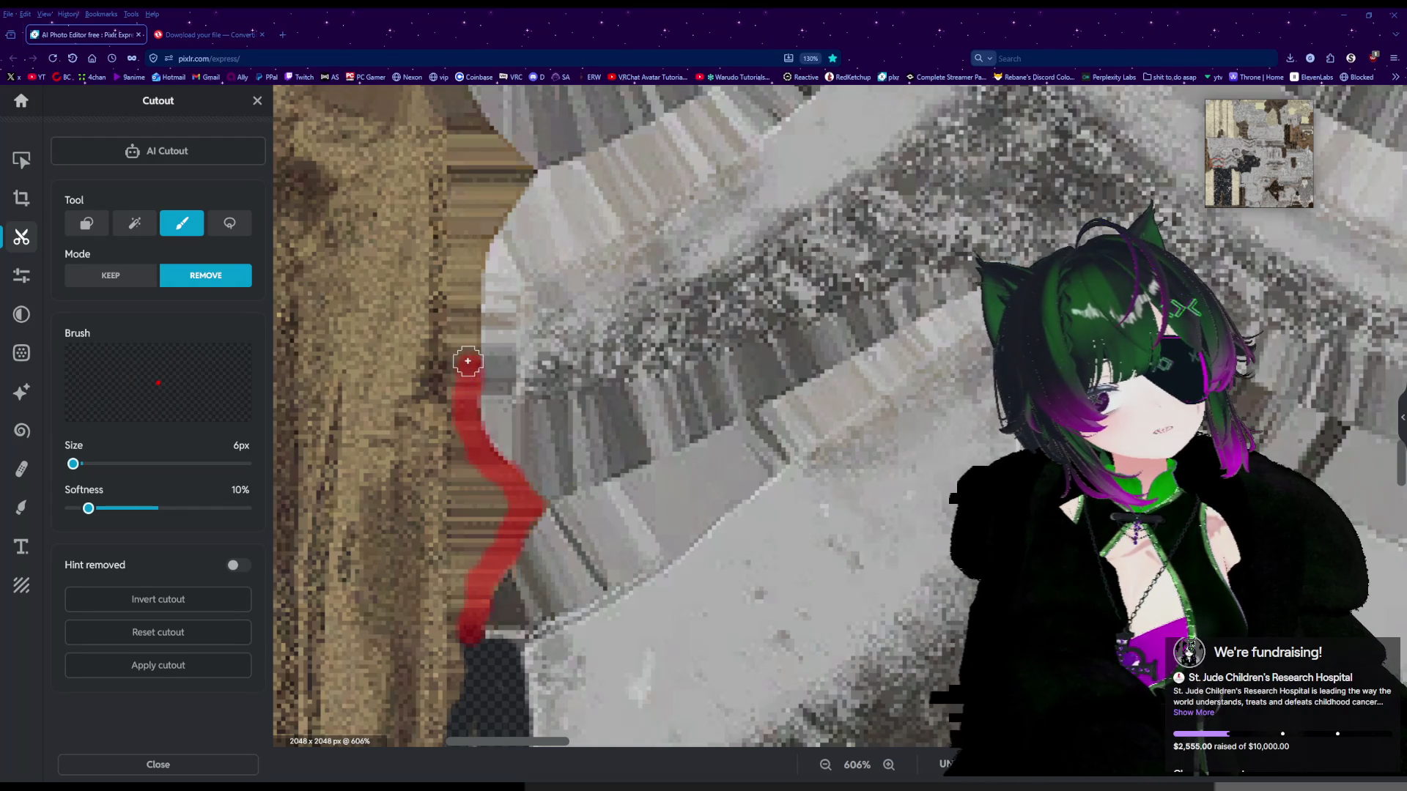
drag(470, 289, 472, 260)
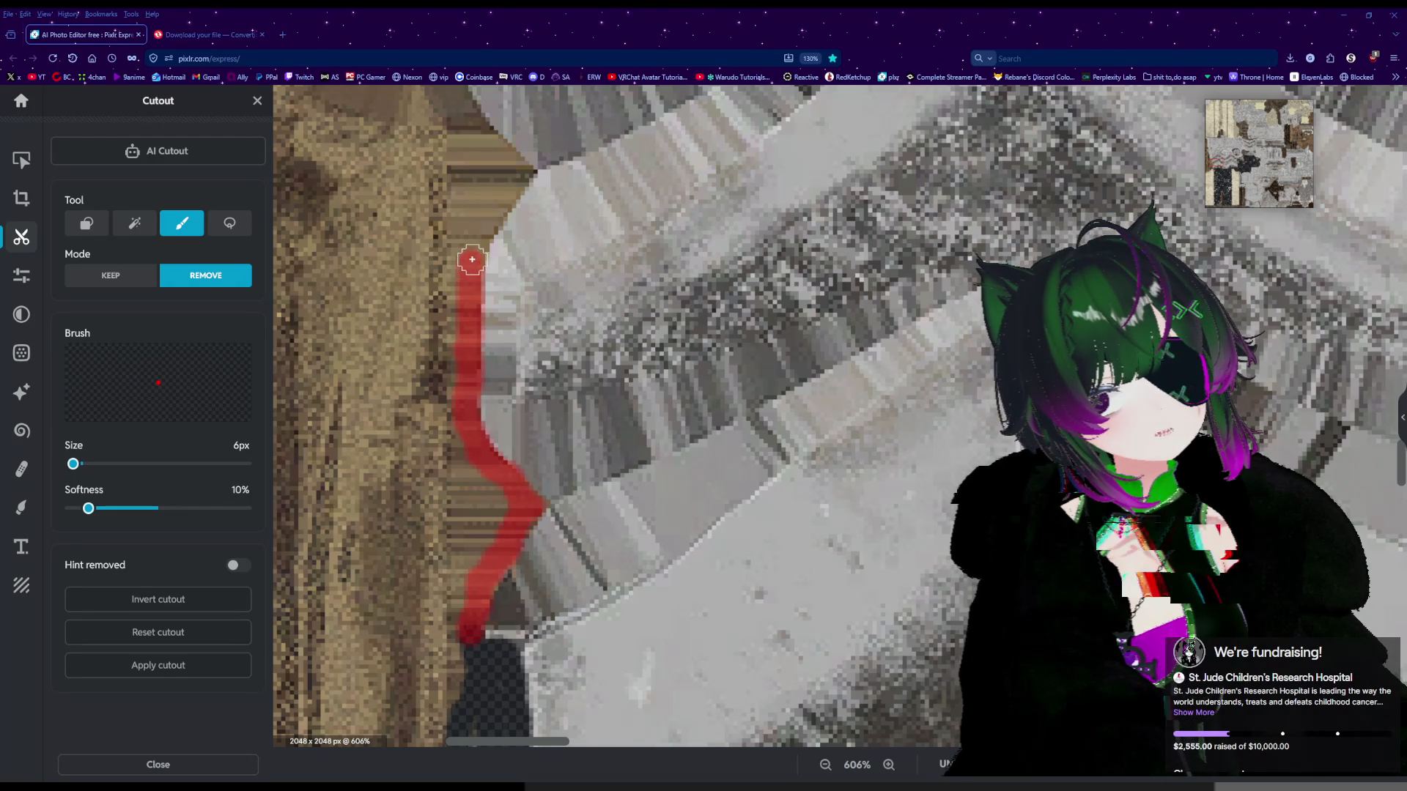
mouse_move(493, 204)
mouse_down()
mouse_move(542, 158)
mouse_move(482, 242)
mouse_up()
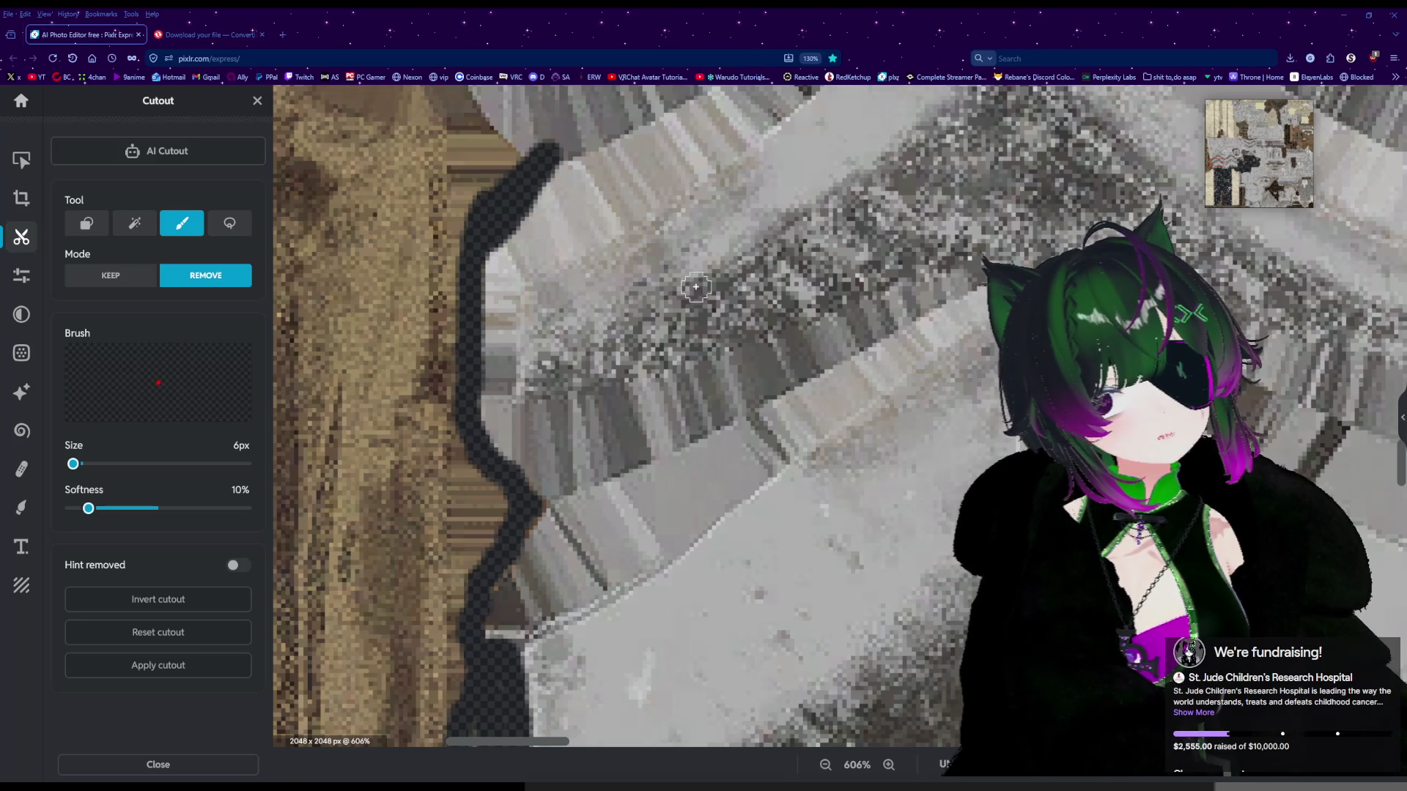
key(ctrl+z)
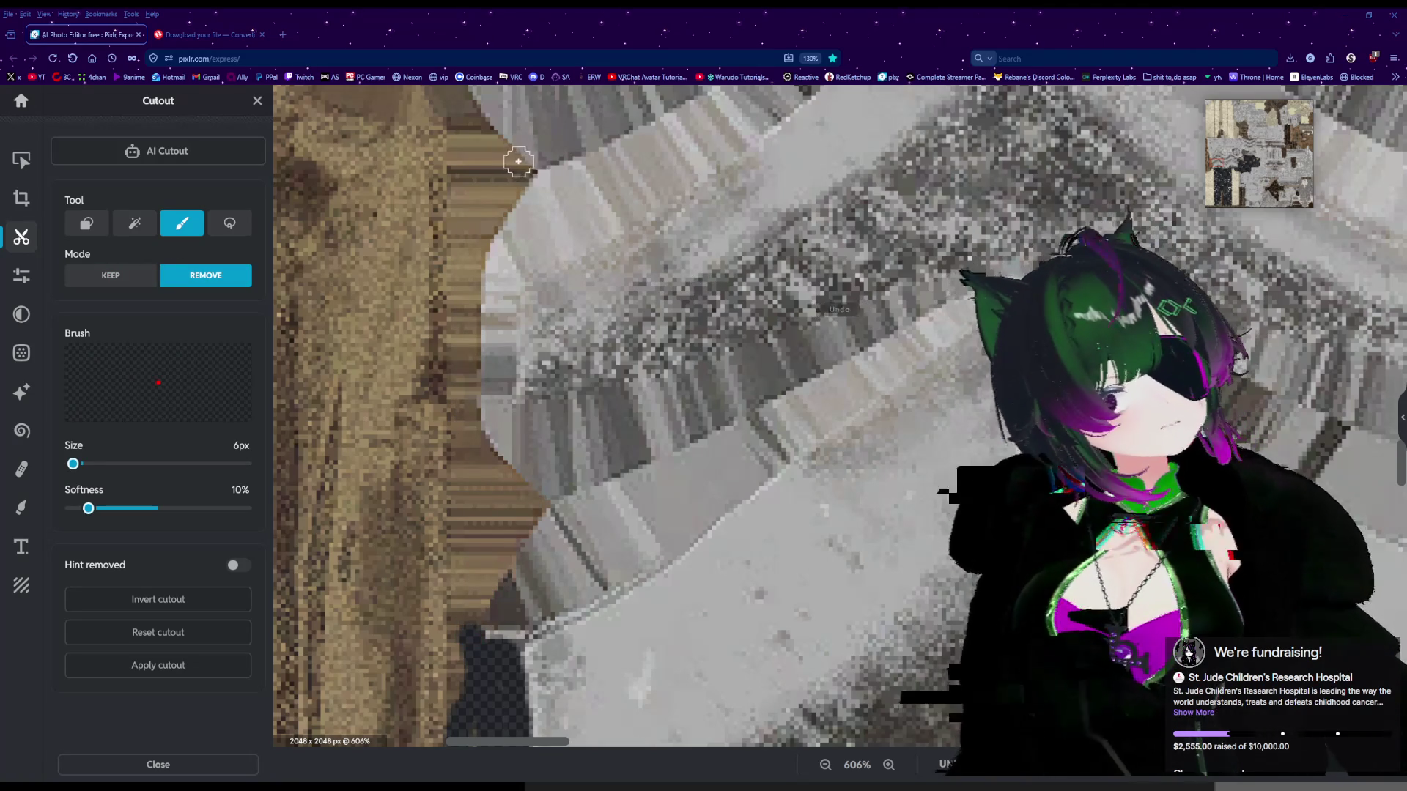
Repaint the outline down the brown edge to join the existing transparent area.
drag(518, 167, 464, 291)
drag(463, 308, 466, 413)
mouse_move(490, 465)
mouse_down()
mouse_move(534, 496)
mouse_move(488, 582)
mouse_up()
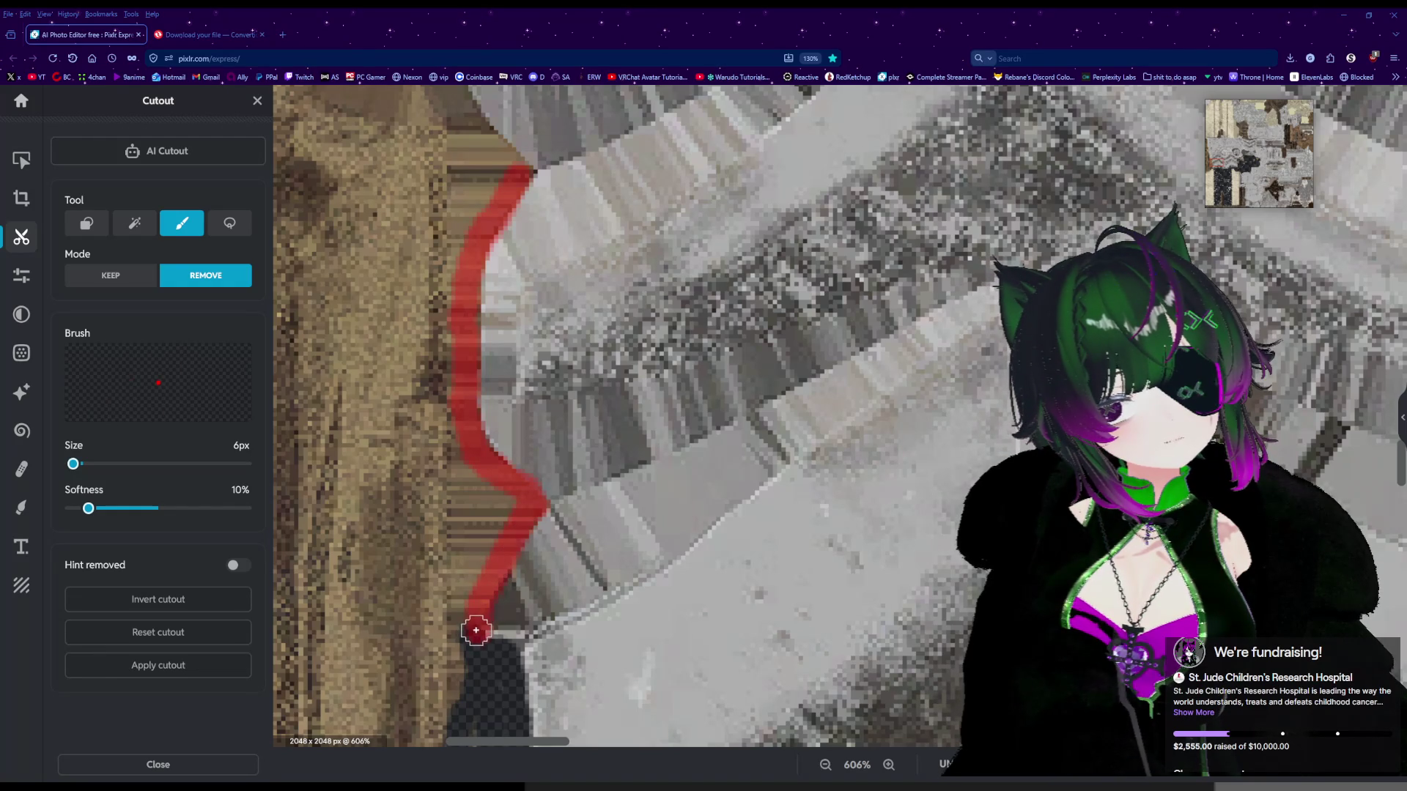
drag(475, 631, 477, 637)
scroll(437, 466, down, 2)
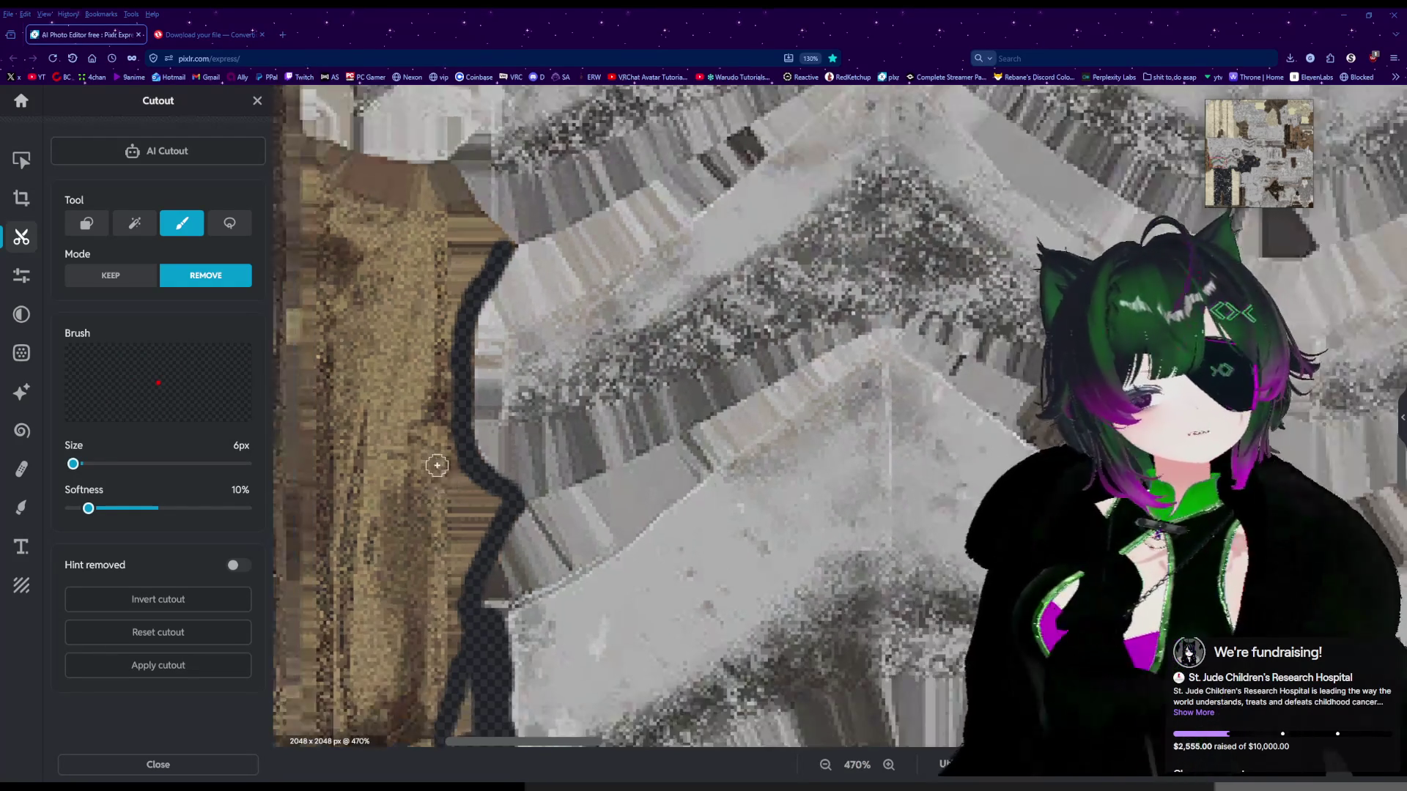
scroll(439, 392, up, 3)
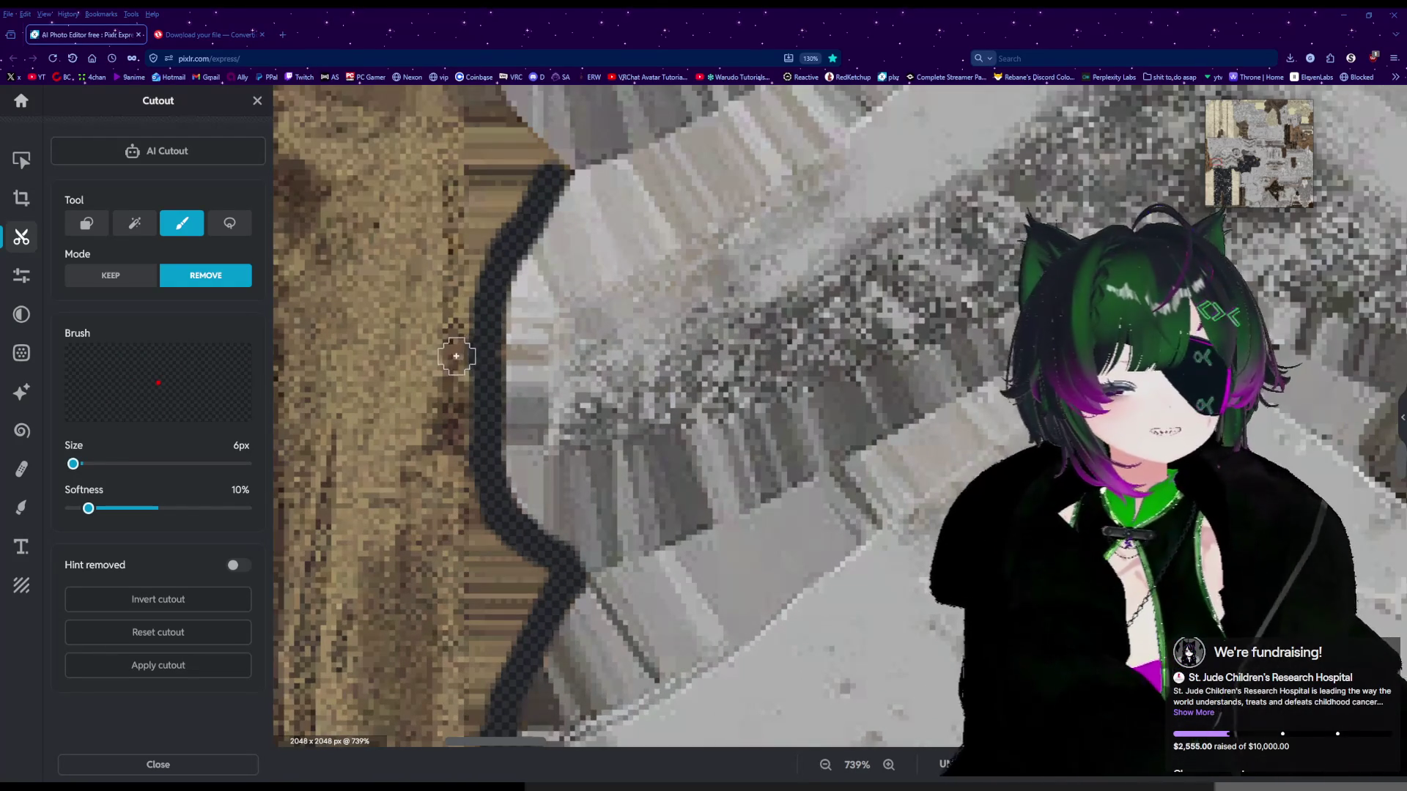
scroll(455, 356, down, 5)
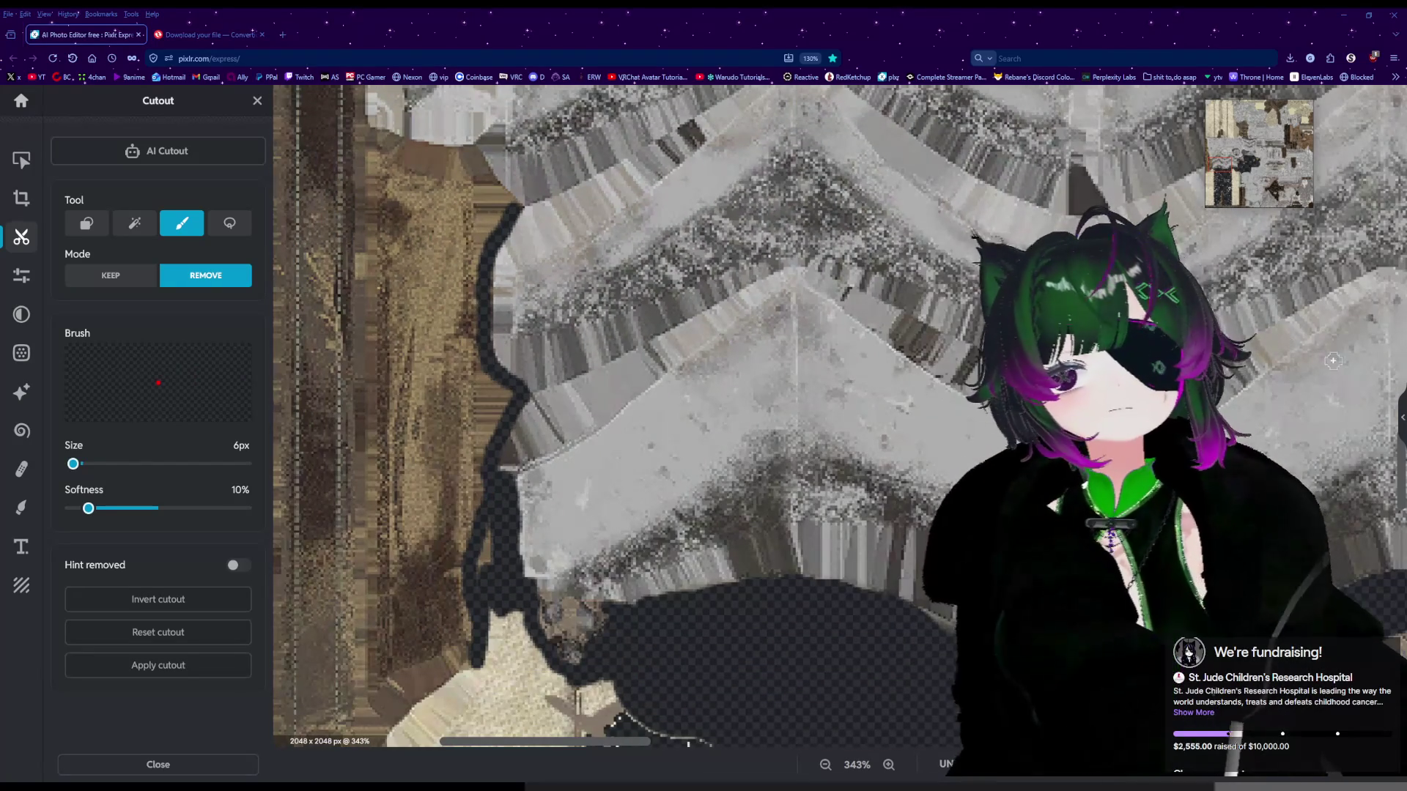
scroll(472, 505, up, 1)
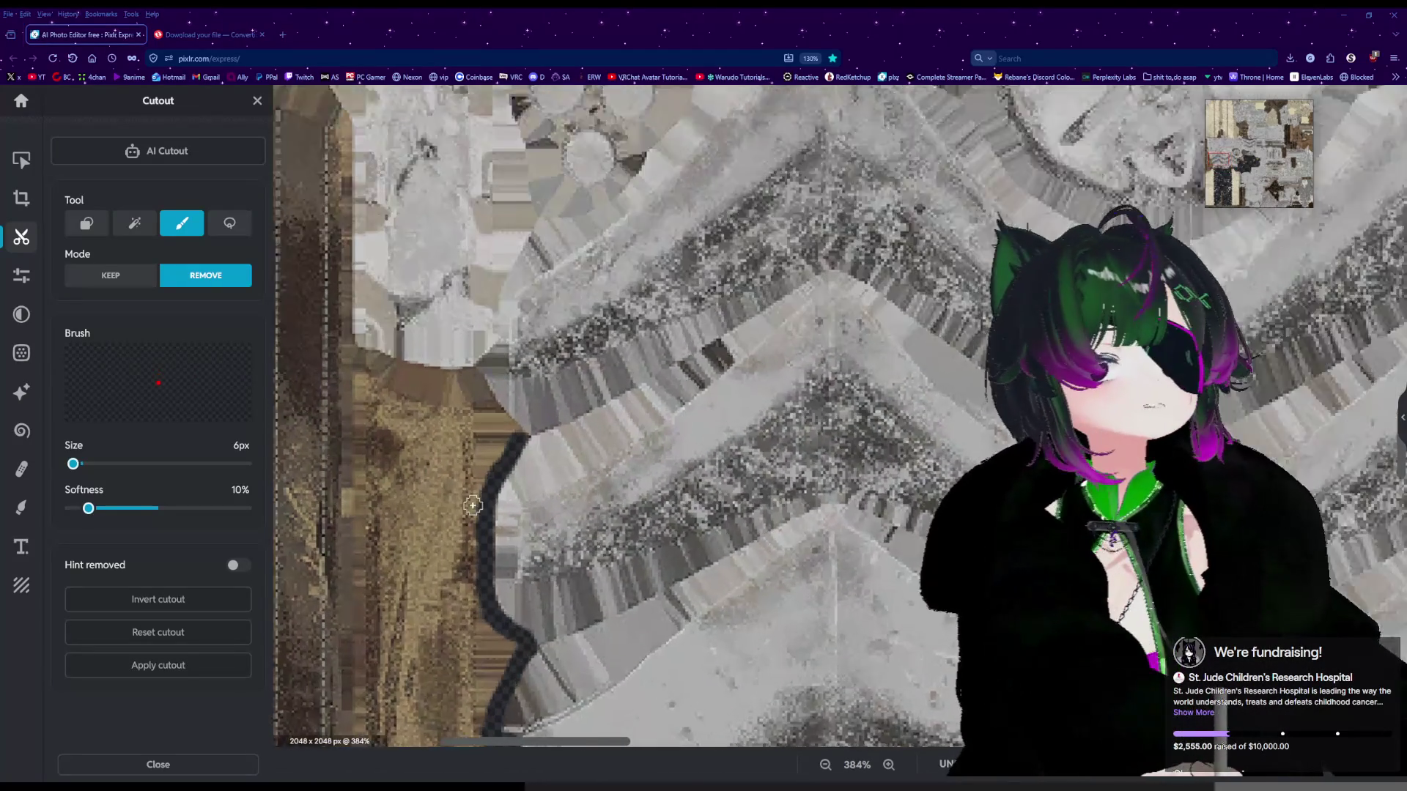
scroll(473, 505, up, 8)
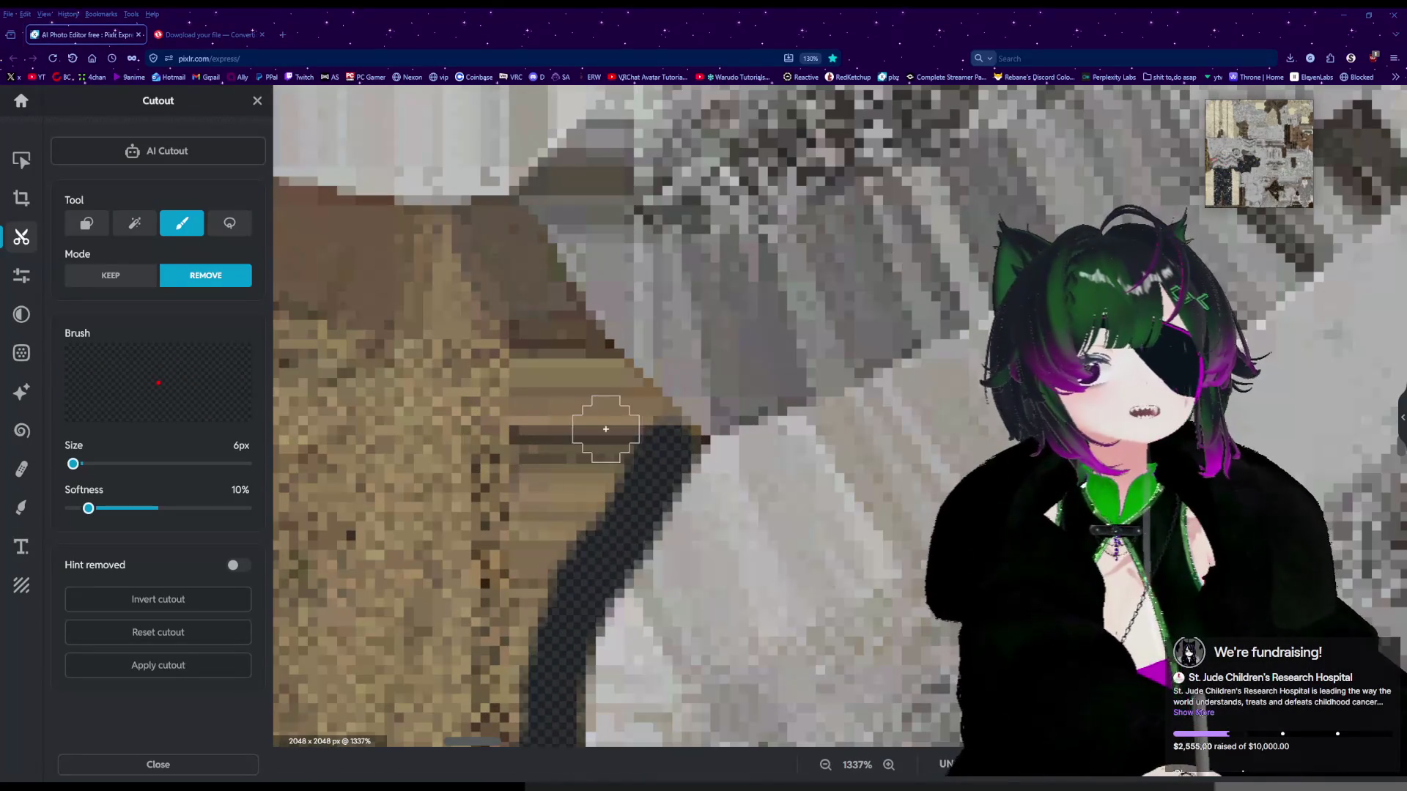
Mark the brown edge's corner and trace the removal outline up-left along it.
click(640, 418)
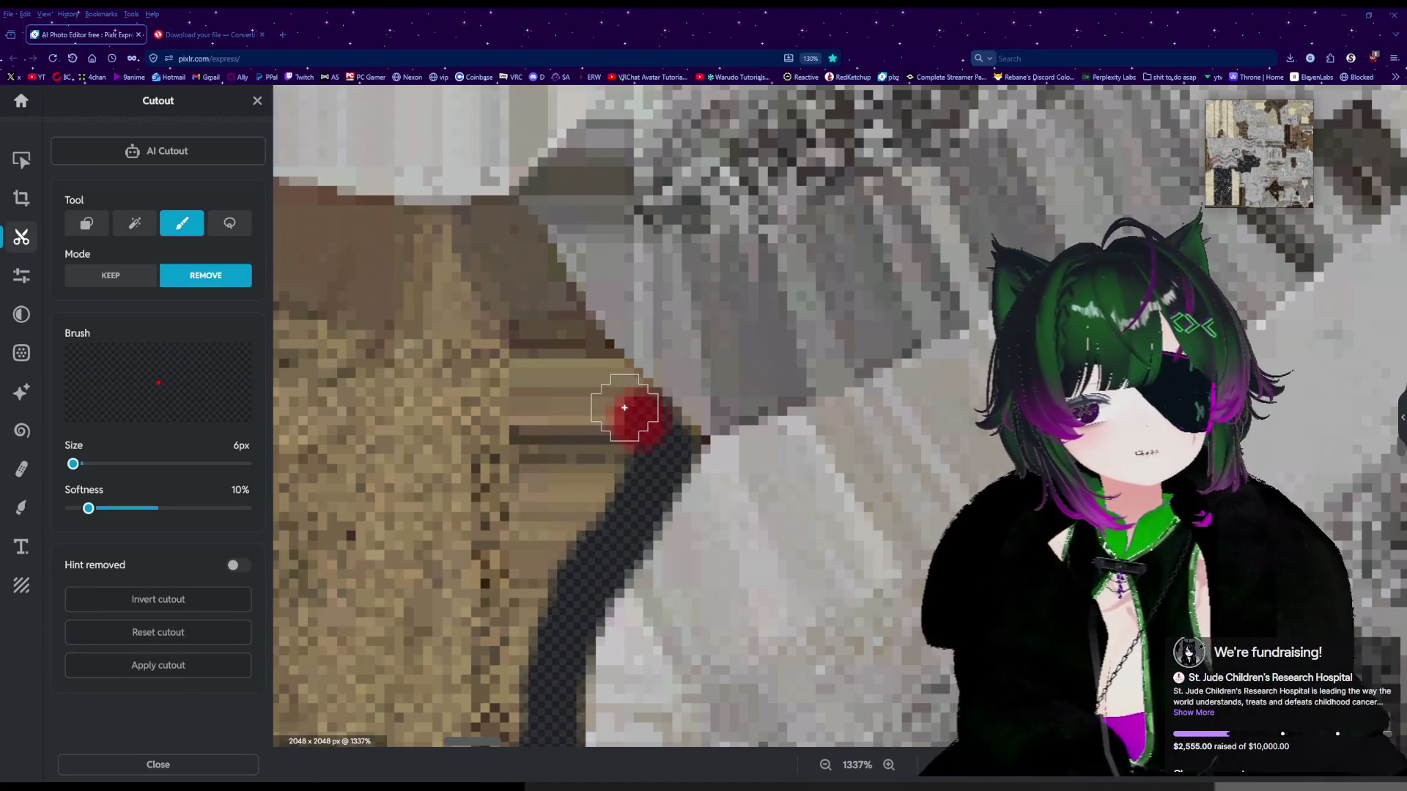
click(624, 405)
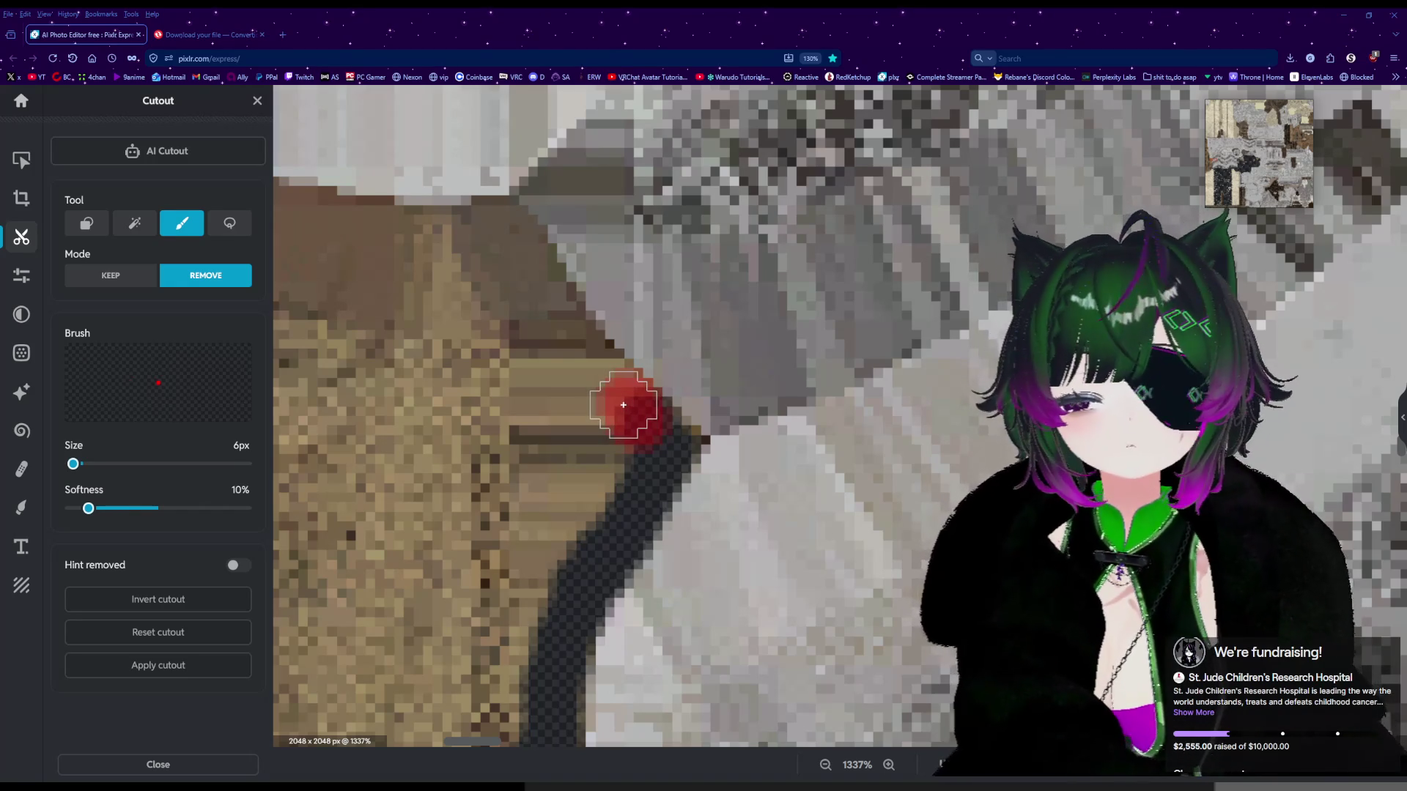
click(610, 386)
drag(610, 386, 578, 353)
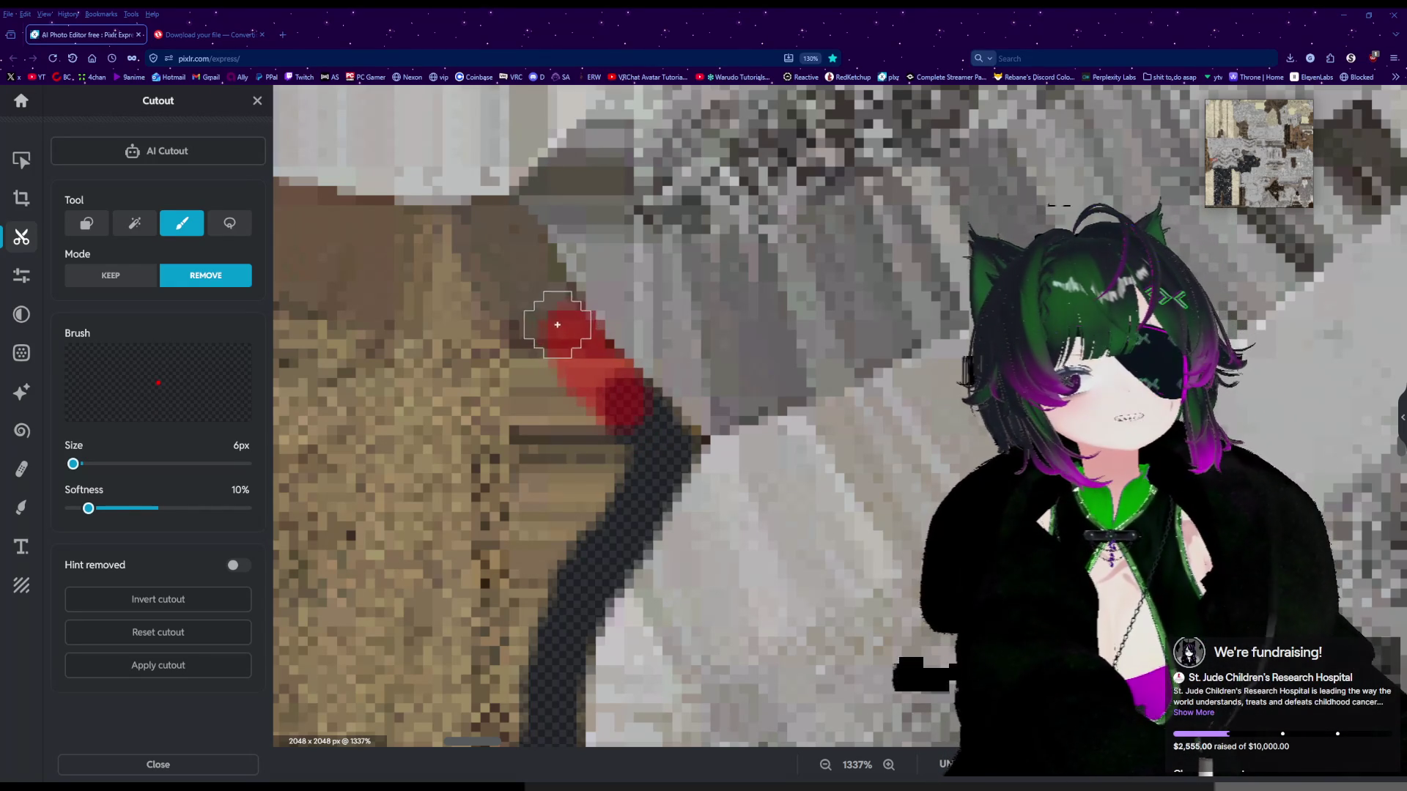
mouse_move(529, 273)
mouse_down()
mouse_move(500, 227)
mouse_move(323, 229)
mouse_up()
scroll(323, 230, down, 3)
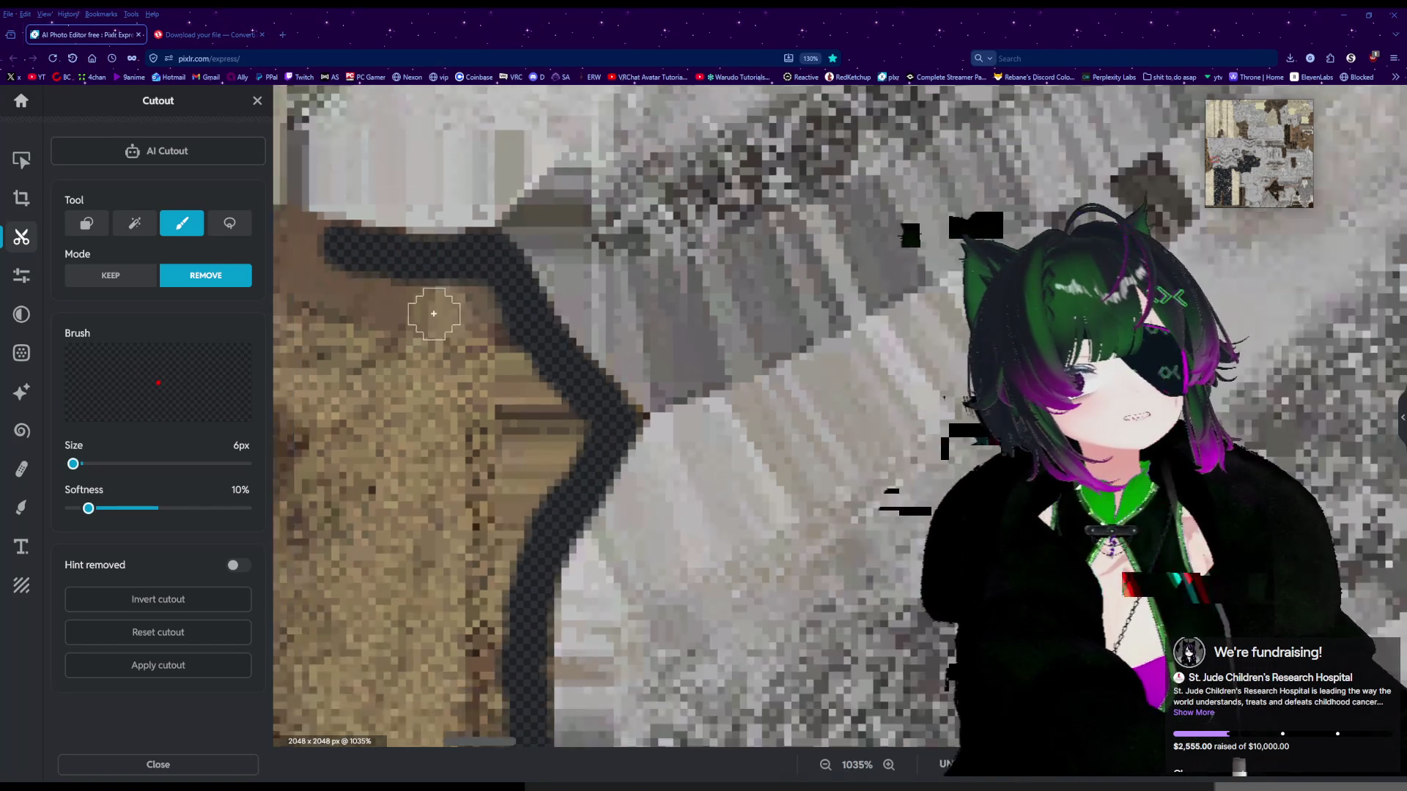
scroll(374, 328, down, 1)
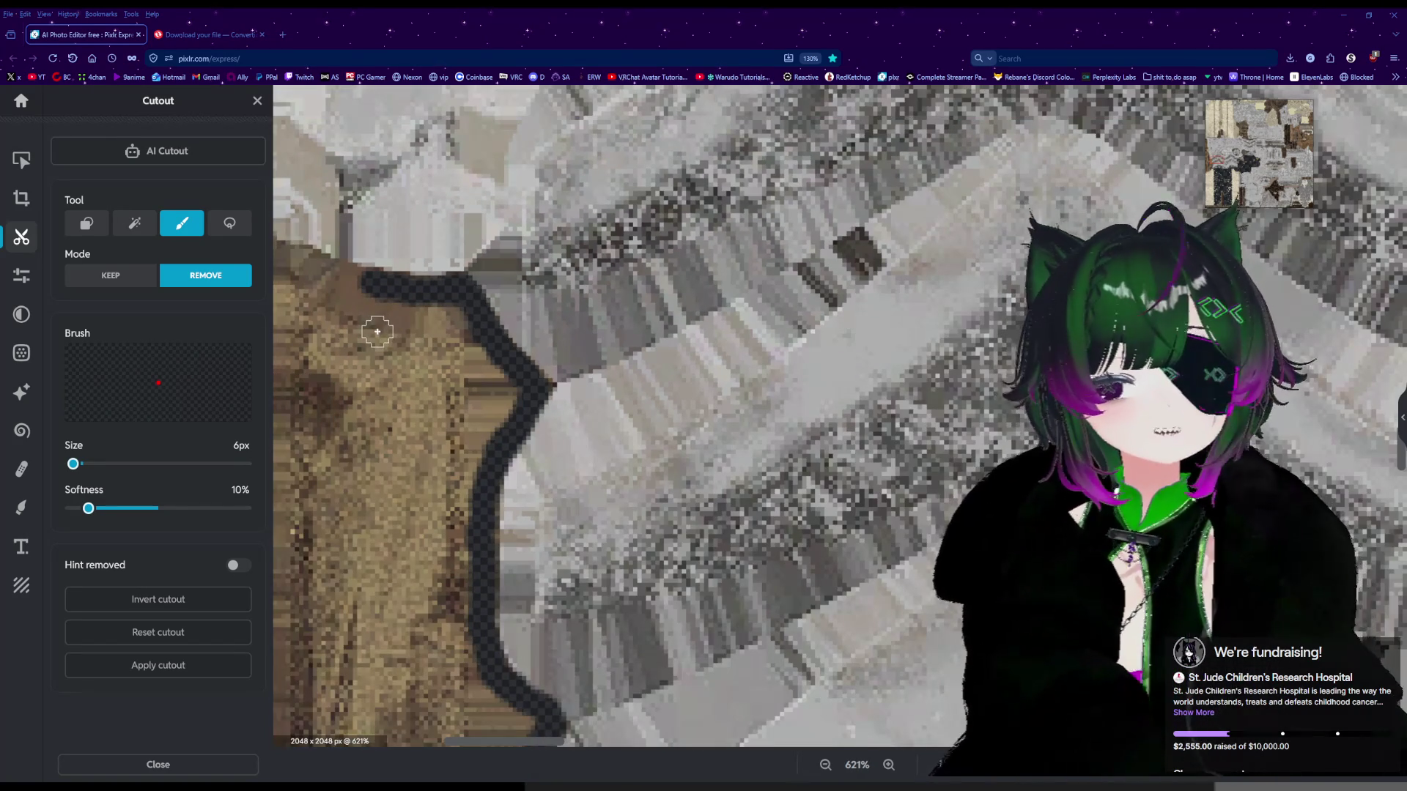
scroll(307, 271, up, 3)
drag(419, 286, 293, 244)
Extend the removal outline upward toward the garment's top.
scroll(400, 326, down, 2)
scroll(406, 342, down, 1)
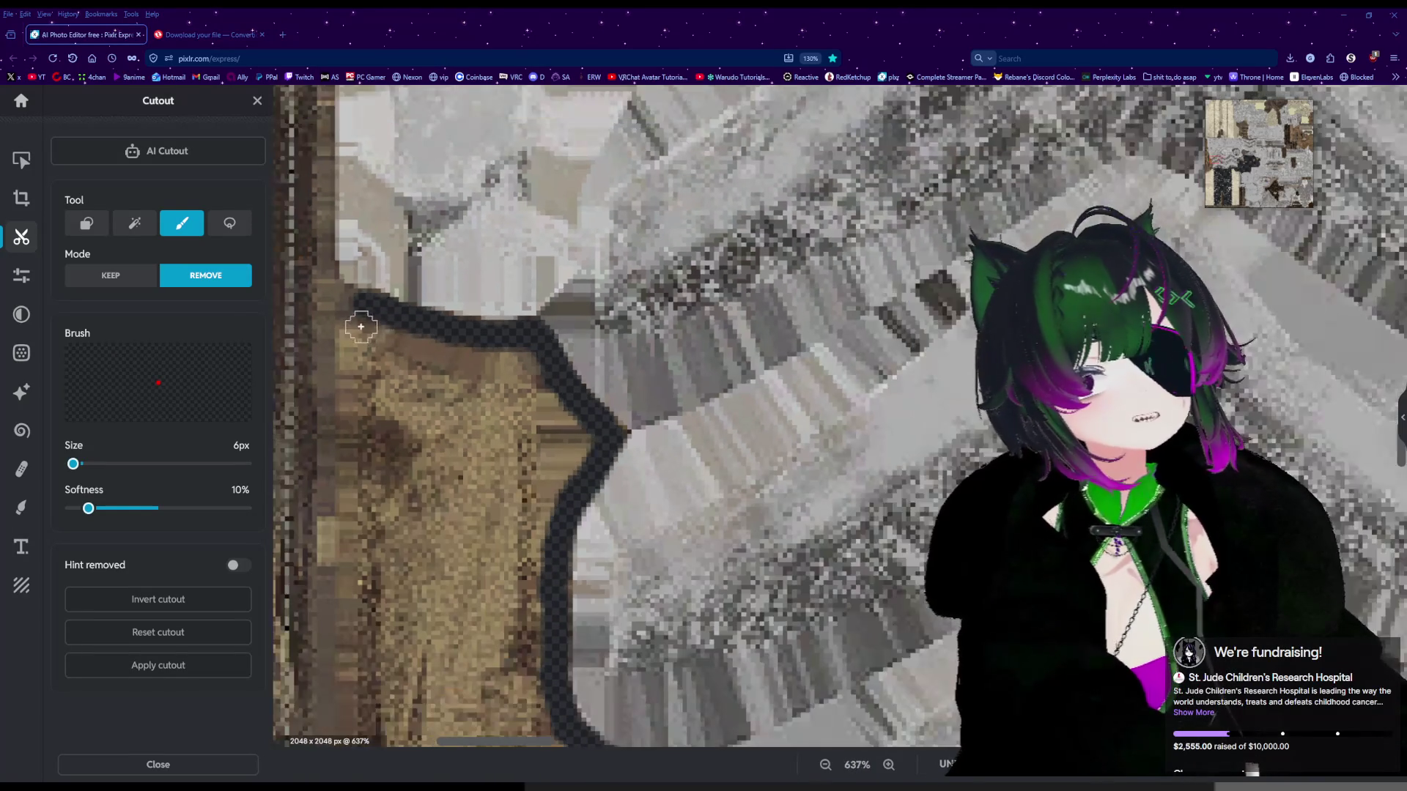
drag(337, 295, 335, 292)
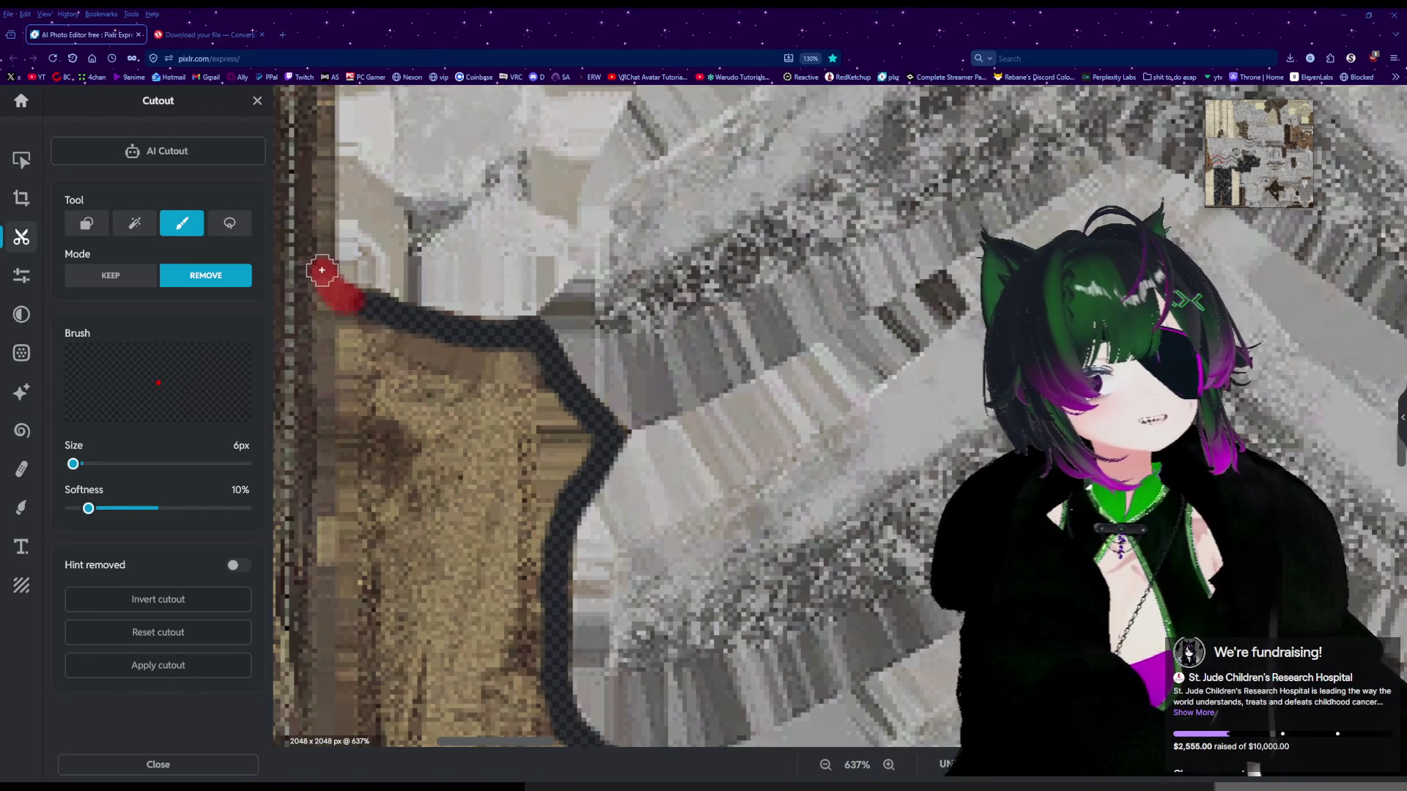
mouse_move(316, 227)
mouse_down()
mouse_move(318, 206)
mouse_move(327, 271)
mouse_up()
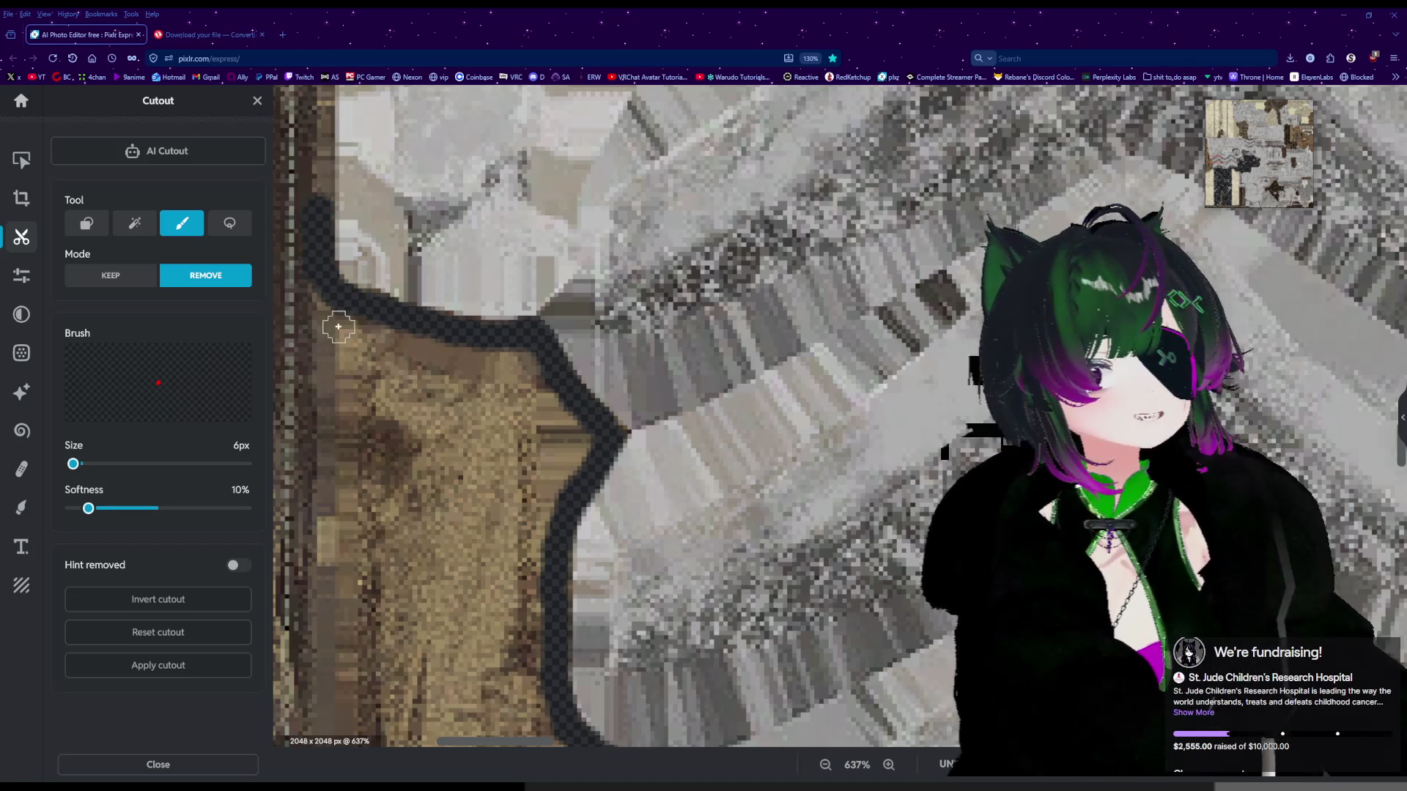
scroll(387, 344, up, 1)
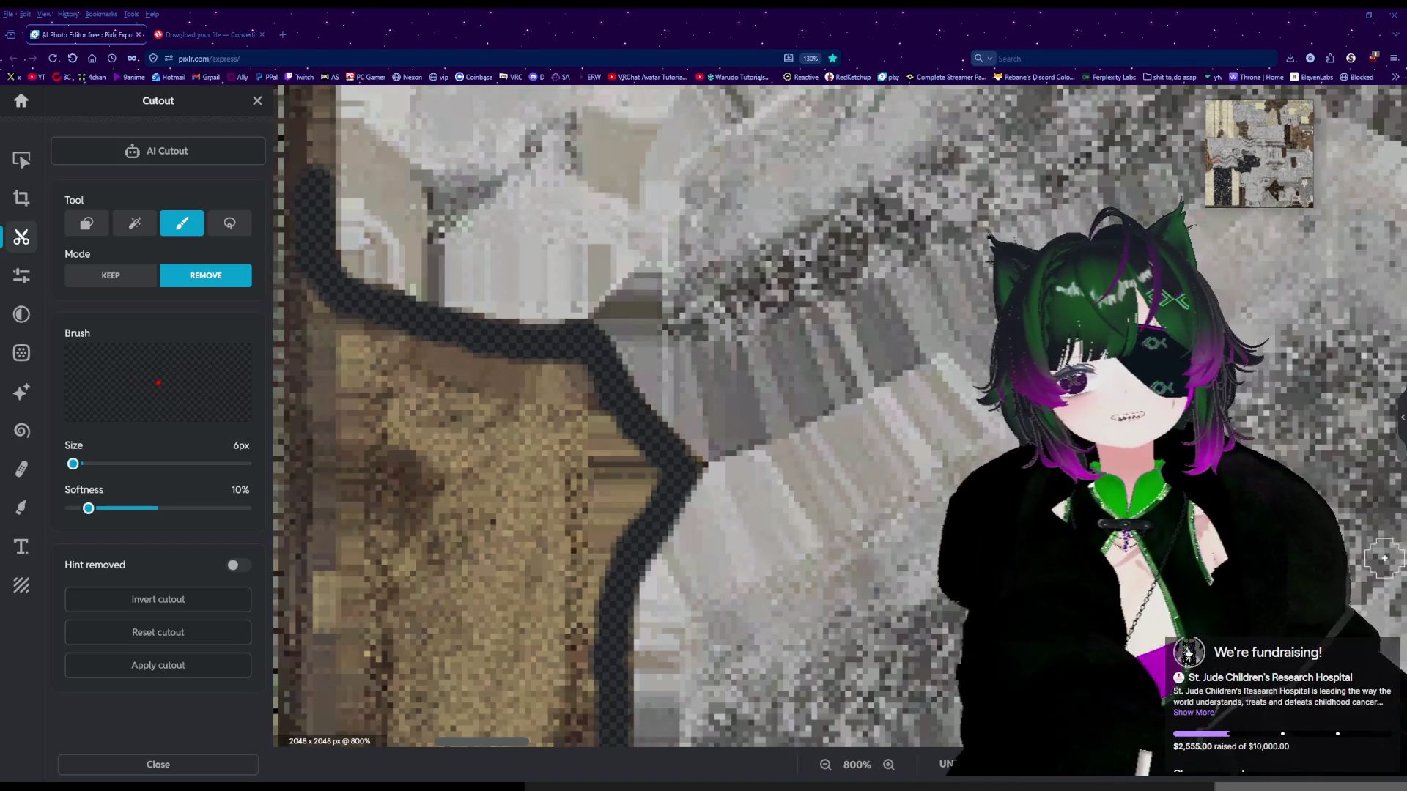
scroll(481, 378, down, 3)
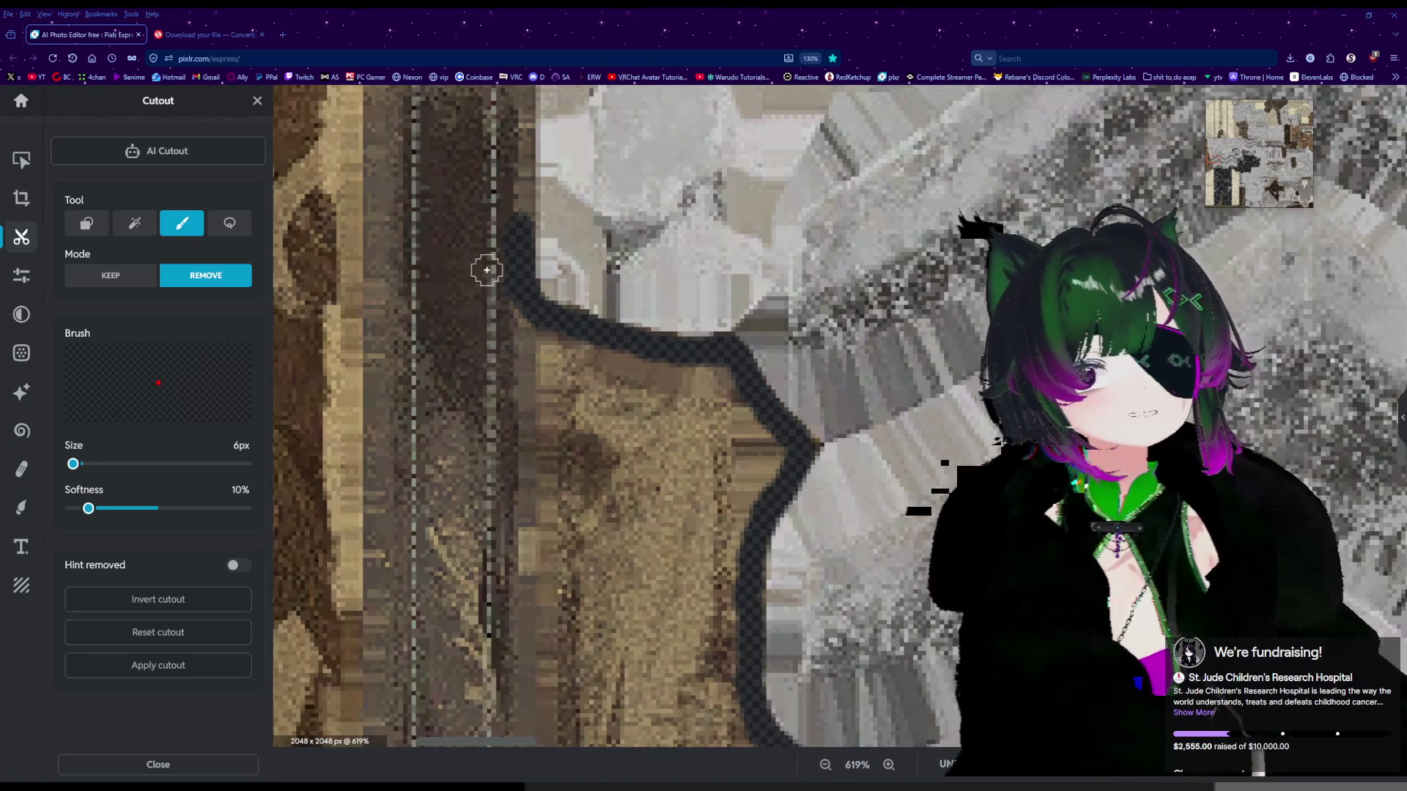
scroll(487, 270, up, 3)
drag(559, 251, 559, 151)
Mark removal along the dark column and up the garment's right edge.
scroll(575, 253, down, 5)
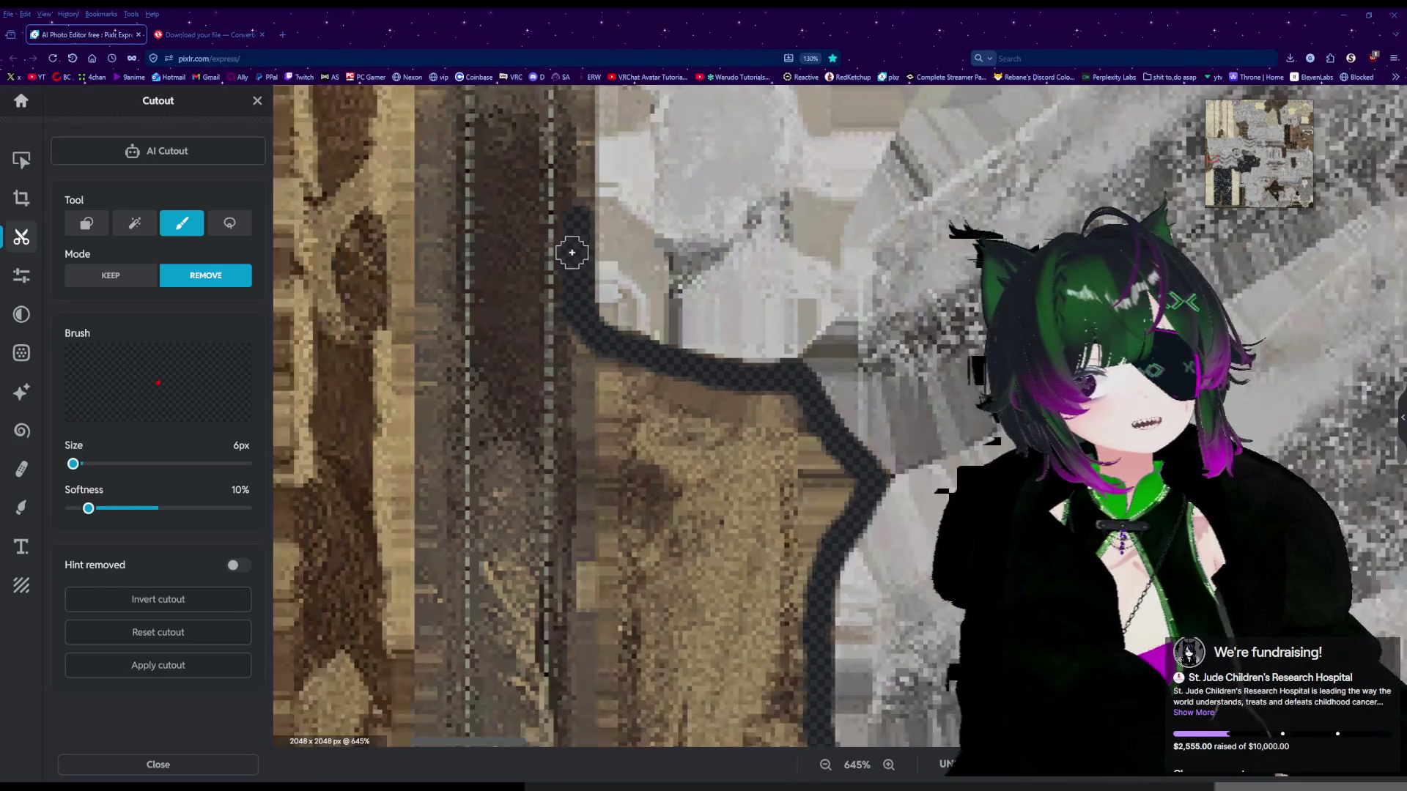
scroll(562, 247, up, 2)
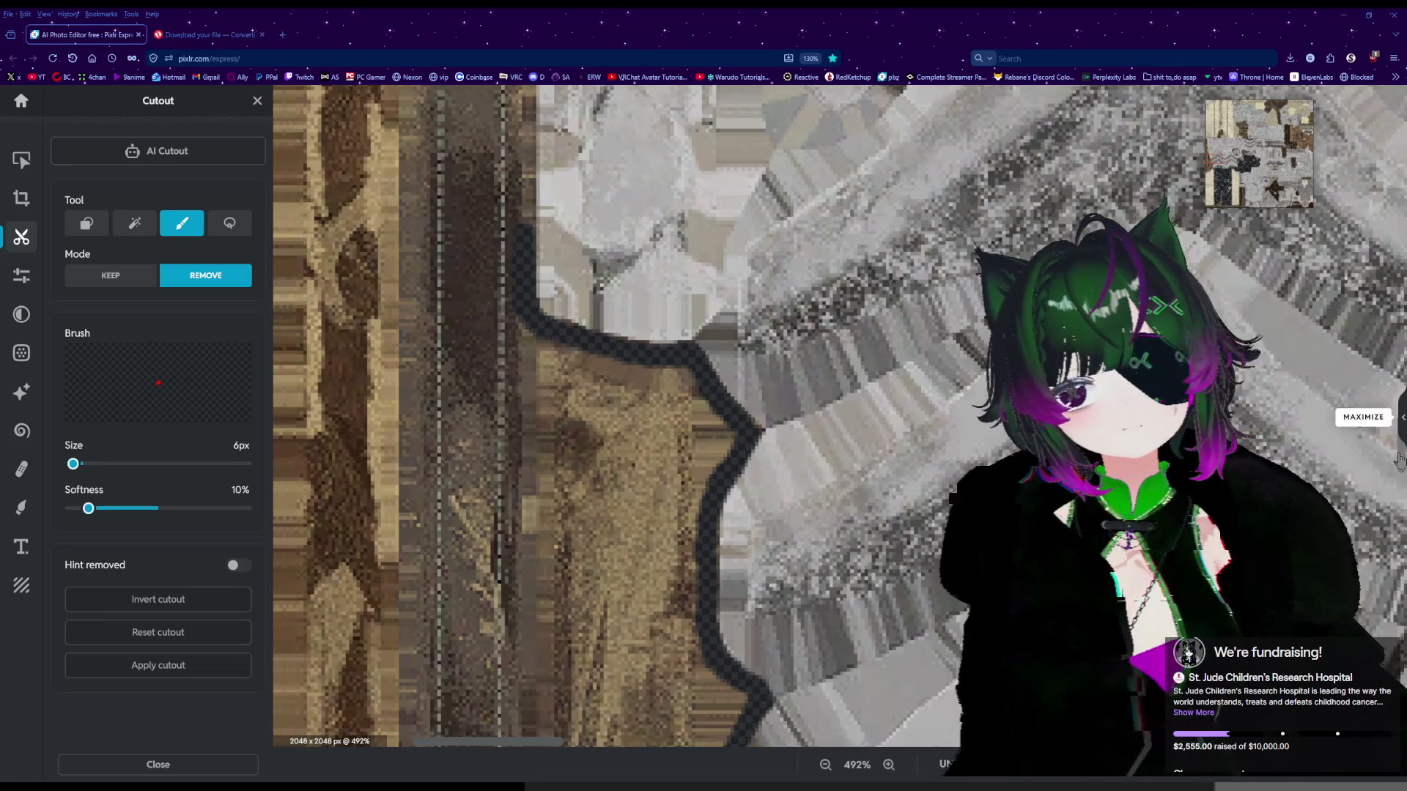
scroll(477, 689, down, 3)
scroll(476, 689, up, 5)
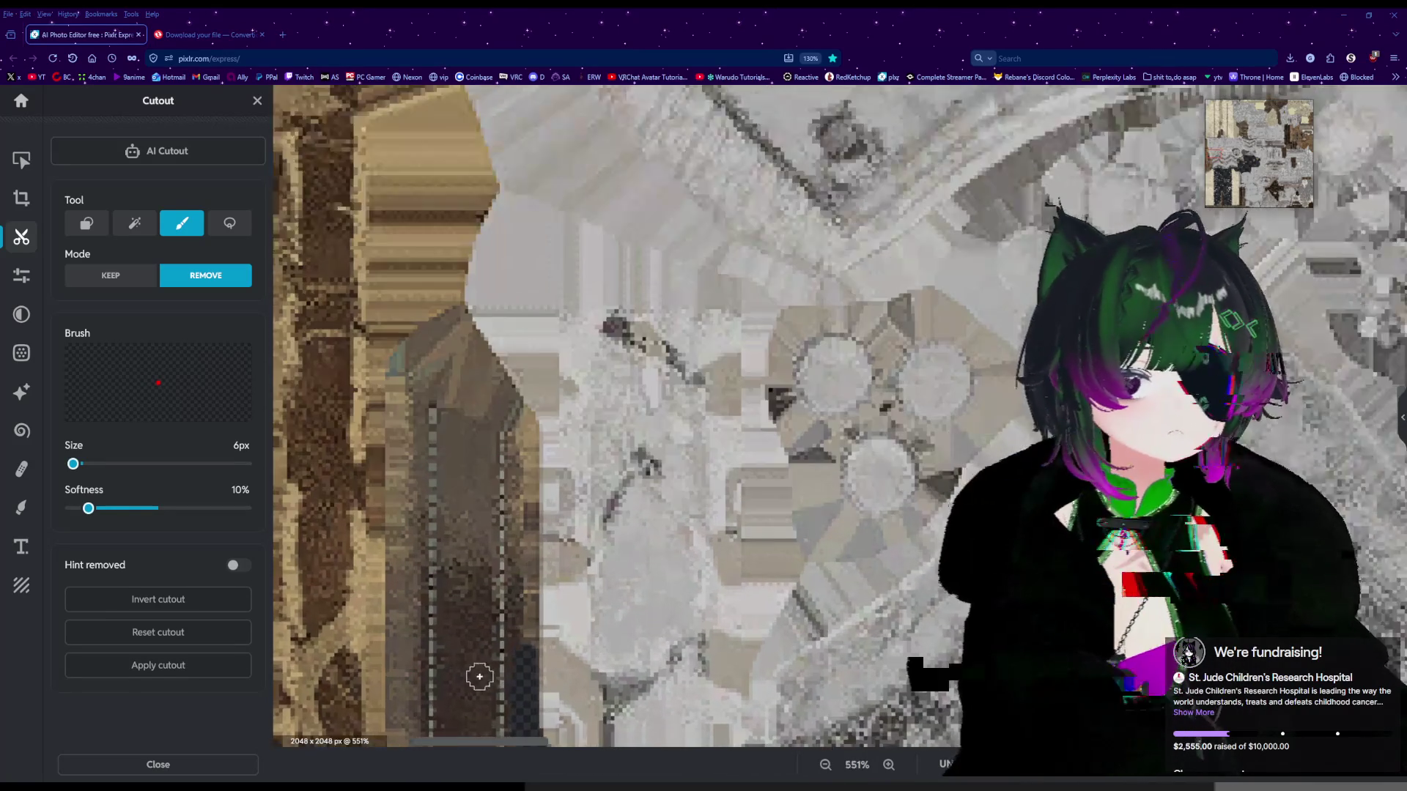
scroll(474, 677, up, 2)
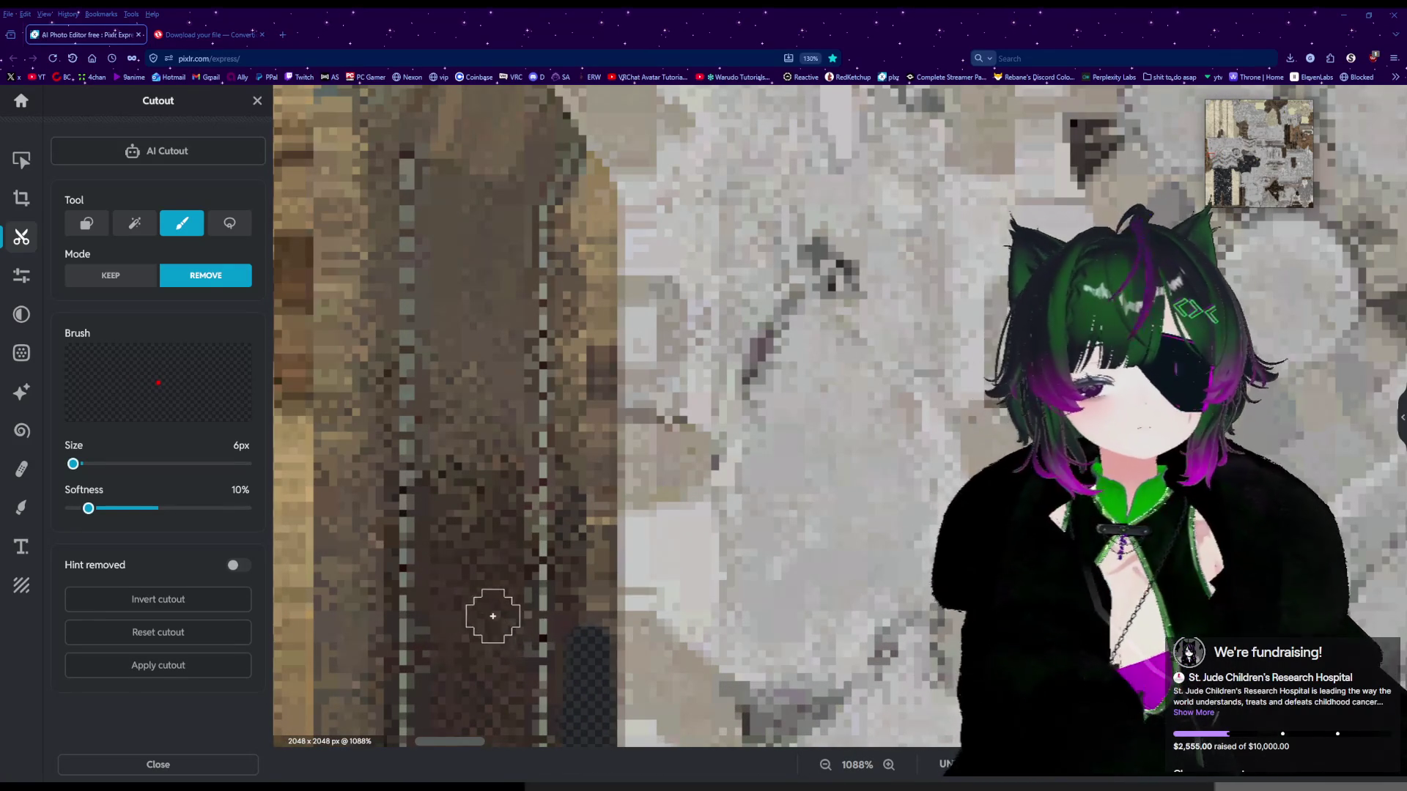
drag(540, 620, 588, 617)
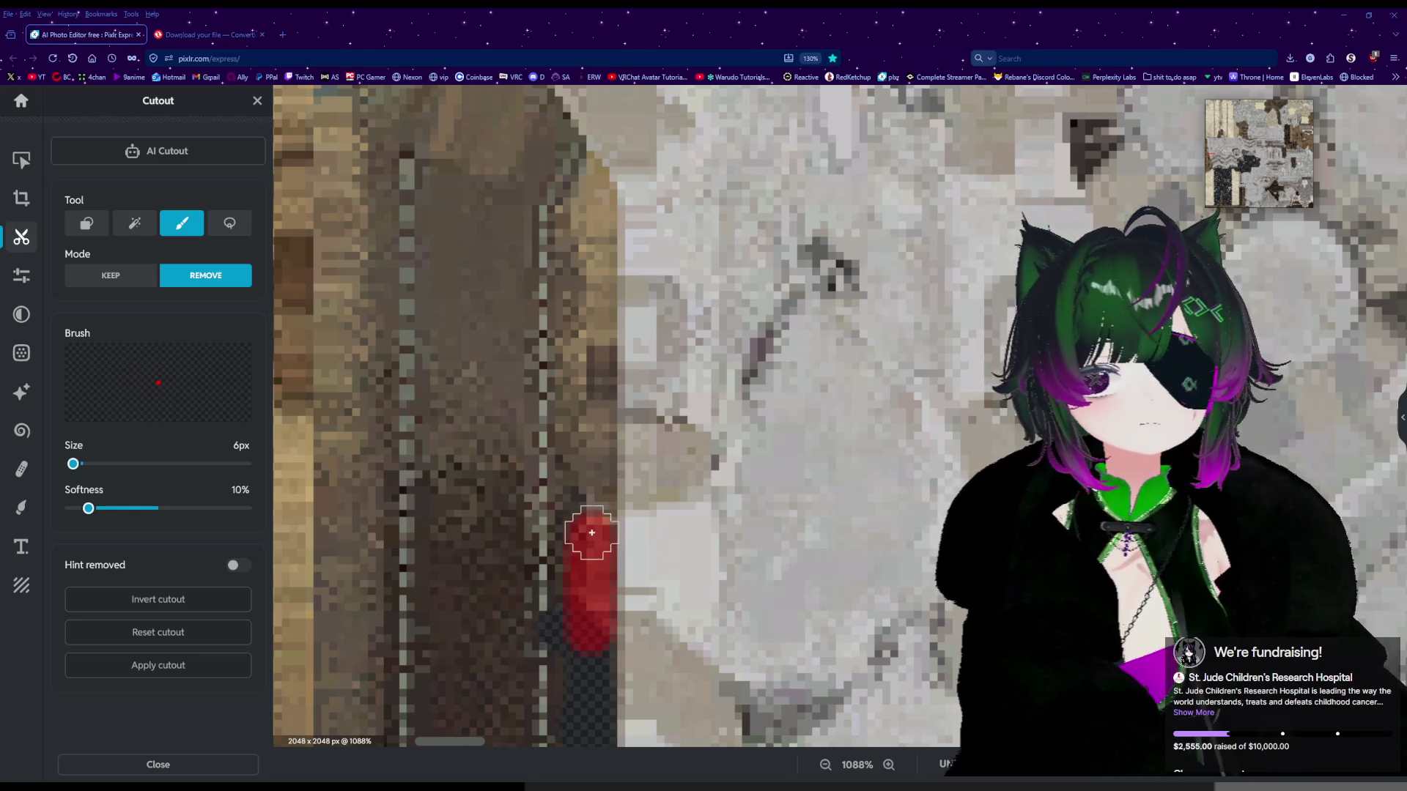
drag(590, 485, 592, 404)
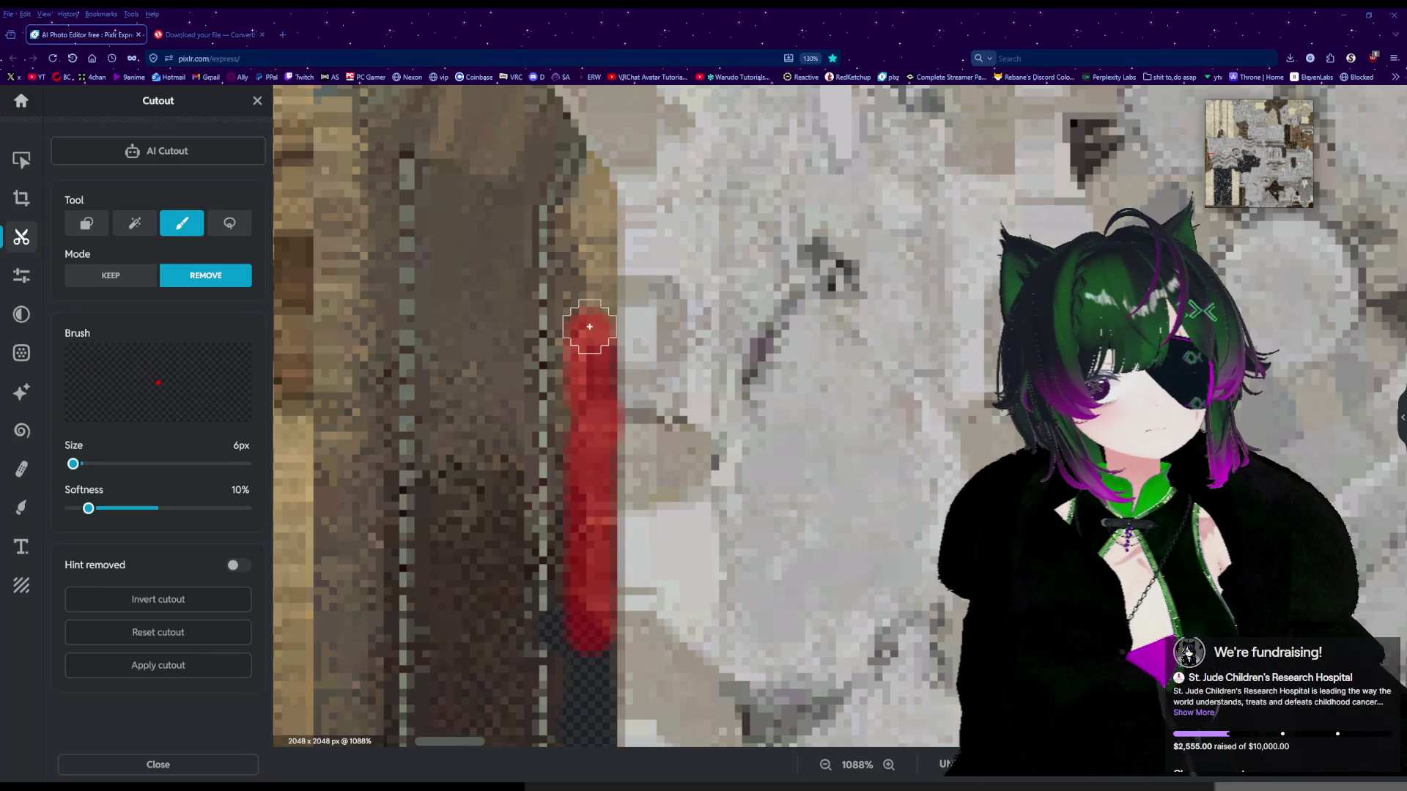
mouse_move(592, 292)
mouse_down()
mouse_move(587, 187)
mouse_move(551, 160)
mouse_up()
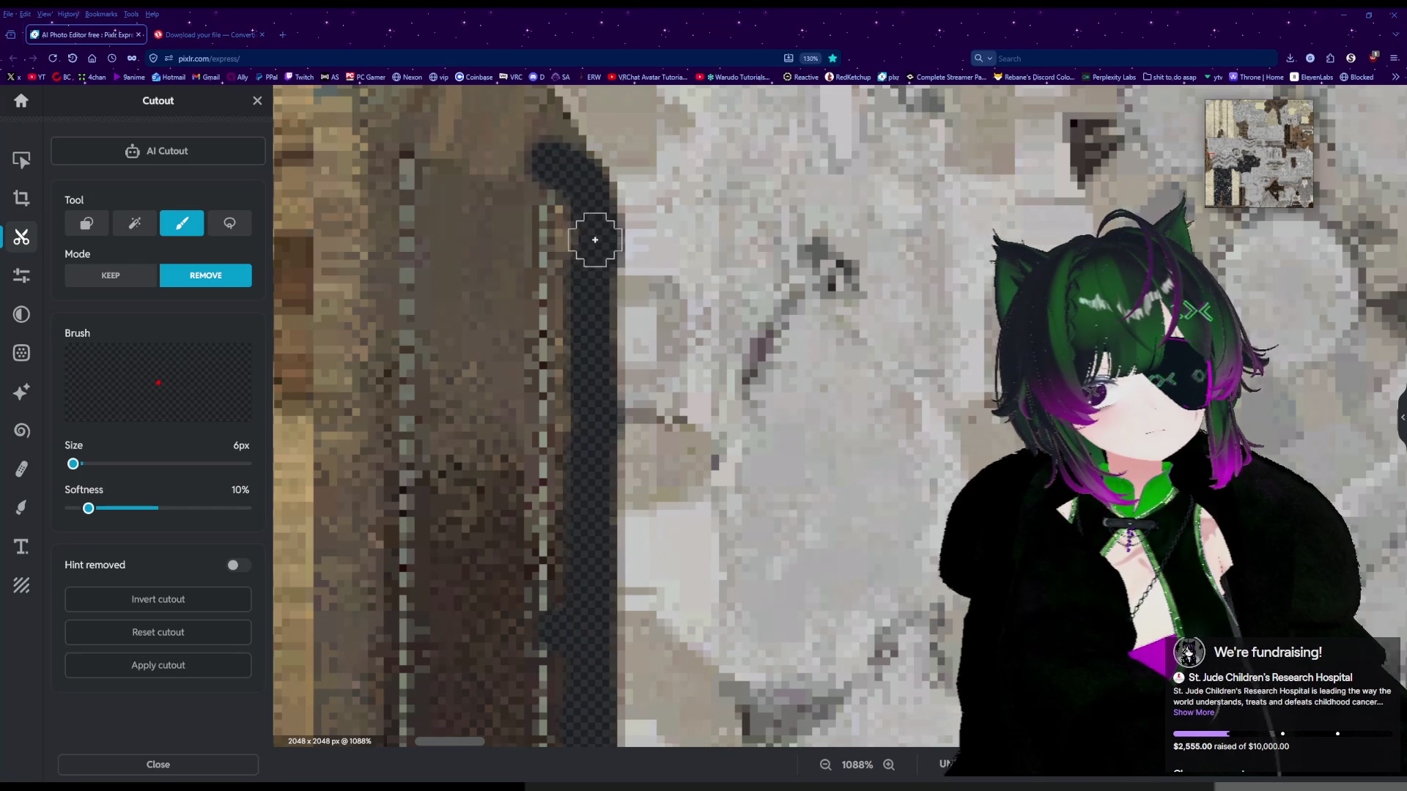
Paint removal over another edge stretch and the garment's top and left side.
scroll(597, 235, down, 4)
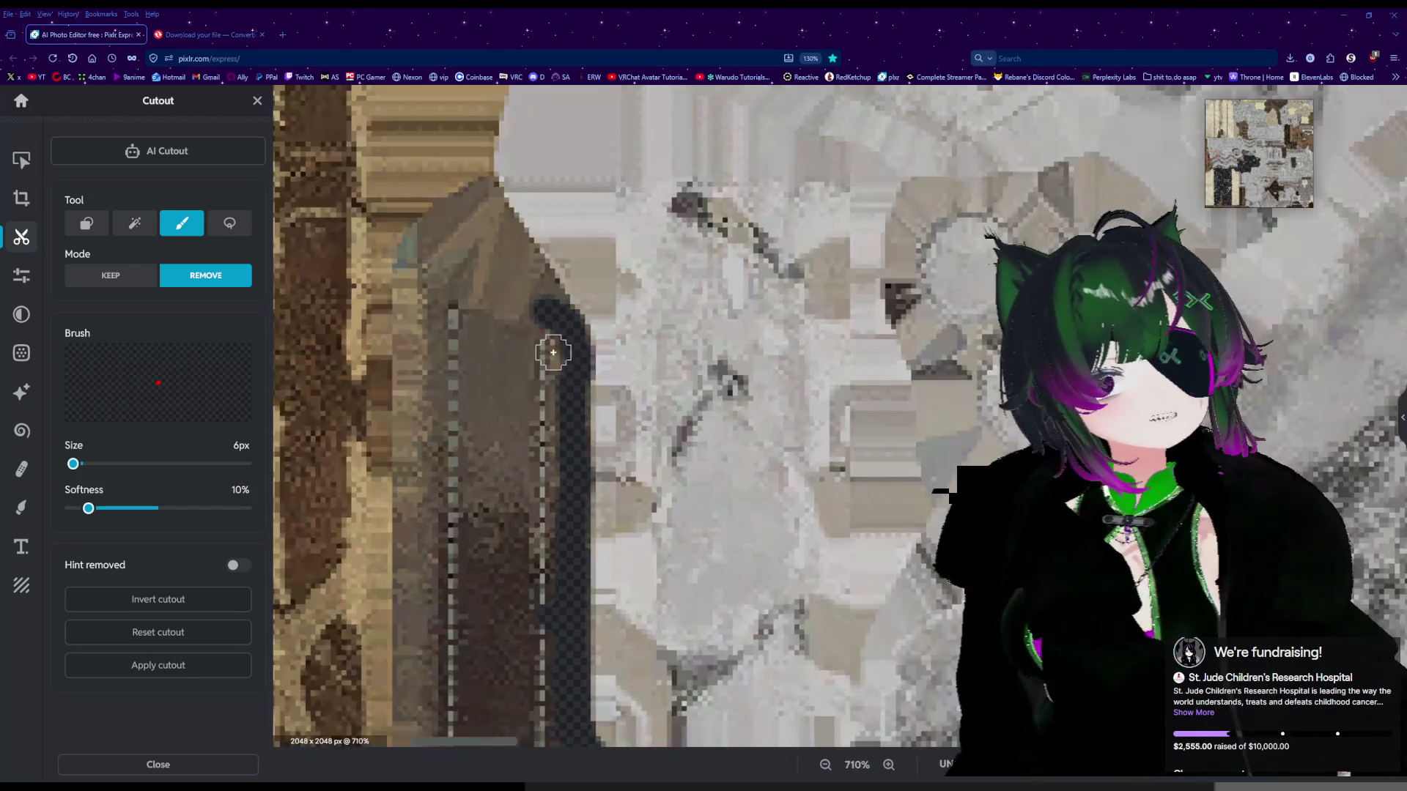
scroll(553, 352, up, 2)
drag(546, 308, 560, 290)
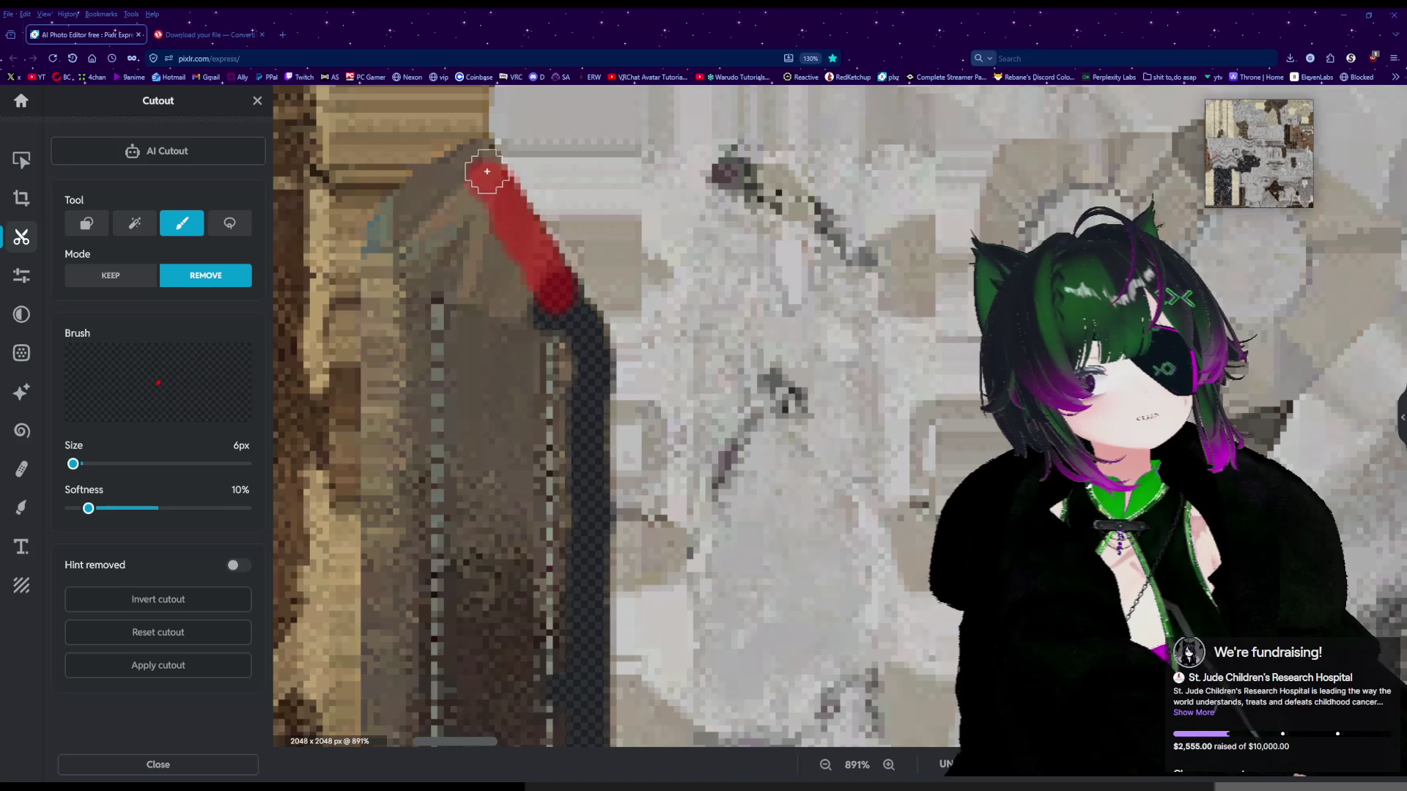
mouse_move(480, 158)
mouse_down()
mouse_move(386, 188)
mouse_move(358, 575)
mouse_move(383, 277)
mouse_move(417, 396)
mouse_move(471, 395)
mouse_move(474, 307)
mouse_move(459, 398)
mouse_up()
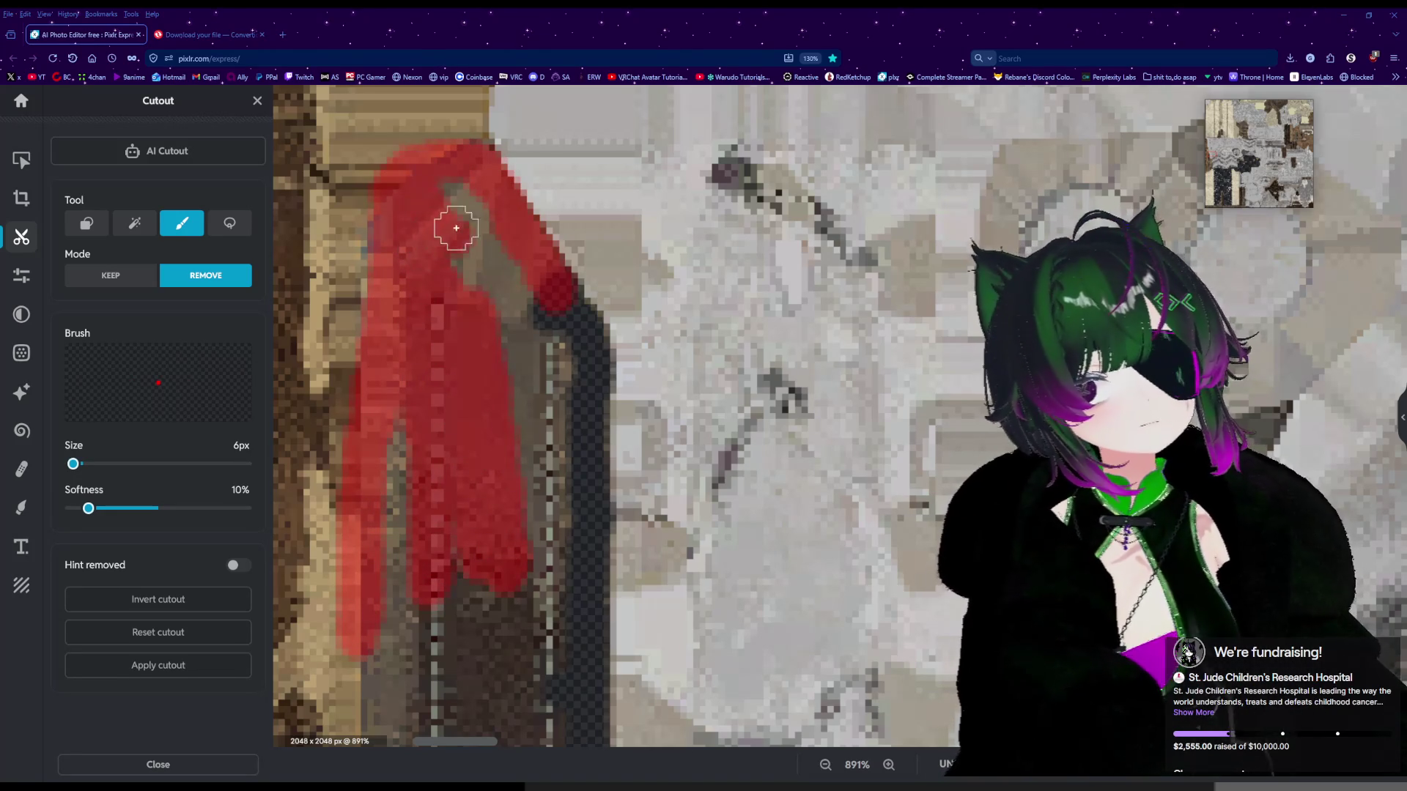
Fill the remaining garment area down to its bottom with Remove brush strokes.
drag(456, 228, 467, 226)
mouse_move(490, 307)
mouse_down()
mouse_move(533, 326)
mouse_move(527, 446)
mouse_up()
drag(548, 535, 552, 664)
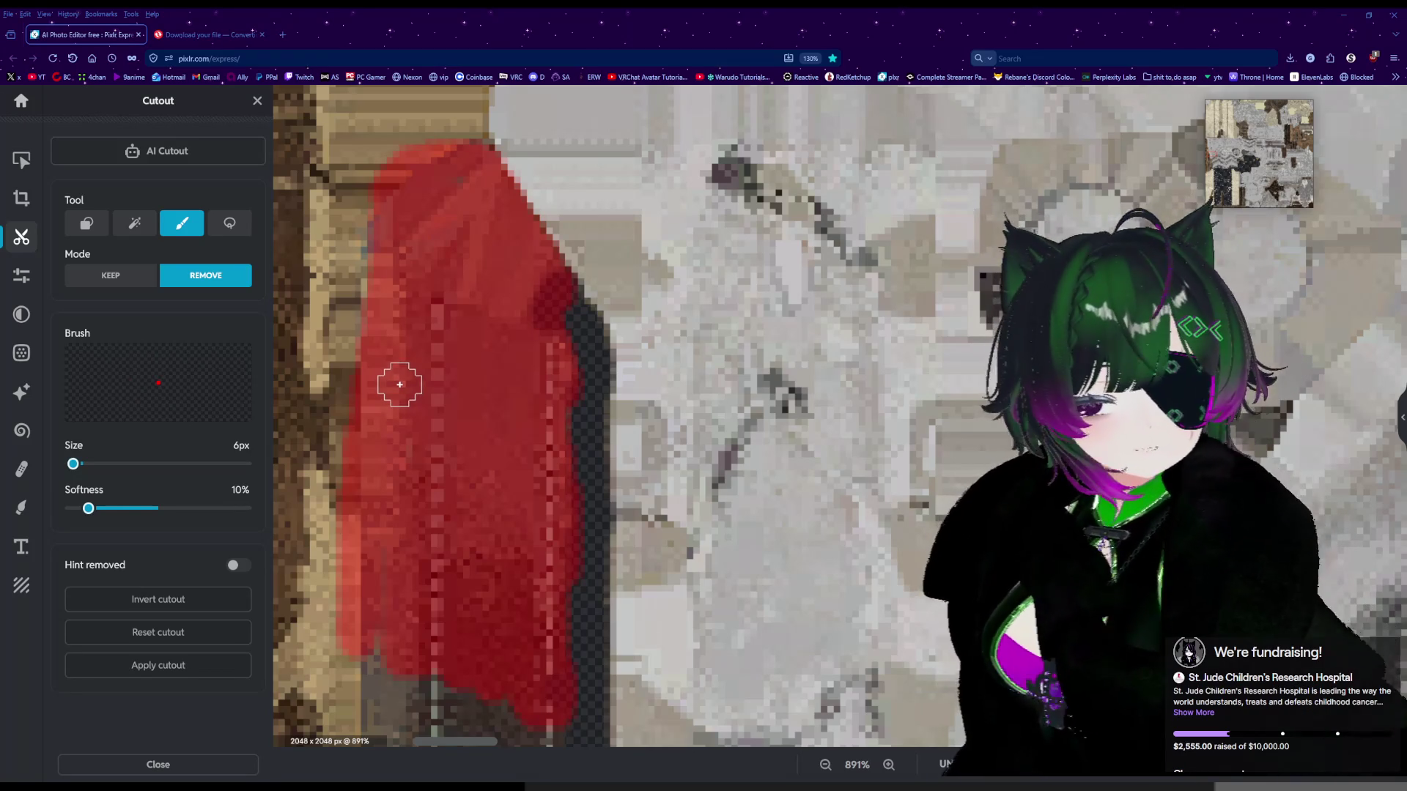
drag(399, 384, 399, 378)
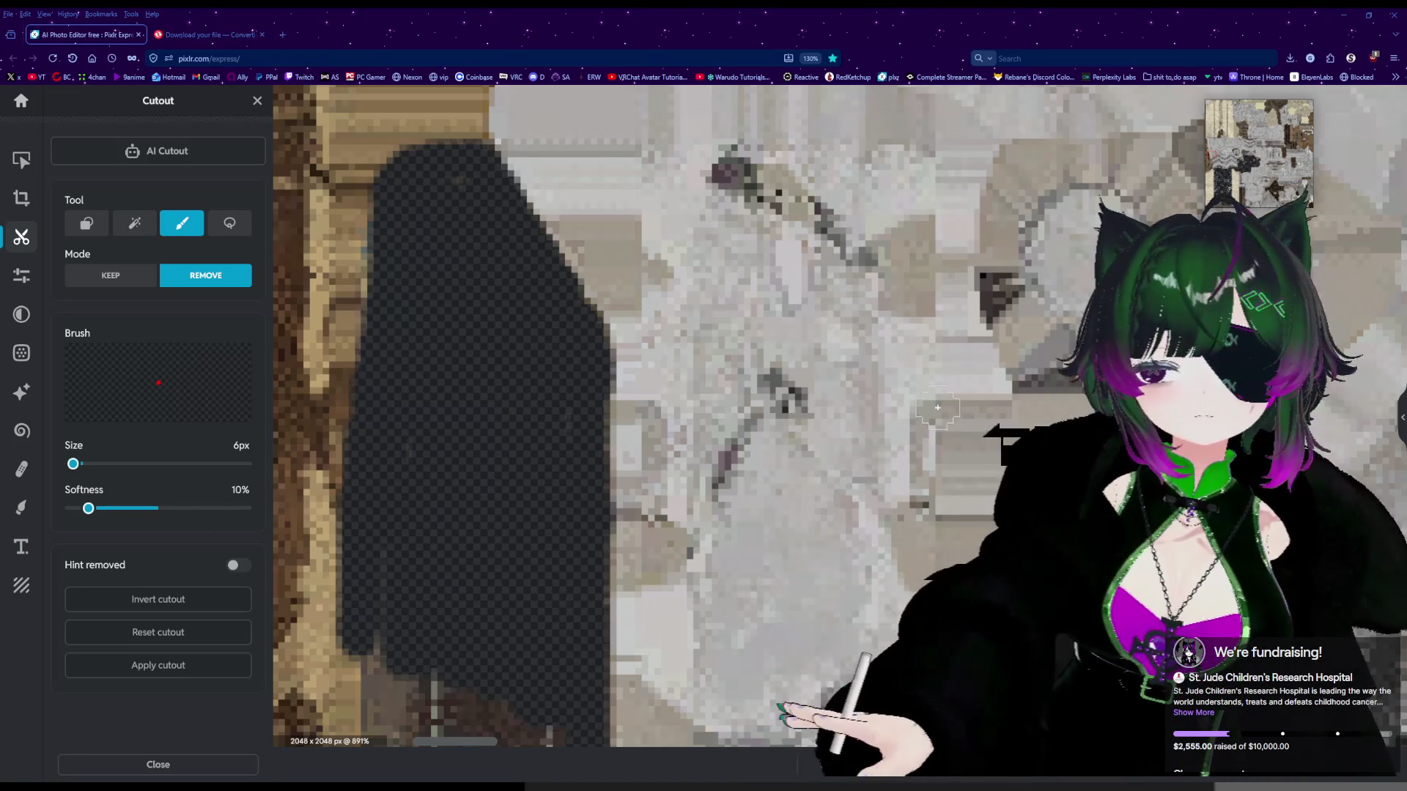
Erase the cutout's top edge into a narrow tip and clear the leftover spot there.
scroll(389, 282, down, 5)
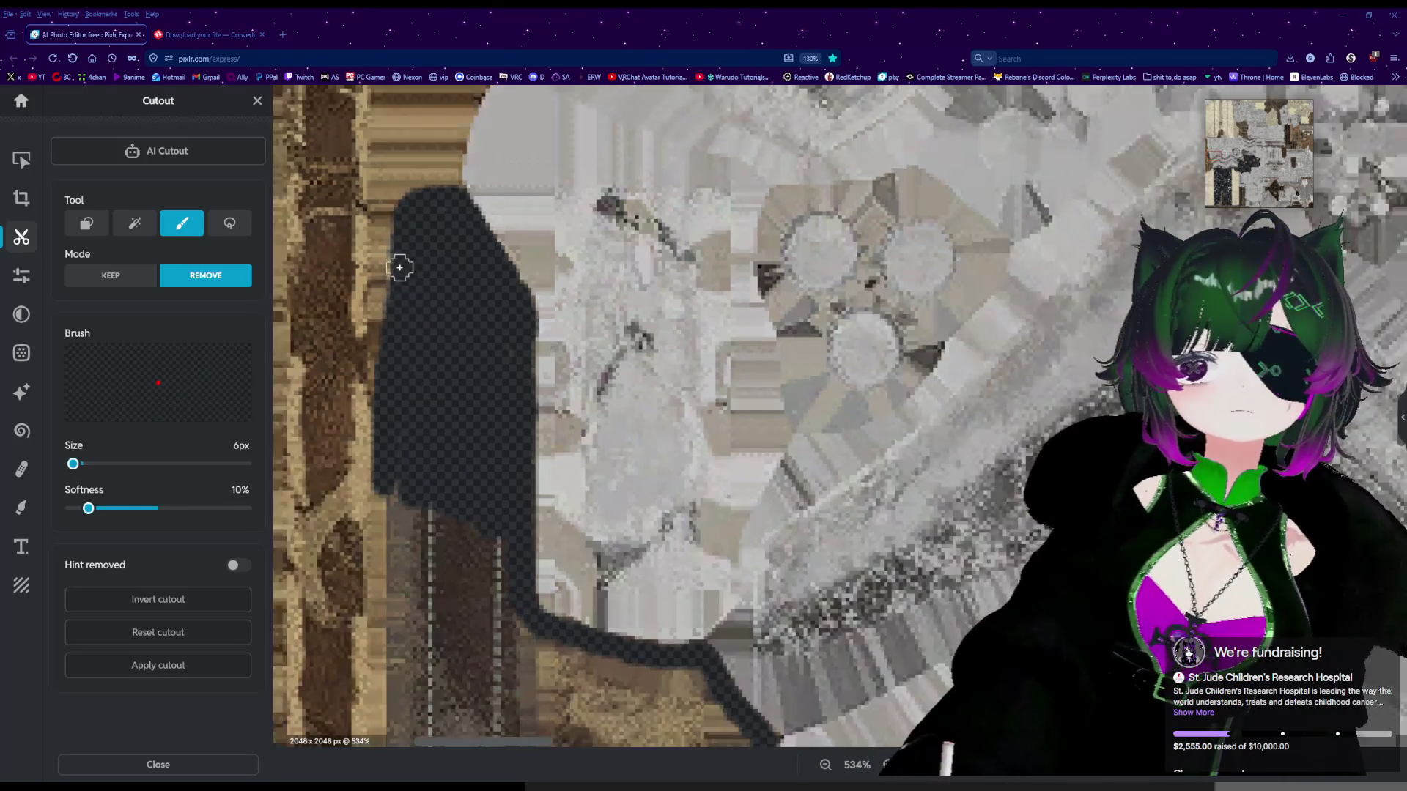
scroll(403, 220, down, 4)
scroll(397, 186, up, 5)
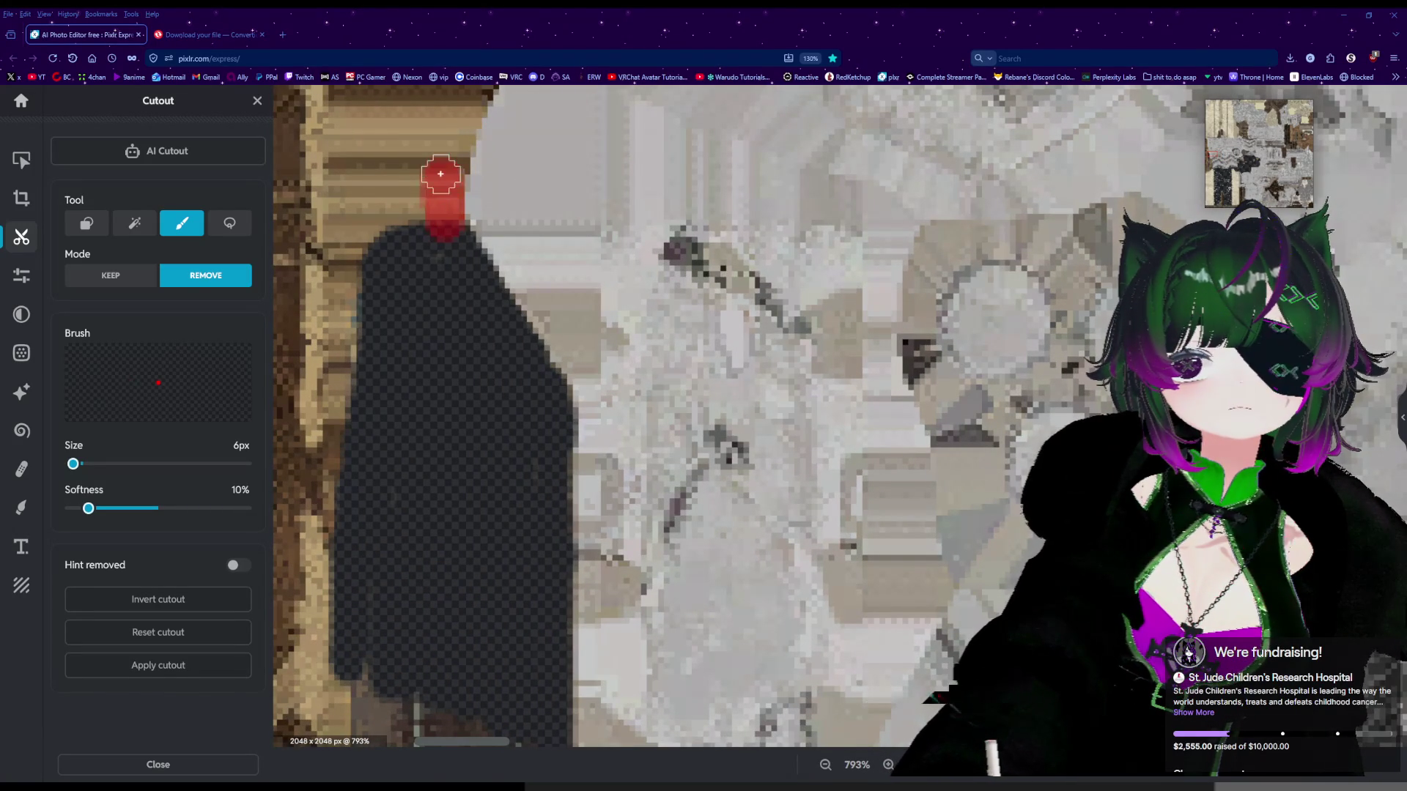
drag(456, 141, 455, 146)
scroll(455, 239, down, 8)
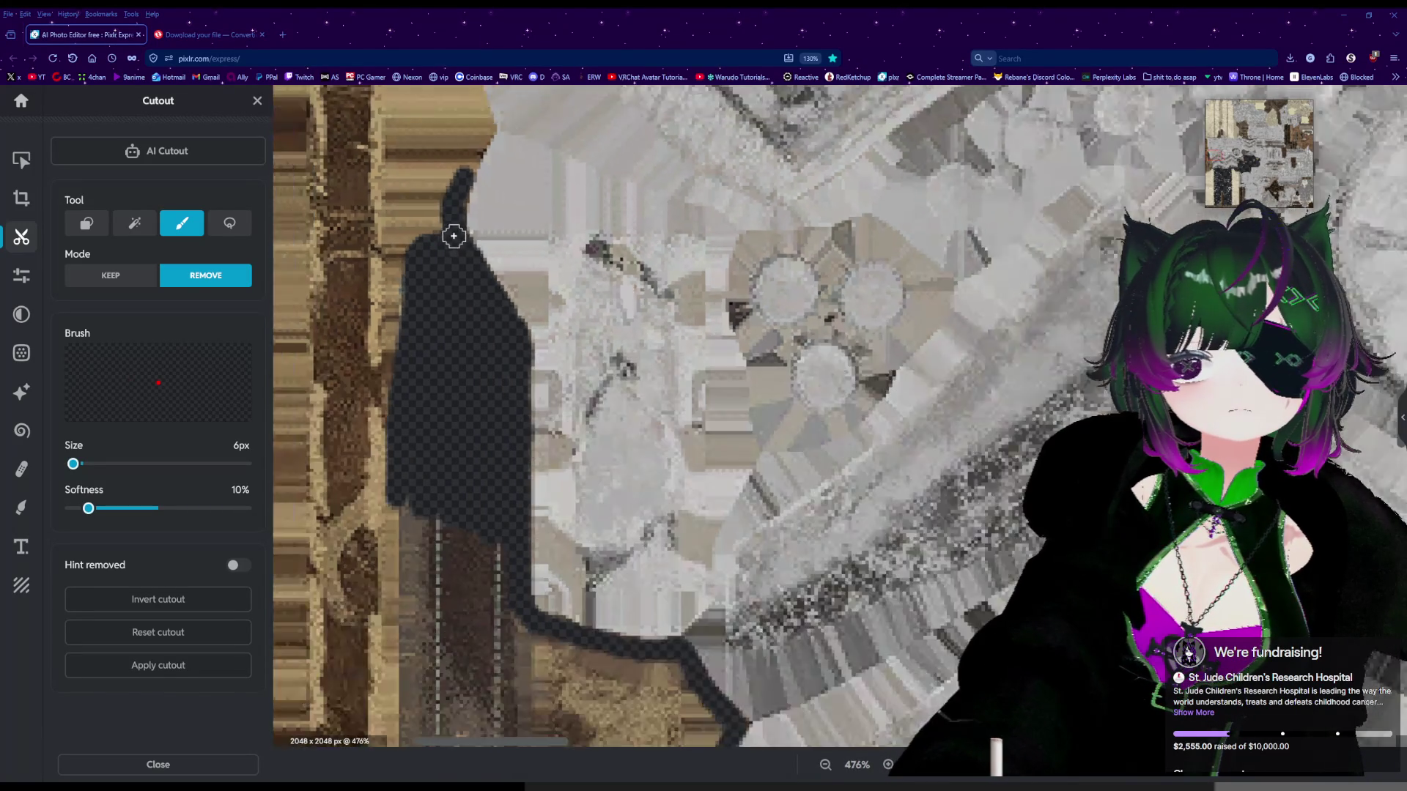
scroll(412, 188, up, 10)
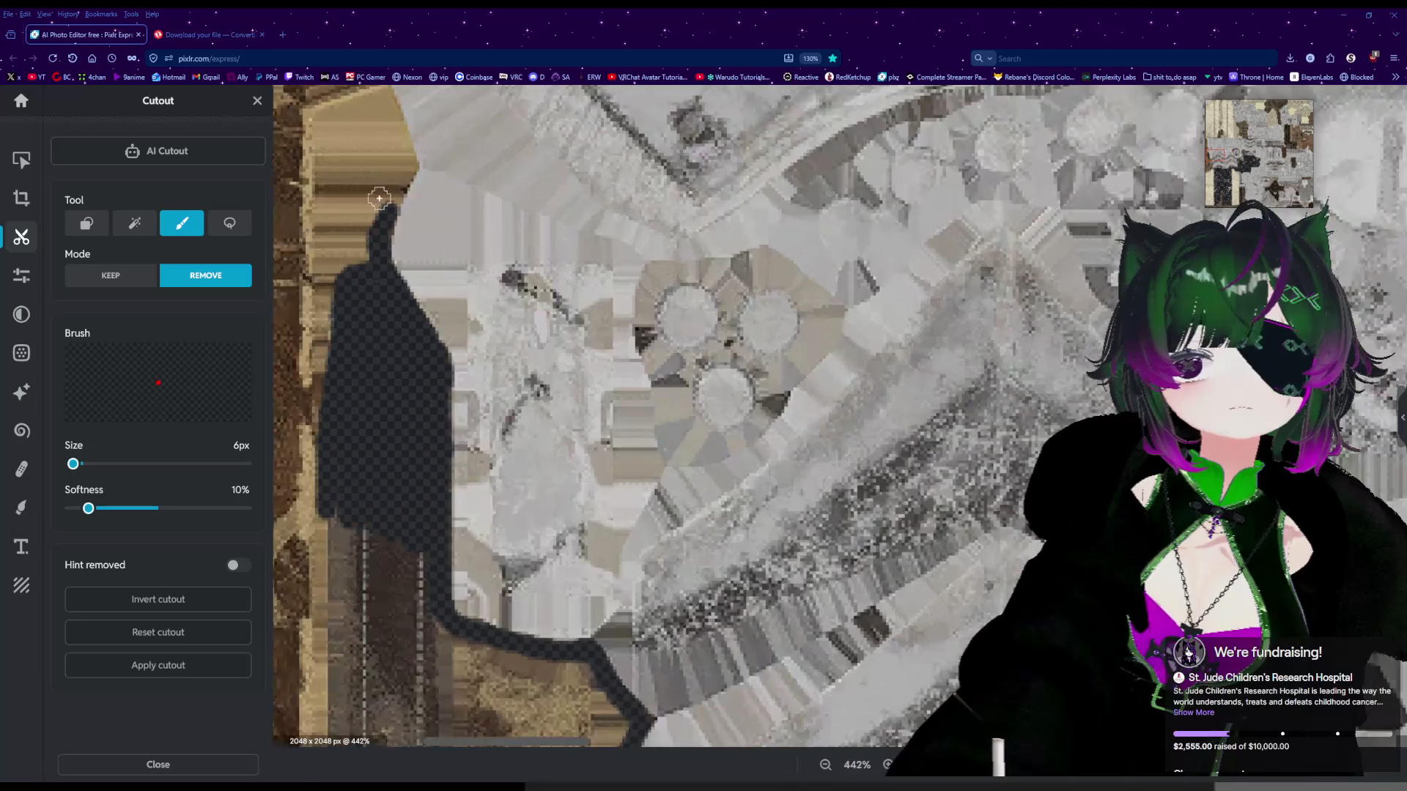
scroll(369, 205, up, 2)
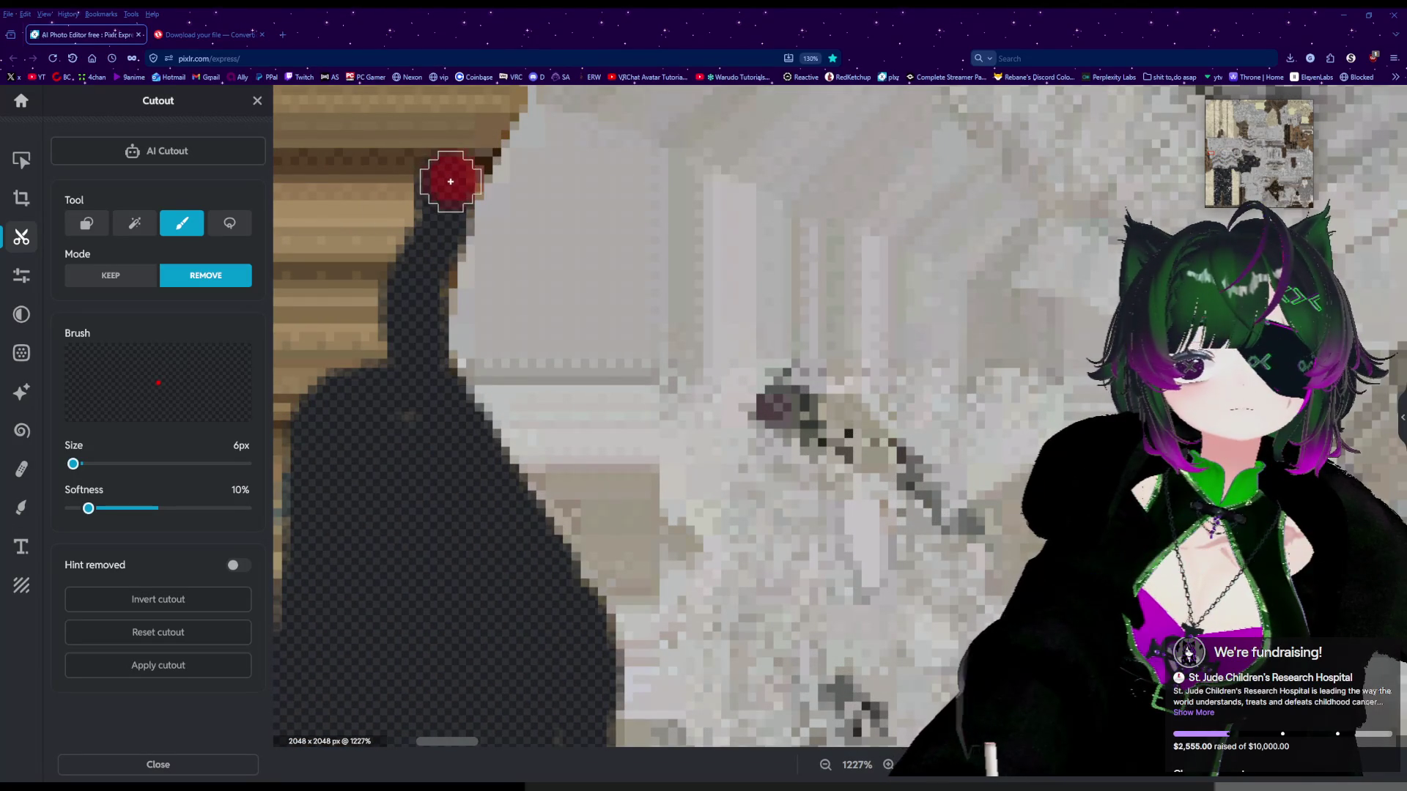
drag(465, 143, 471, 125)
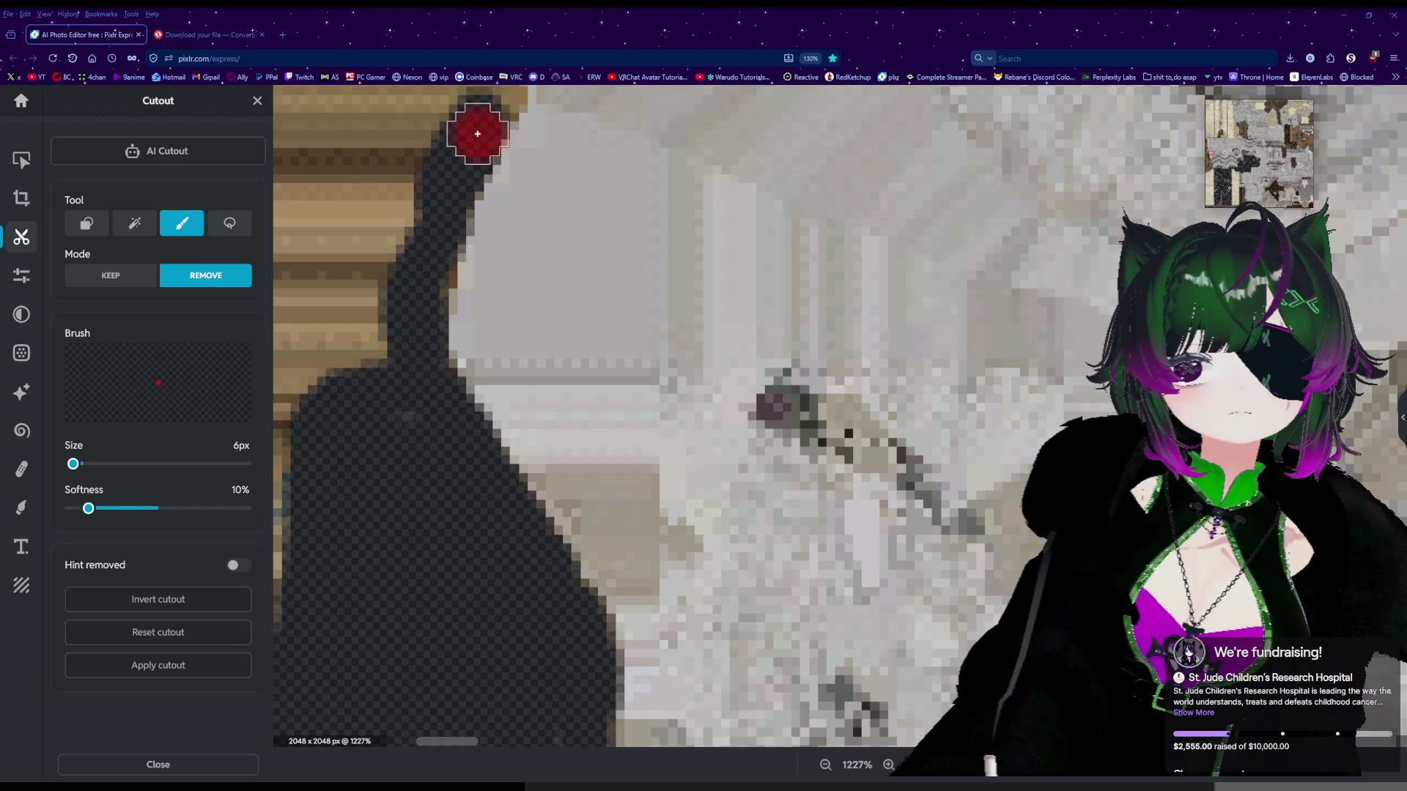
click(477, 134)
scroll(486, 121, down, 2)
scroll(486, 121, up, 4)
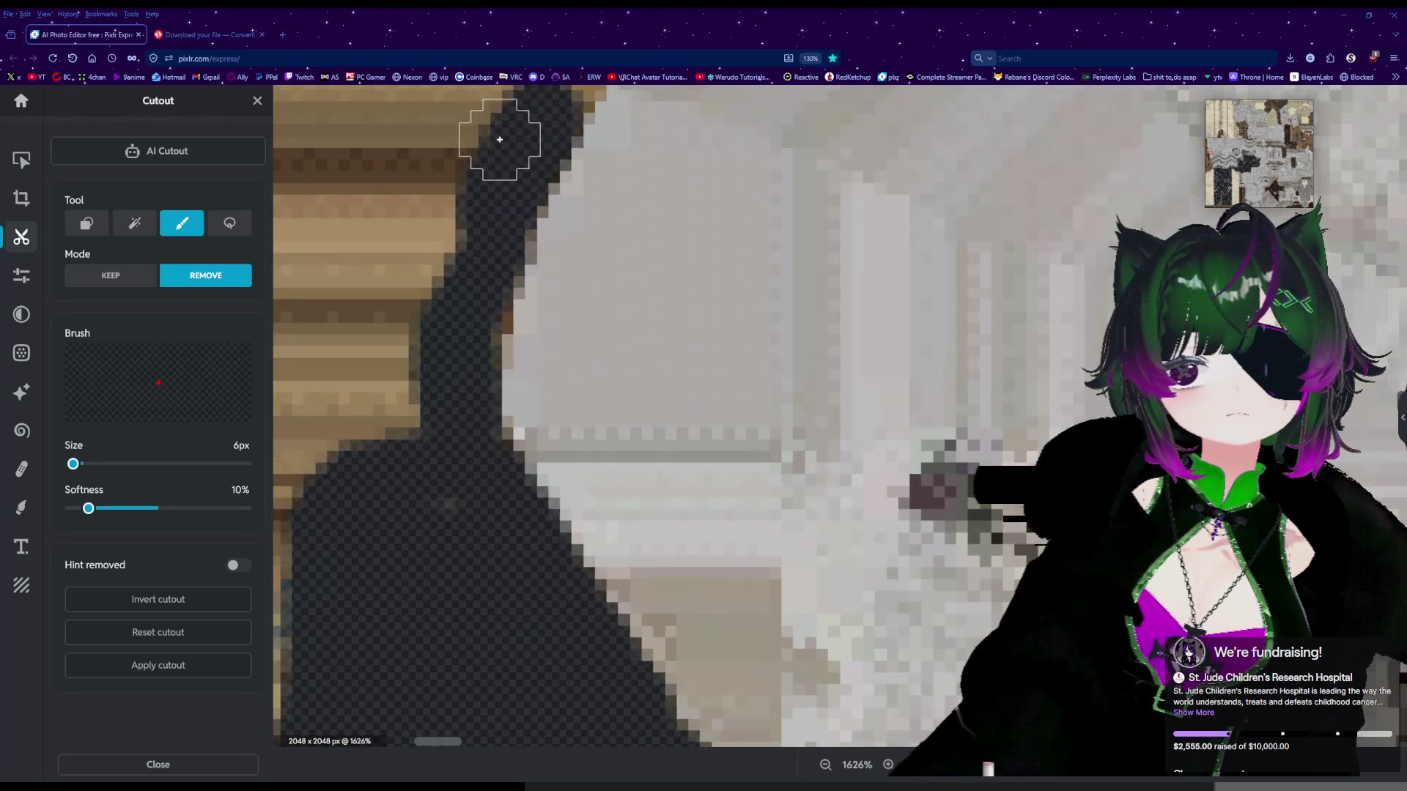
scroll(696, 218, down, 4)
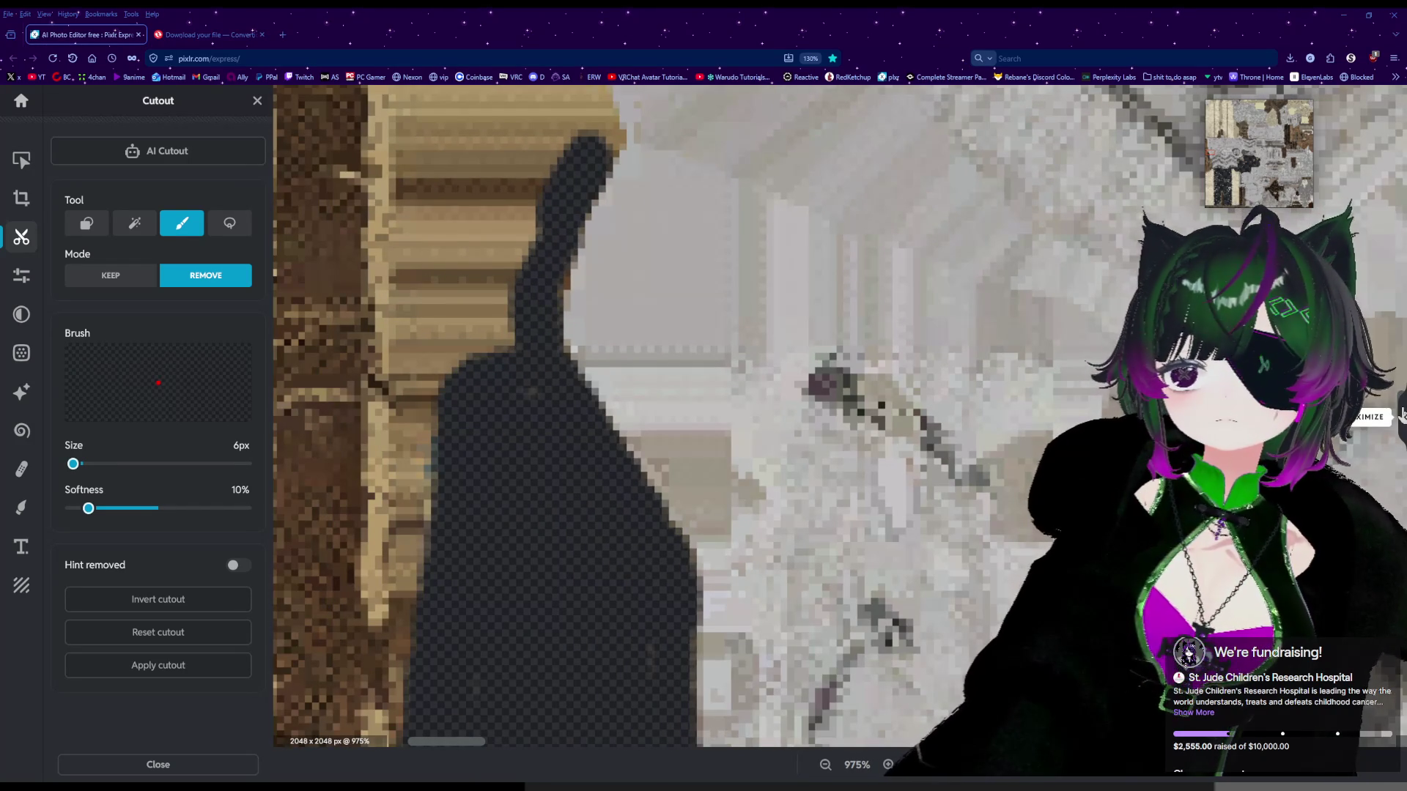
Bring up the Layers panel on the right.
click(1401, 399)
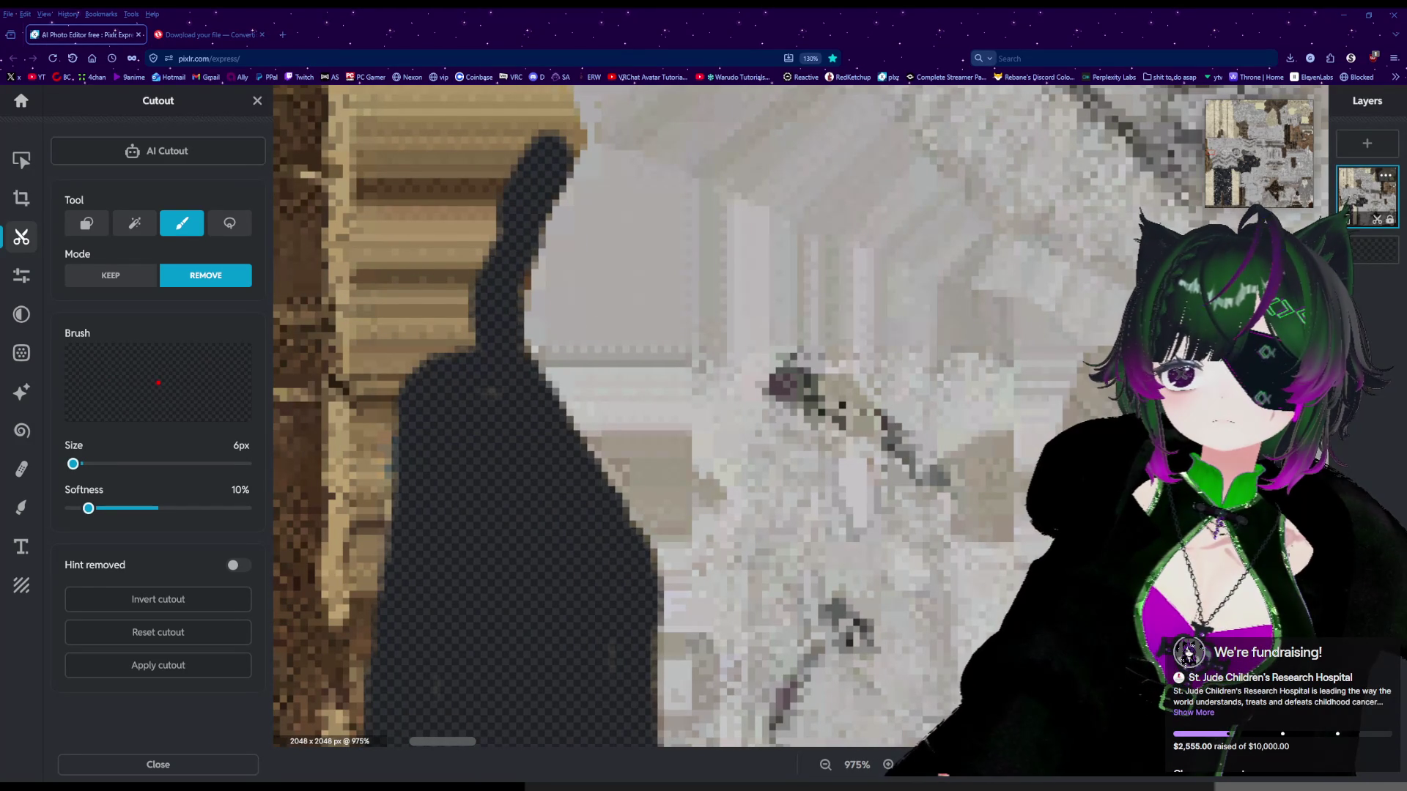
scroll(998, 441, down, 3)
scroll(696, 416, down, 2)
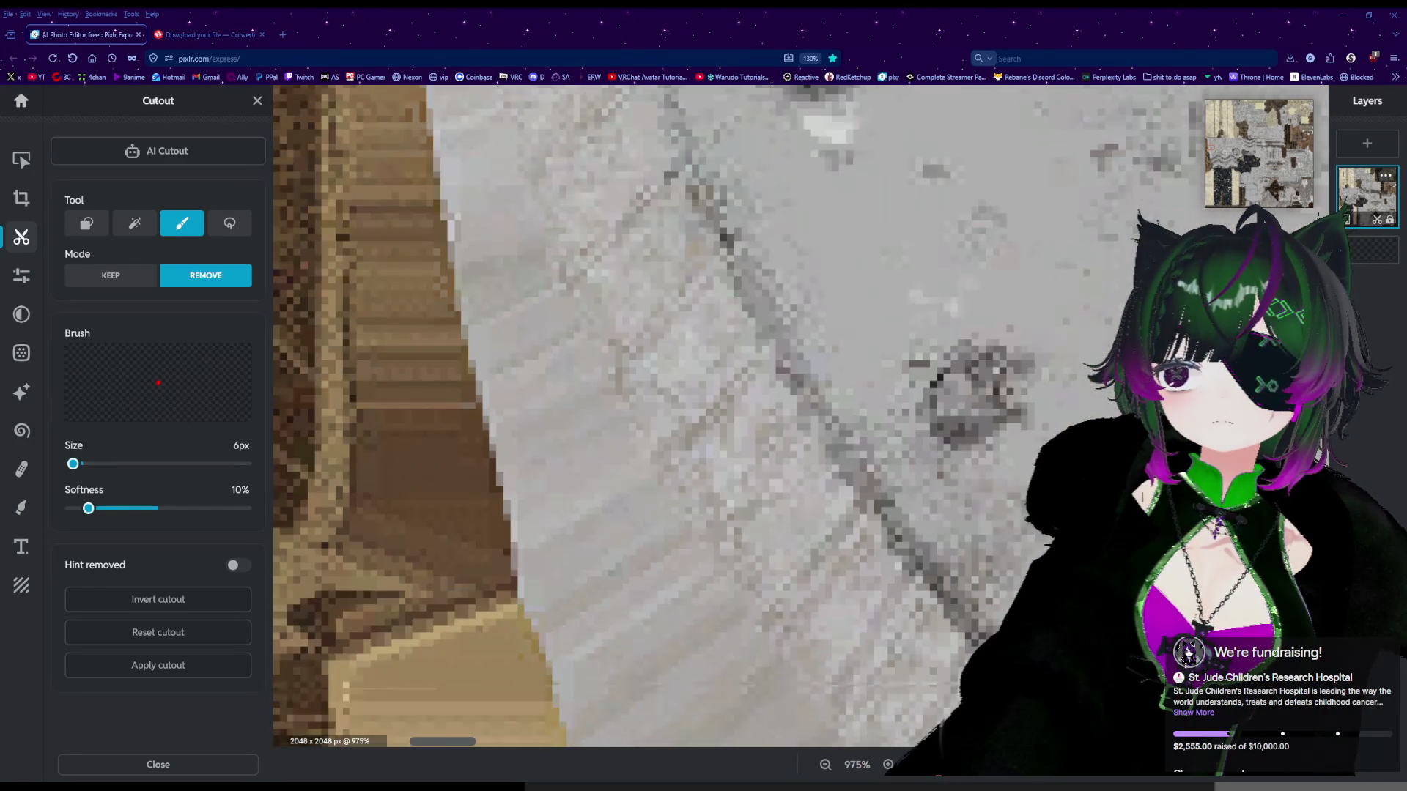
Erase a thin transparent line running up the tan strip from the cutout.
mouse_move(445, 744)
mouse_down()
mouse_move(493, 748)
mouse_move(425, 741)
mouse_up()
scroll(652, 465, down, 3)
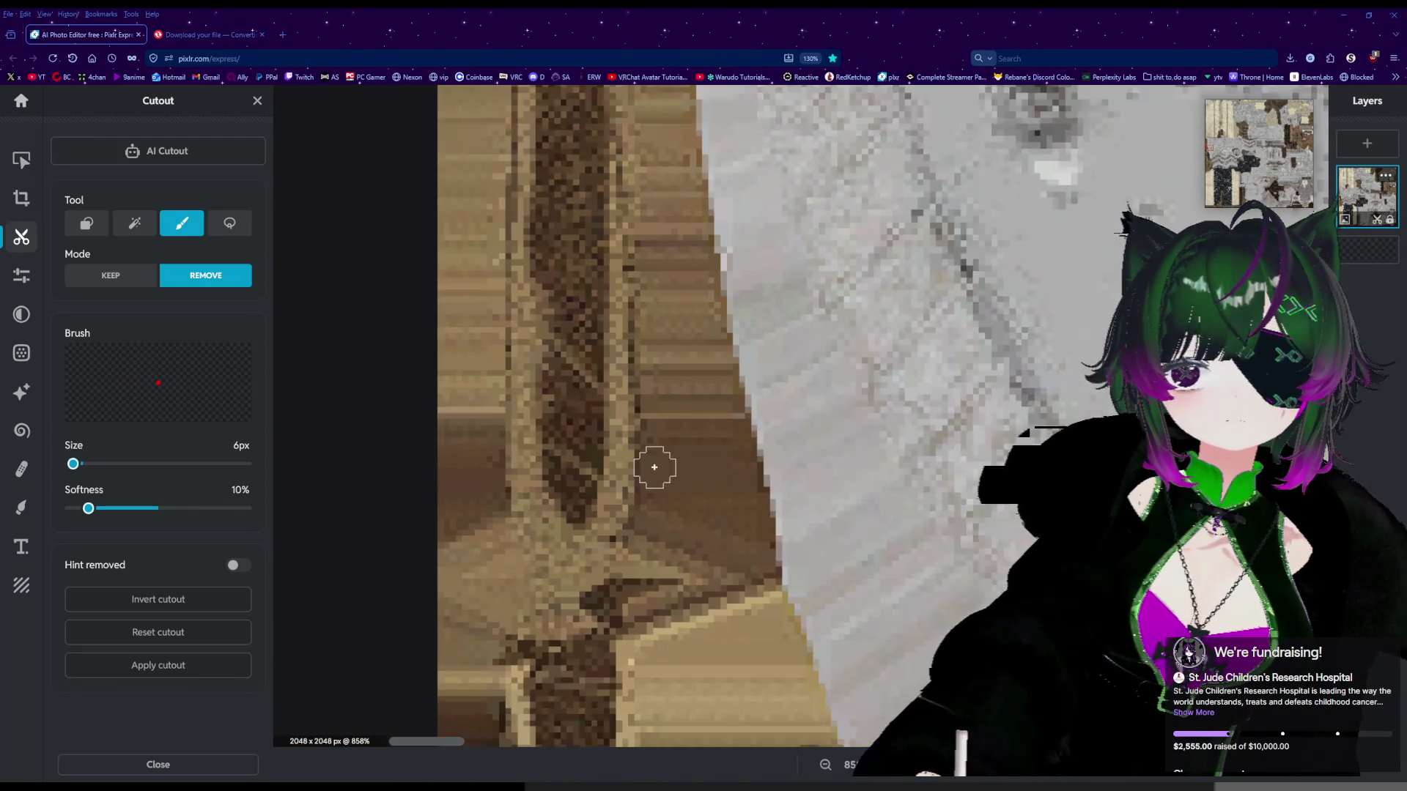
scroll(543, 655, up, 1)
scroll(543, 654, up, 4)
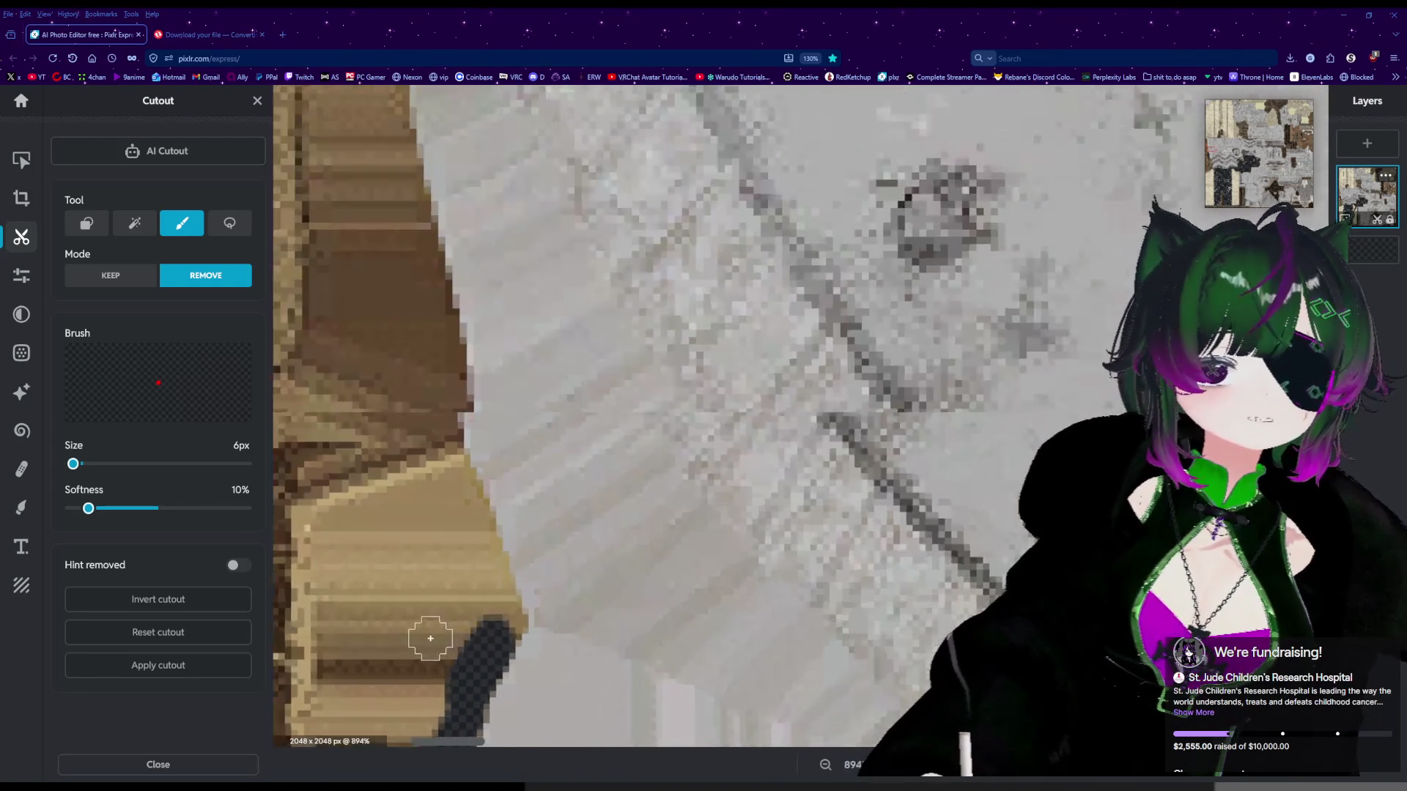
mouse_move(540, 625)
mouse_down()
mouse_move(547, 608)
mouse_move(449, 292)
mouse_up()
scroll(461, 315, down, 5)
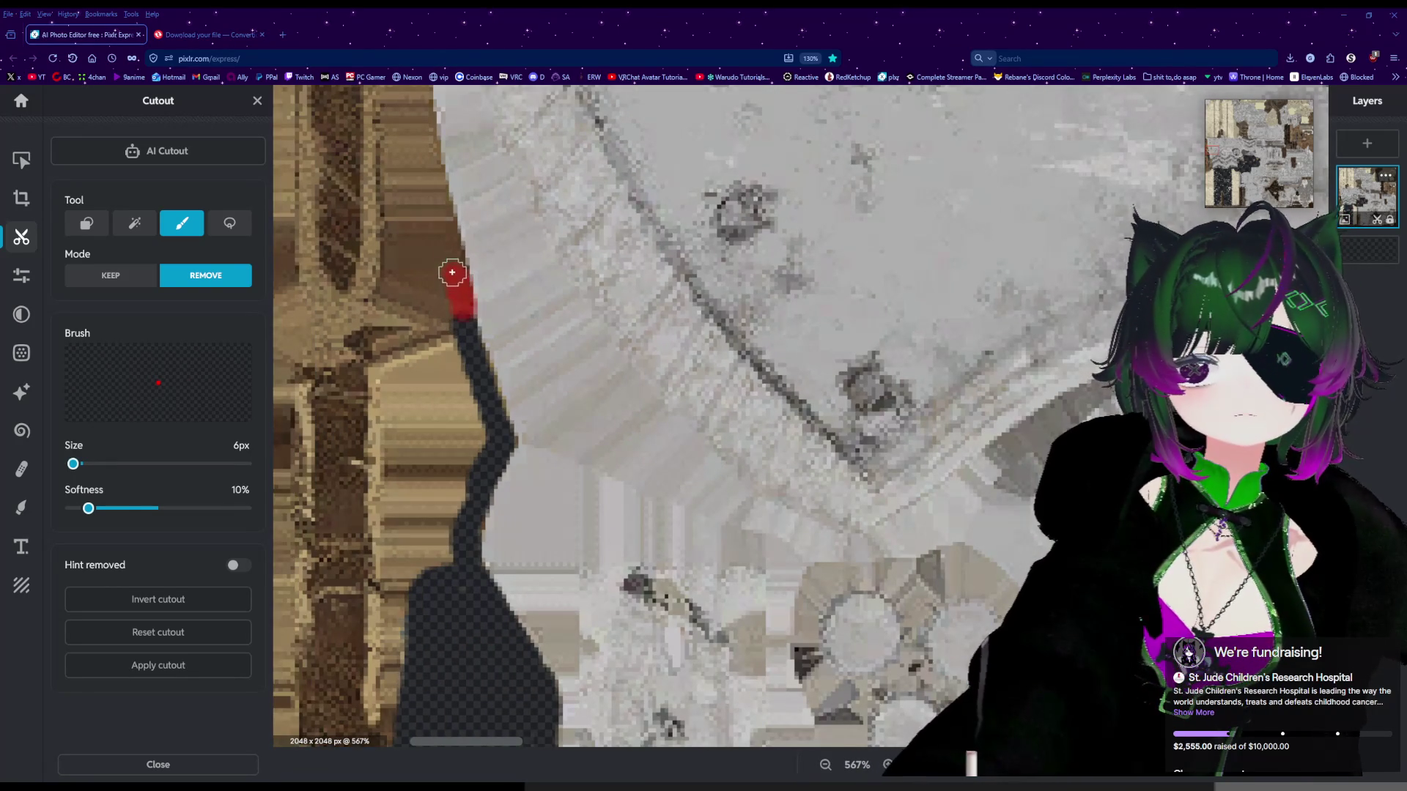
Extend the erased line higher along the strip's edge, adding the short crossbar.
drag(443, 234, 443, 235)
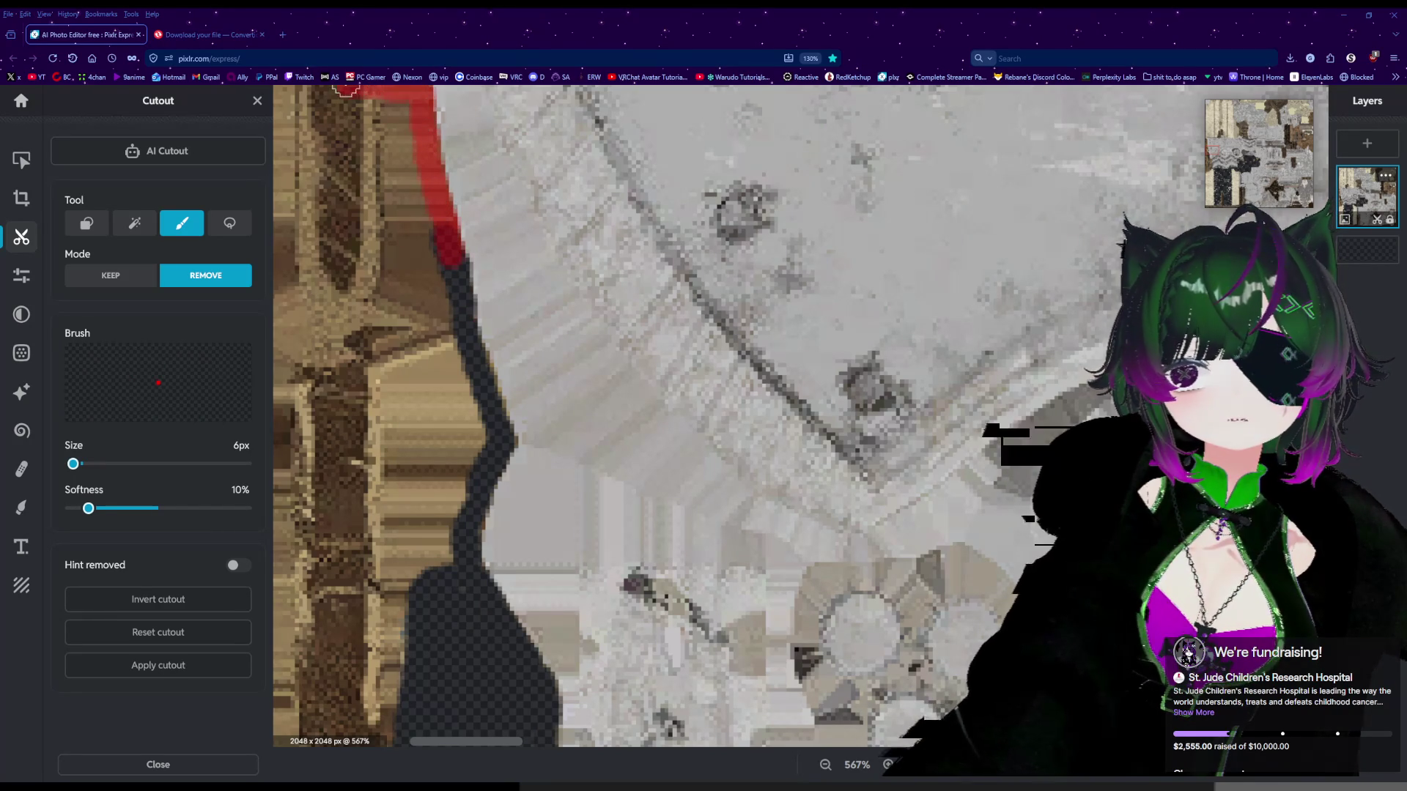
drag(345, 86, 345, 88)
scroll(352, 156, down, 3)
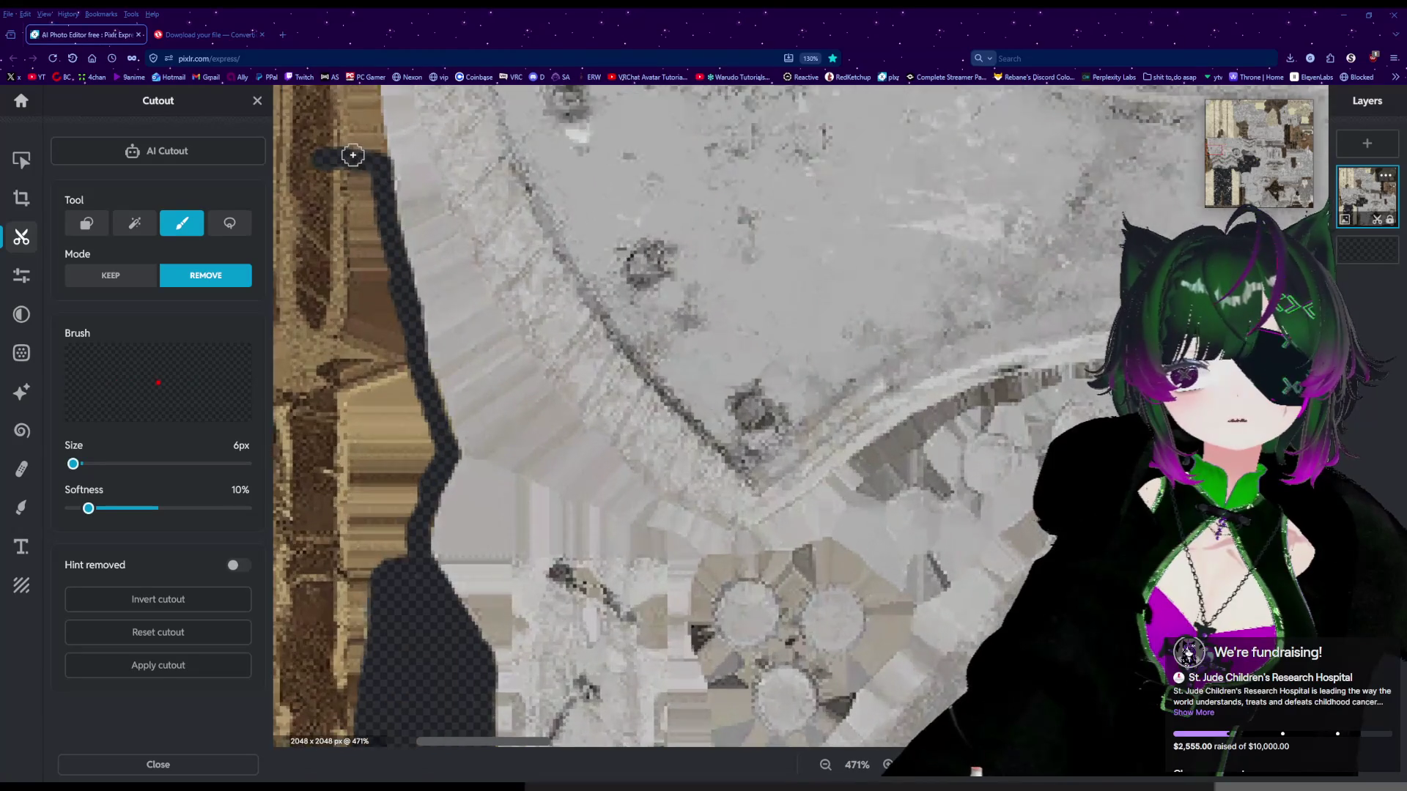
scroll(352, 156, up, 1)
scroll(363, 165, up, 1)
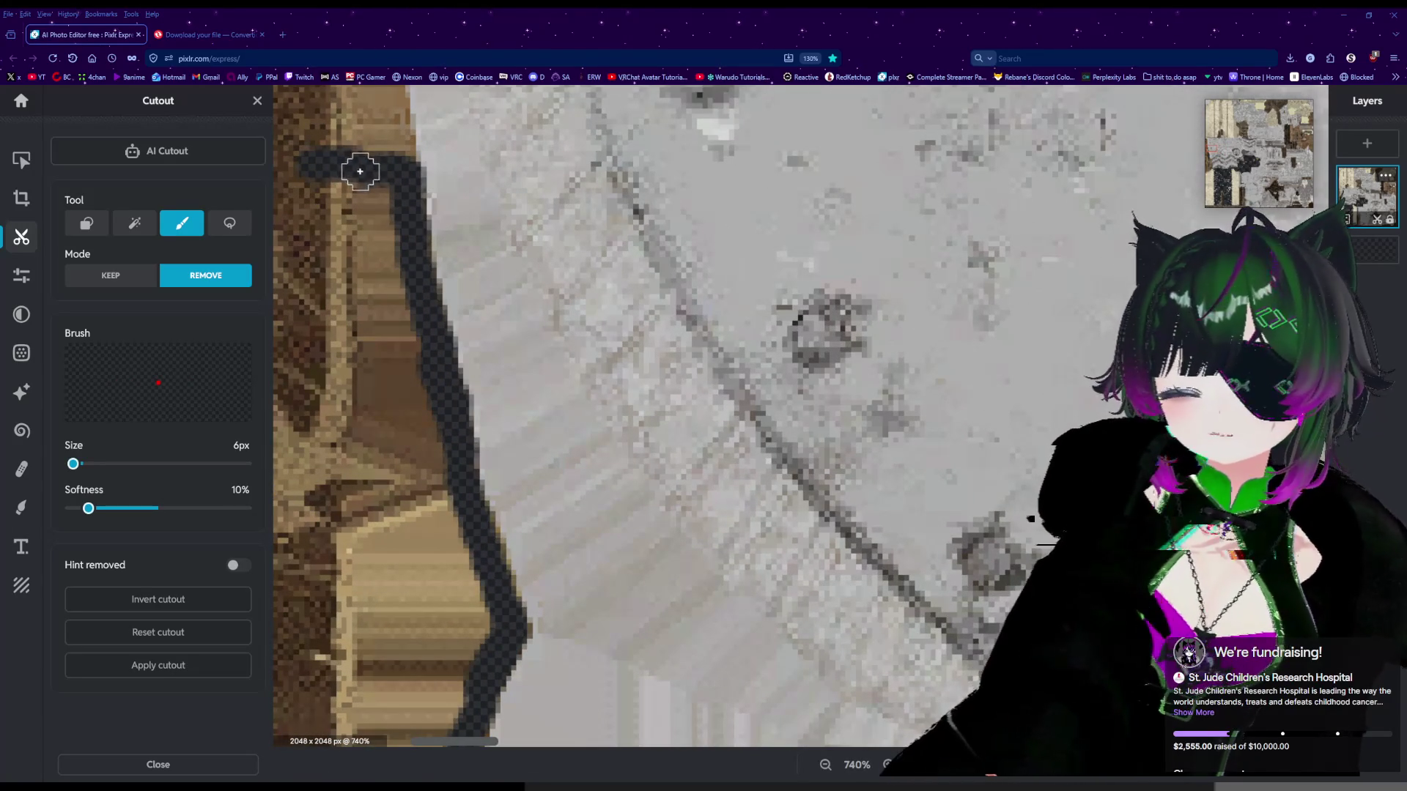
scroll(354, 149, up, 2)
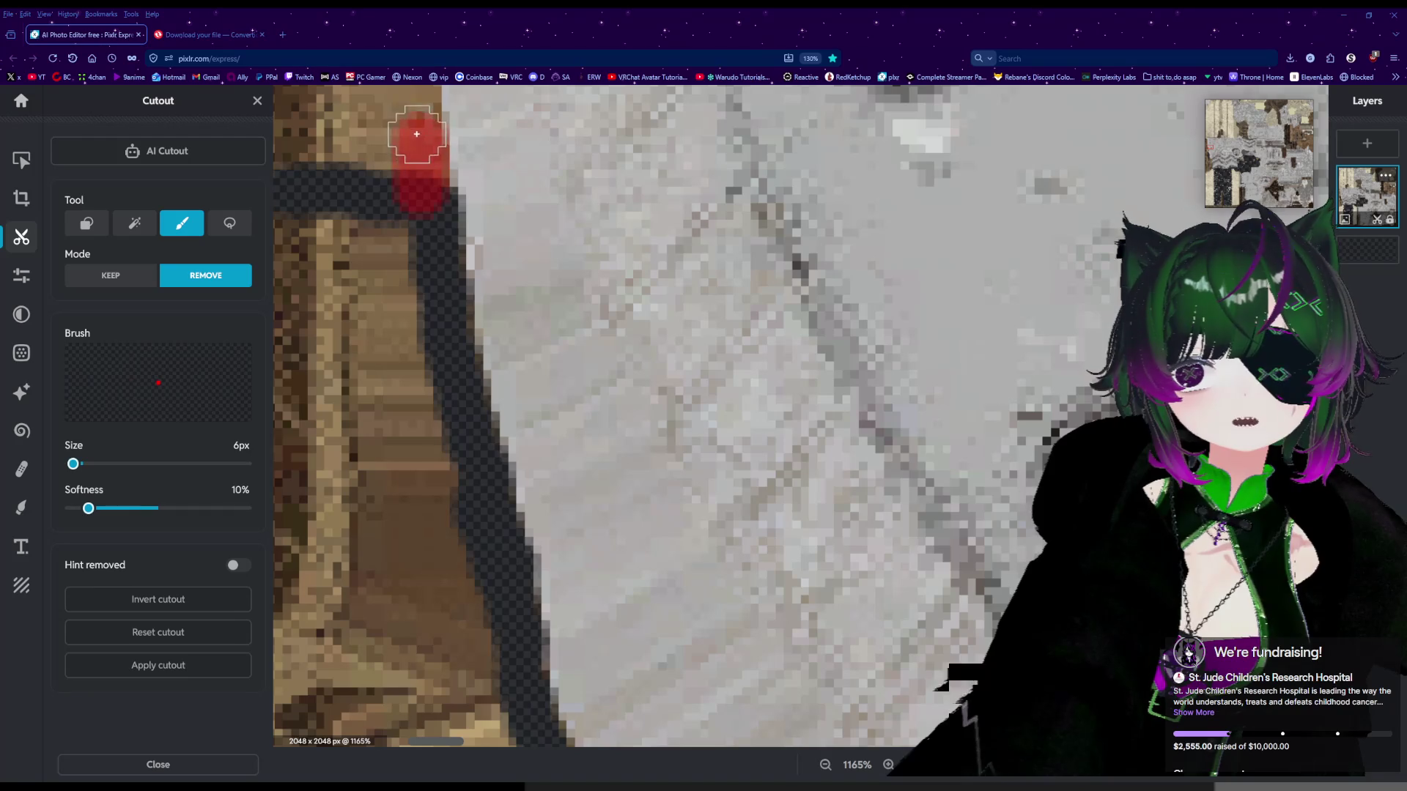
scroll(421, 206, down, 5)
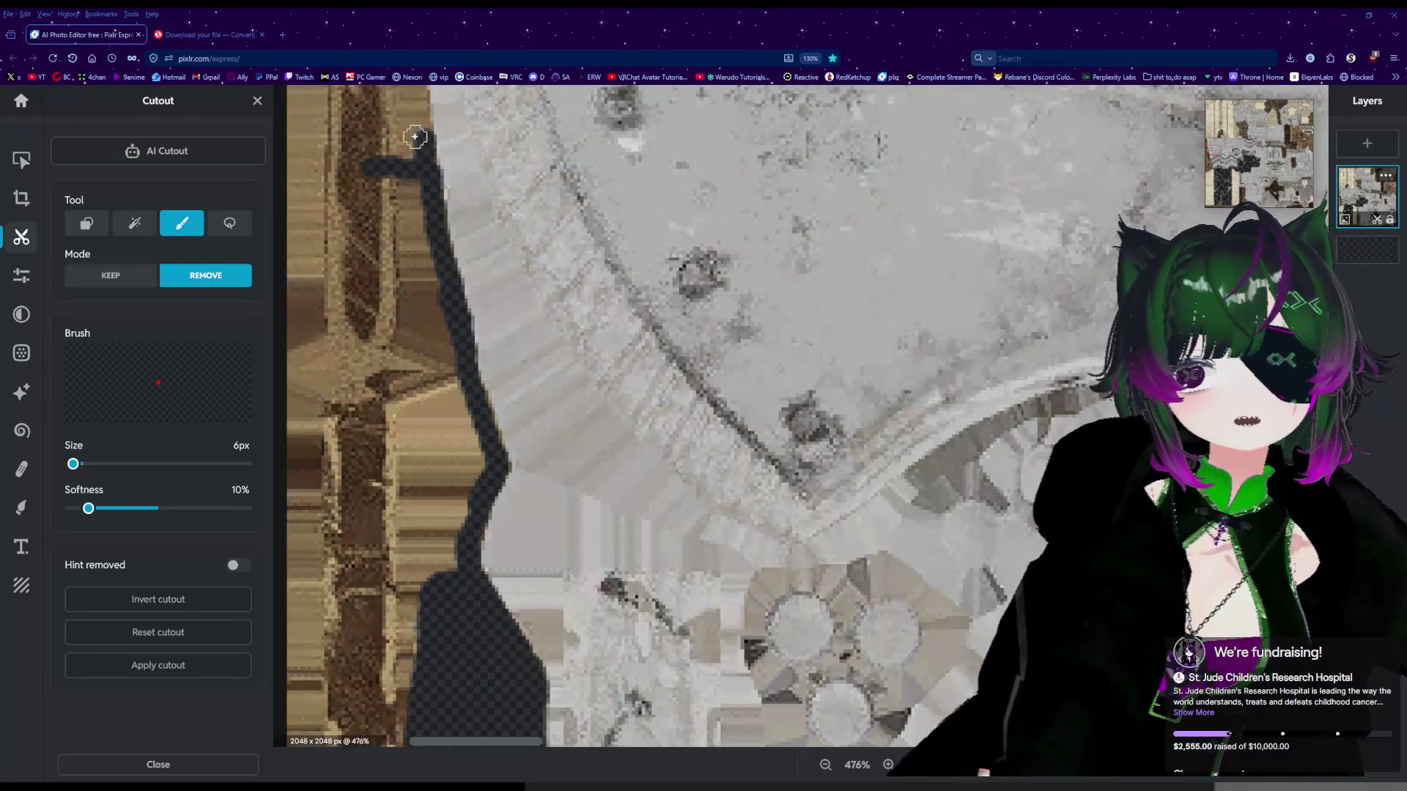
scroll(405, 151, up, 3)
scroll(409, 159, up, 3)
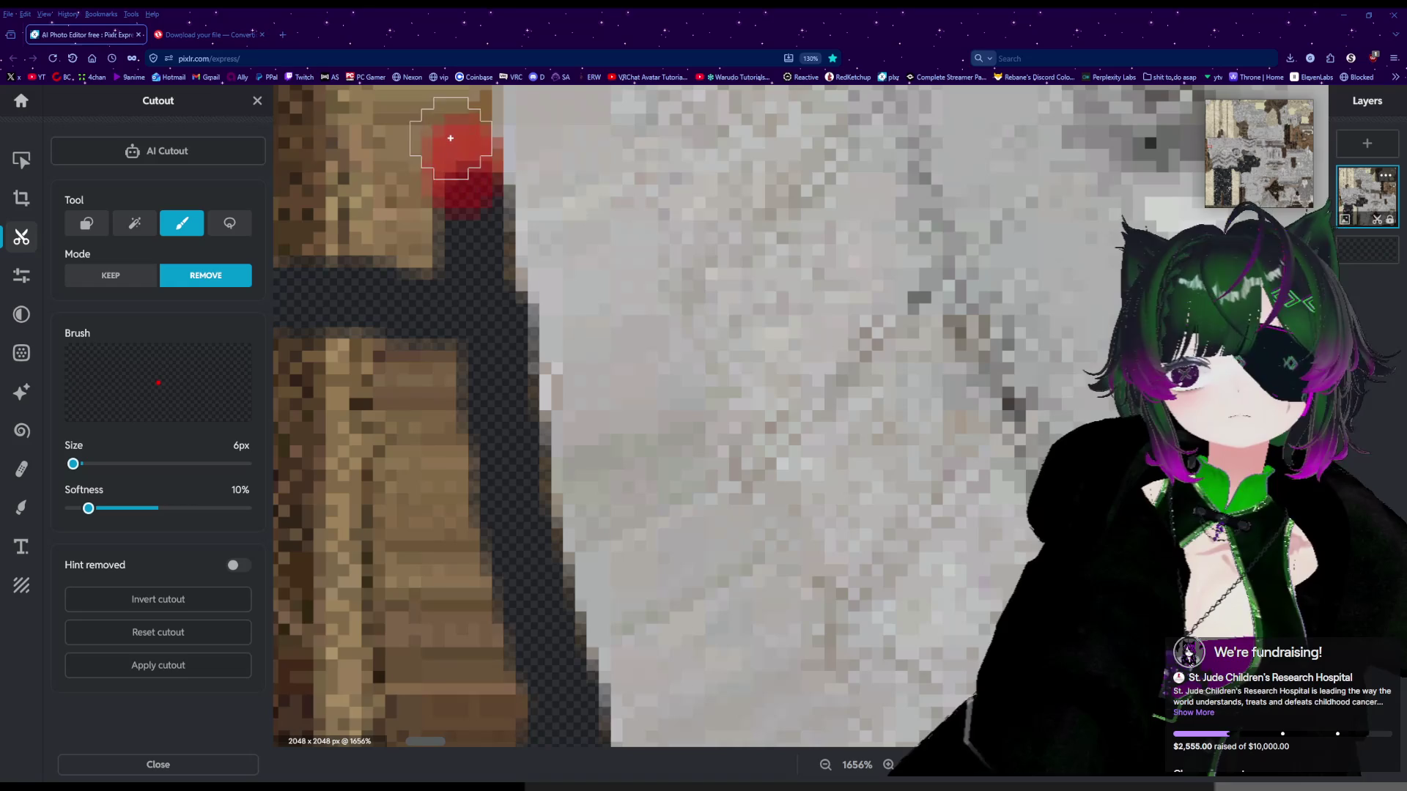
scroll(454, 183, down, 2)
scroll(450, 166, up, 5)
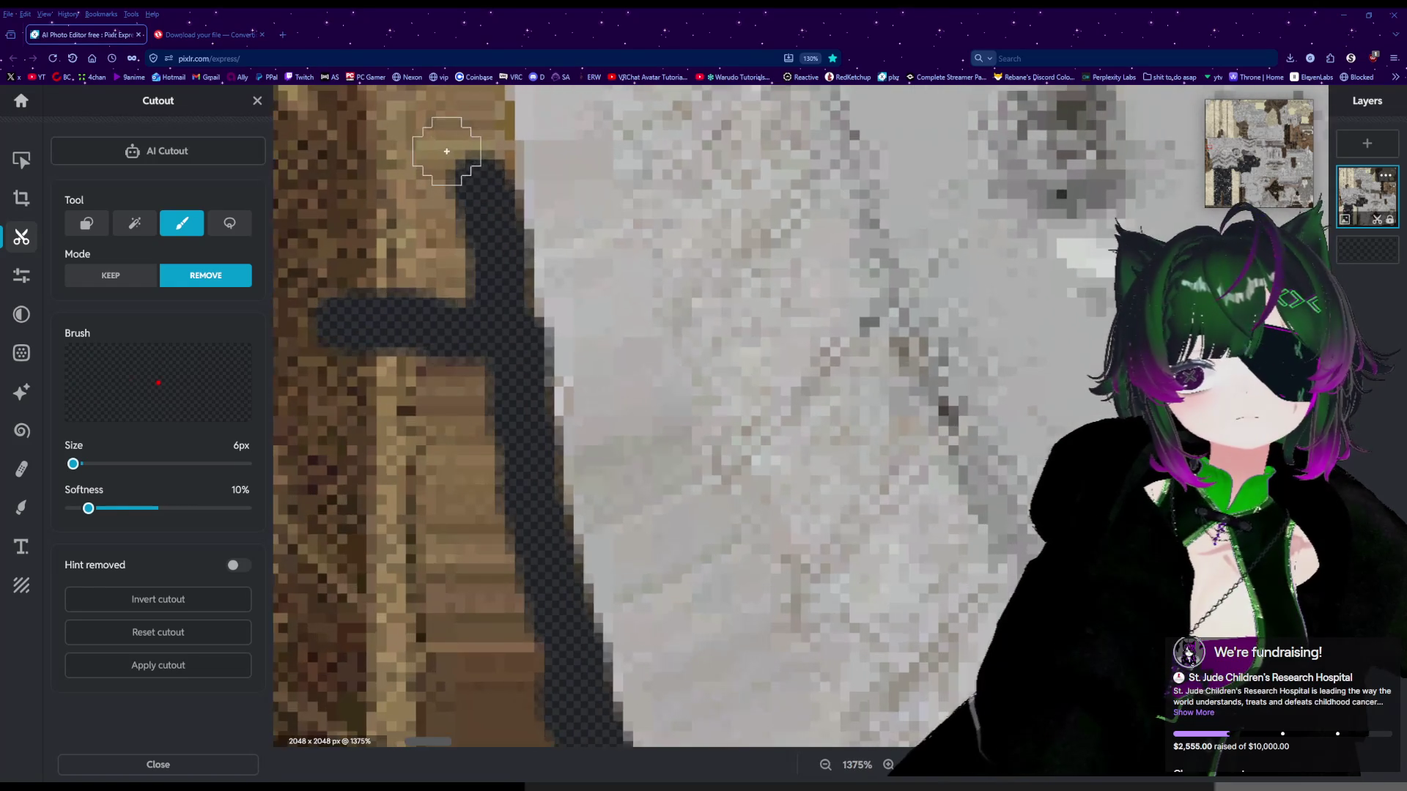
Clear the top end of the erased line with the 6px Remove brush.
click(499, 169)
drag(499, 169, 503, 141)
click(504, 162)
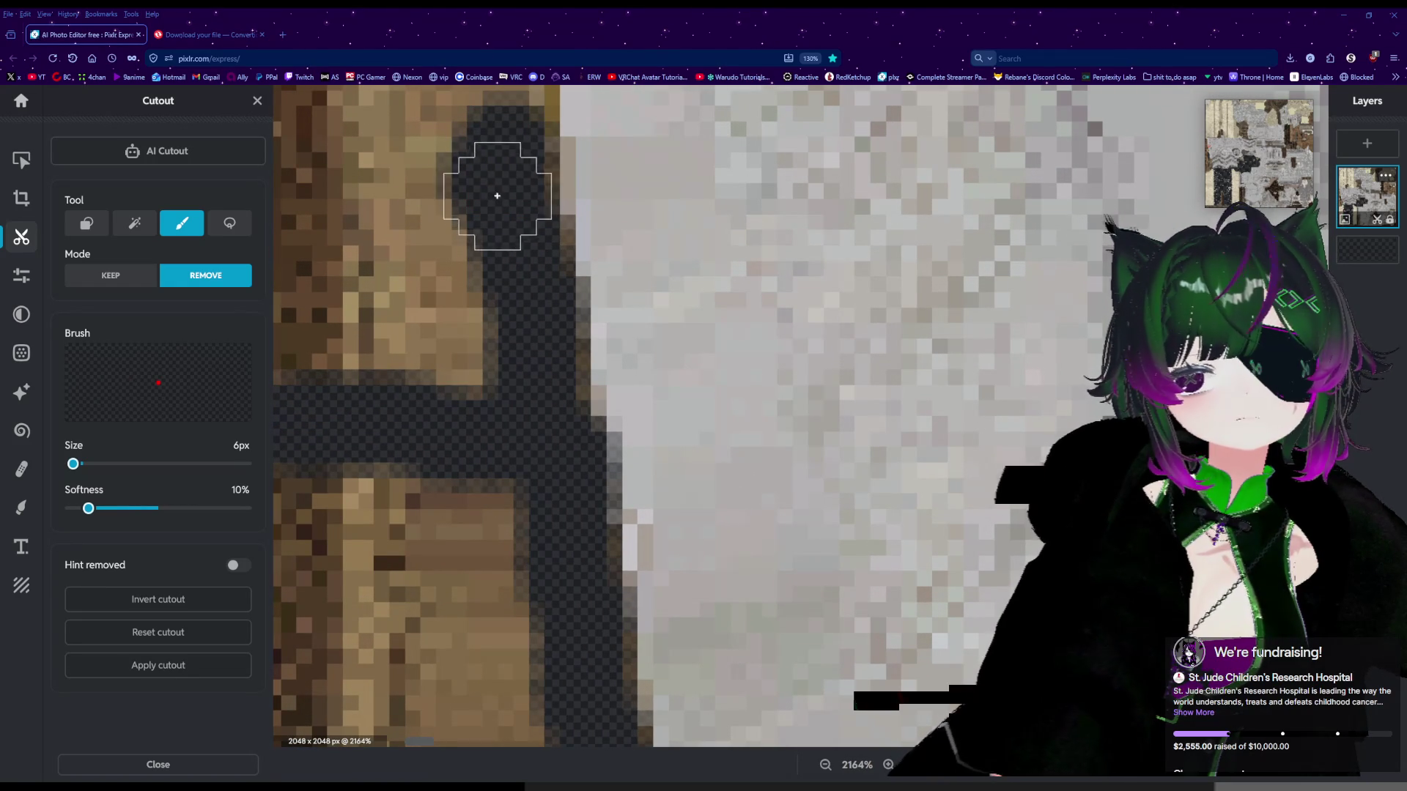
scroll(493, 195, down, 2)
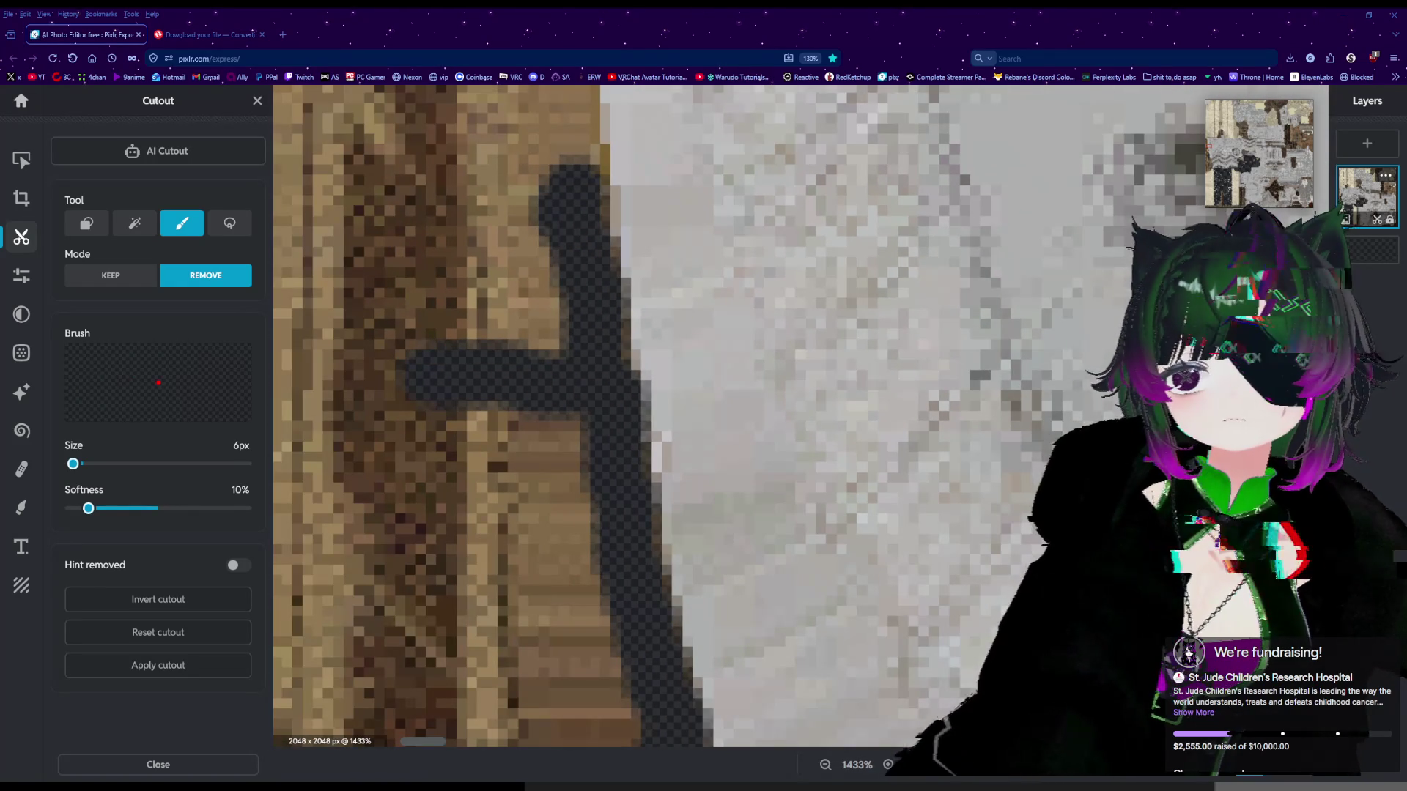
scroll(645, 414, up, 5)
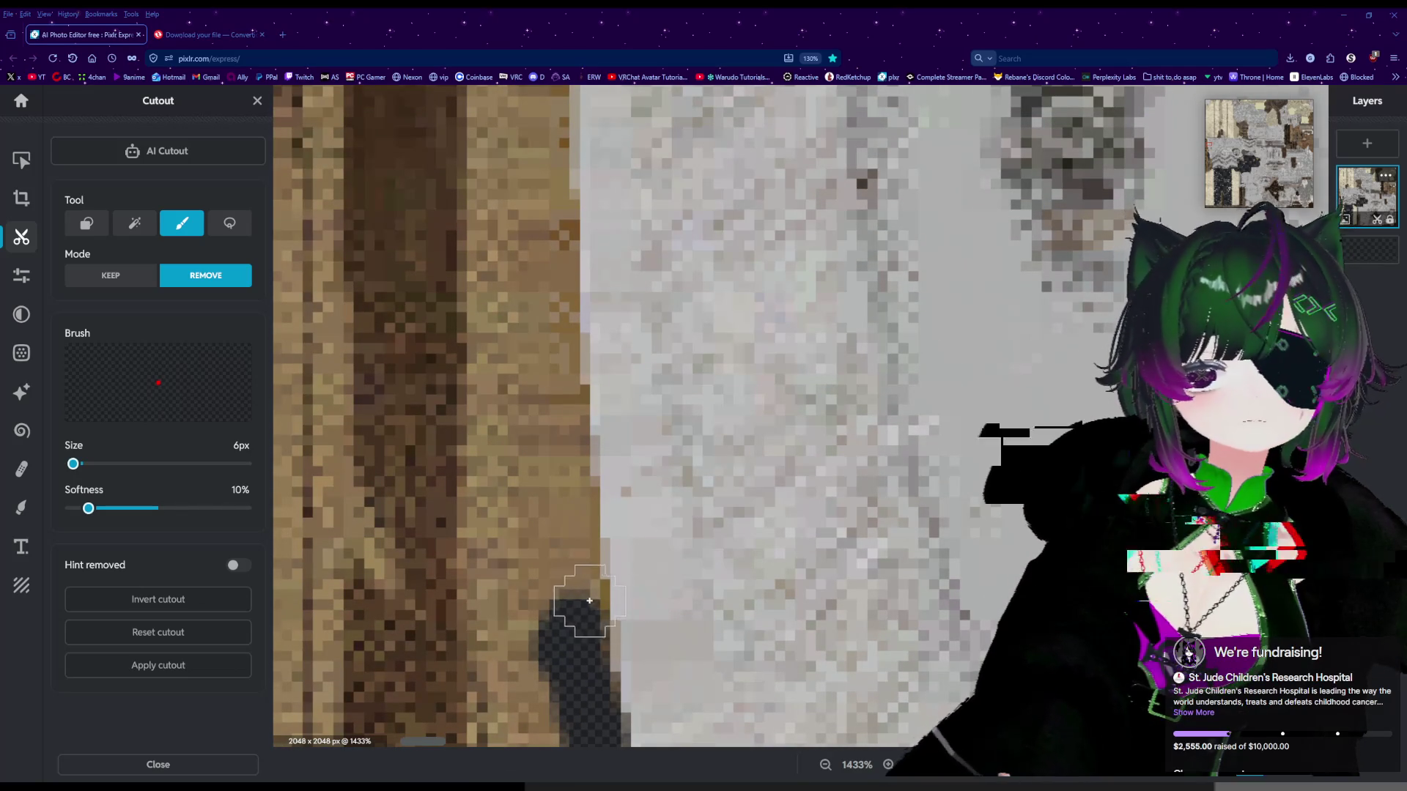
Erase upward along the boundary between the brown and white areas.
drag(570, 598, 546, 422)
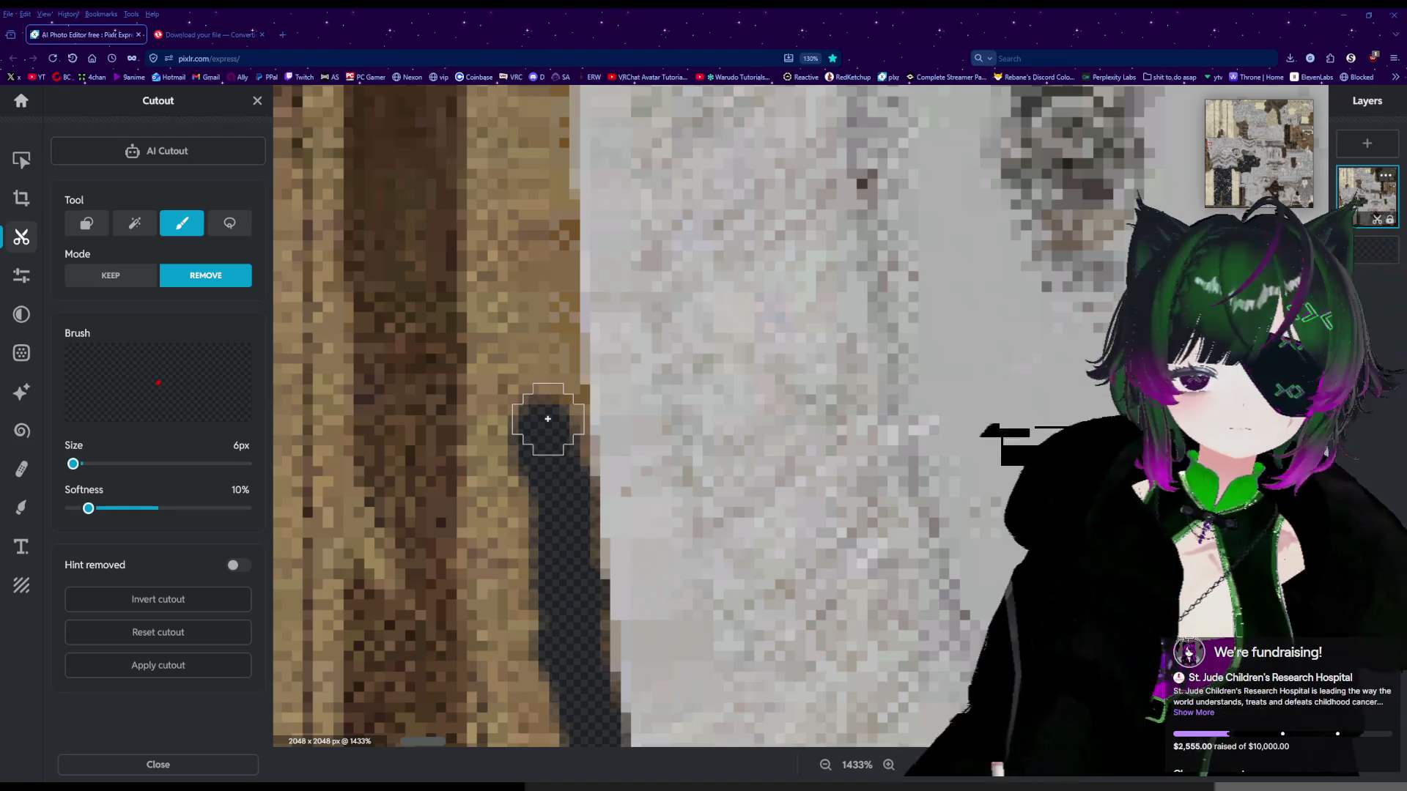
mouse_move(553, 417)
mouse_down()
mouse_move(553, 440)
mouse_move(535, 176)
mouse_move(550, 157)
mouse_move(552, 178)
mouse_up()
scroll(542, 198, down, 1)
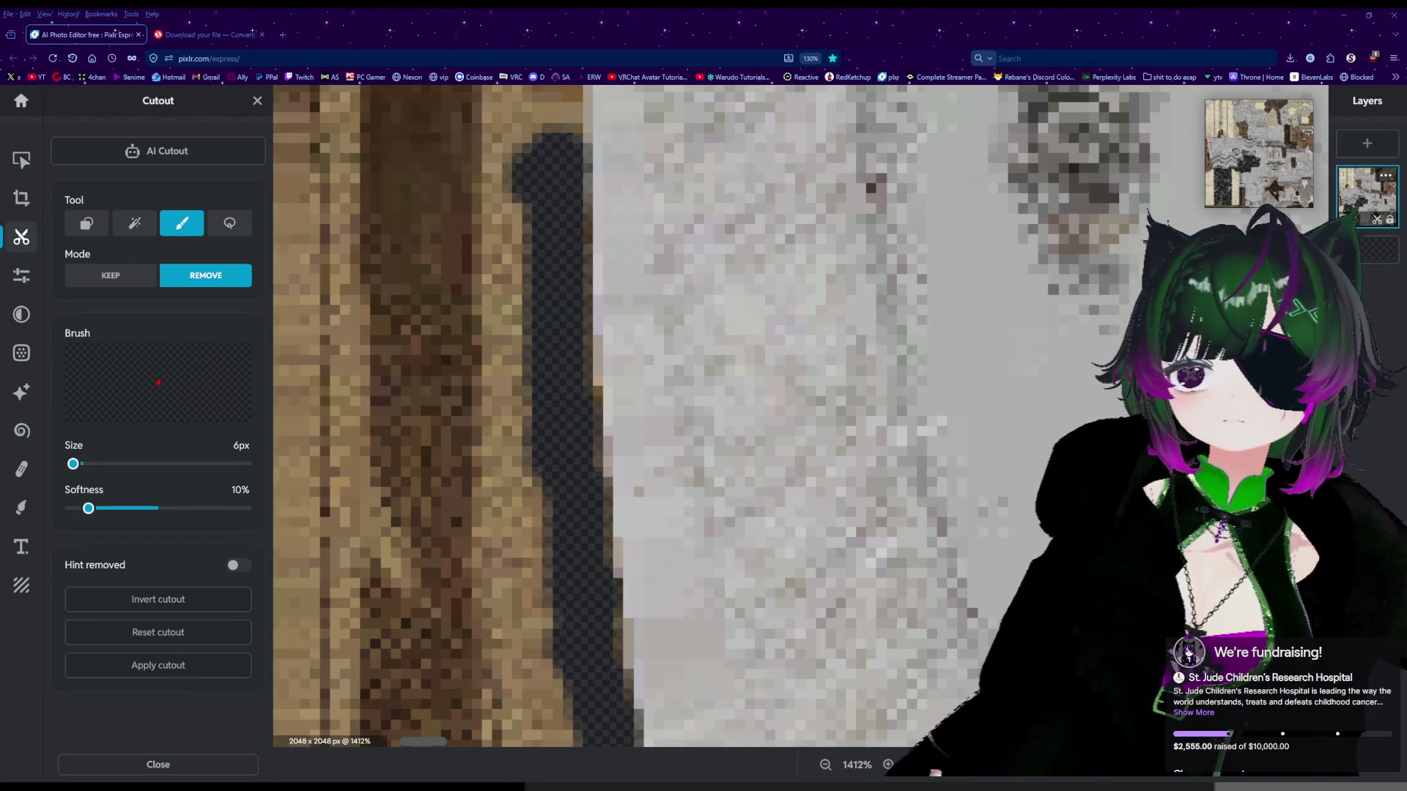
scroll(504, 176, down, 2)
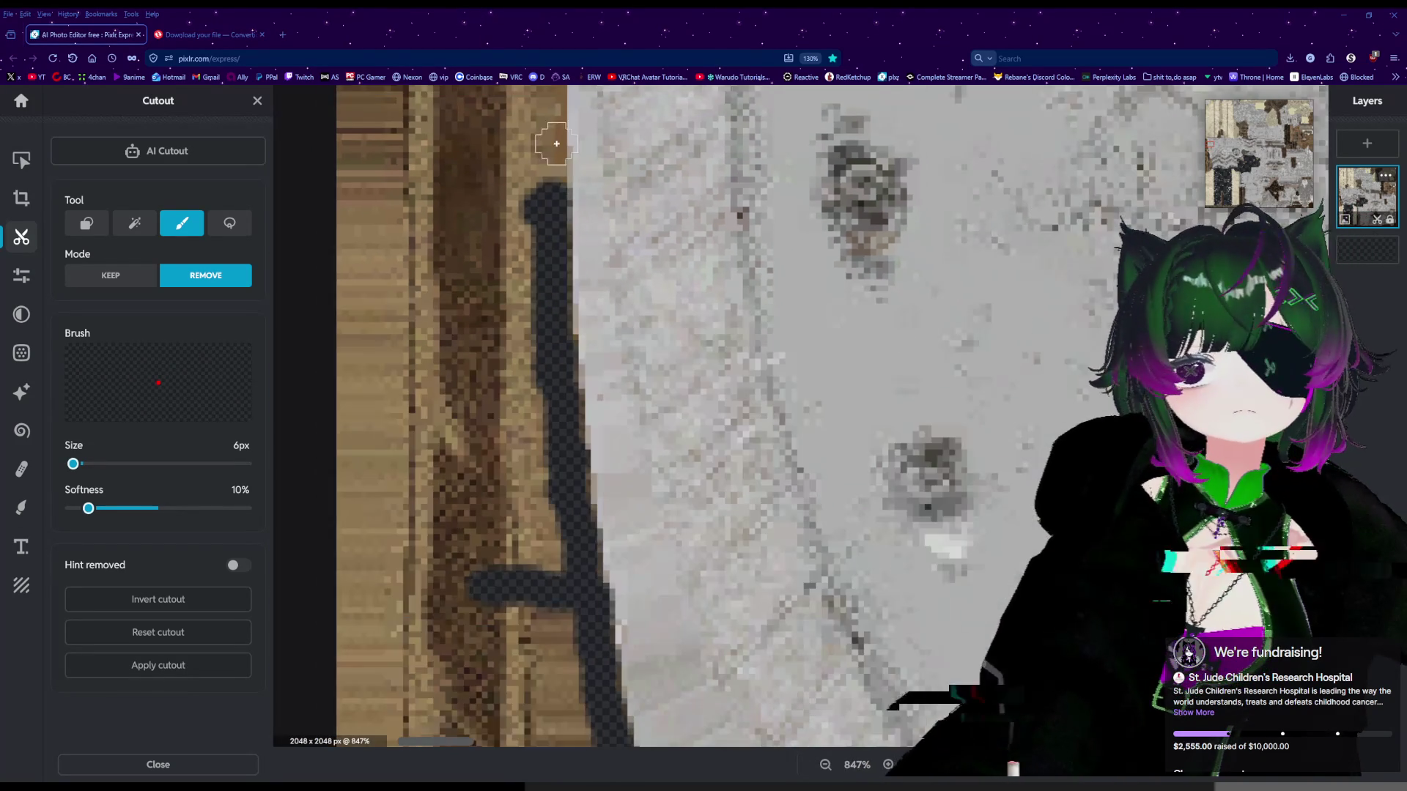
scroll(504, 176, up, 4)
scroll(504, 181, up, 2)
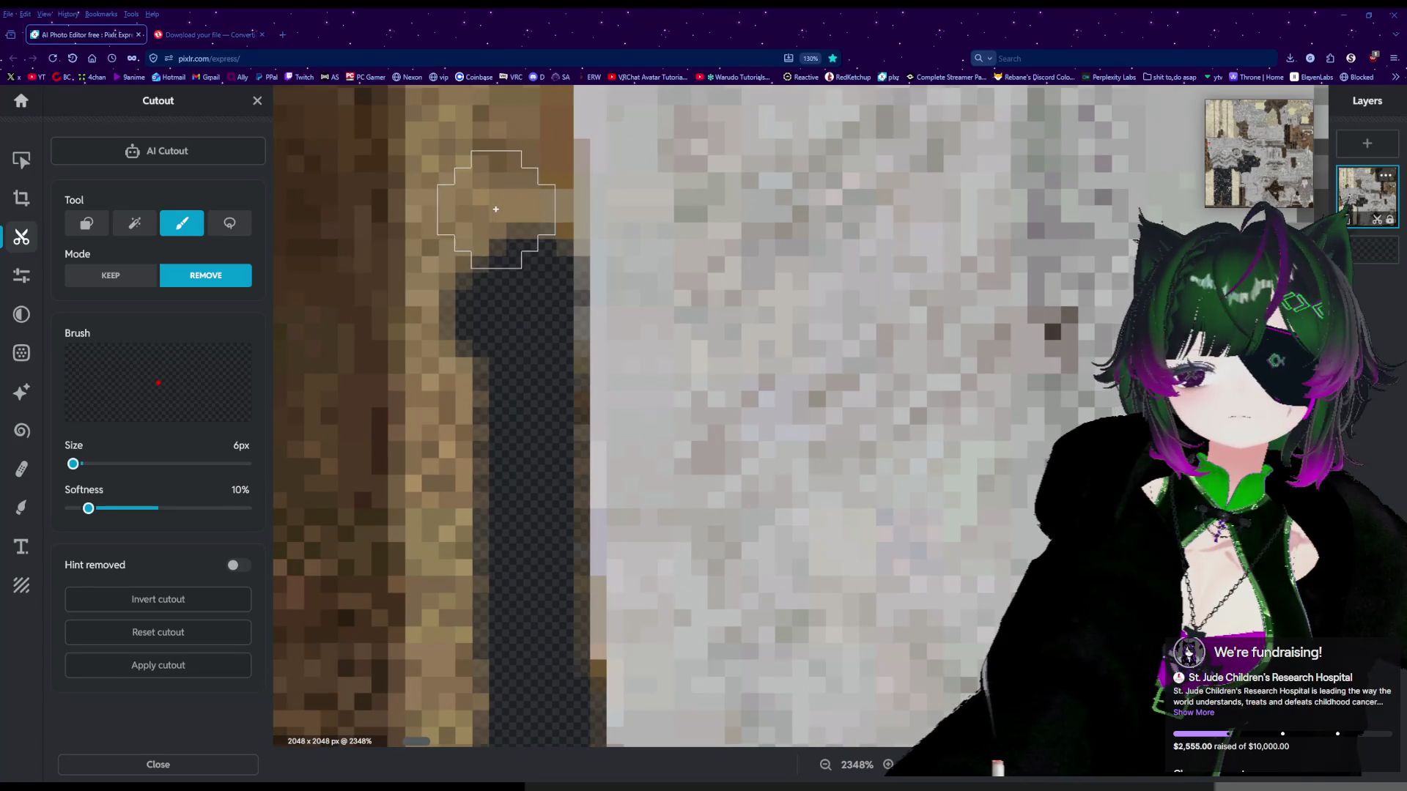
Erase the top end of the outline strip.
drag(516, 231, 522, 233)
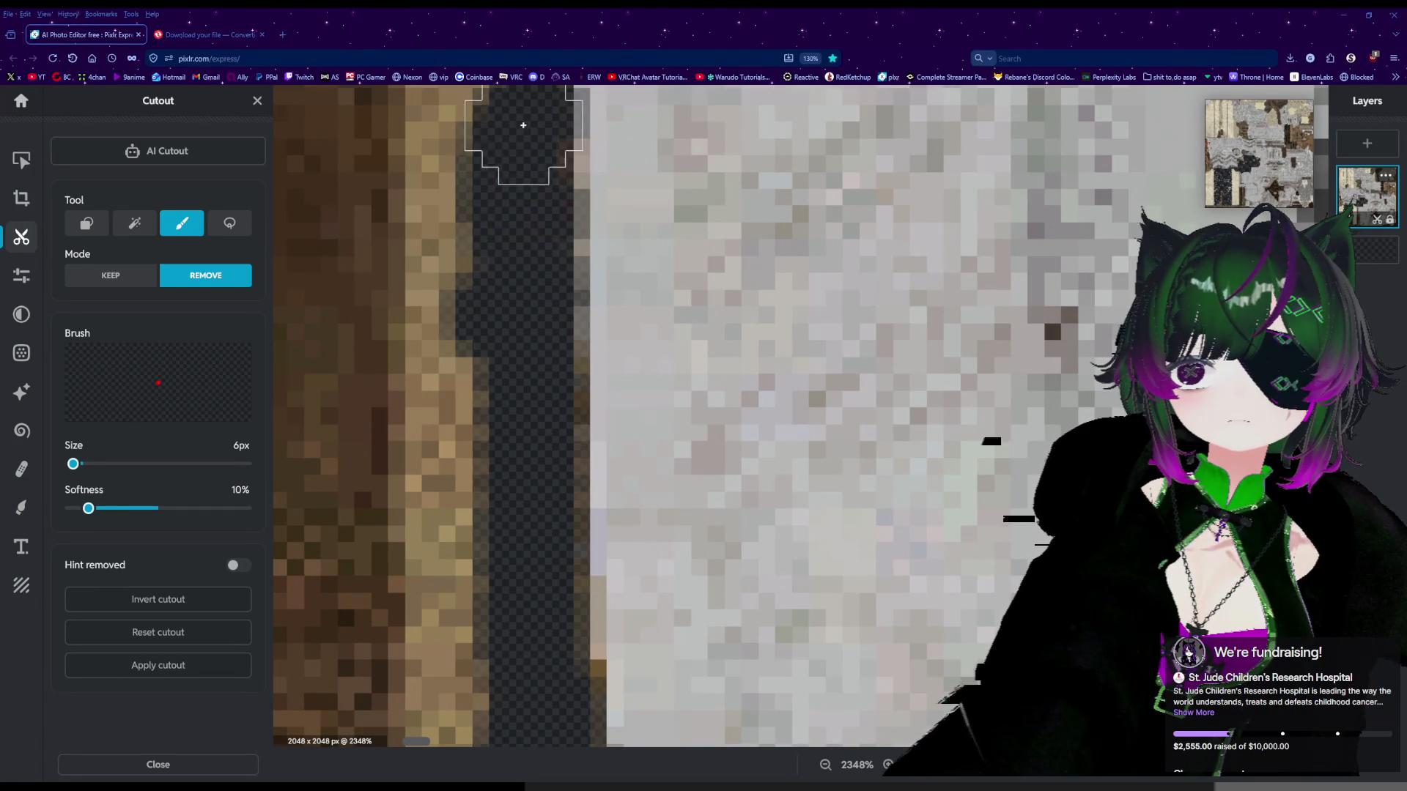
scroll(523, 125, down, 3)
scroll(506, 171, up, 2)
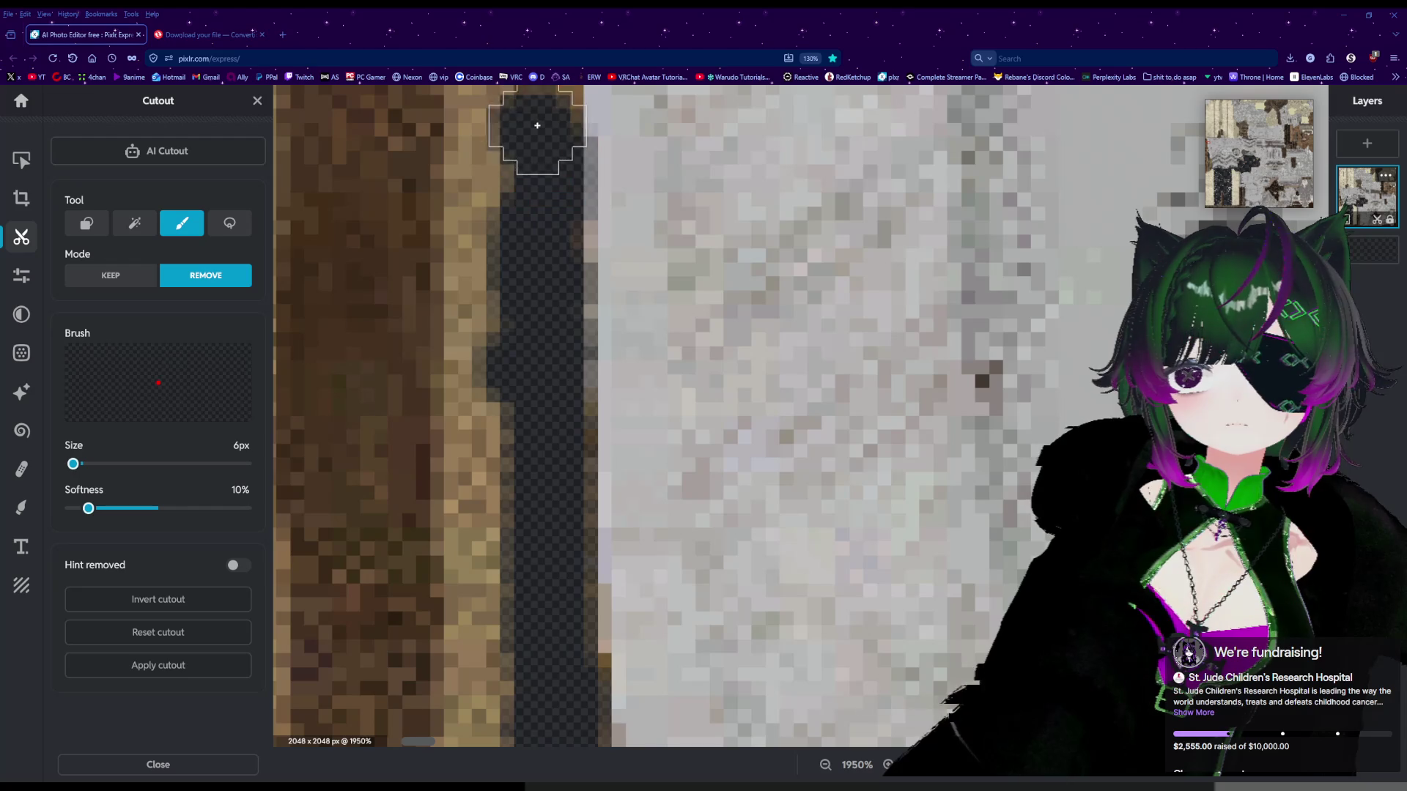
scroll(525, 158, down, 5)
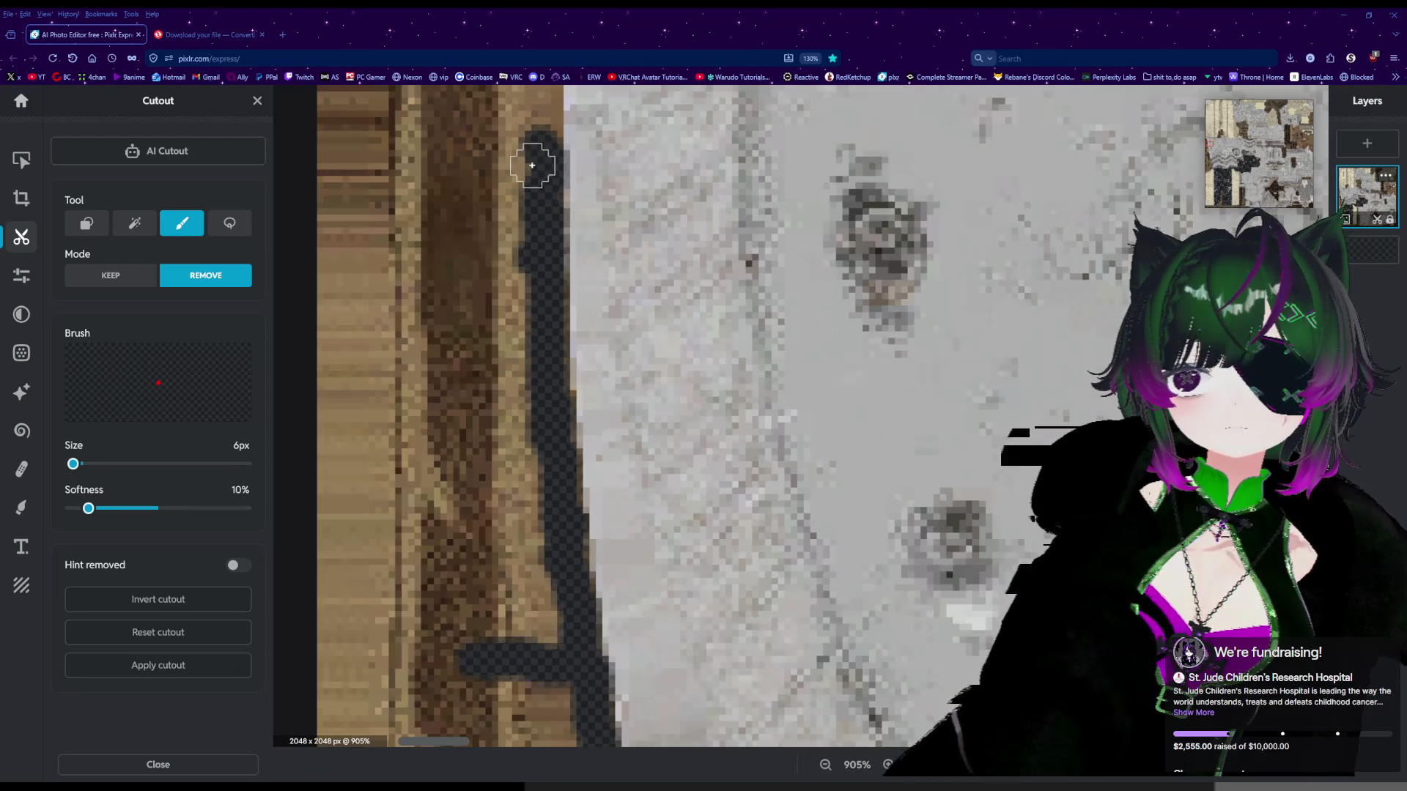
scroll(527, 155, down, 2)
scroll(440, 147, up, 5)
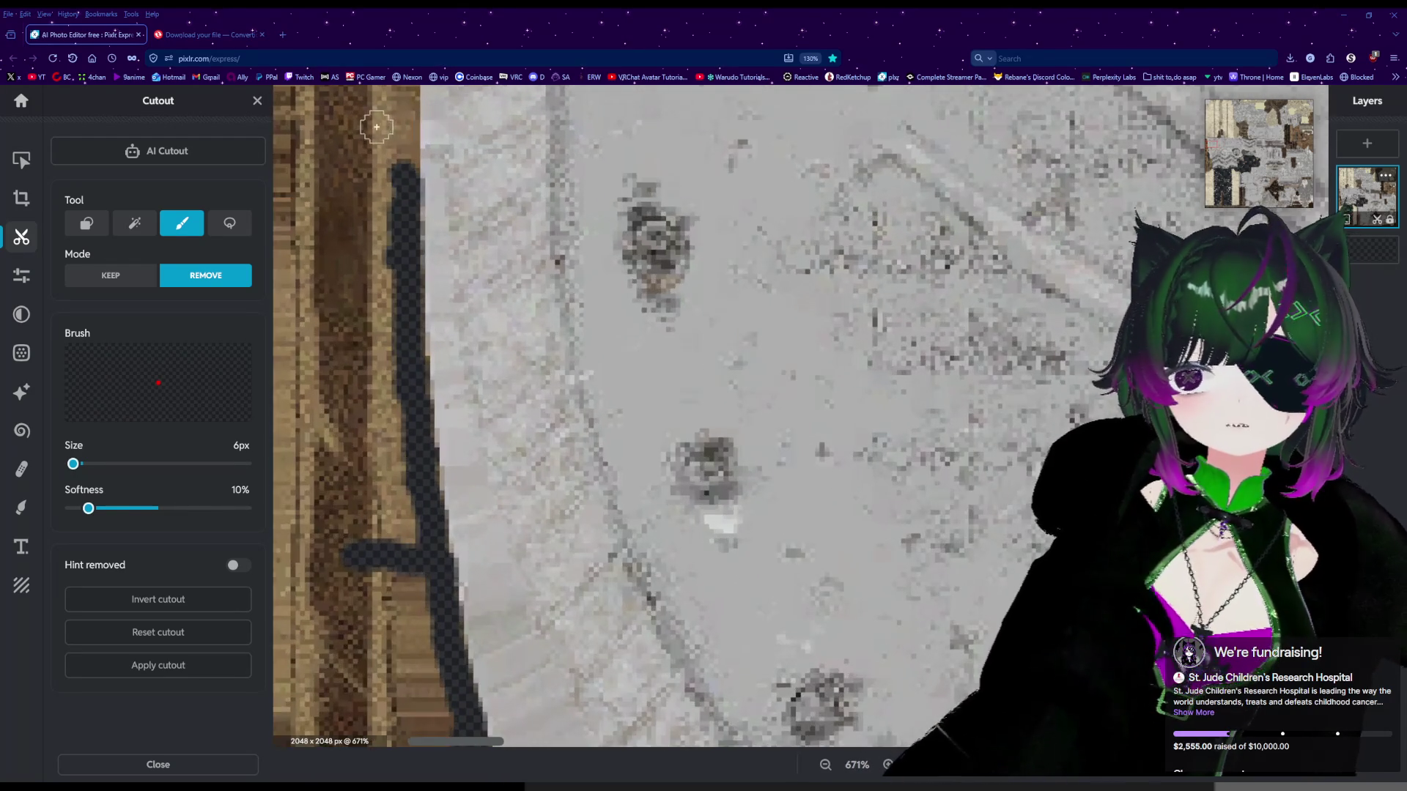
scroll(372, 138, up, 4)
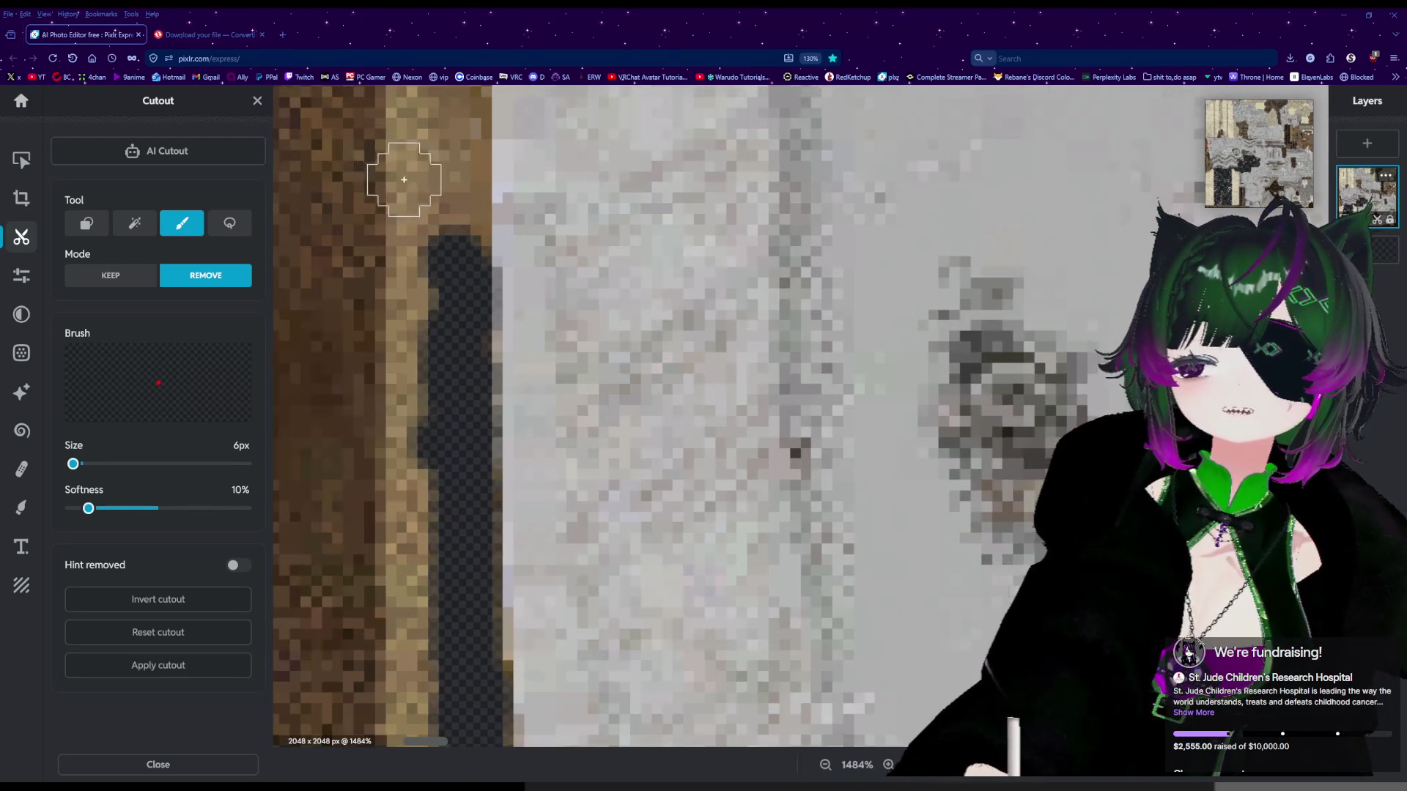
scroll(403, 180, up, 2)
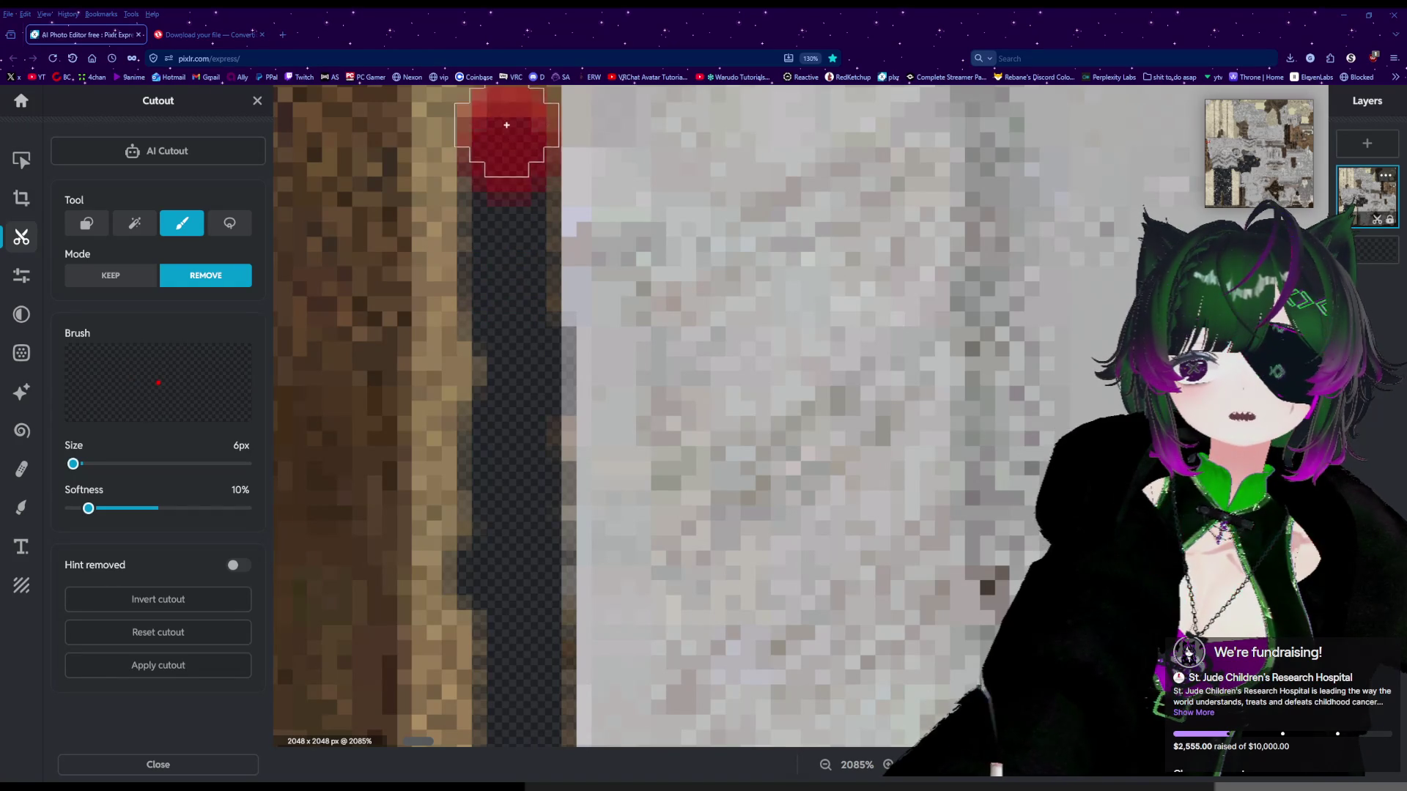
scroll(506, 125, down, 6)
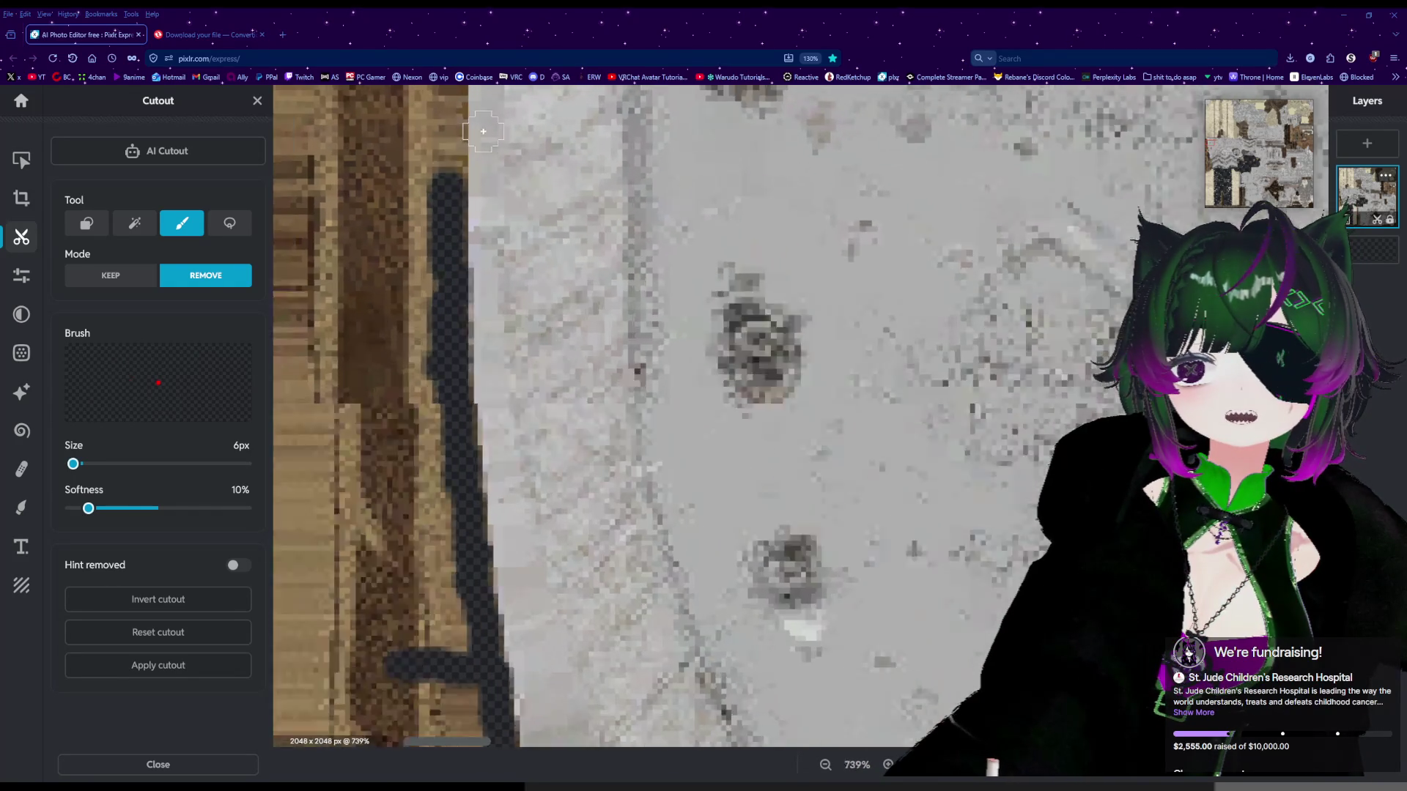
scroll(482, 131, up, 7)
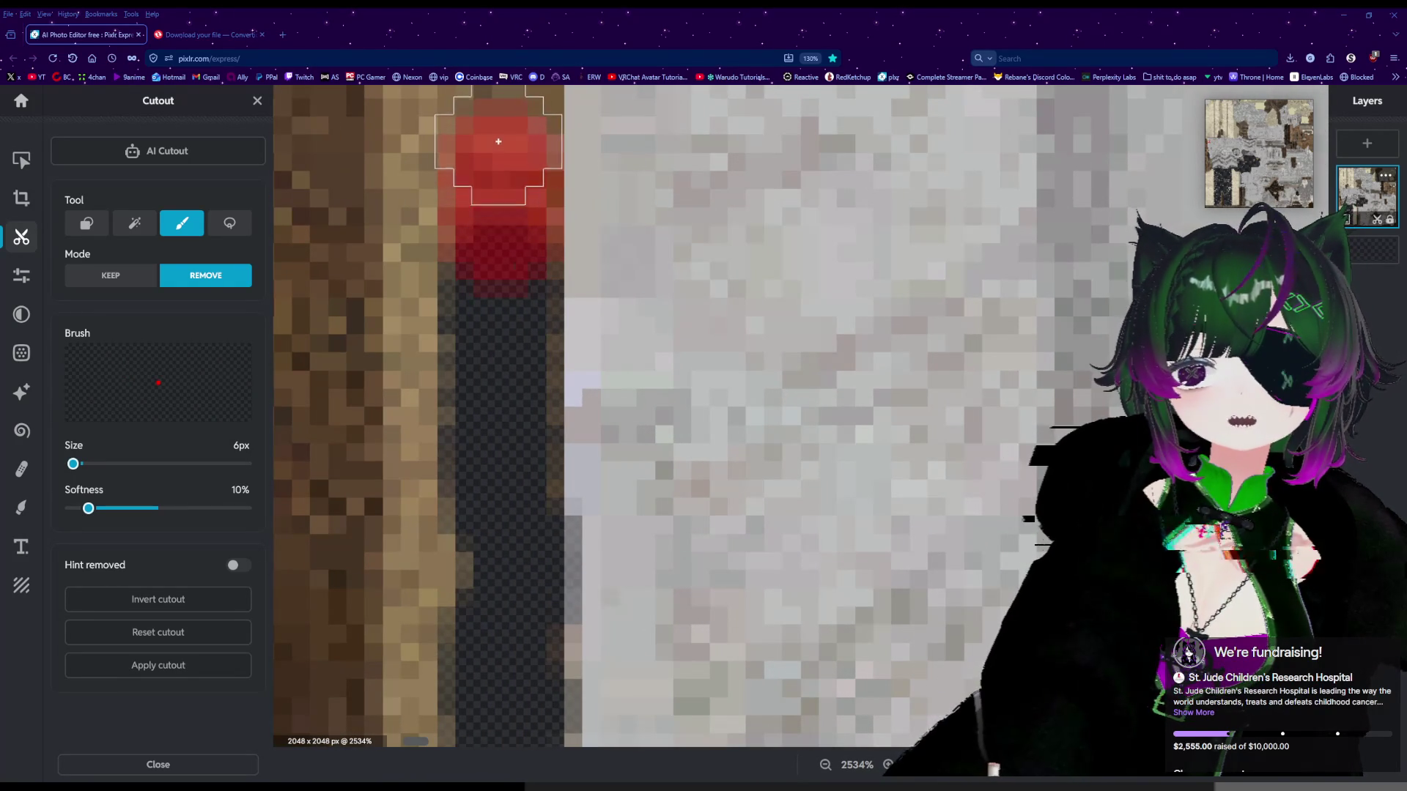
scroll(498, 142, down, 8)
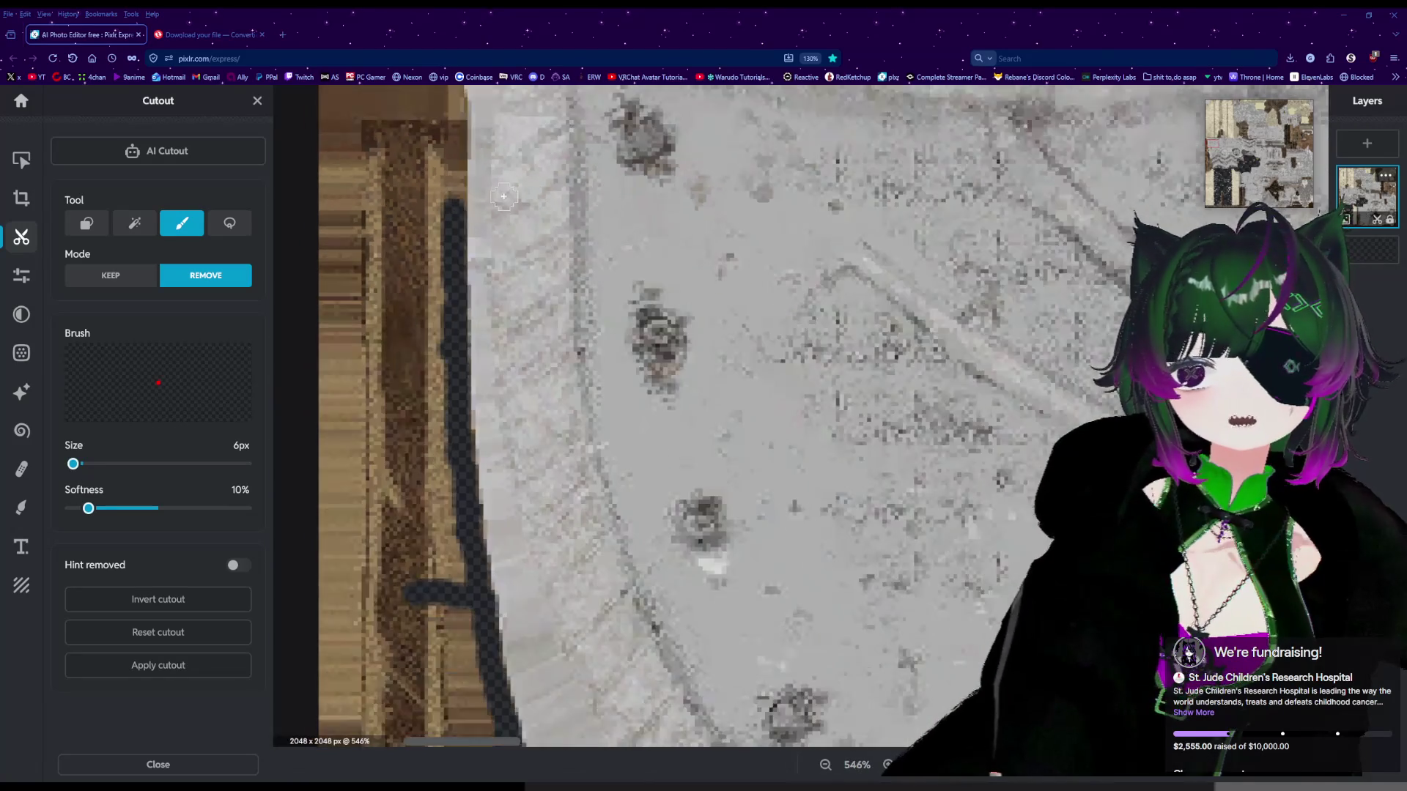
scroll(504, 197, down, 2)
scroll(359, 173, up, 5)
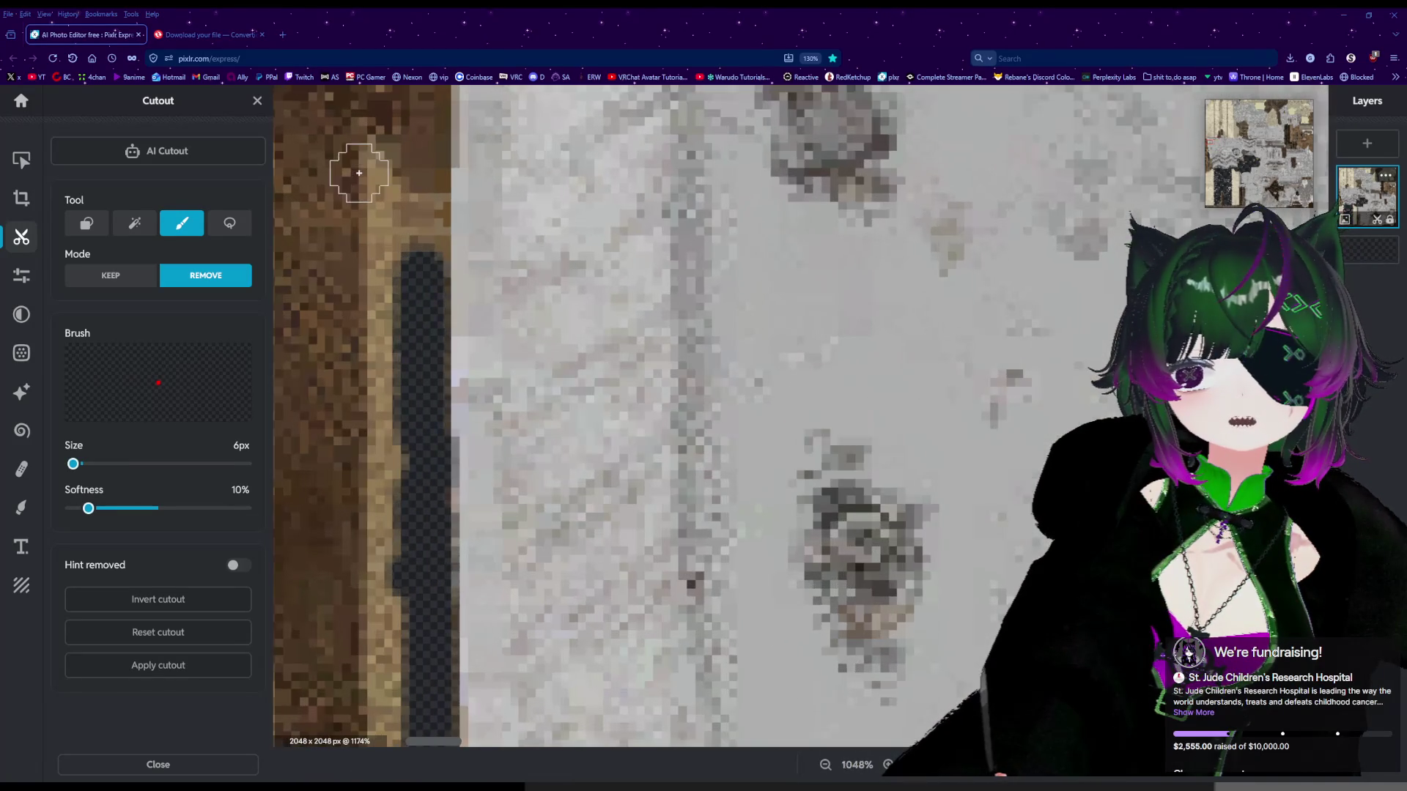
scroll(359, 173, up, 4)
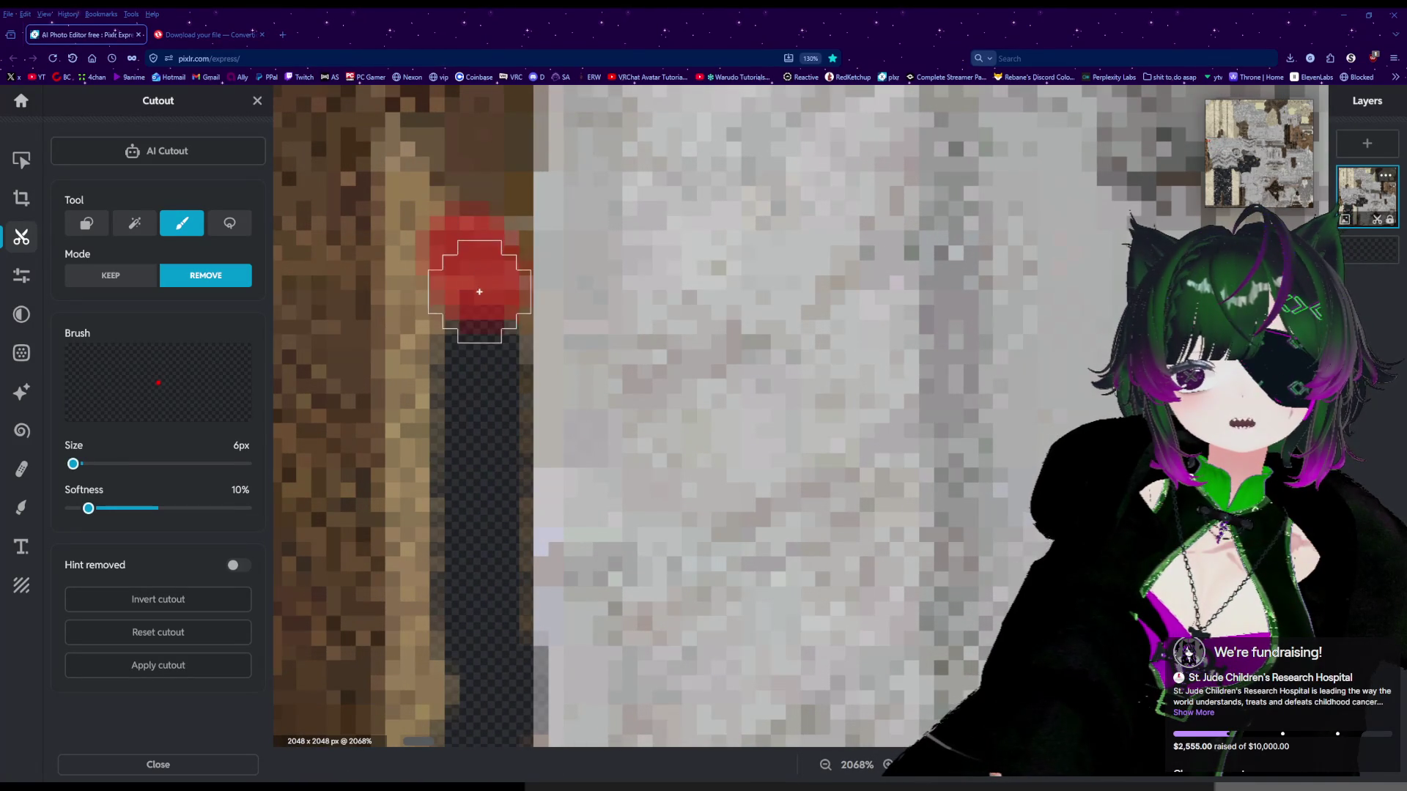
Erase further along the brown edge, both downward and through the upper part.
mouse_move(483, 323)
mouse_down()
mouse_move(472, 414)
mouse_move(494, 622)
mouse_up()
drag(469, 288, 476, 269)
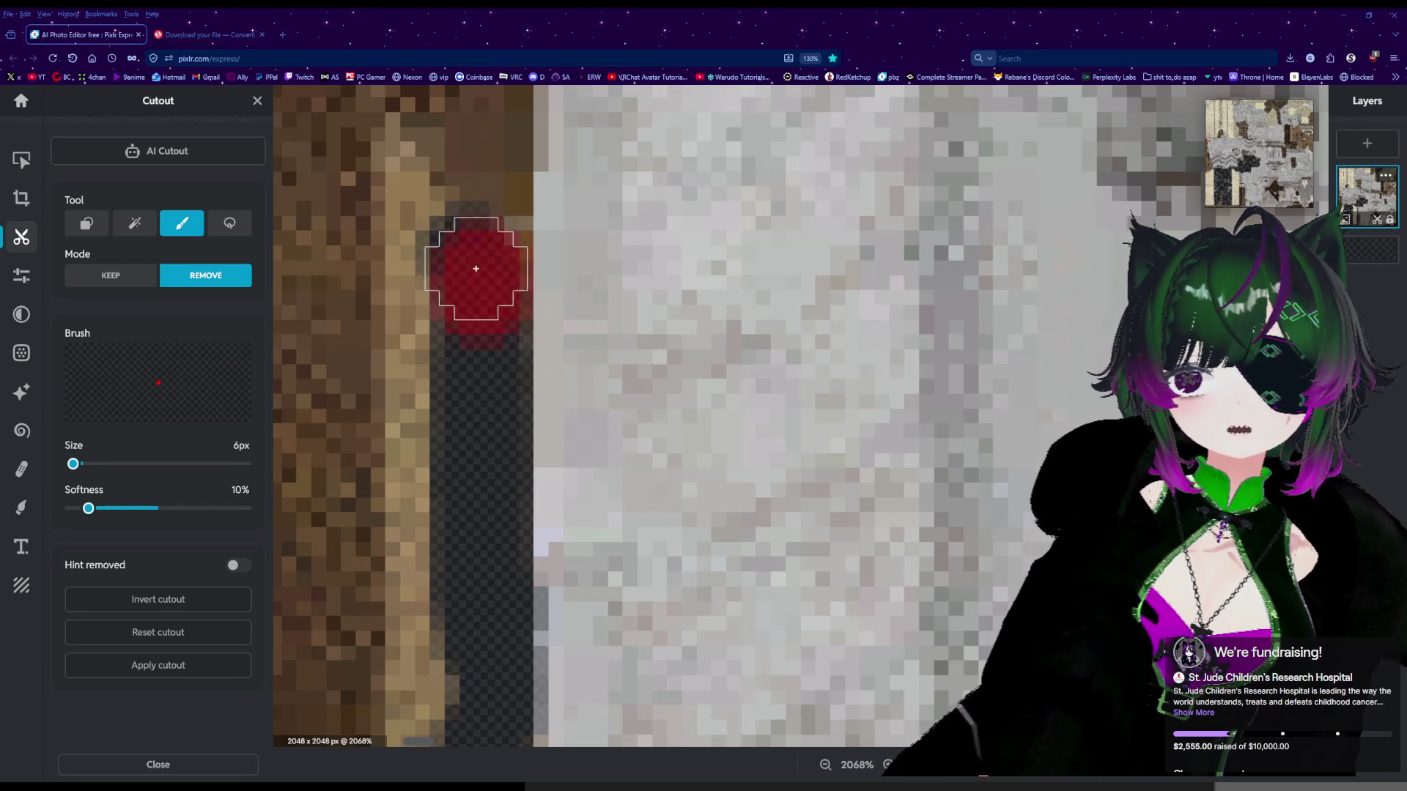
drag(492, 135, 491, 135)
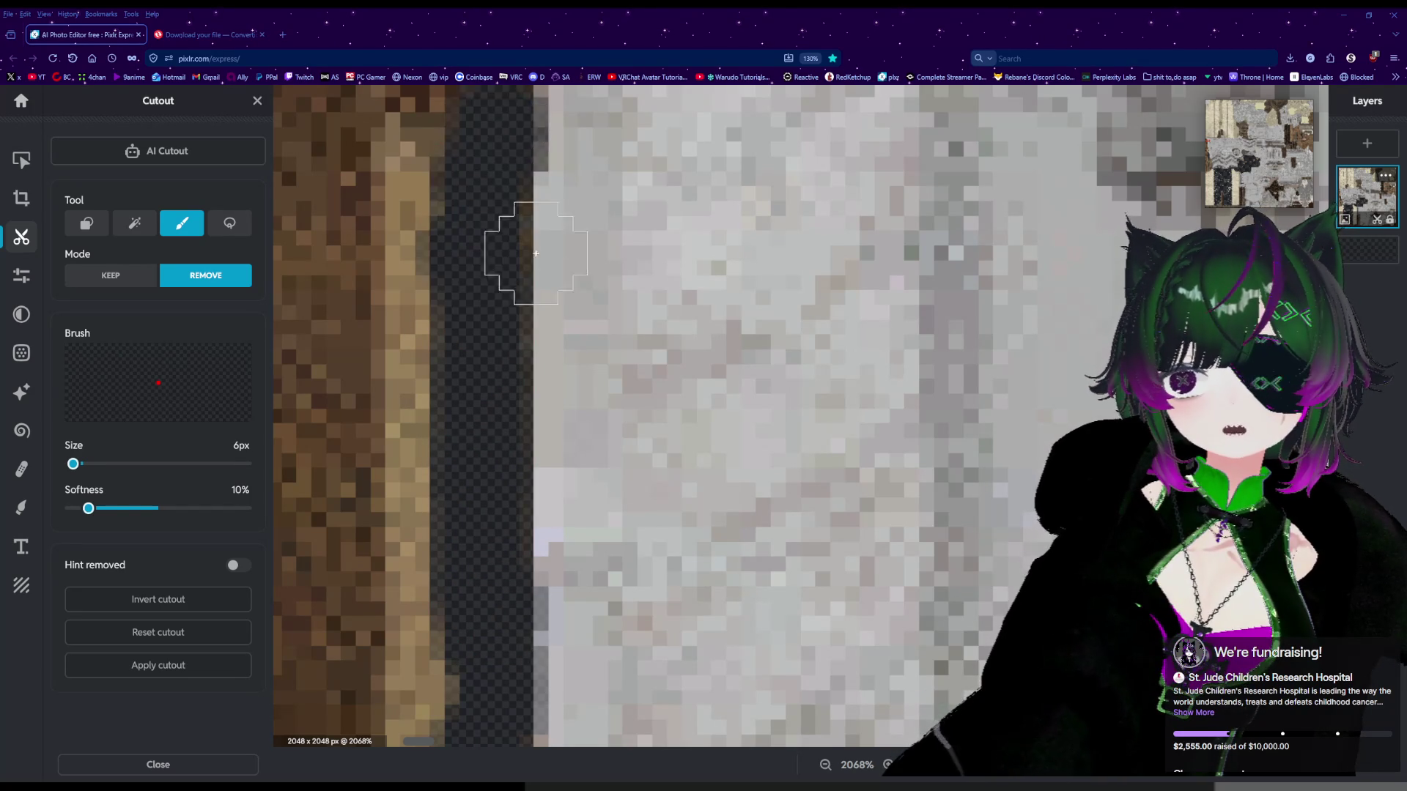
scroll(502, 205, down, 5)
scroll(505, 203, up, 3)
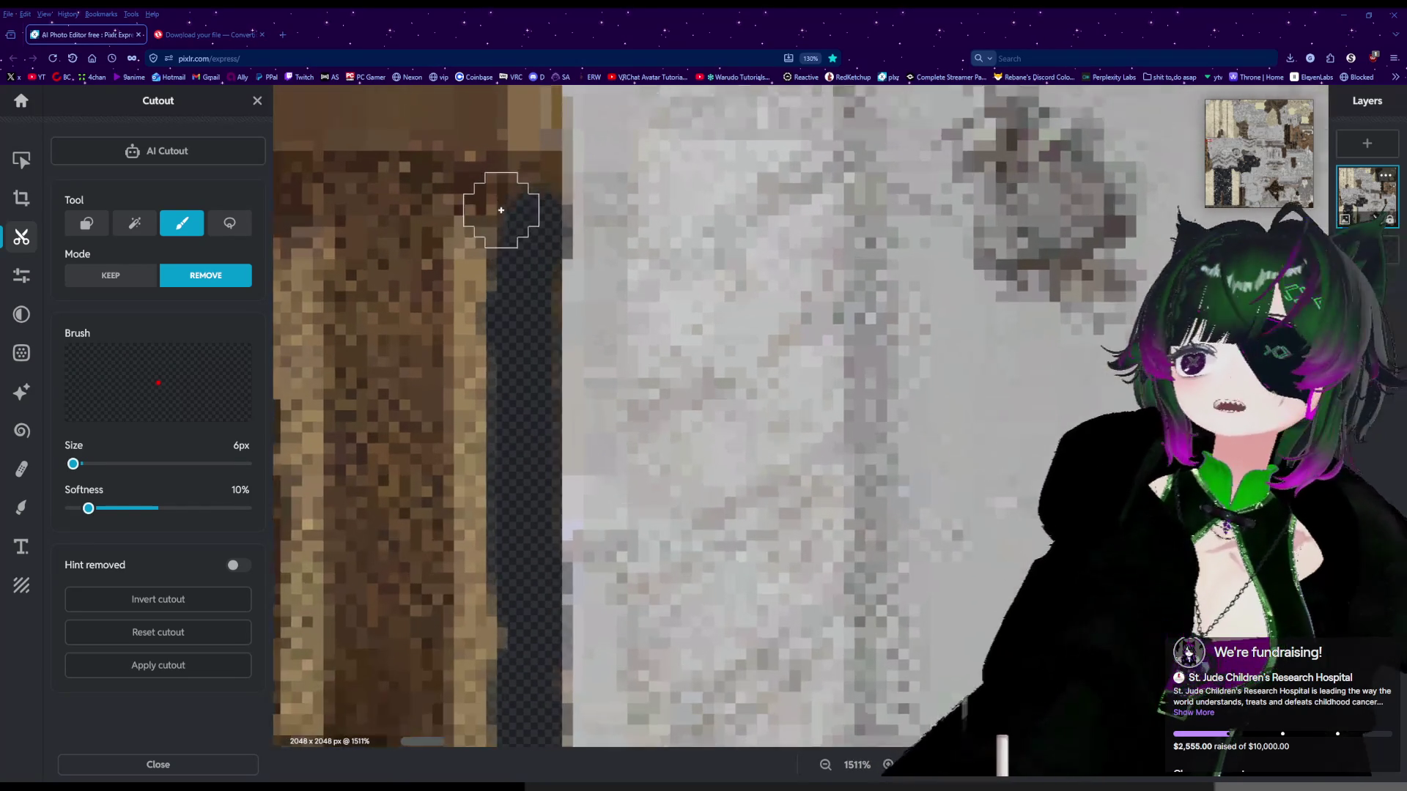
Carry the erased outline around the corner and left along the top edge.
drag(531, 211, 532, 119)
scroll(543, 147, down, 6)
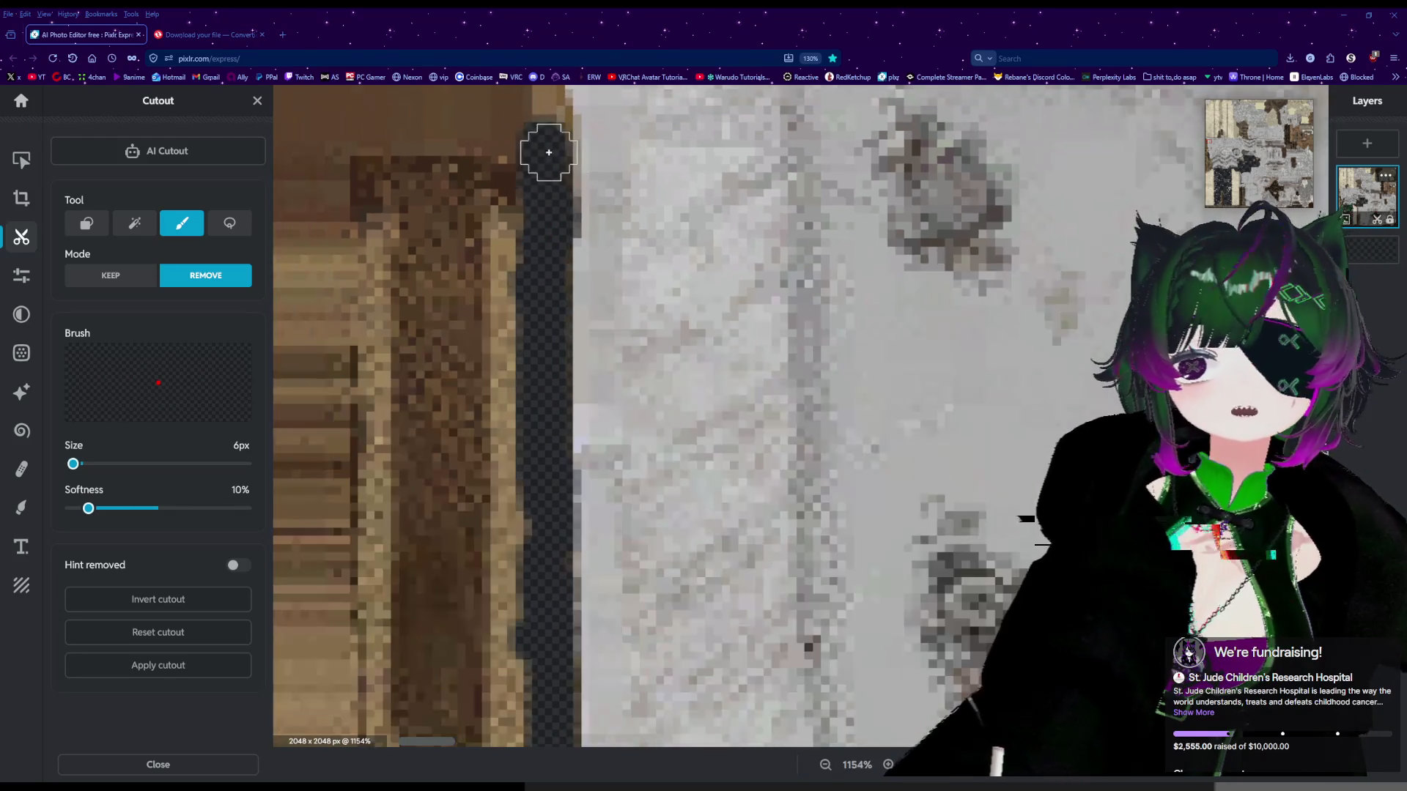
scroll(532, 161, up, 8)
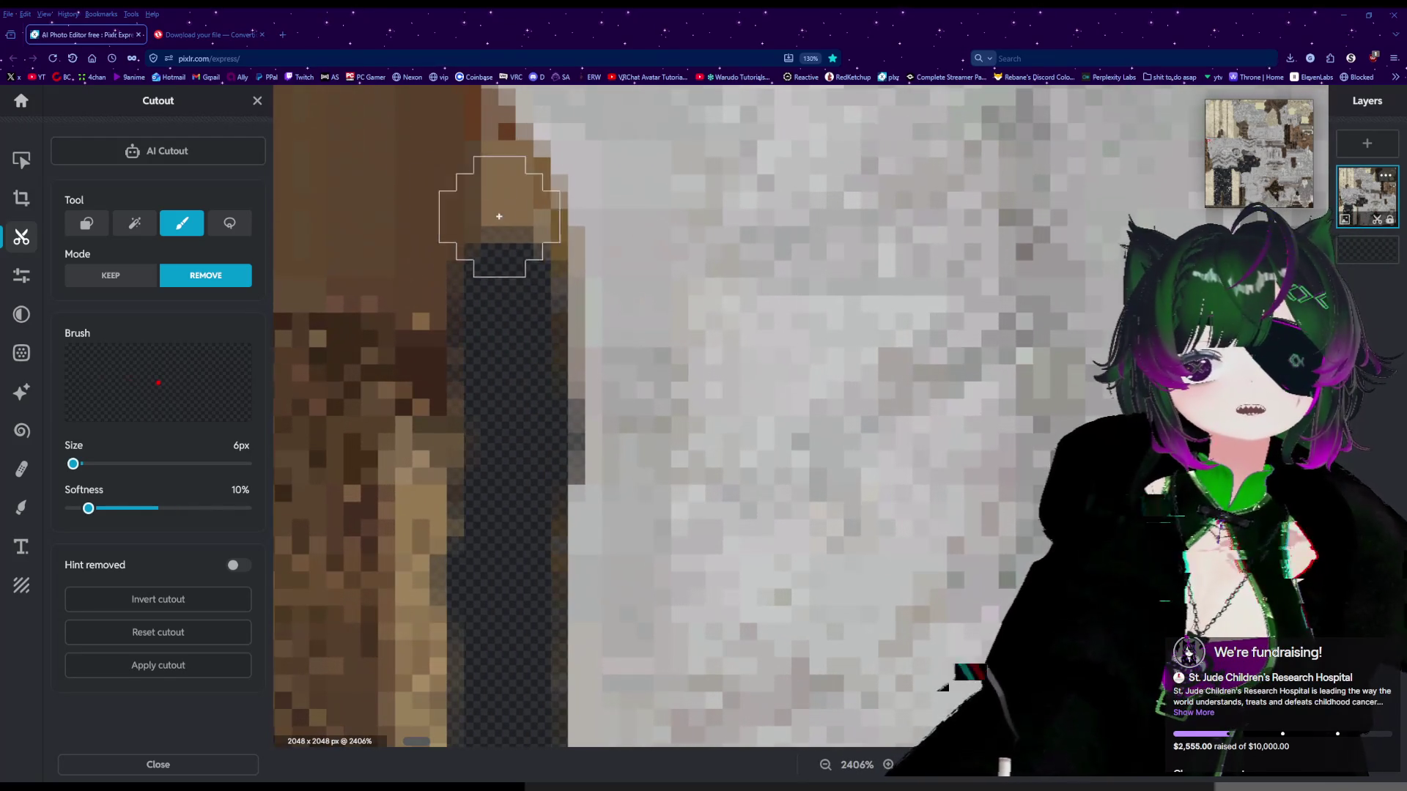
mouse_move(499, 216)
mouse_down()
mouse_move(513, 236)
mouse_move(455, 141)
mouse_up()
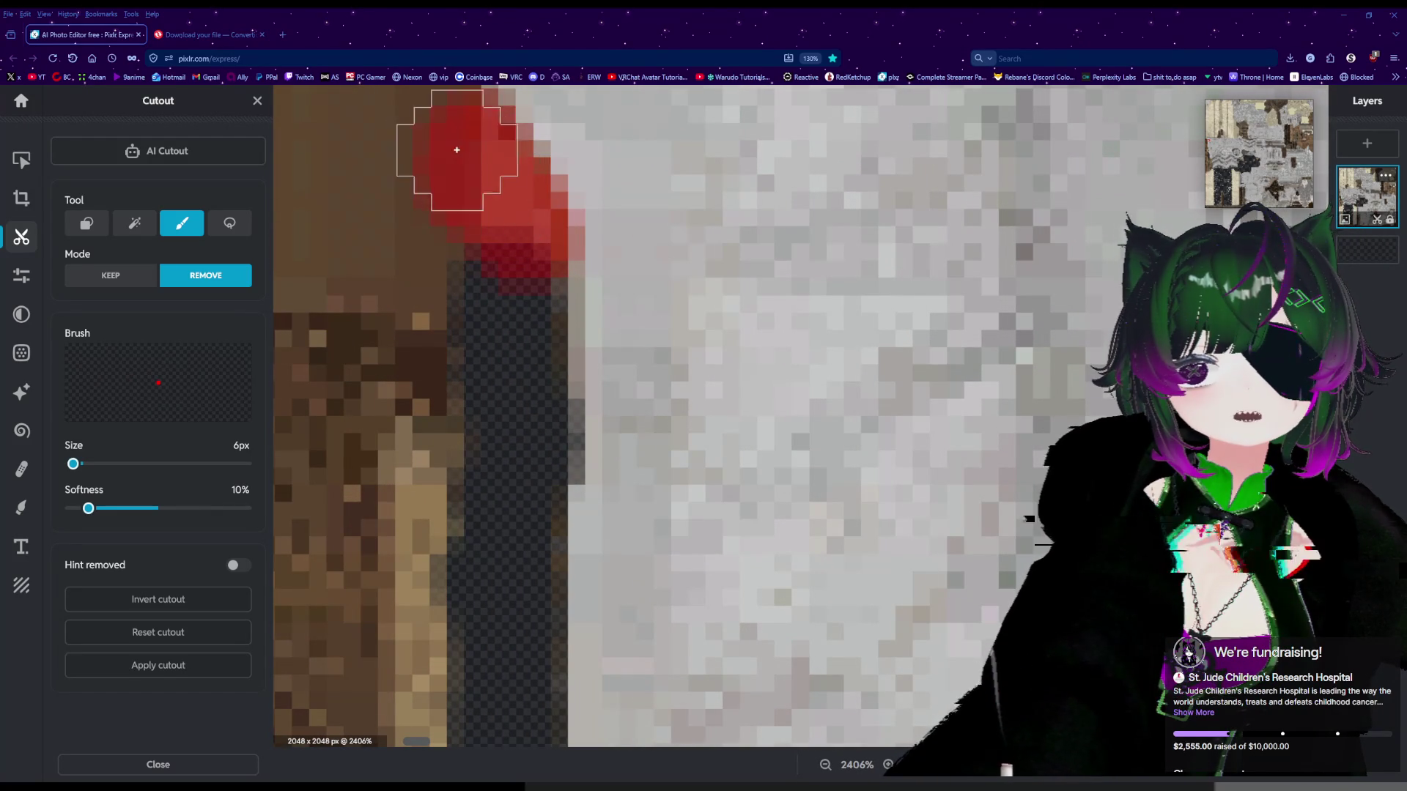
scroll(487, 192, down, 6)
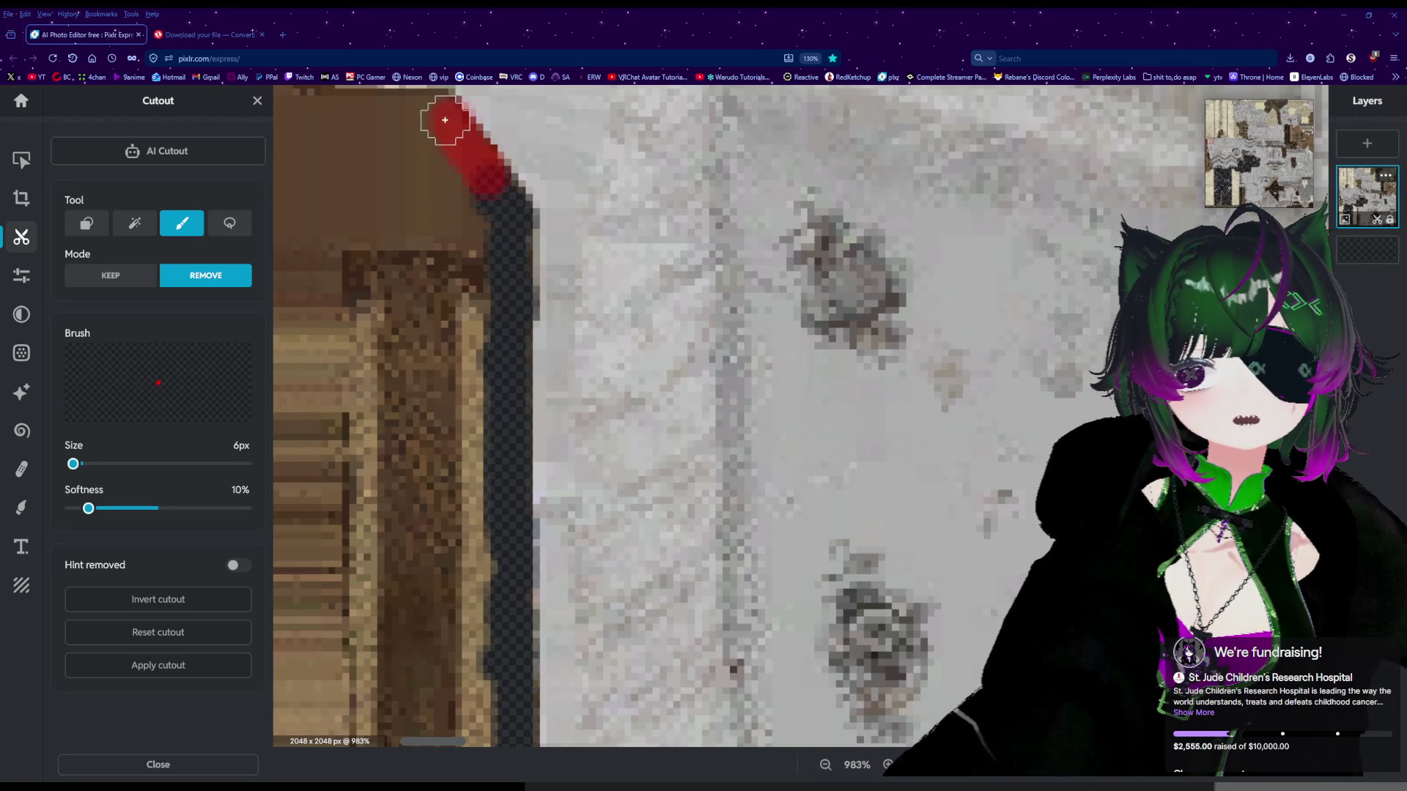
drag(429, 107, 398, 102)
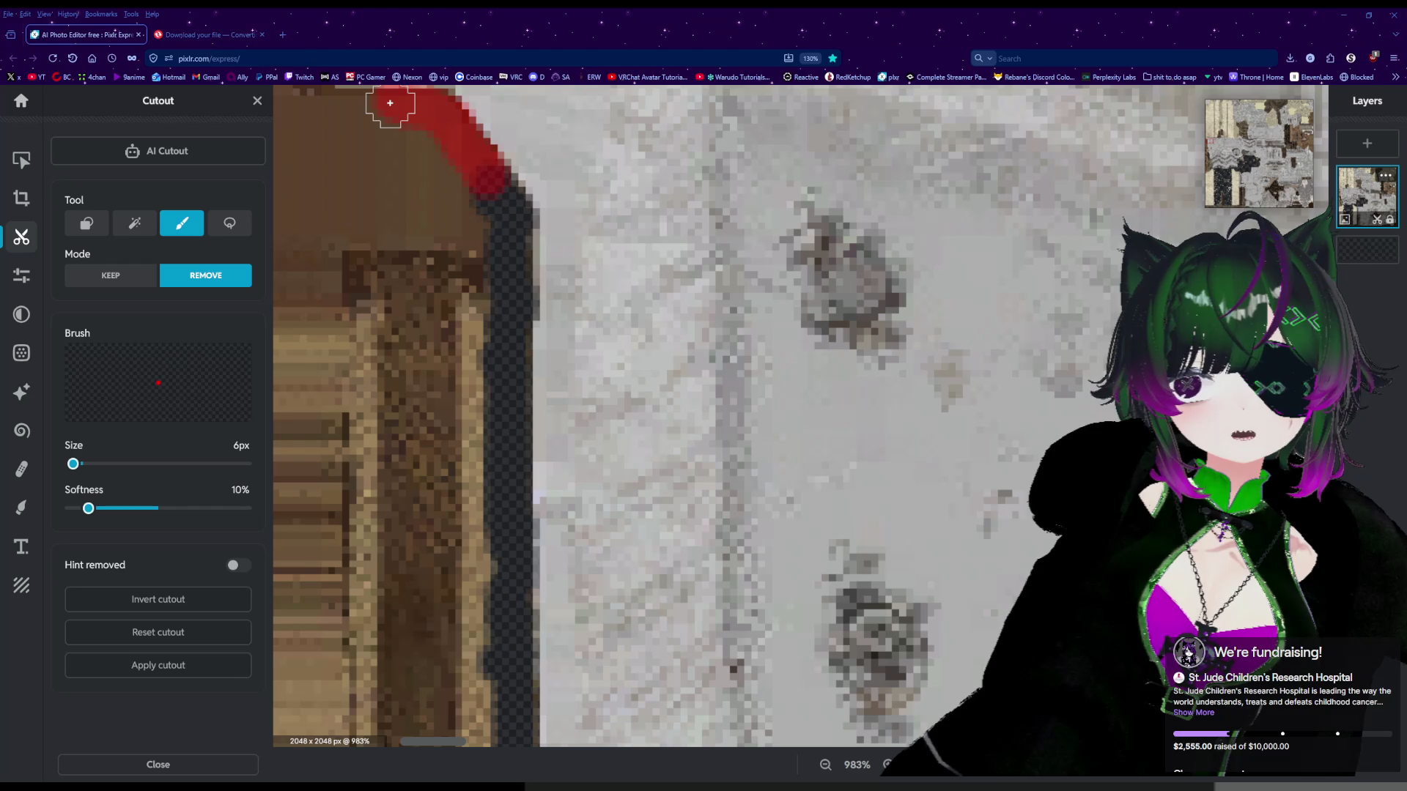
drag(390, 102, 387, 101)
scroll(399, 108, down, 4)
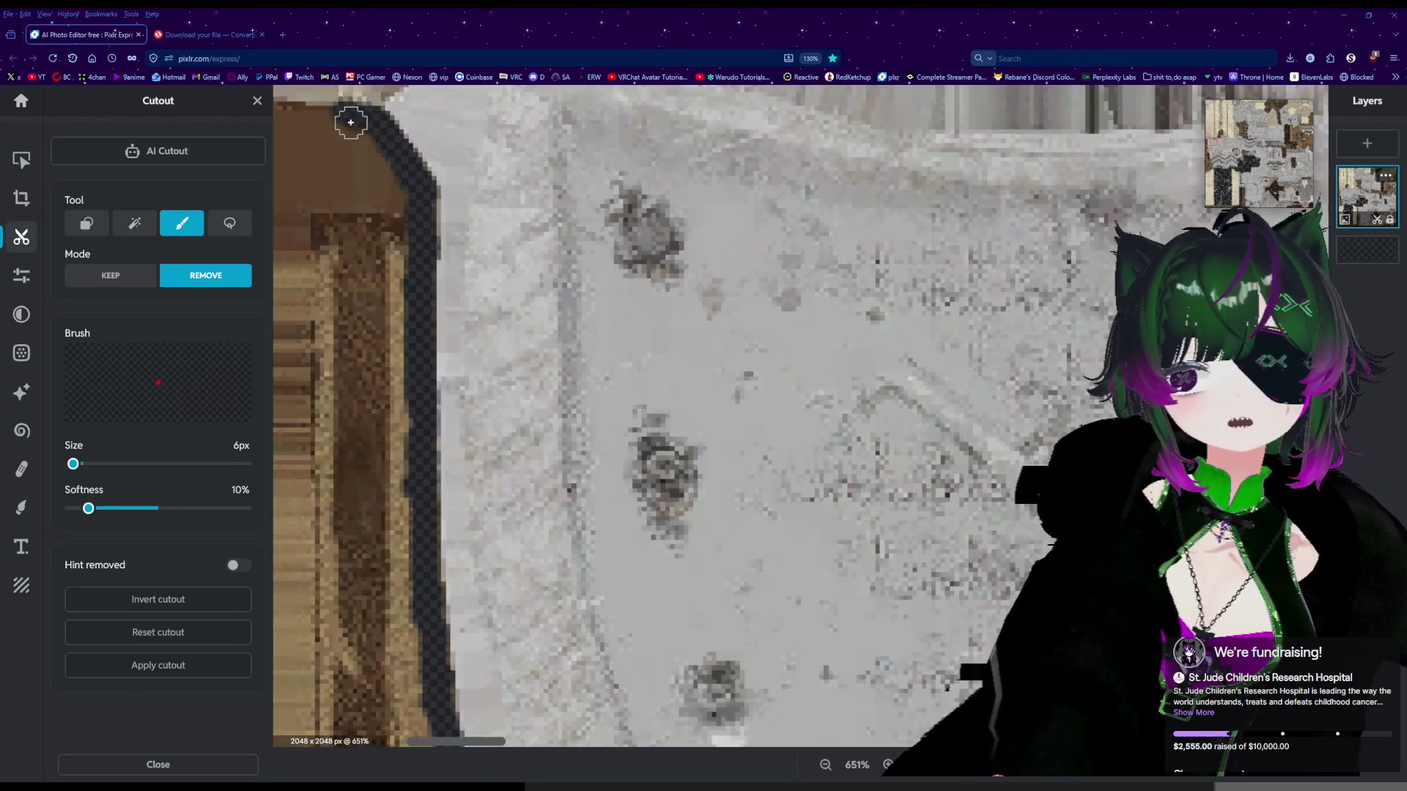
Erase a 6px outline along the white area's top-left edge and the grey panel's top edge.
scroll(350, 122, down, 5)
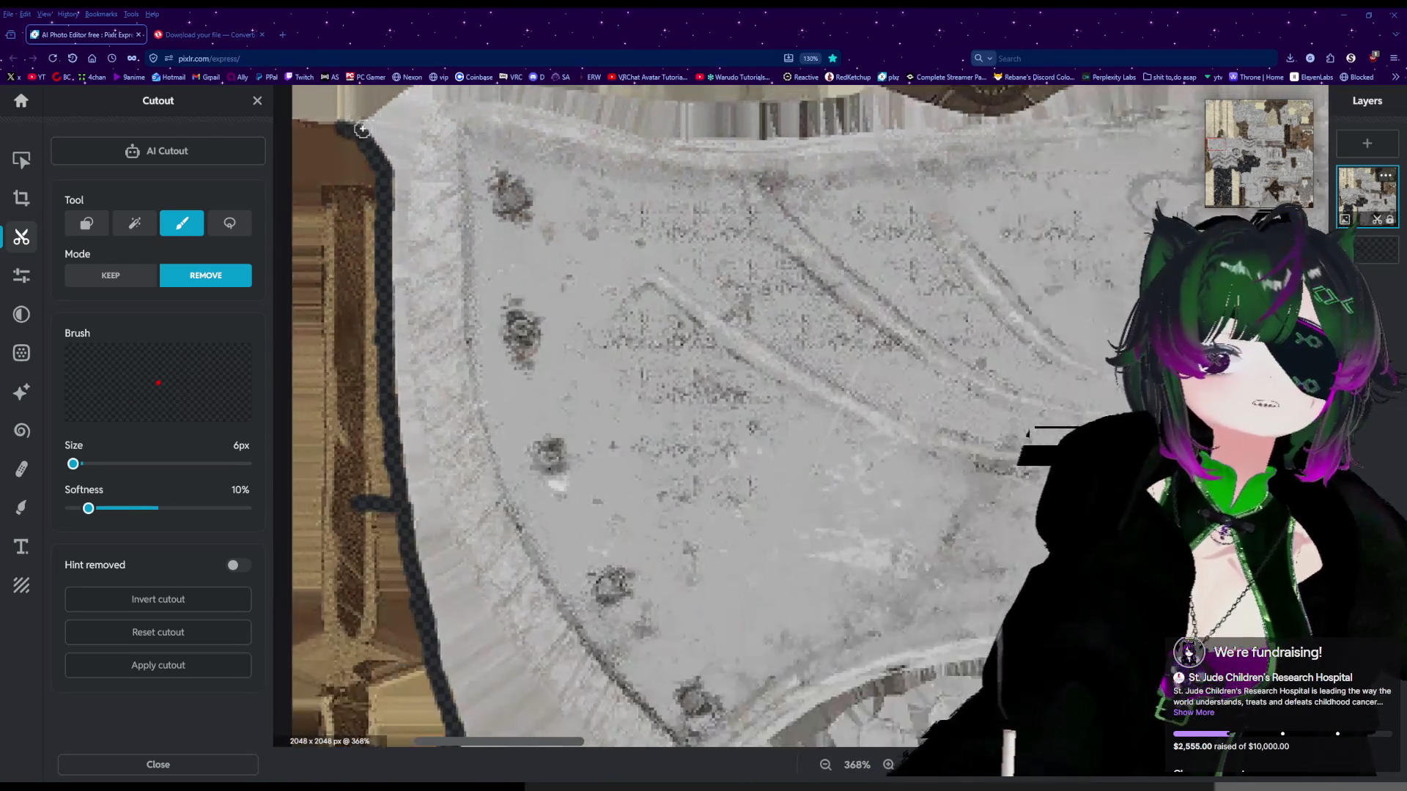
scroll(362, 129, down, 4)
scroll(303, 125, up, 6)
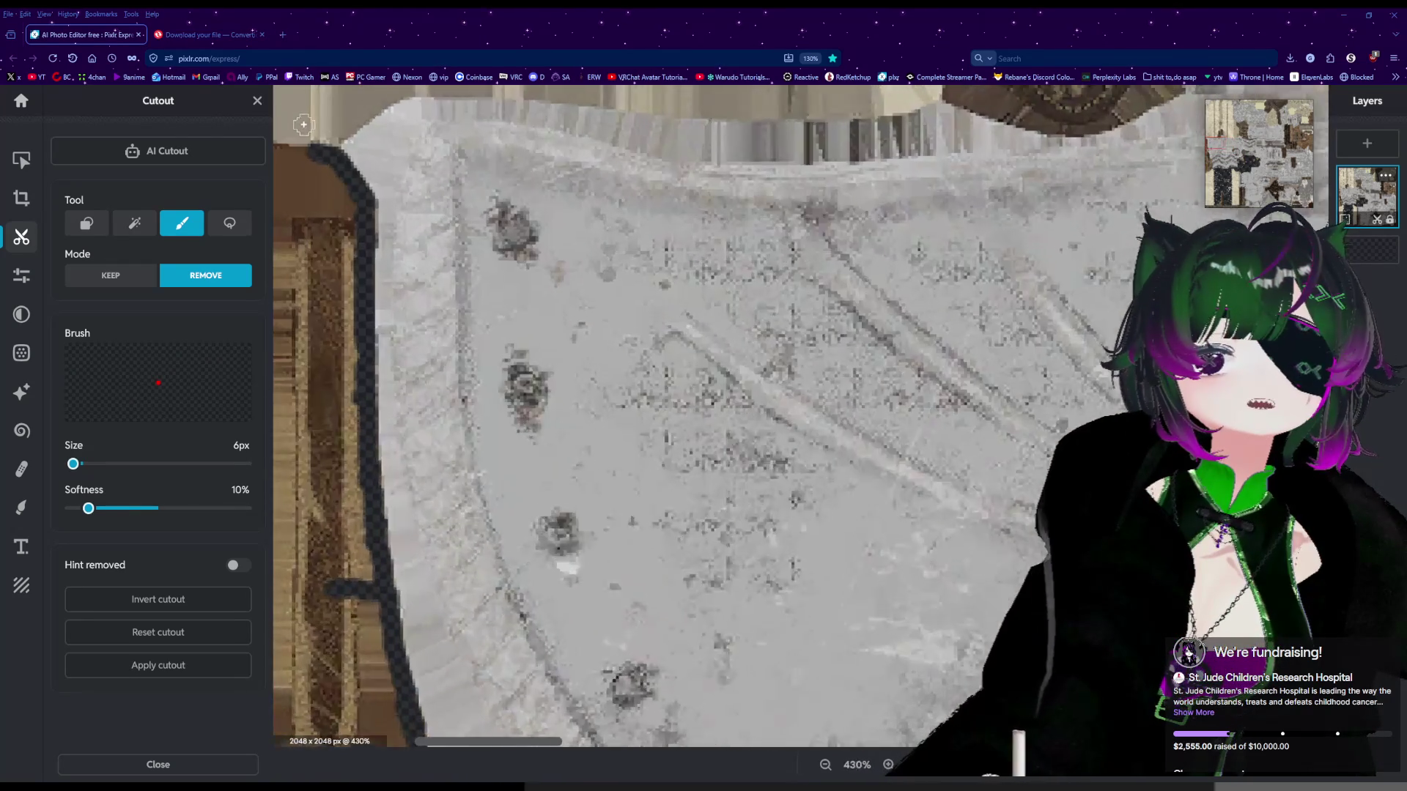
scroll(304, 124, up, 10)
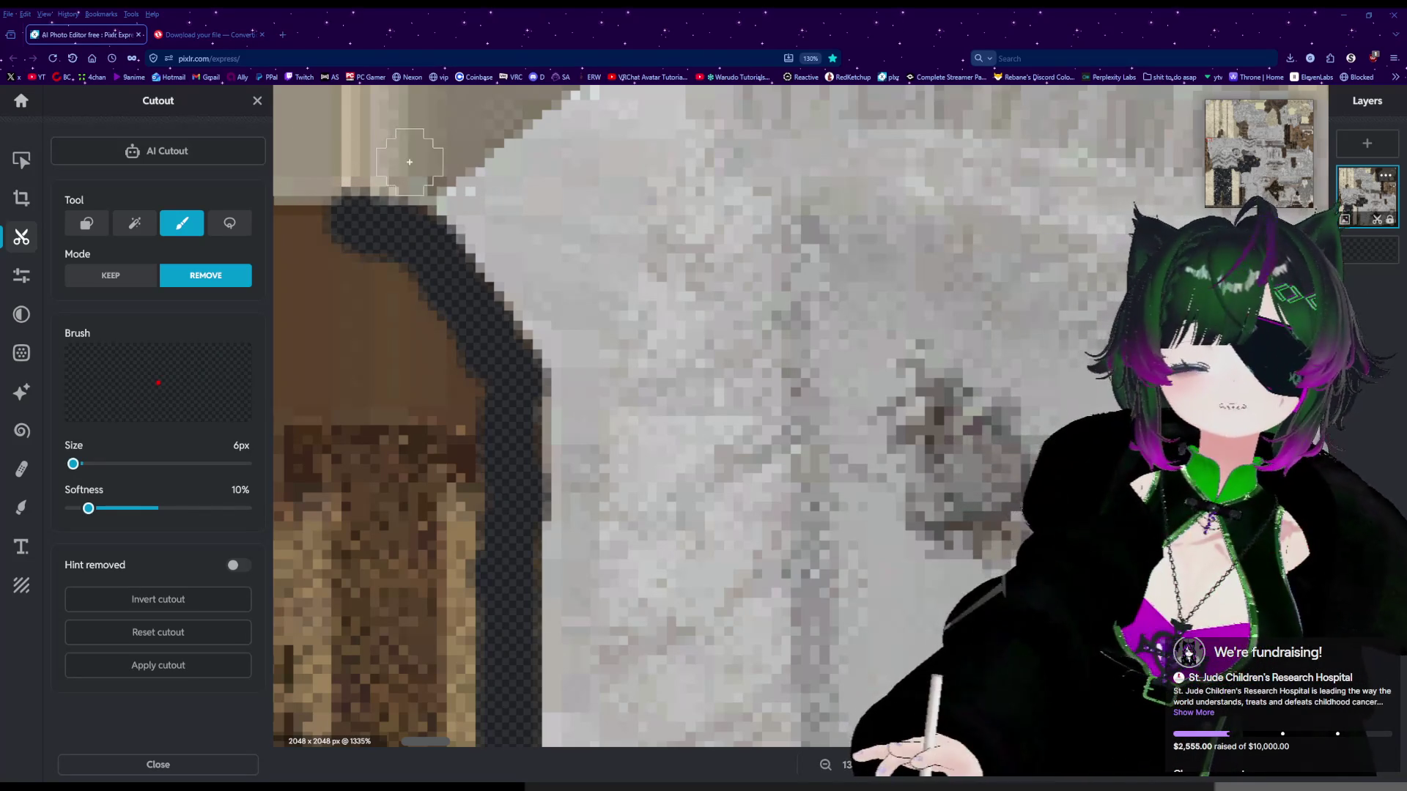
mouse_move(399, 213)
mouse_down()
mouse_move(403, 198)
mouse_move(327, 192)
mouse_move(362, 194)
mouse_up()
scroll(329, 202, down, 5)
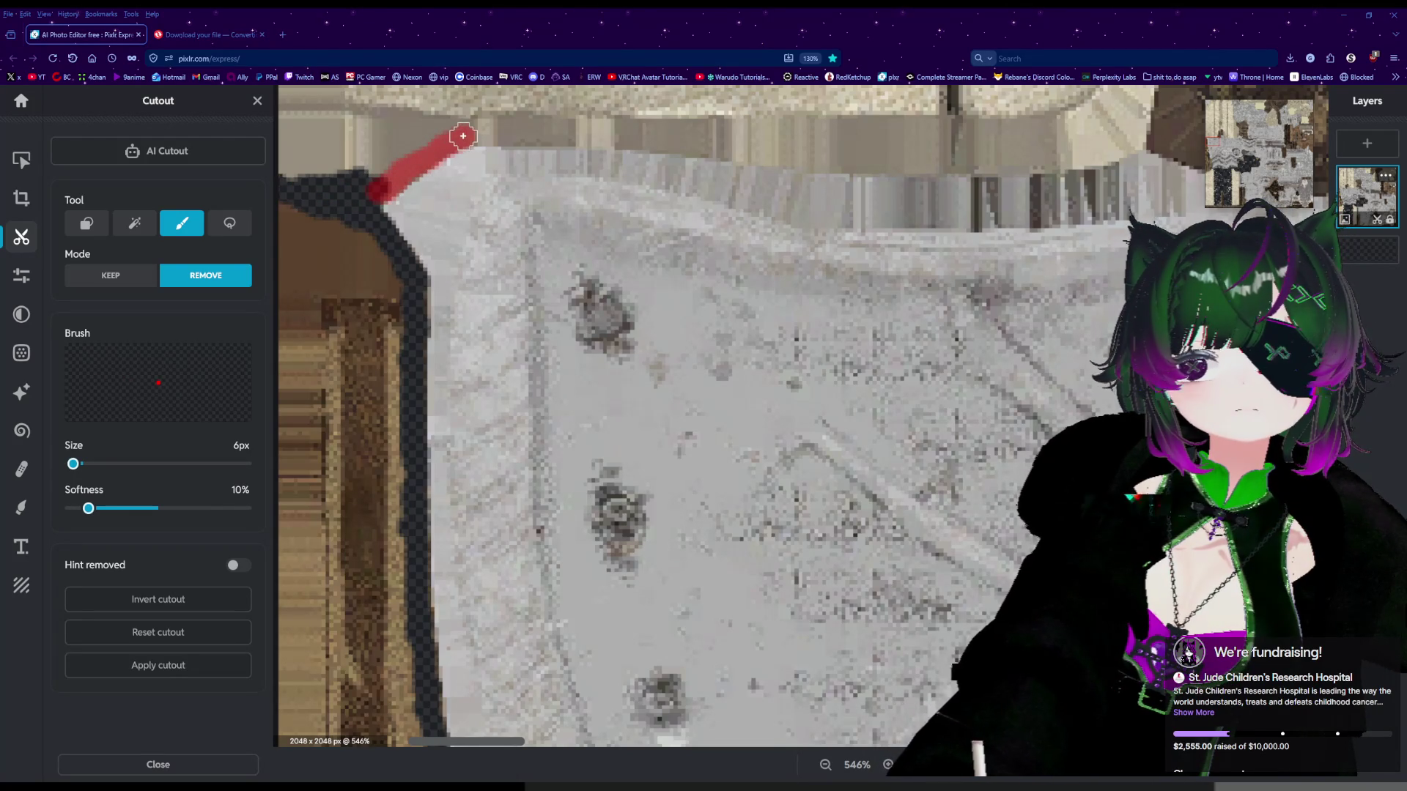
mouse_move(517, 135)
mouse_down()
mouse_move(931, 162)
mouse_move(1101, 149)
mouse_up()
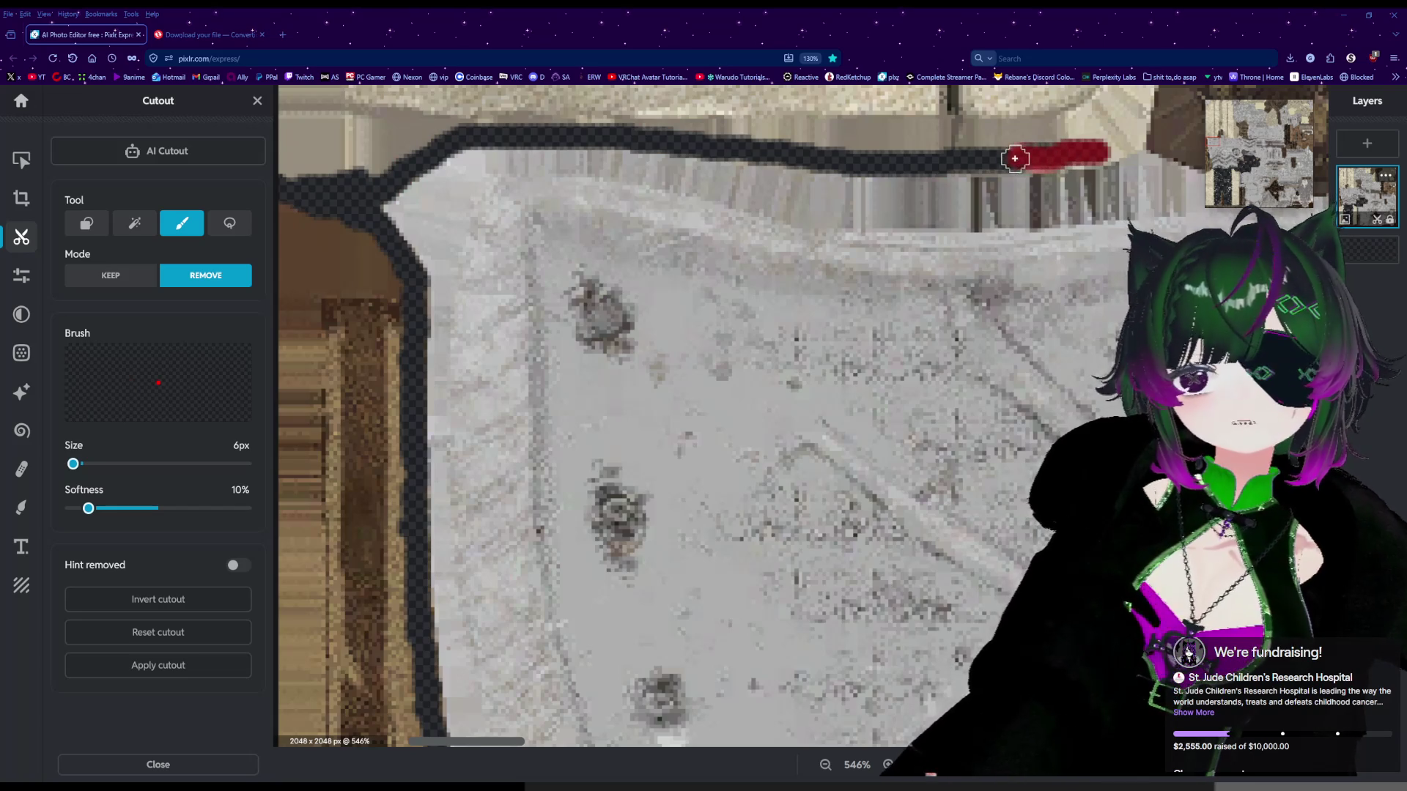
mouse_move(468, 115)
mouse_down()
mouse_move(359, 166)
mouse_move(293, 161)
mouse_up()
scroll(344, 197, down, 2)
scroll(345, 196, down, 1)
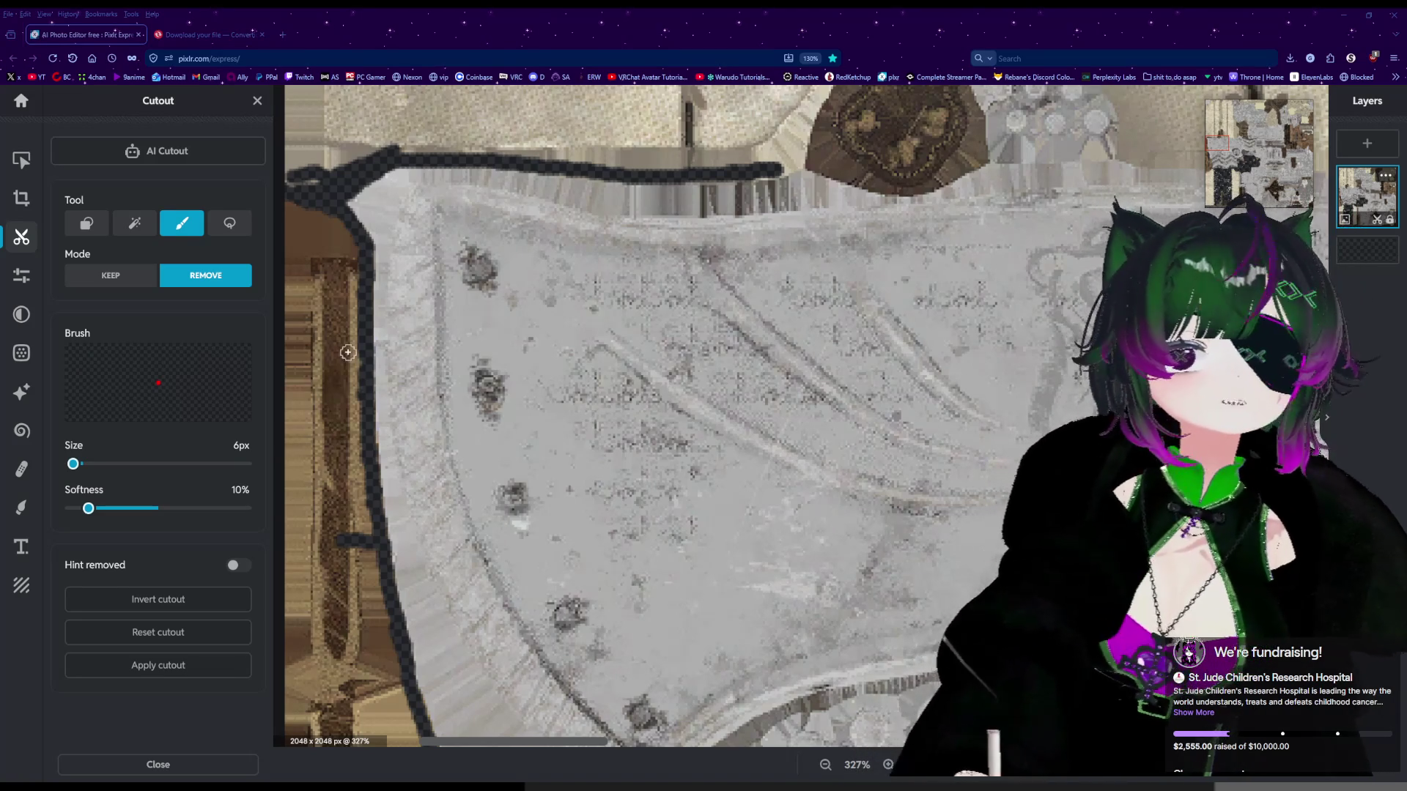
Continue the erased outline upward from the grey panel's corner.
scroll(740, 176, up, 5)
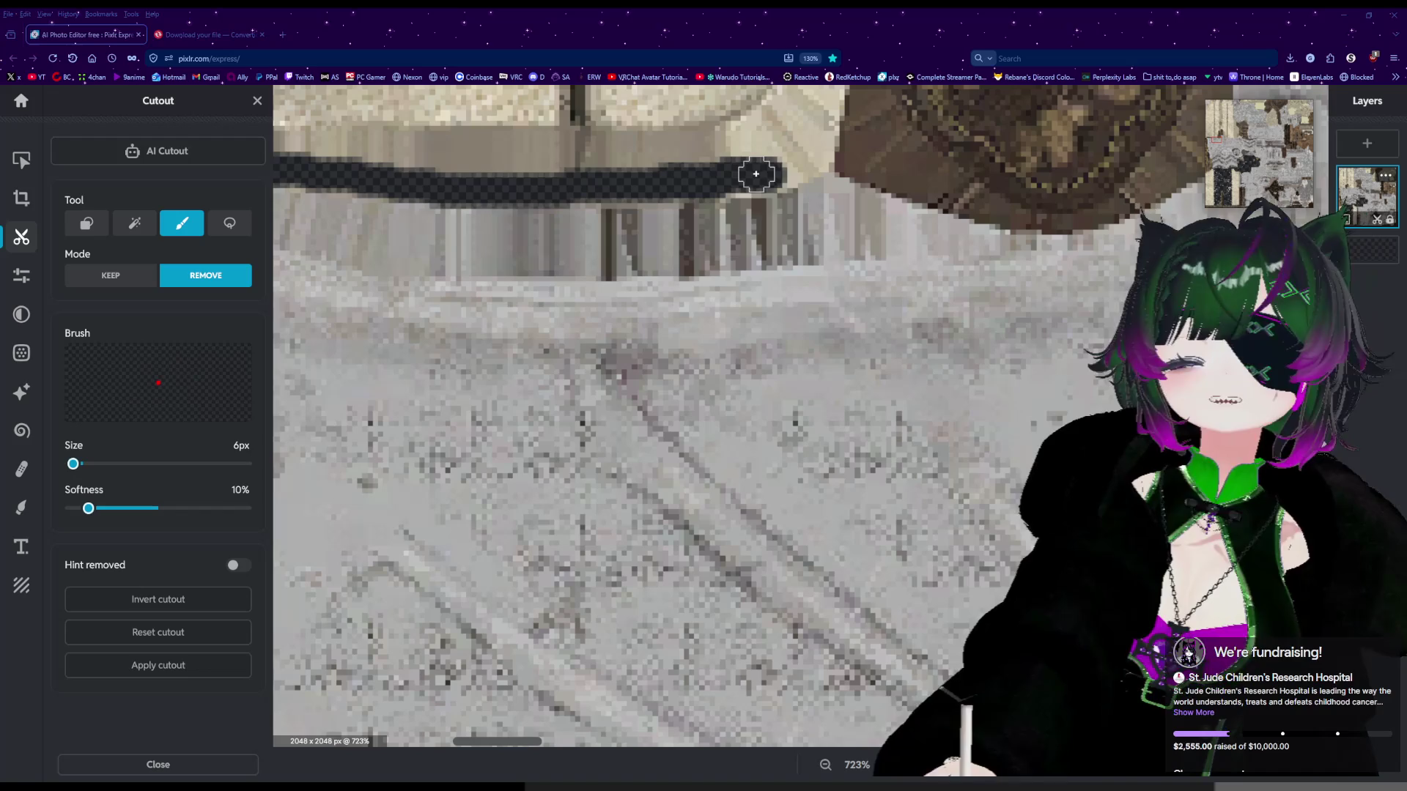
mouse_move(763, 169)
mouse_down()
mouse_move(817, 150)
mouse_move(821, 111)
mouse_up()
scroll(784, 116, down, 3)
scroll(781, 115, down, 3)
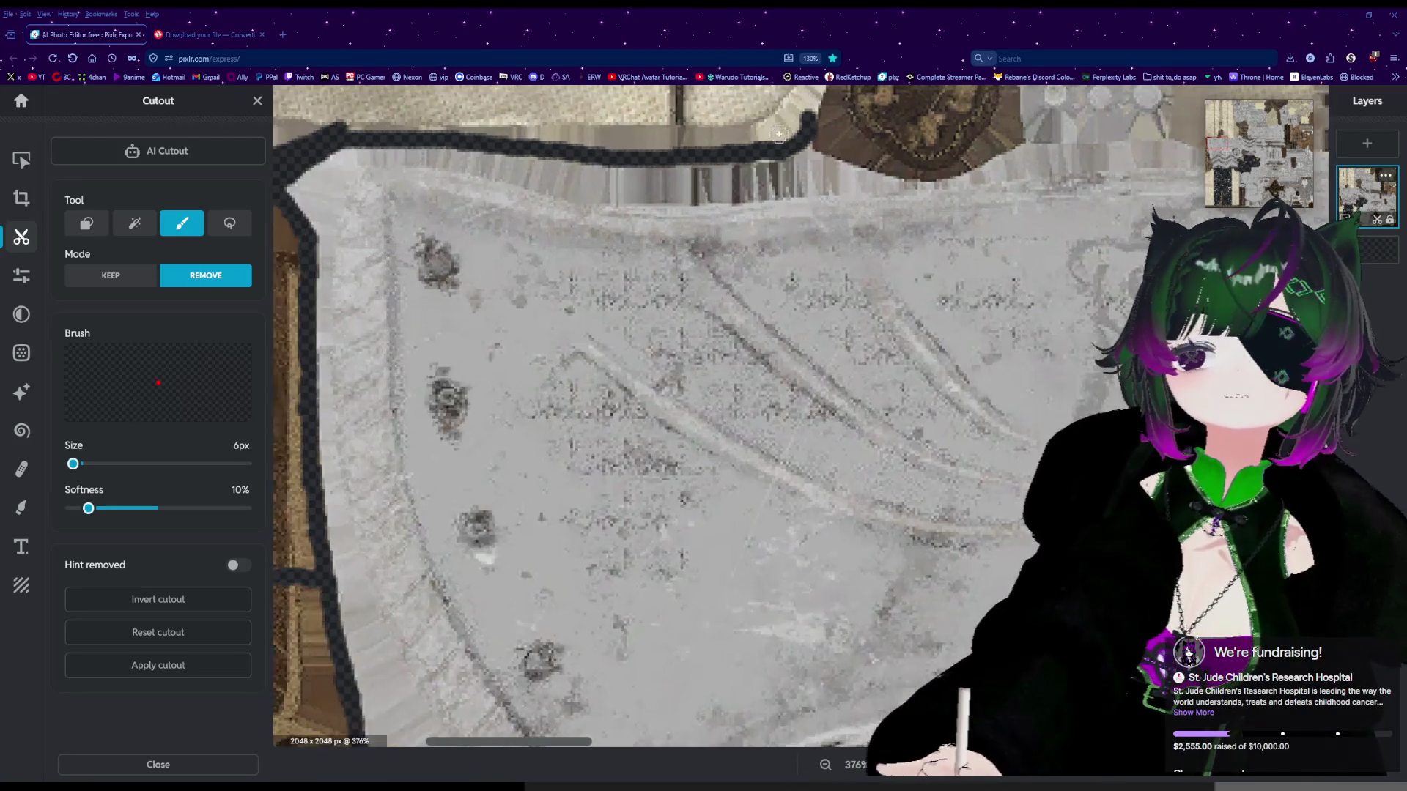
scroll(690, 139, up, 5)
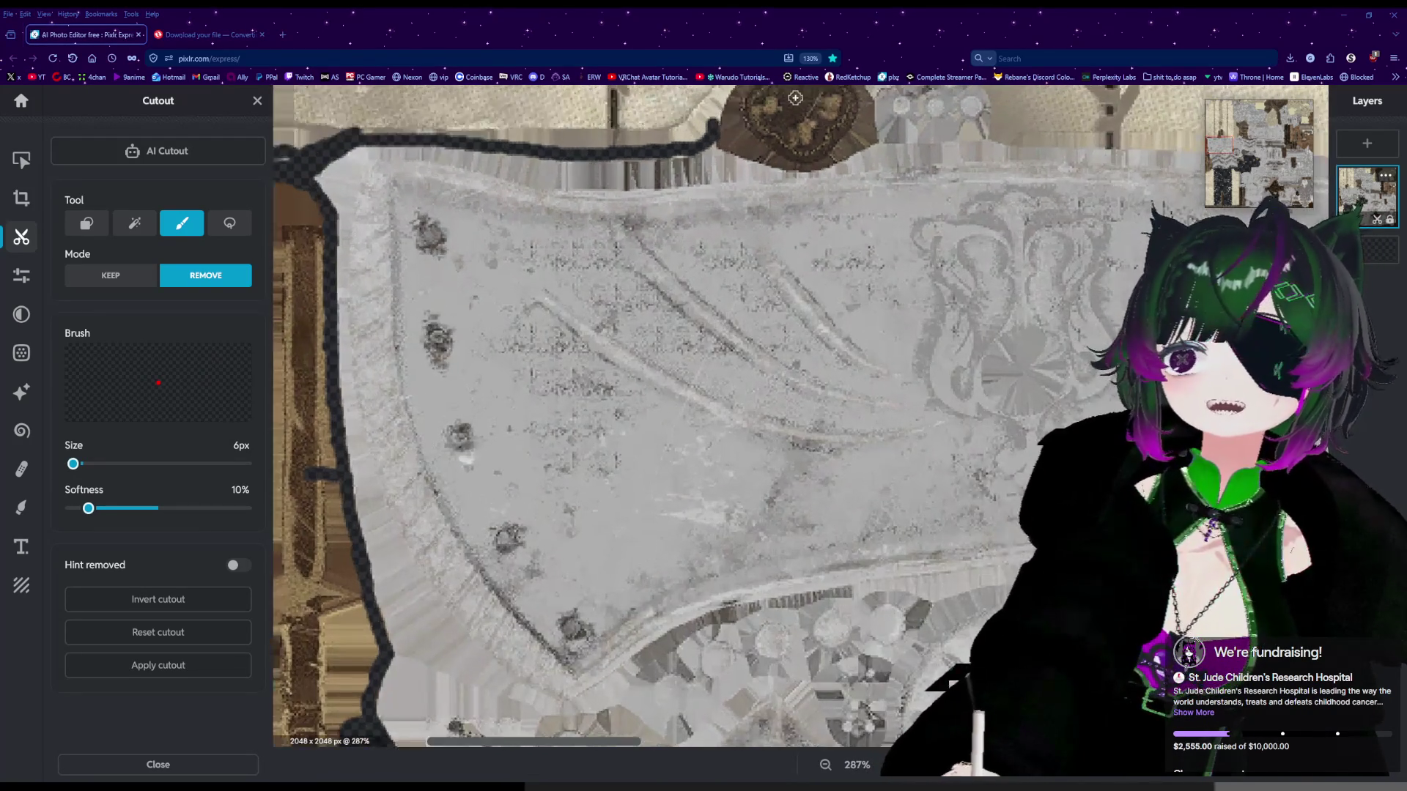
scroll(690, 139, up, 2)
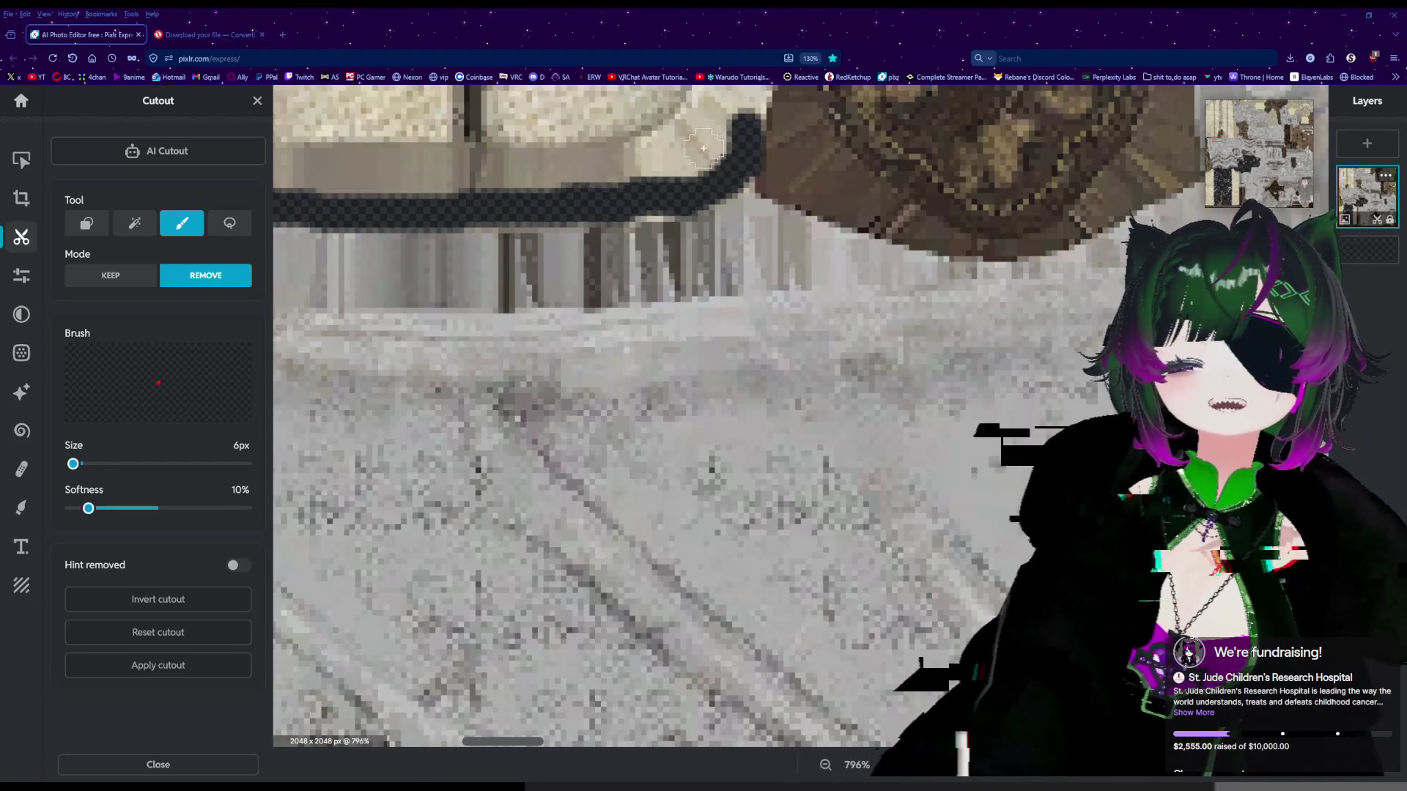
scroll(878, 427, up, 6)
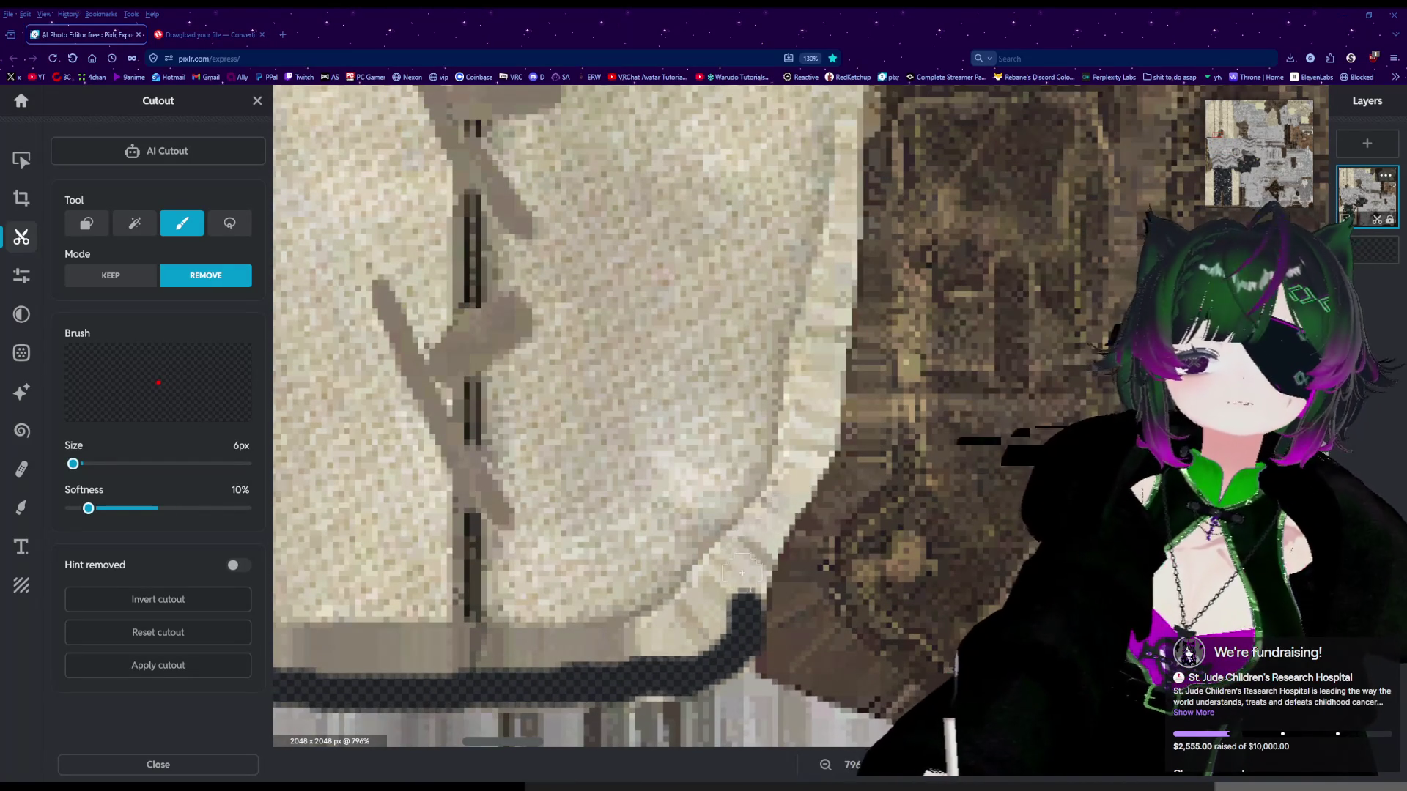
click(740, 602)
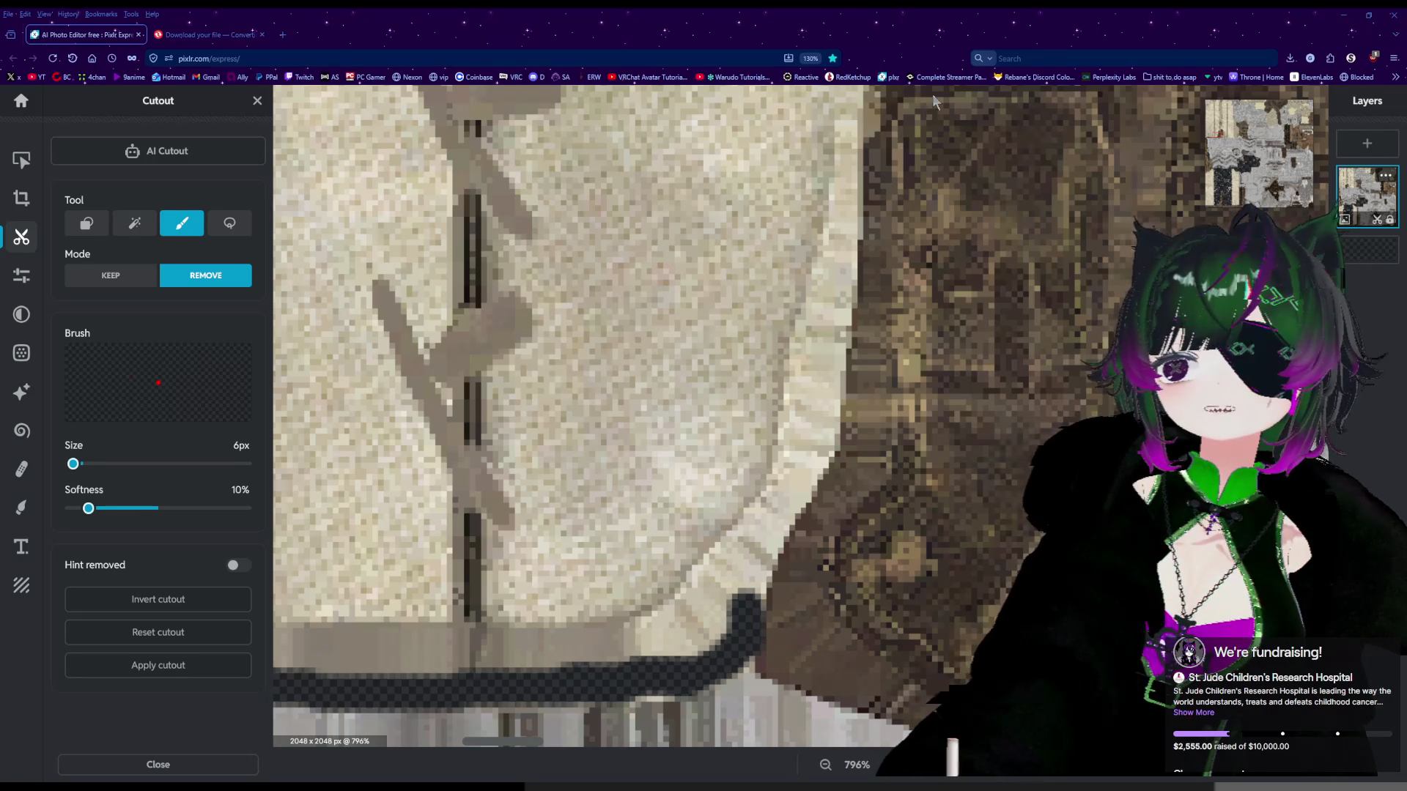
key(alt)
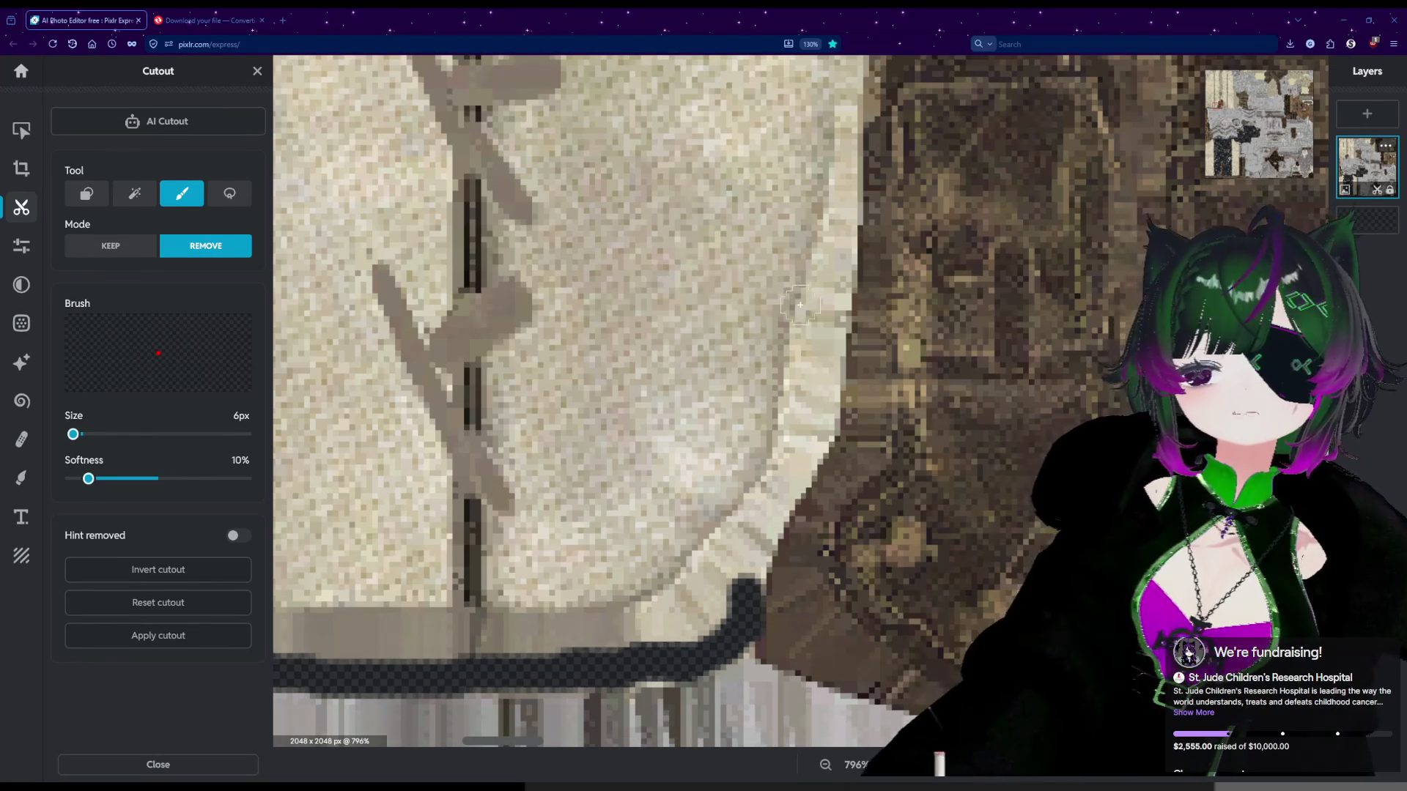
Trace the removal outline up the cream laced panel's right edge.
scroll(800, 305, down, 2)
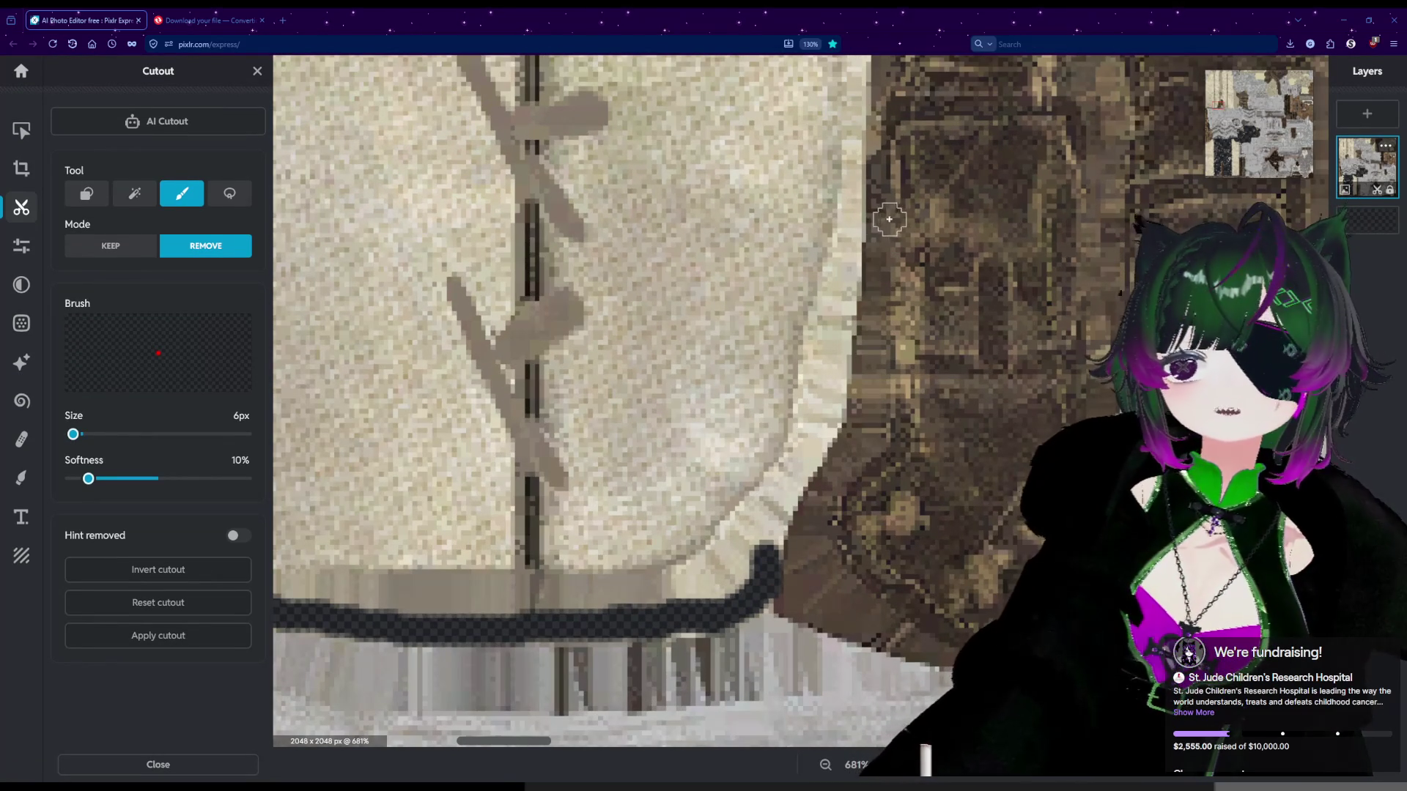
scroll(858, 250, down, 1)
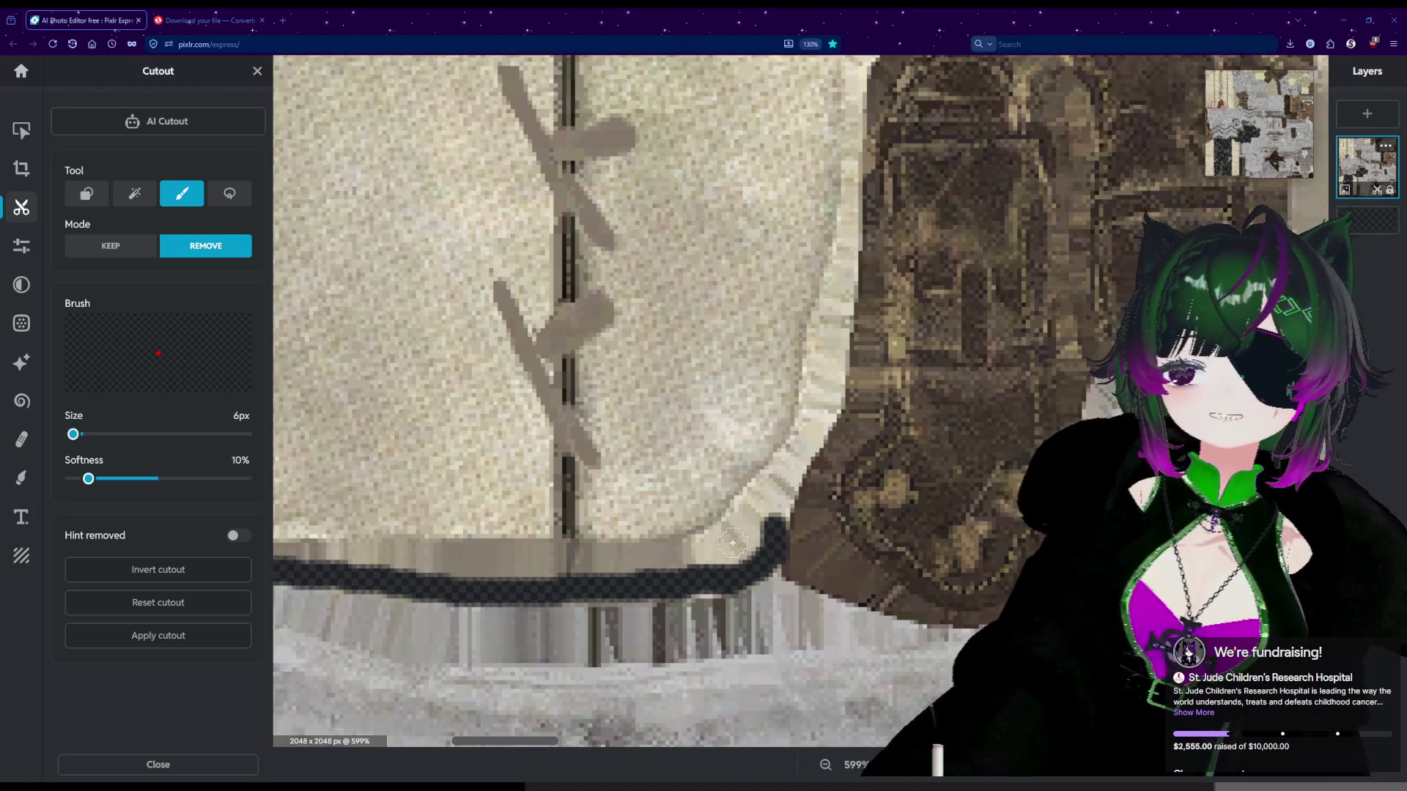
scroll(732, 543, up, 4)
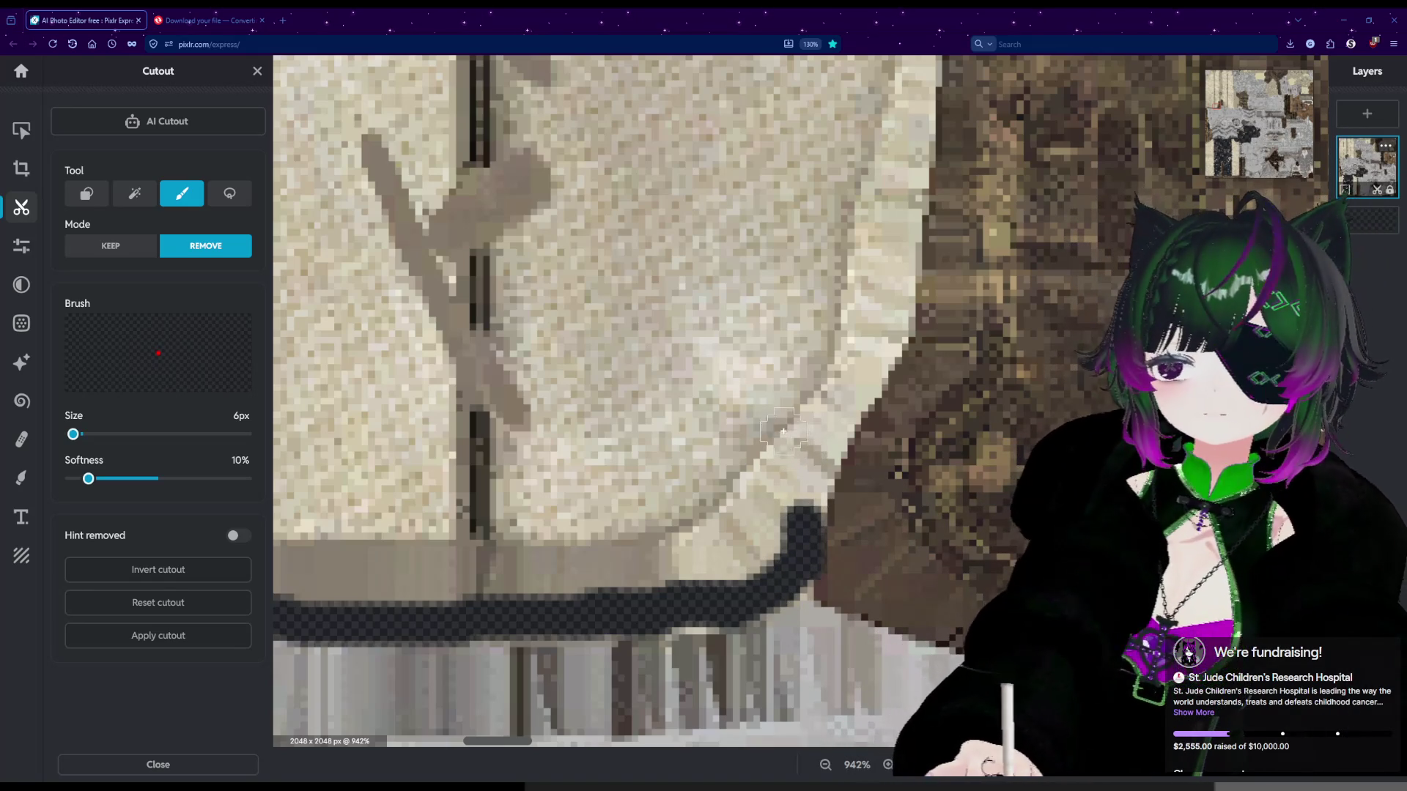
drag(807, 519, 809, 482)
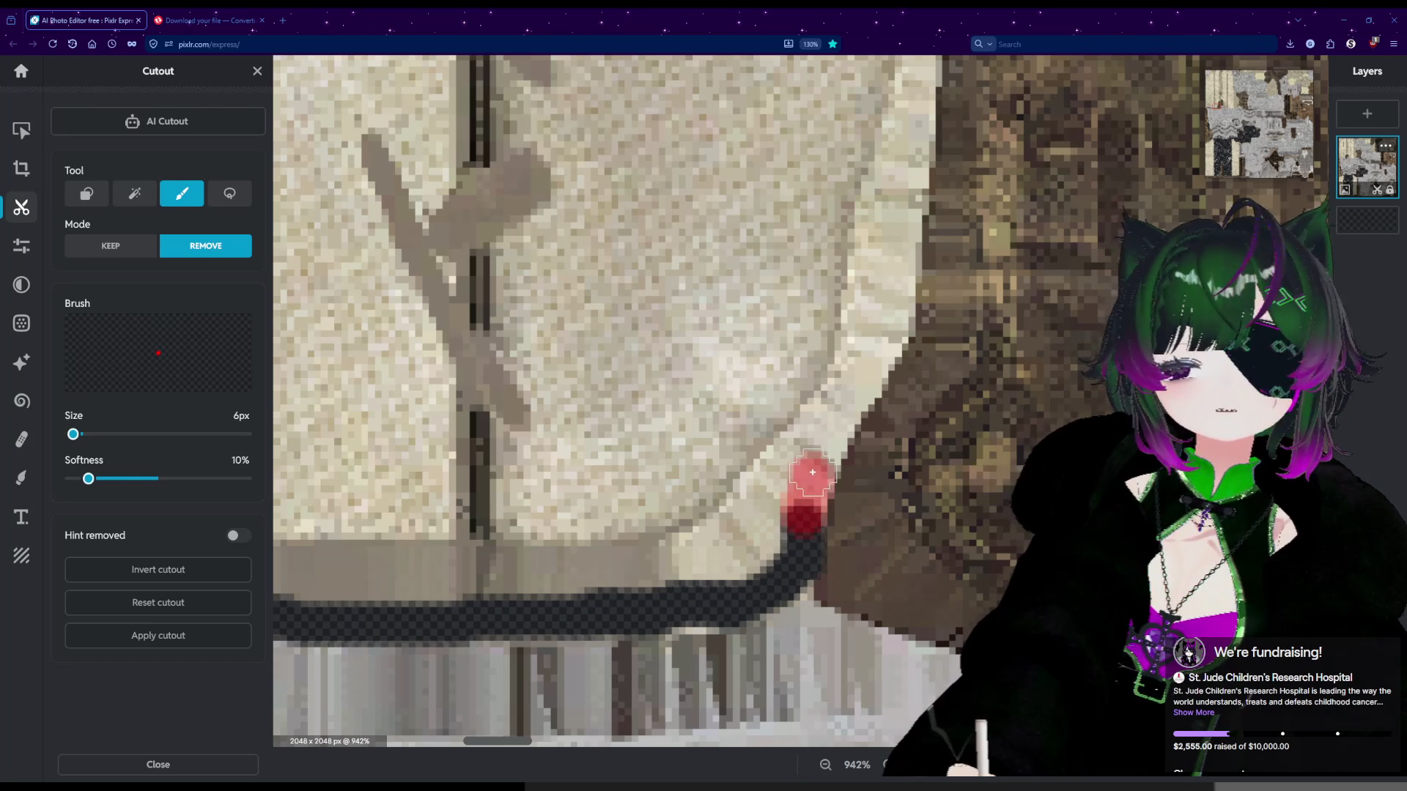
mouse_move(815, 470)
mouse_down()
mouse_move(888, 325)
mouse_move(886, 336)
mouse_move(909, 153)
mouse_up()
scroll(887, 182, down, 3)
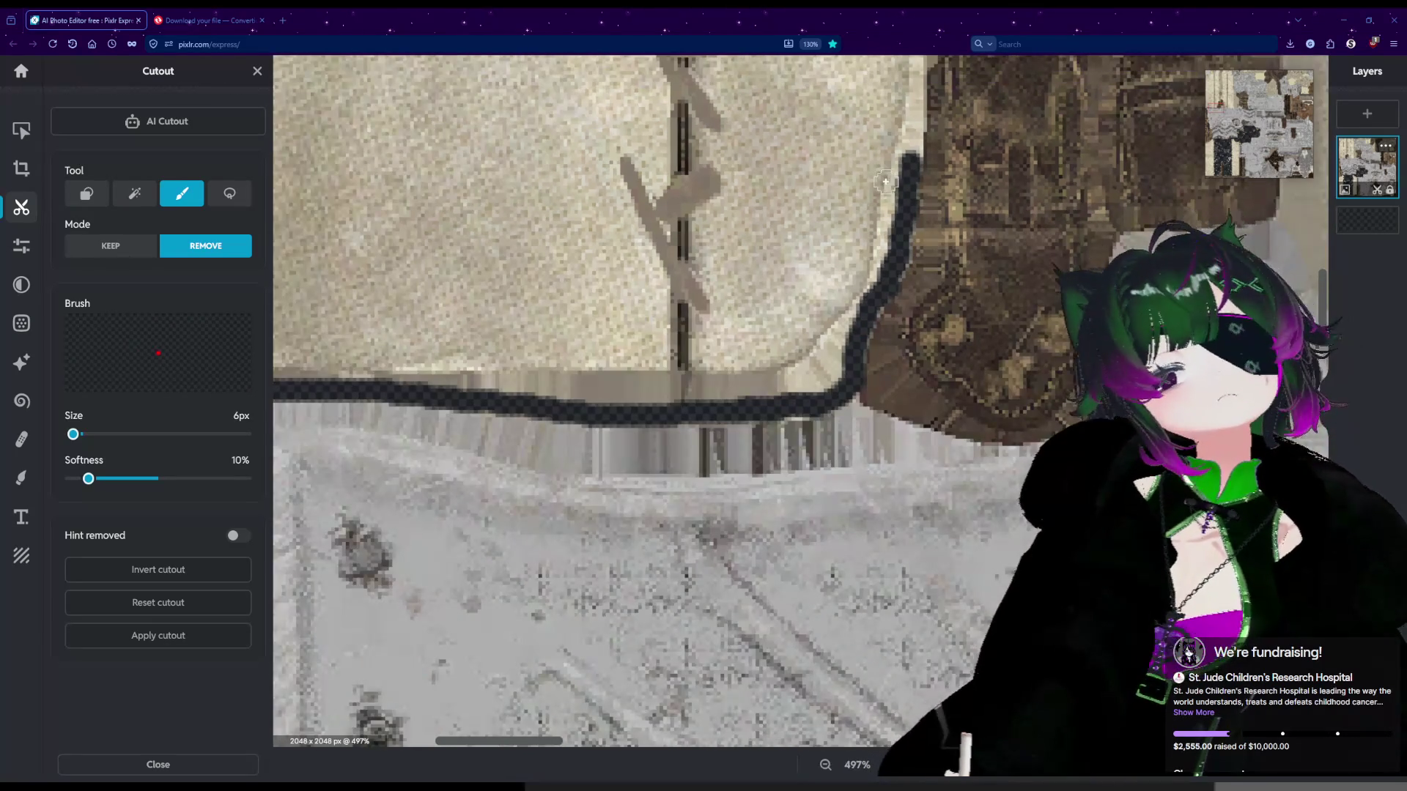
Trace the erased outline down around the brown embossed piece.
scroll(887, 182, up, 2)
mouse_move(855, 465)
mouse_down()
mouse_move(873, 490)
mouse_move(999, 531)
mouse_up()
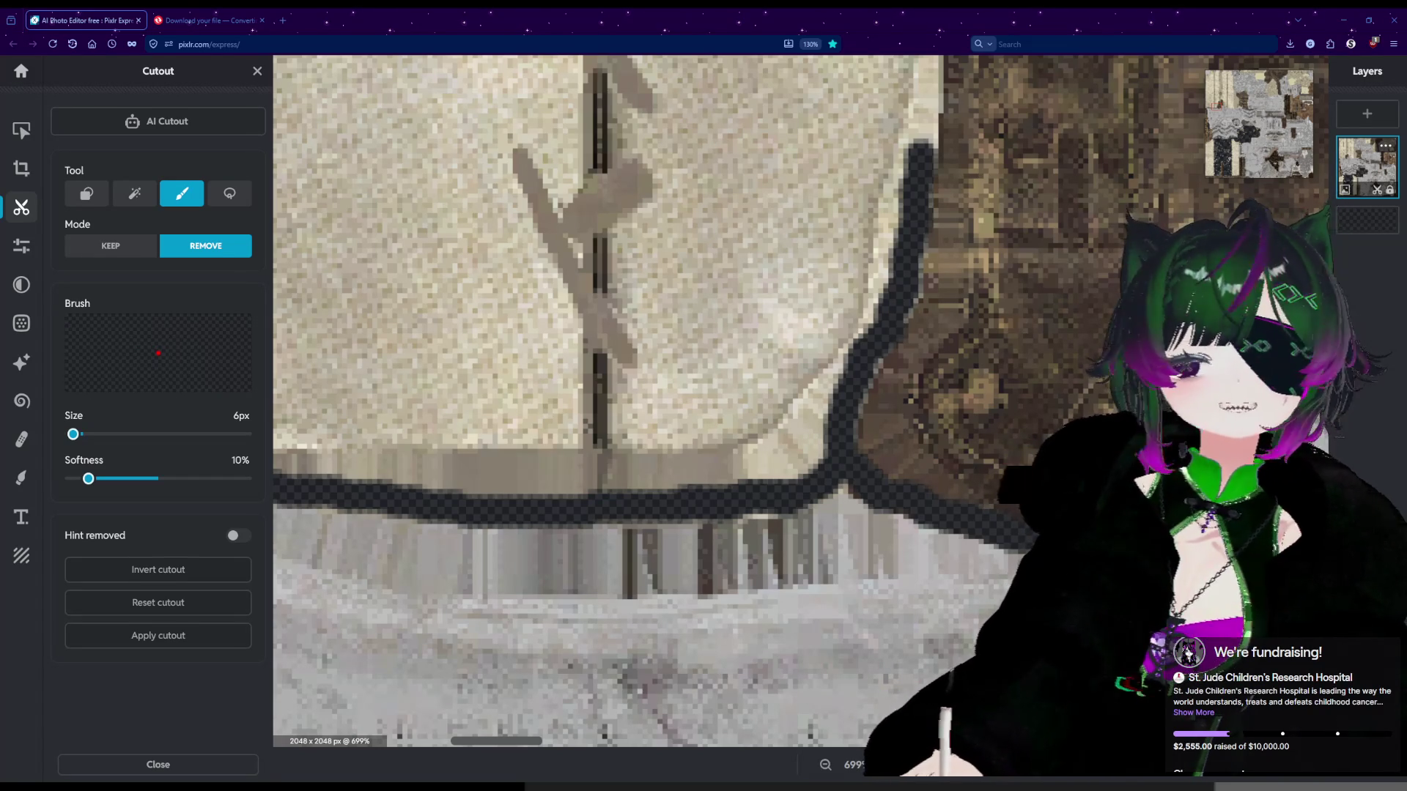
scroll(792, 725, down, 4)
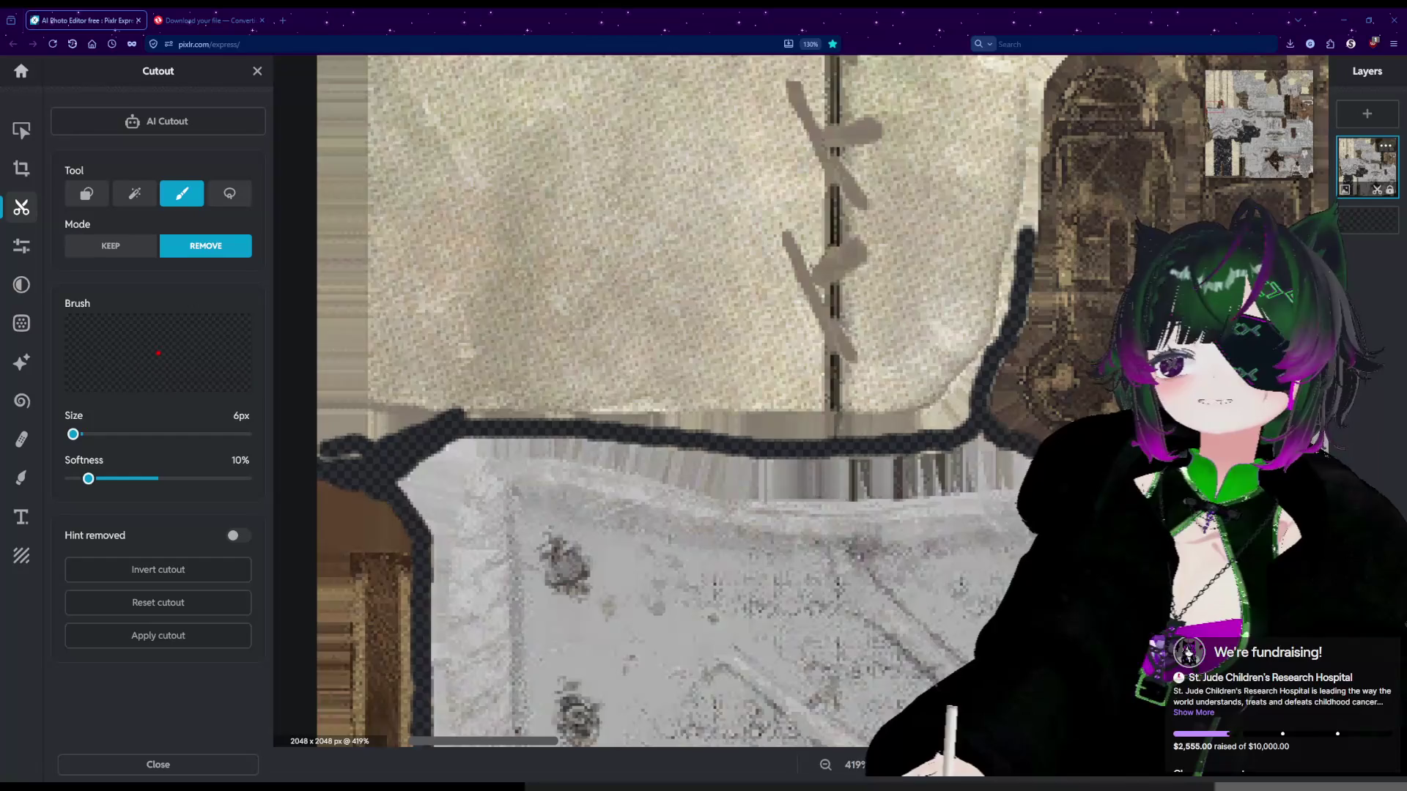
scroll(791, 726, up, 3)
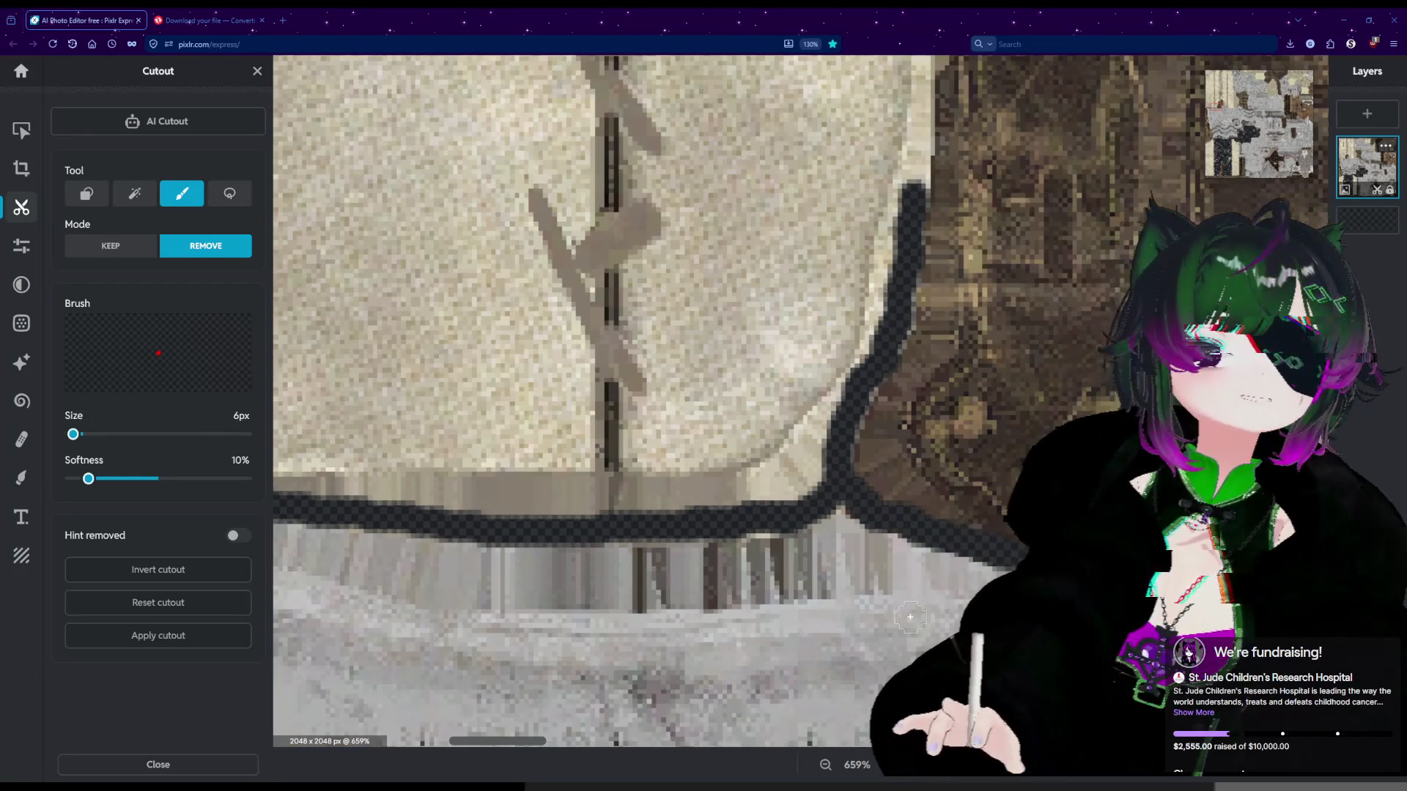
Trace up the brown piece's side by the buttons and across the grey buttoned piece's top.
drag(526, 748, 561, 744)
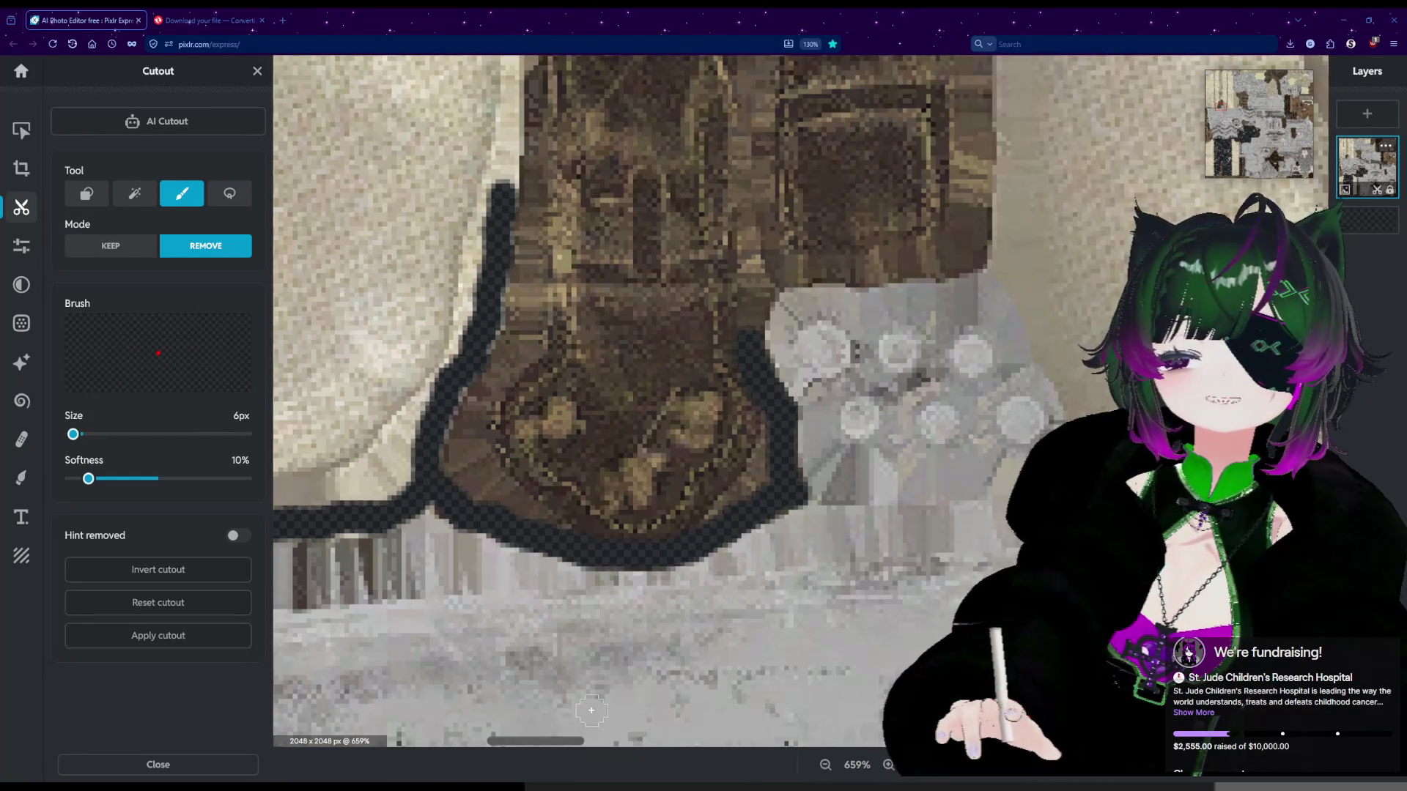
scroll(754, 305, up, 3)
scroll(763, 331, up, 2)
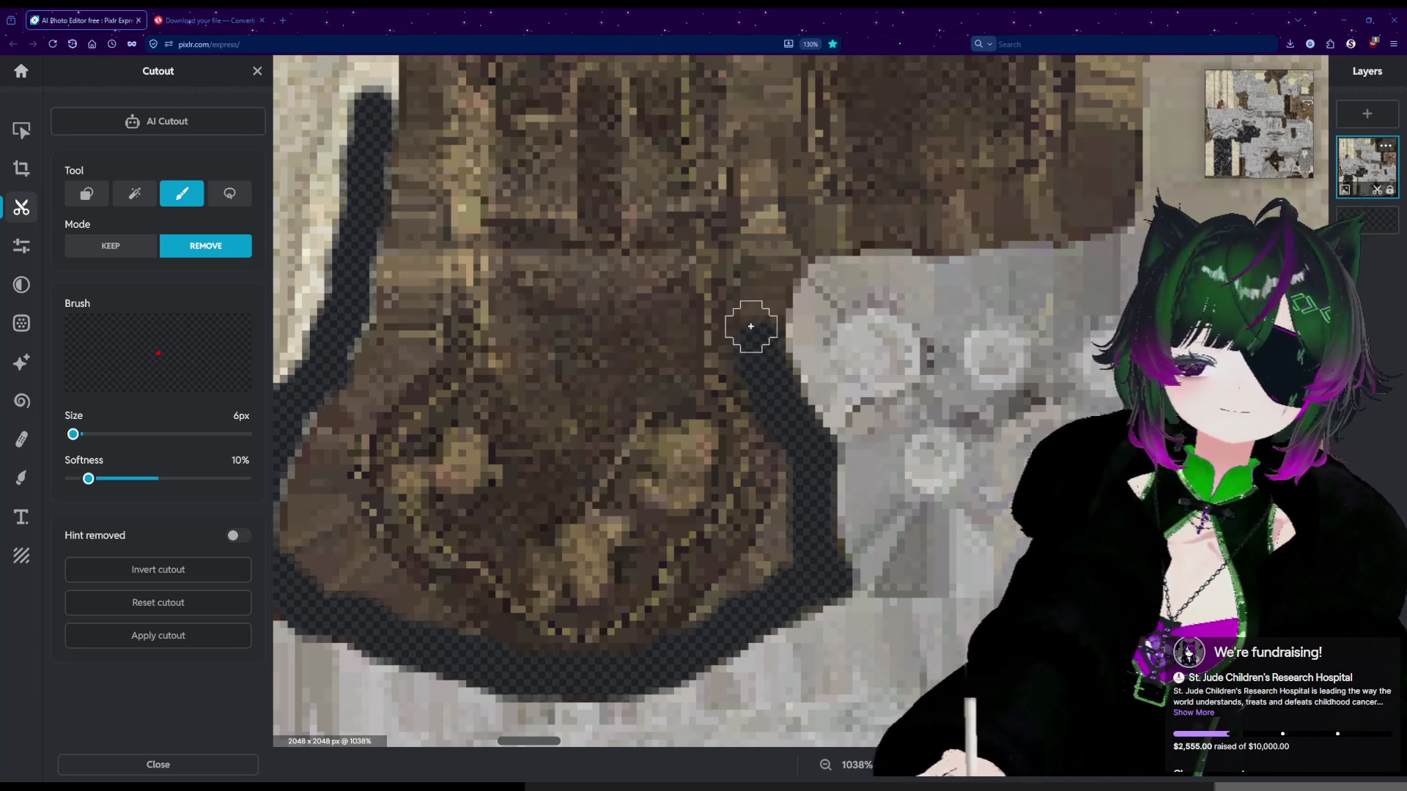
mouse_move(759, 327)
mouse_down()
mouse_move(776, 265)
mouse_move(807, 233)
mouse_move(1055, 221)
mouse_up()
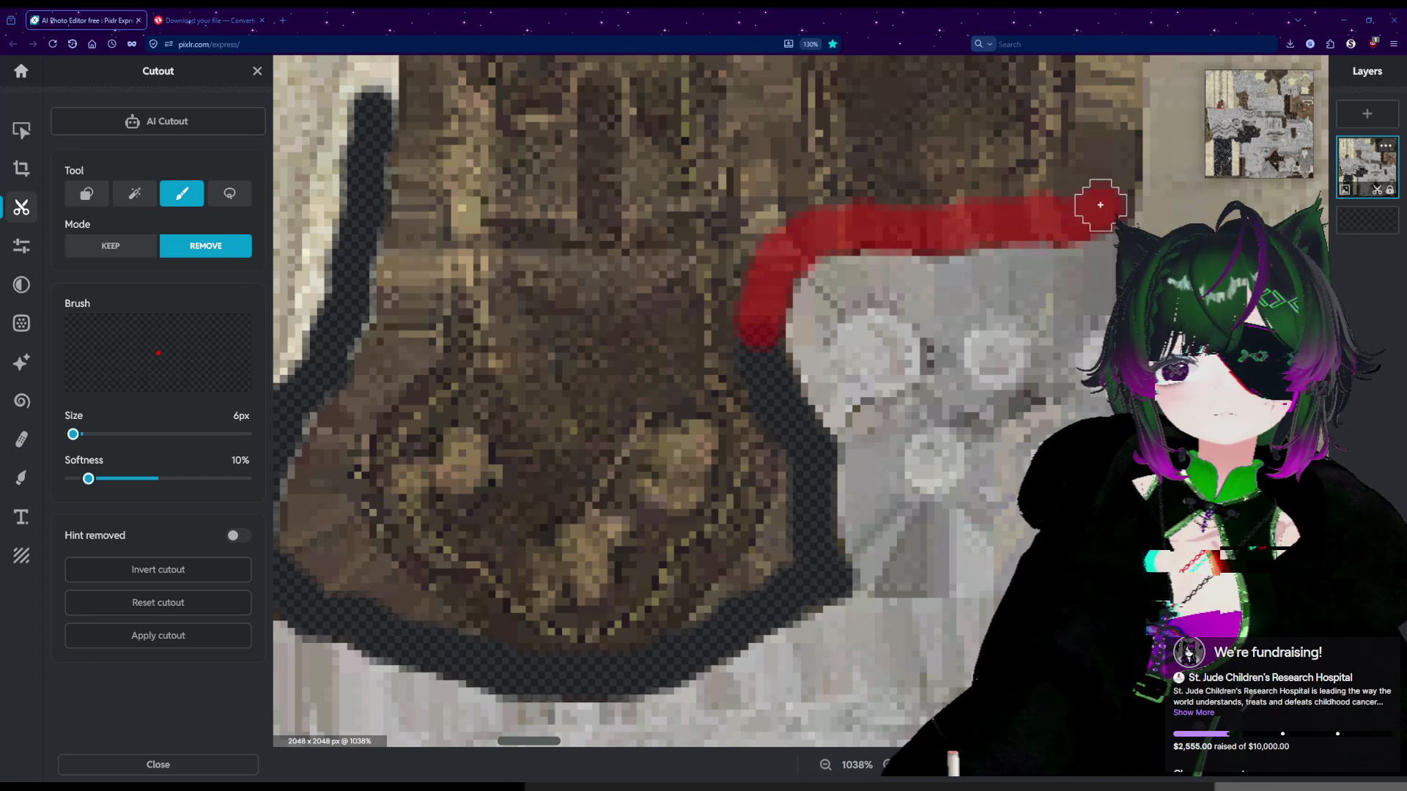
drag(1116, 200, 1119, 202)
scroll(1120, 202, down, 6)
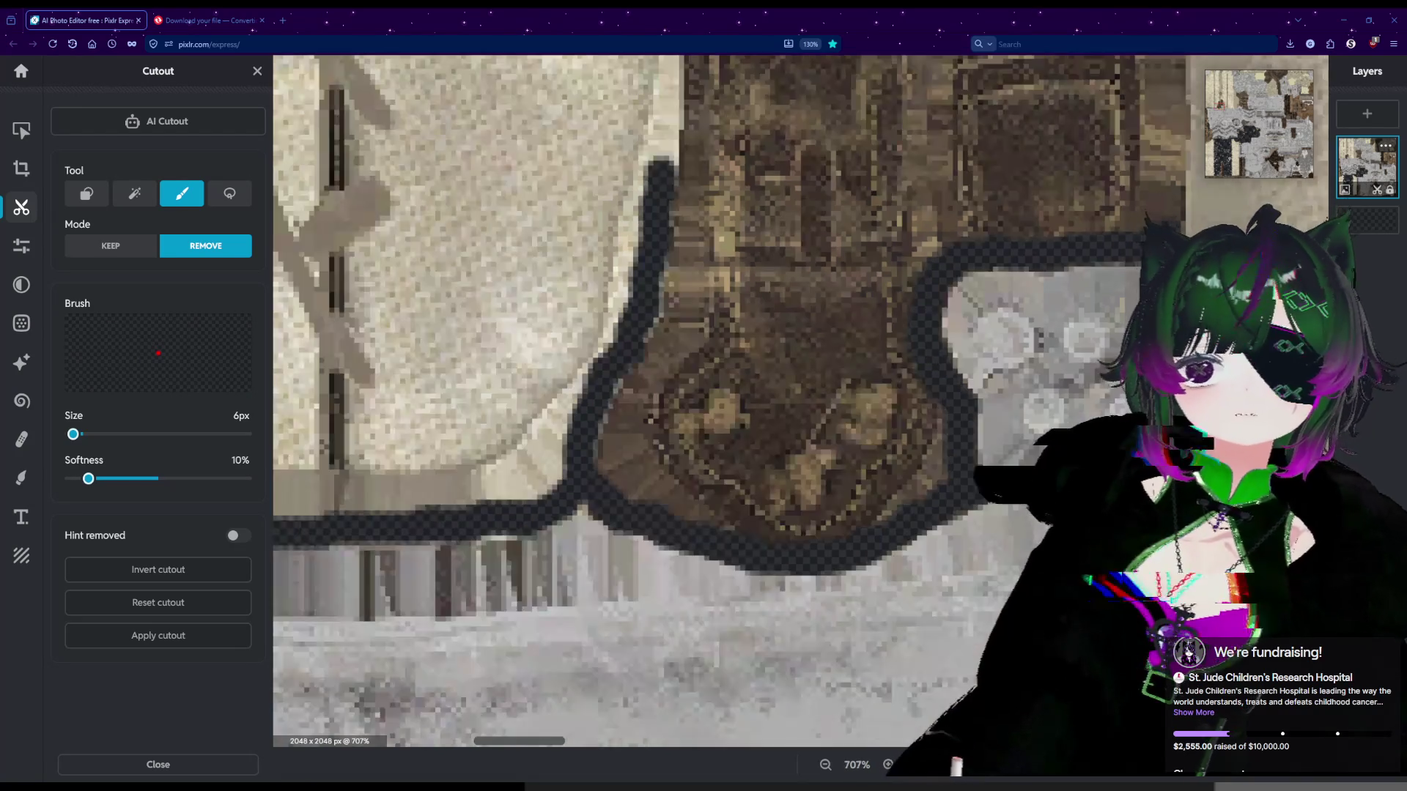
scroll(659, 292, right, 4)
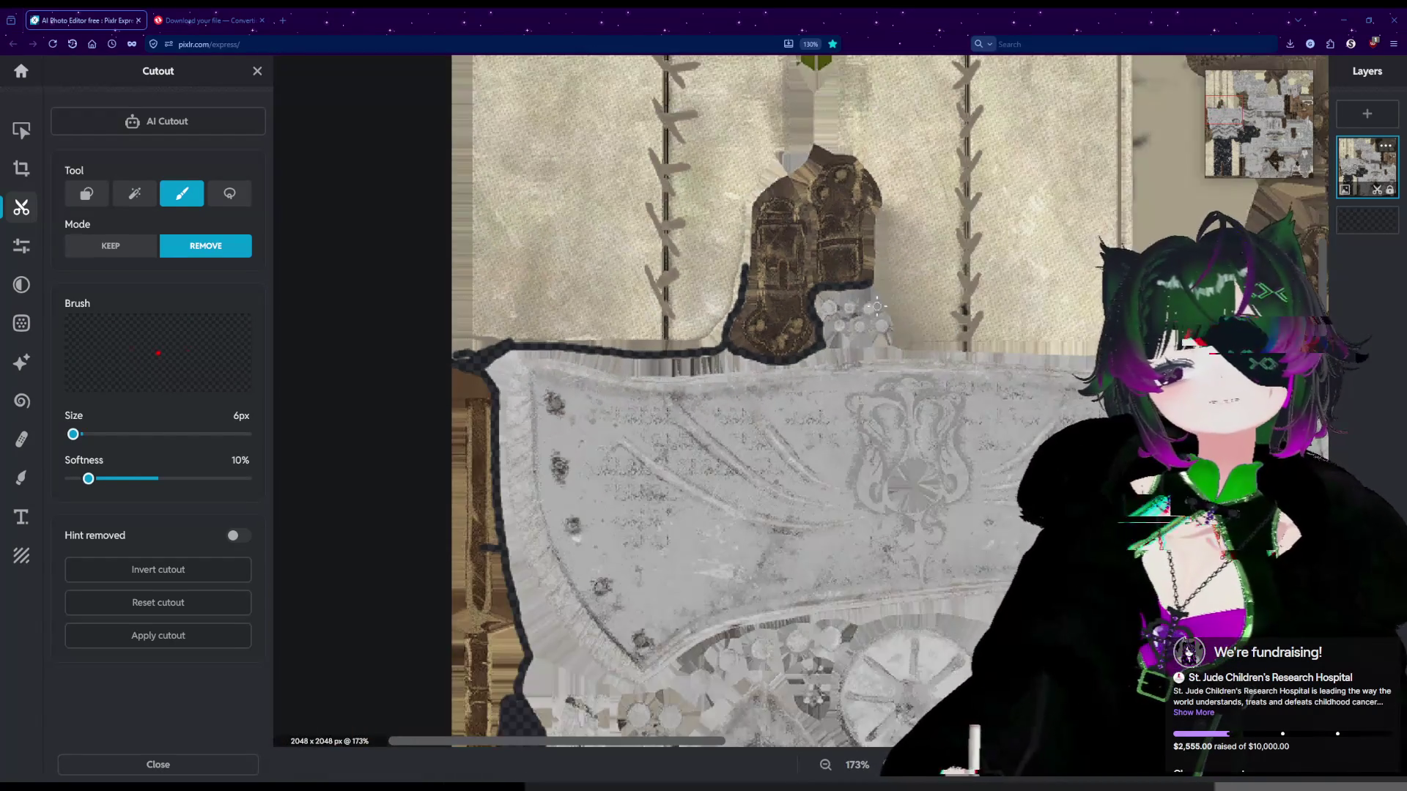
Erase a ring around a button on the grey piece and a line along the cream panel's bottom edge.
scroll(659, 293, up, 3)
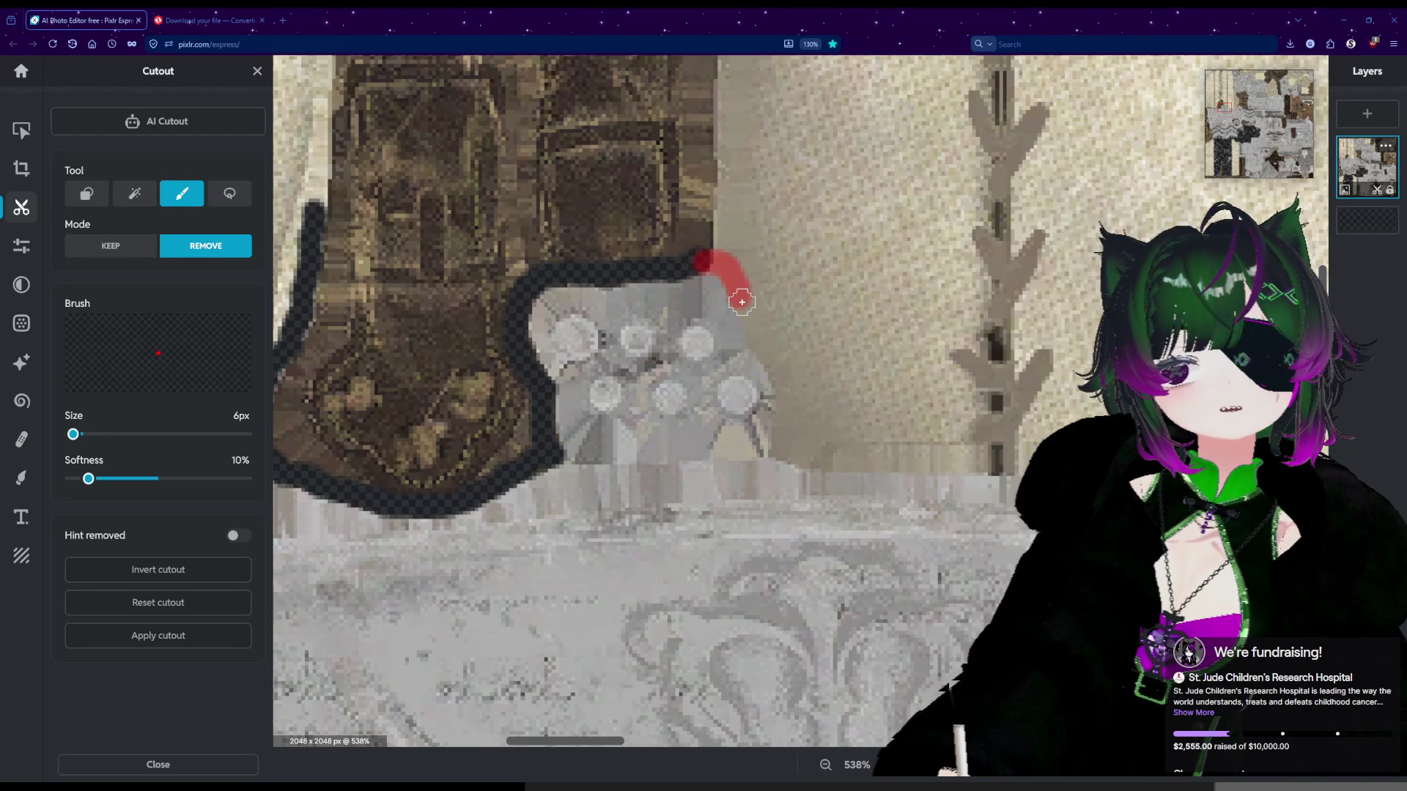
mouse_move(750, 315)
mouse_down()
mouse_move(784, 394)
mouse_move(780, 435)
mouse_move(729, 438)
mouse_move(736, 453)
mouse_move(762, 422)
mouse_move(759, 367)
mouse_move(722, 357)
mouse_move(737, 359)
mouse_move(715, 320)
mouse_move(678, 324)
mouse_move(675, 362)
mouse_move(710, 355)
mouse_up()
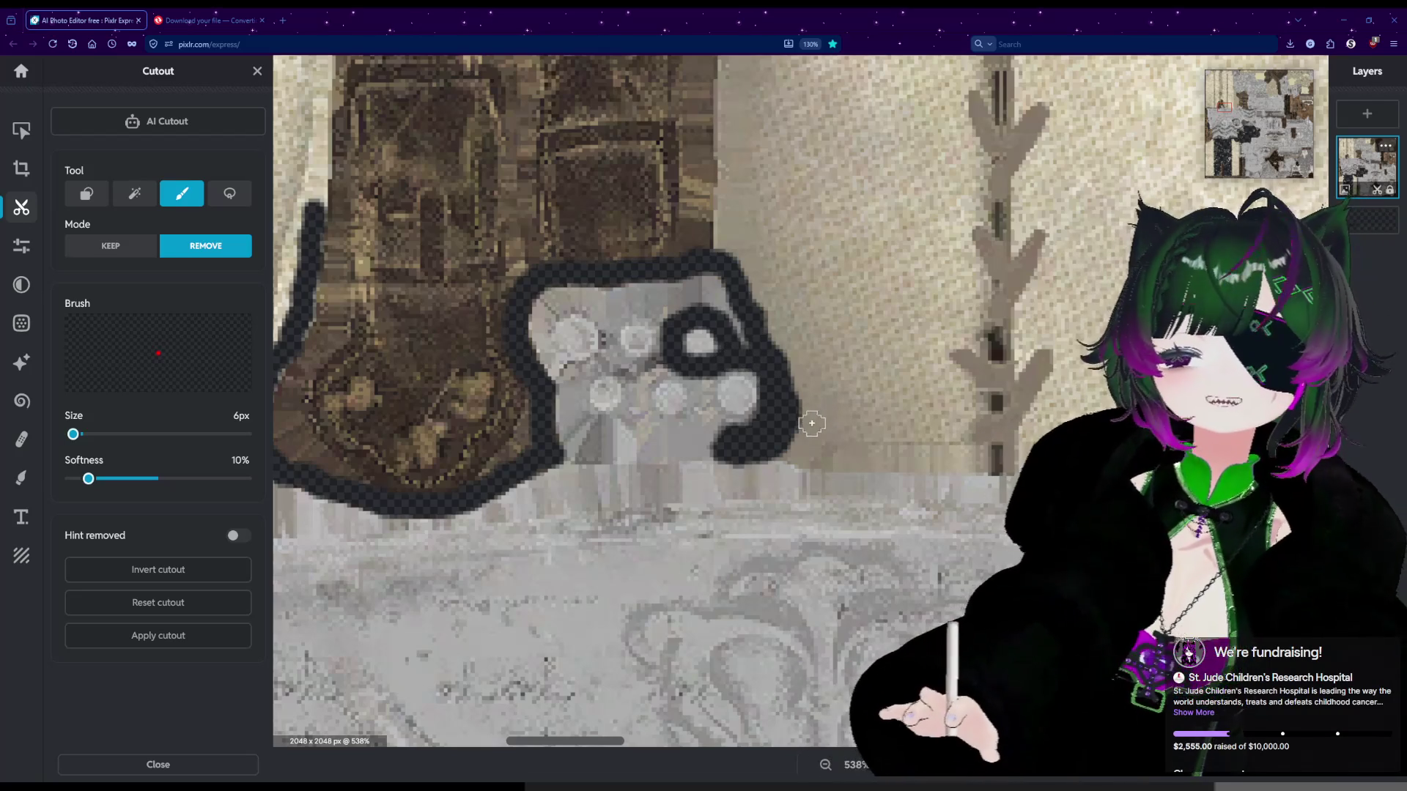
mouse_move(778, 443)
mouse_down()
mouse_move(835, 462)
mouse_move(954, 461)
mouse_up()
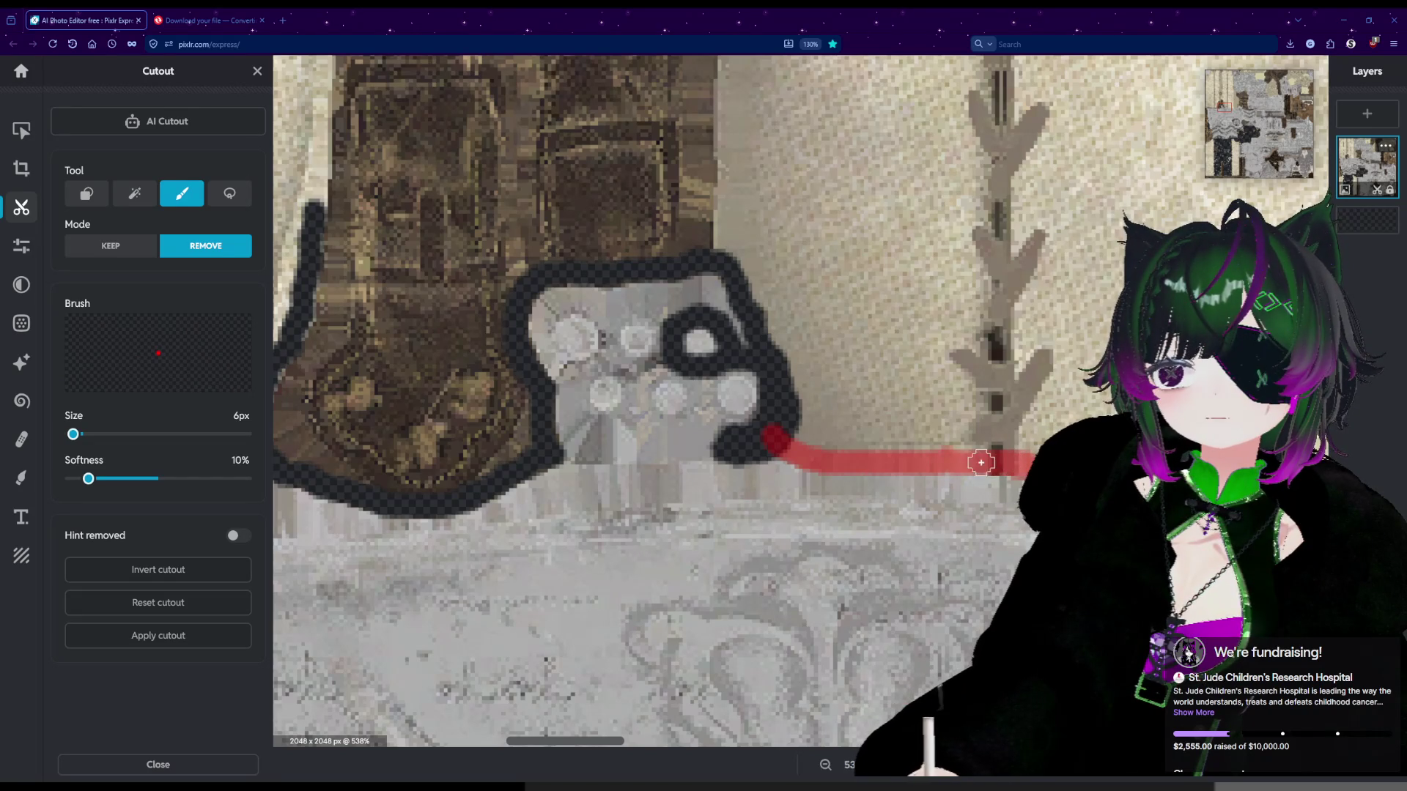
drag(960, 465, 943, 459)
scroll(943, 458, down, 5)
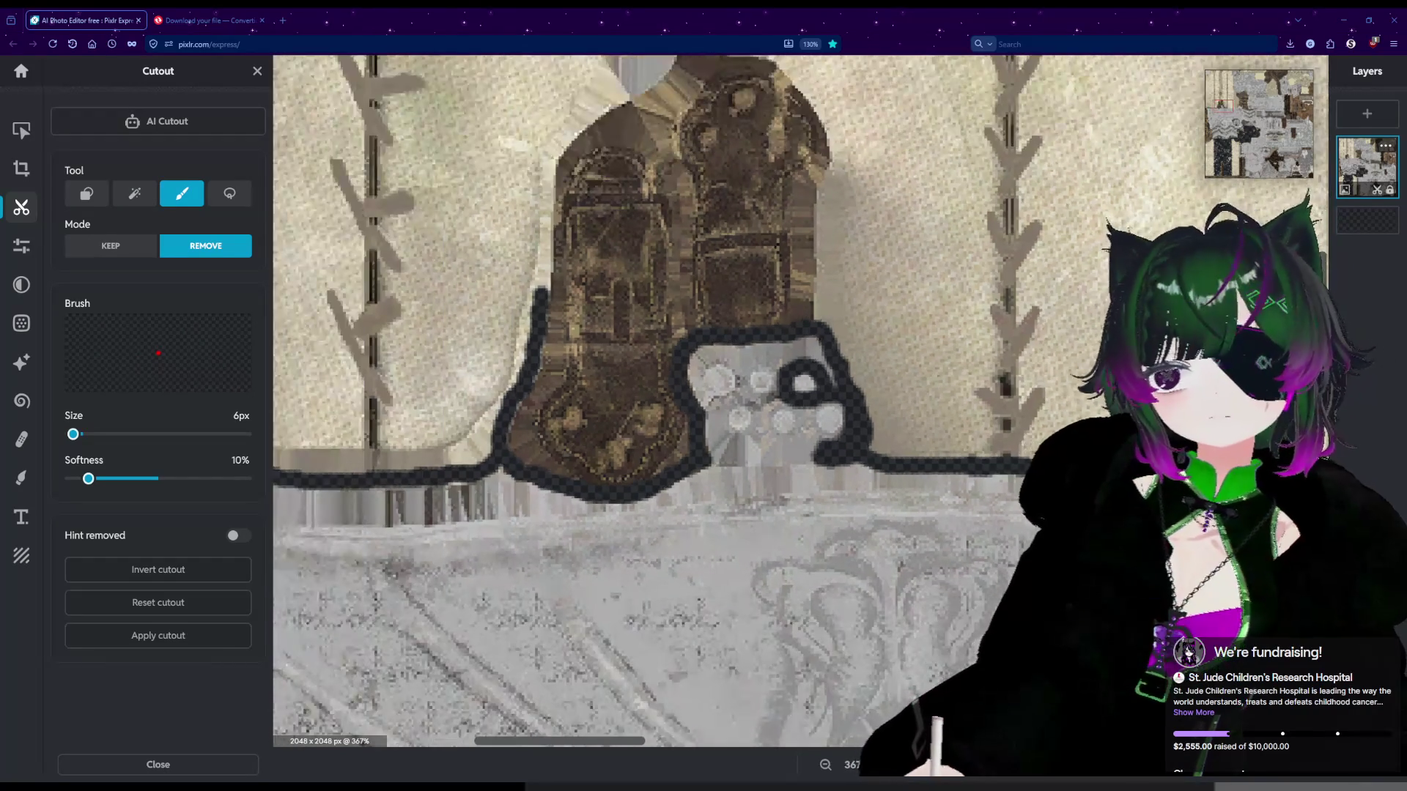